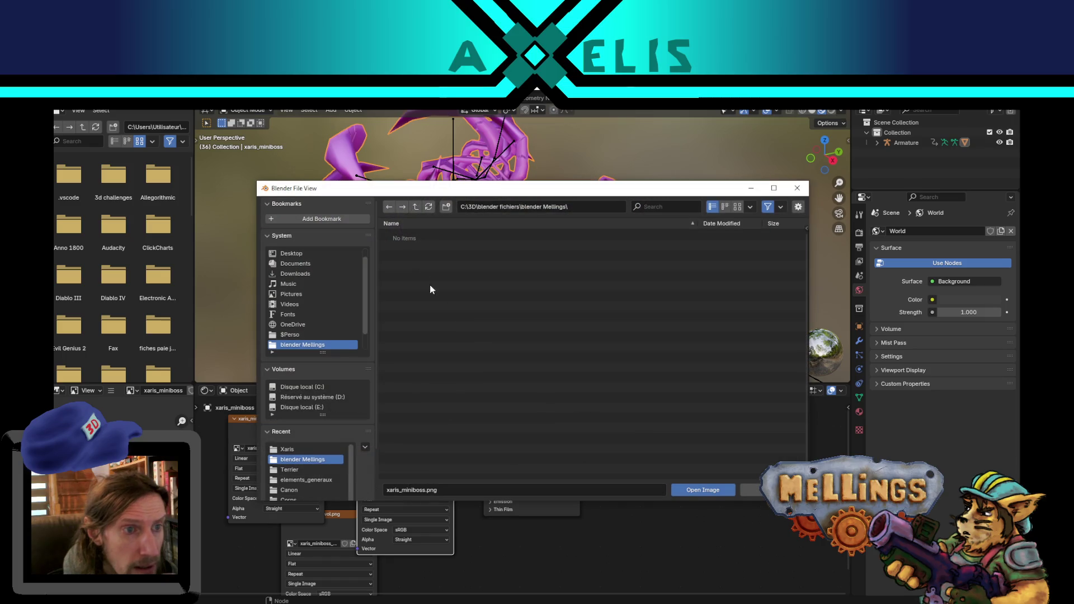
# Load xaris_miniboss.png into the second Image Texture node, then orbit around the textured scorpion.
pyautogui.doubleClick(437, 238)
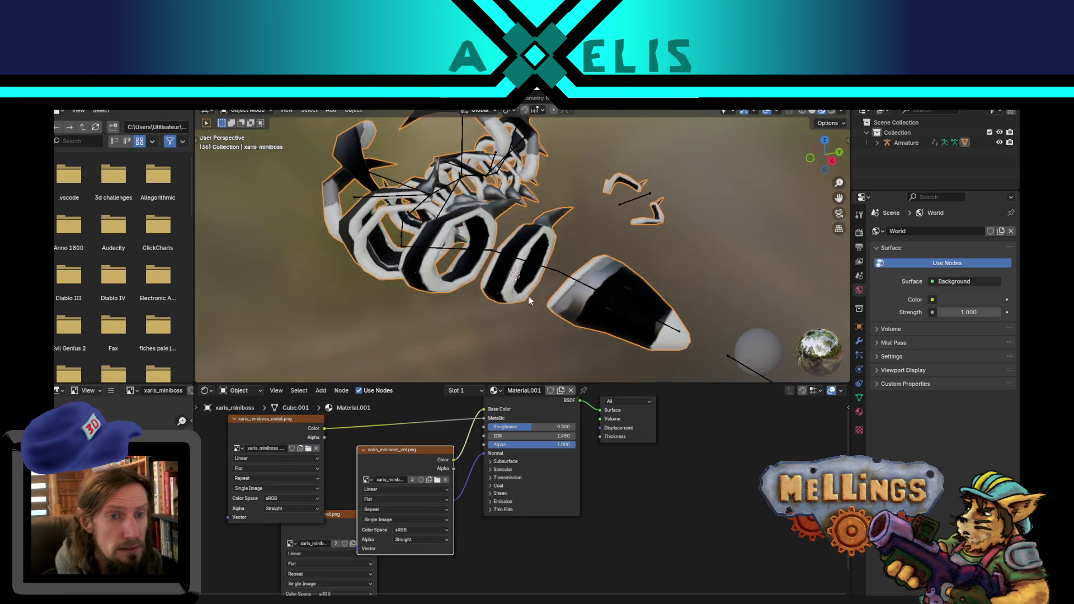
pyautogui.moveTo(455, 434); pyautogui.dragTo(460, 472, button='middle')
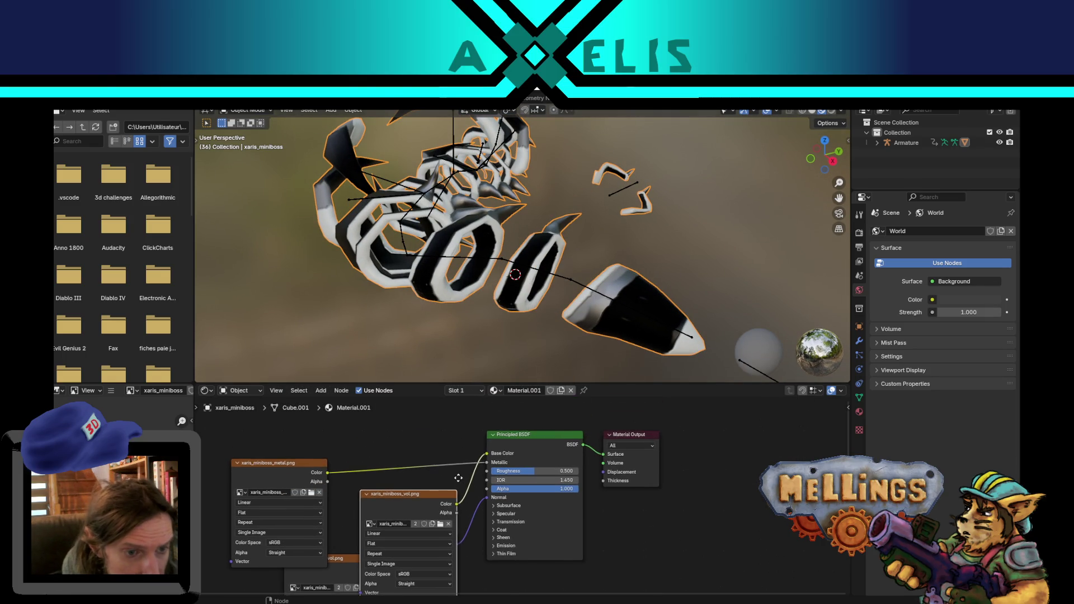
pyautogui.click(445, 523)
pyautogui.doubleClick(426, 257)
pyautogui.moveTo(425, 257)
pyautogui.mouseDown(button='middle')
pyautogui.moveTo(547, 321)
pyautogui.moveTo(513, 331)
pyautogui.moveTo(394, 301)
pyautogui.mouseUp(button='middle')
pyautogui.moveTo(642, 276)
pyautogui.mouseDown(button='middle')
pyautogui.moveTo(457, 254)
pyautogui.moveTo(469, 304)
pyautogui.moveTo(446, 271)
pyautogui.moveTo(454, 244)
pyautogui.moveTo(447, 263)
pyautogui.mouseUp(button='middle')
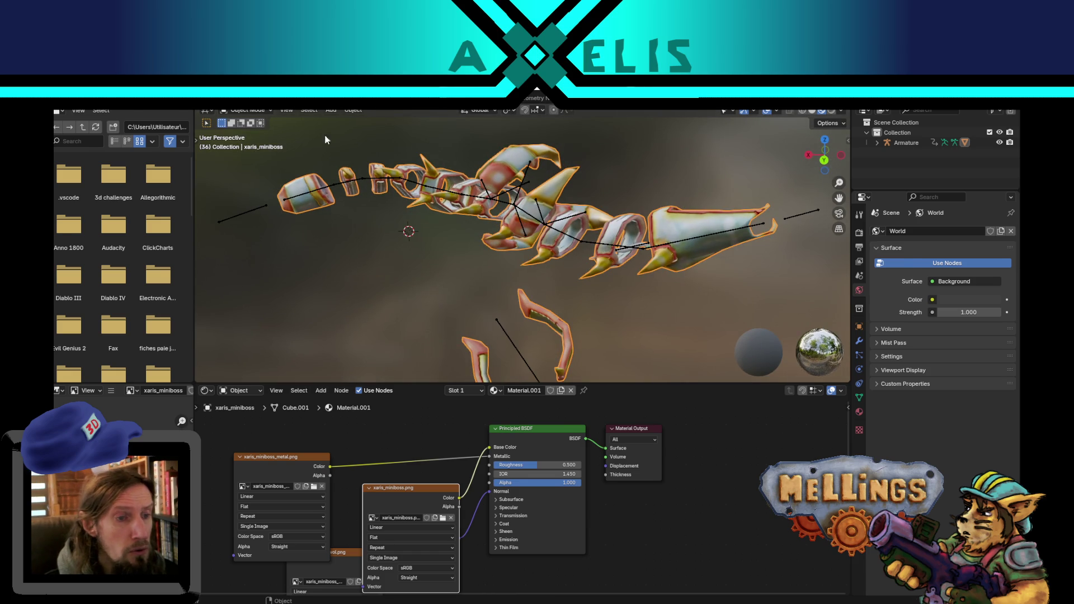
# Inspect the miniboss mesh's UV layout in UV Editing with Material Preview shading.
pyautogui.hotkey('ctrl', 'pageup')
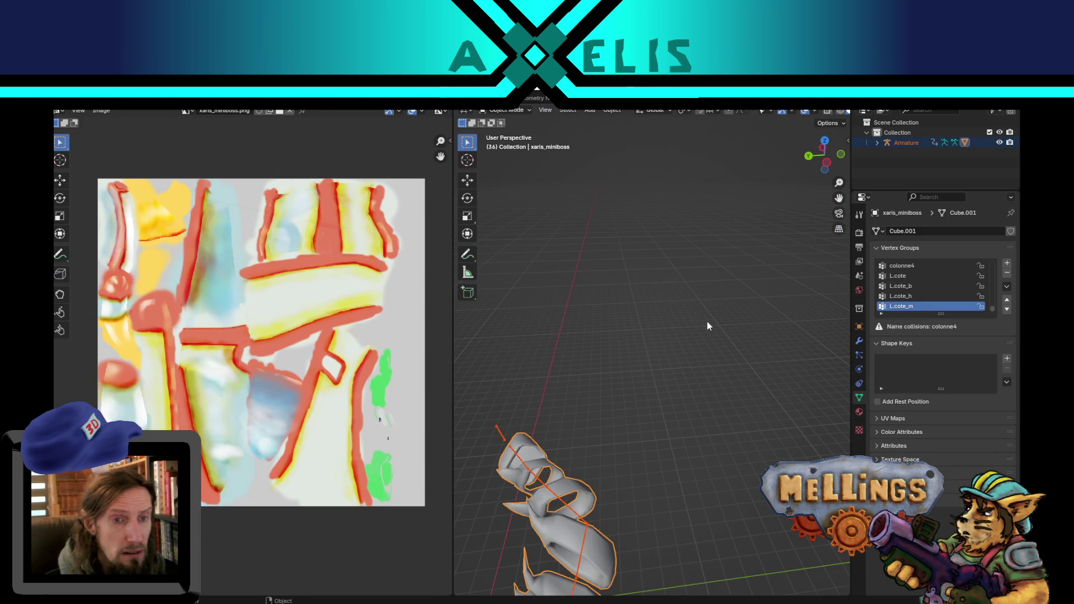
pyautogui.press('Tab')
pyautogui.press('KP_Decimal')
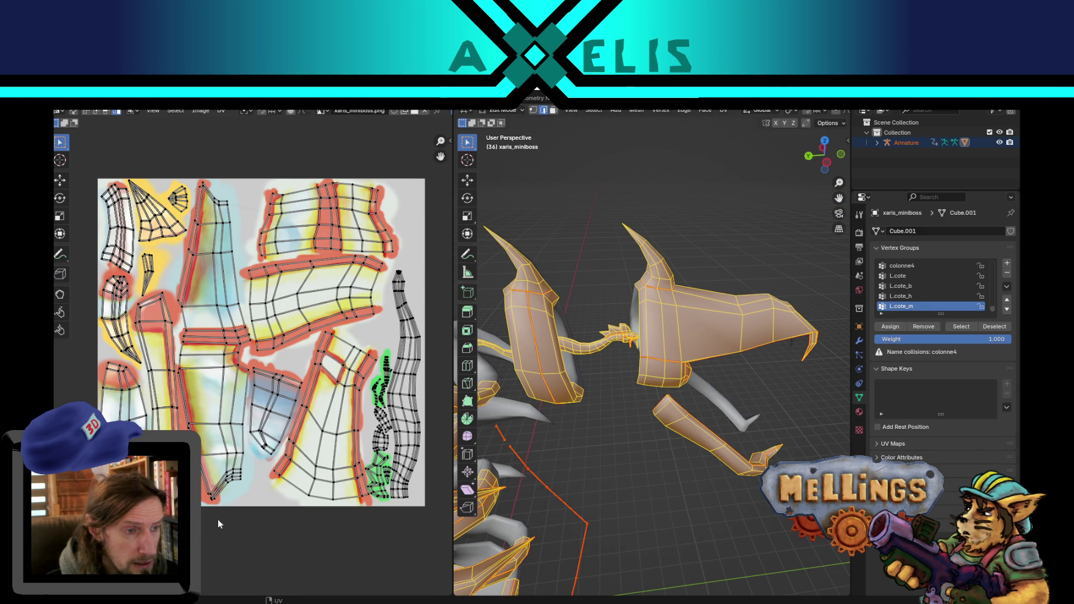
pyautogui.moveTo(684, 463)
pyautogui.mouseDown(button='middle')
pyautogui.moveTo(600, 415)
pyautogui.moveTo(602, 360)
pyautogui.mouseUp(button='middle')
pyautogui.press('z')
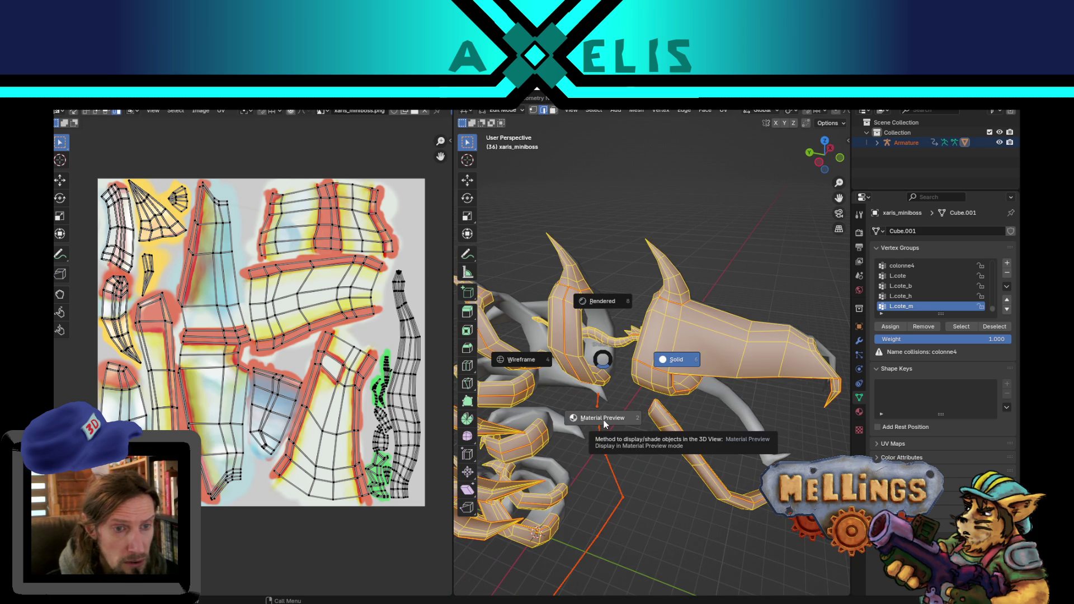
pyautogui.click(605, 424)
pyautogui.press('Tab')
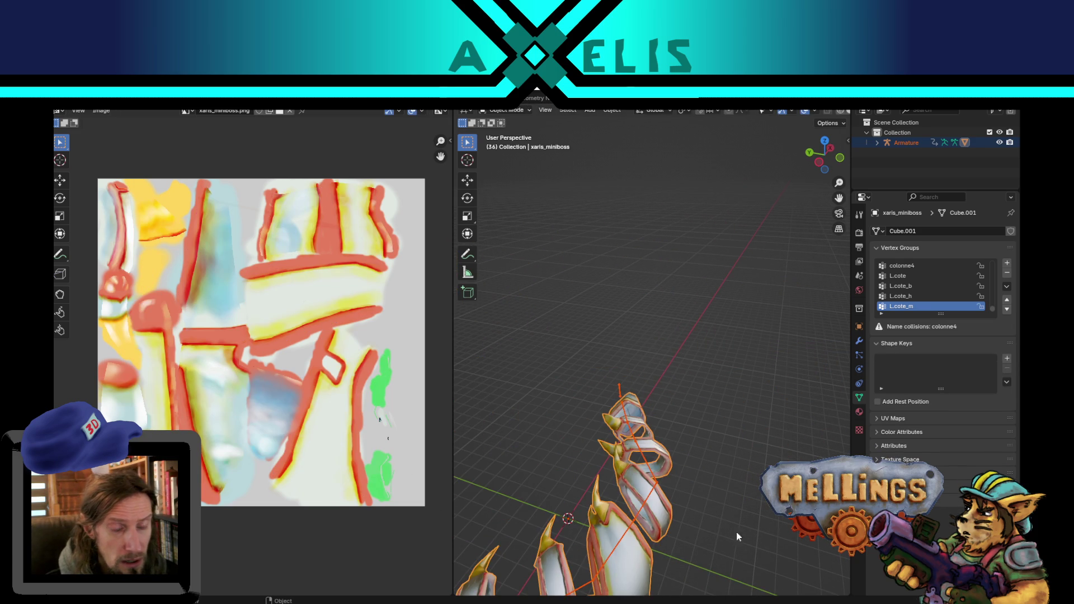
# Play and stop the miniboss animation, then bring up the file browser.
pyautogui.press('space')
pyautogui.scroll(-5, 690, 333)
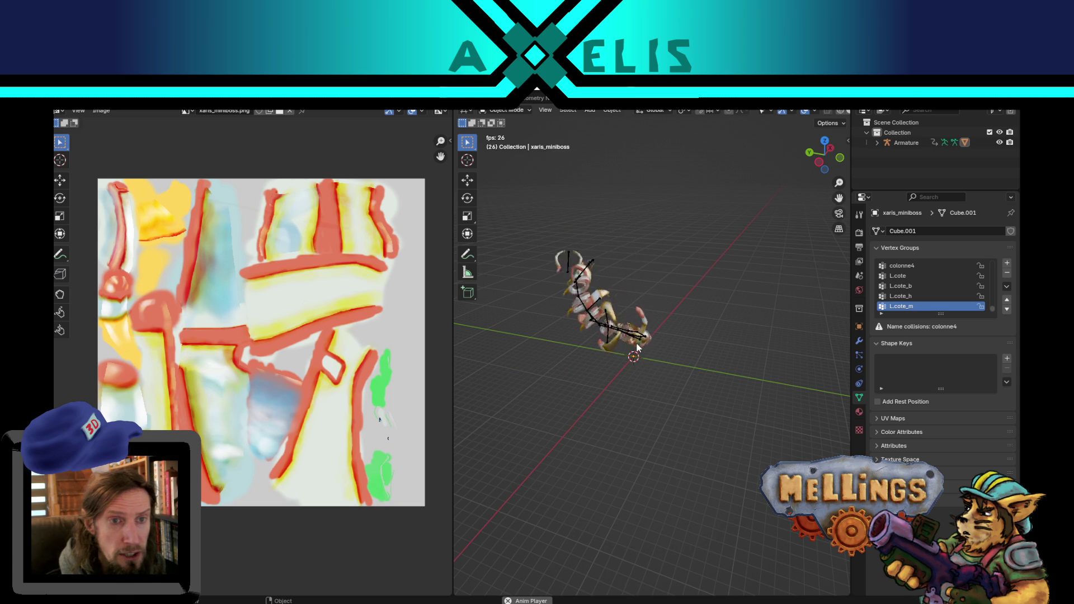
pyautogui.moveTo(638, 348)
pyautogui.mouseDown(button='middle')
pyautogui.moveTo(671, 404)
pyautogui.moveTo(647, 375)
pyautogui.mouseUp(button='middle')
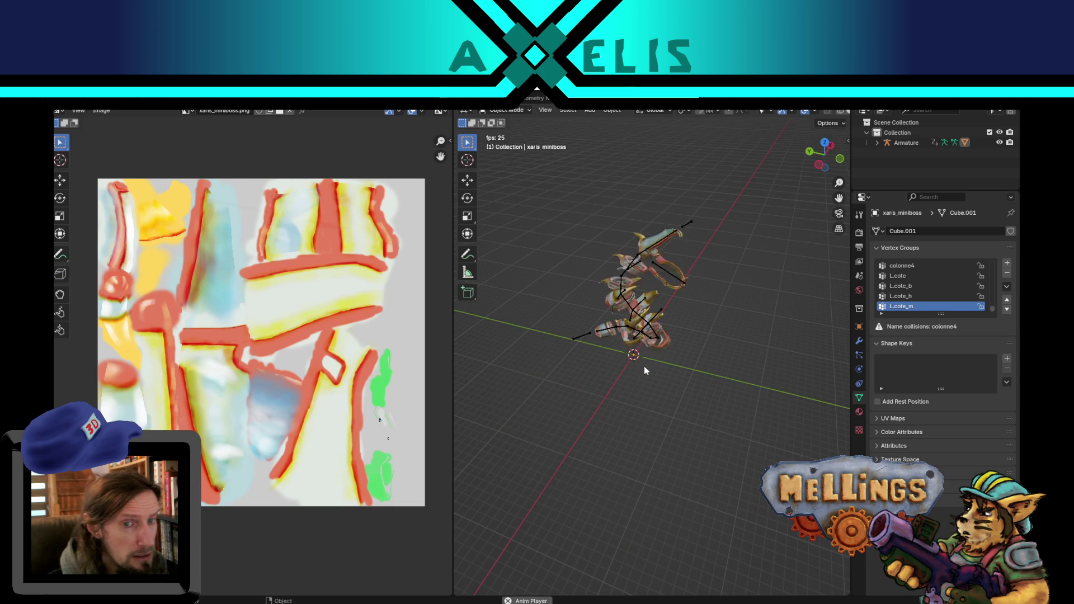
pyautogui.press('space')
pyautogui.scroll(5, 348, 284)
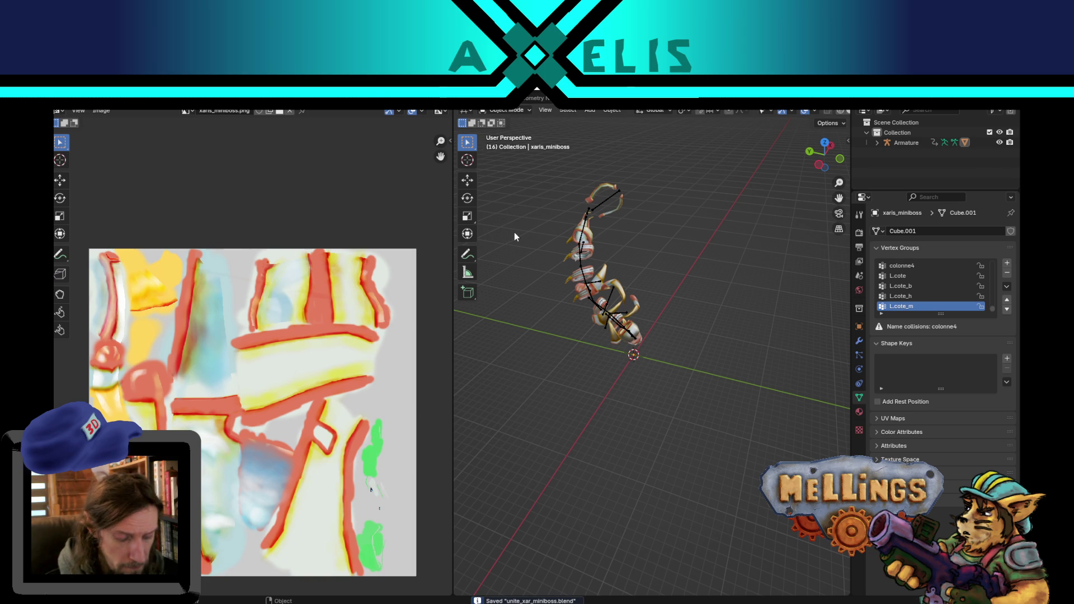
pyautogui.hotkey('ctrl', 'o')
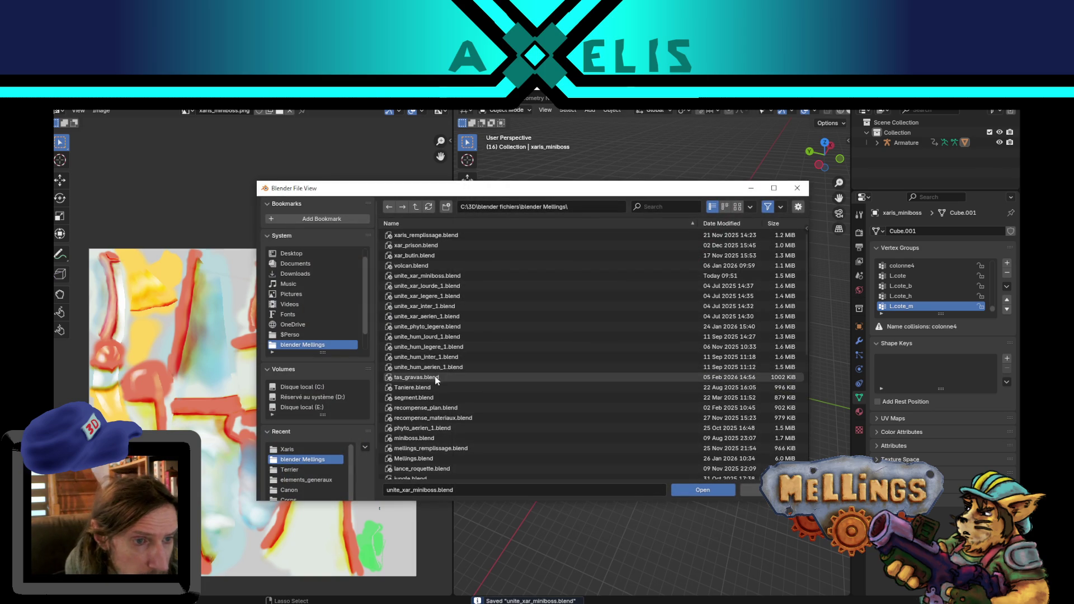
# Open unite_phyto_legere_1.blend in UV Editing, return to Object Mode and select the armature.
pyautogui.doubleClick(442, 326)
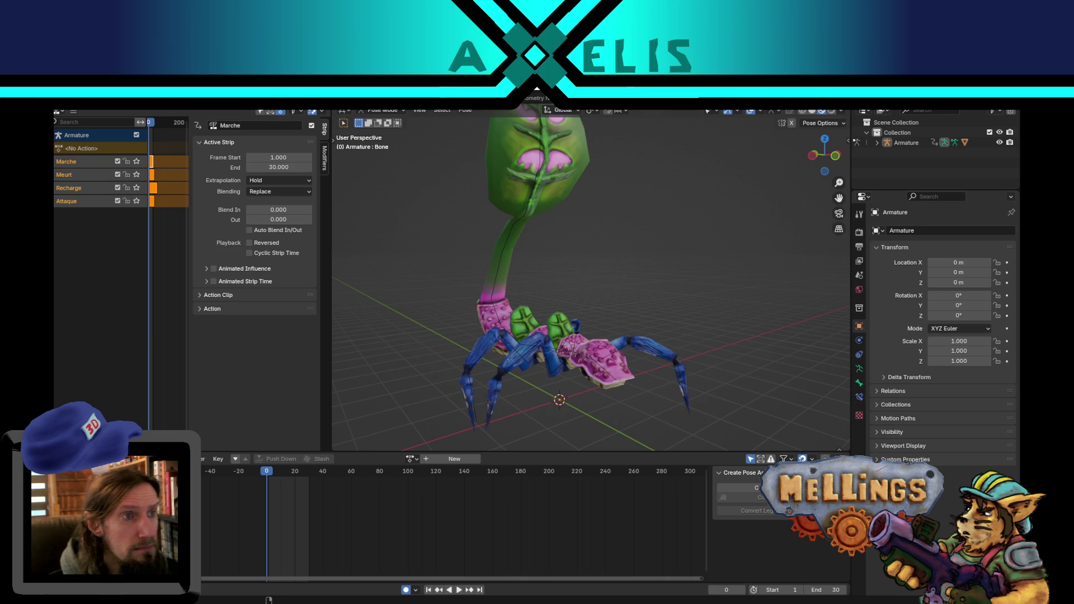
pyautogui.click(265, 98)
pyautogui.moveTo(671, 347); pyautogui.dragTo(723, 376, button='middle')
pyautogui.press('Tab')
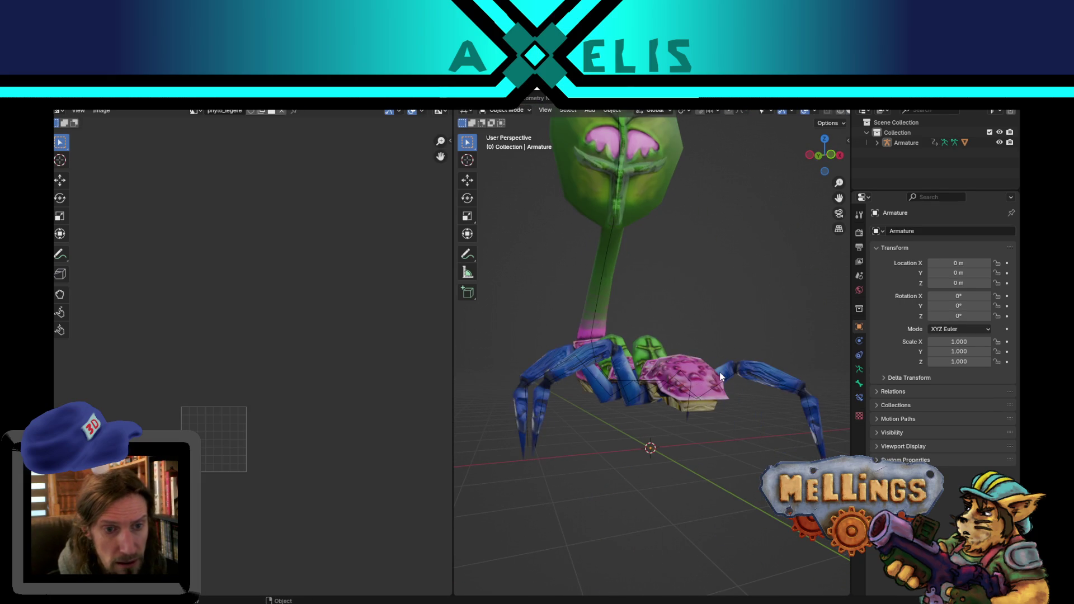
pyautogui.click(720, 376)
# Check the phyto_legere mesh's UV islands against its texture in Edit Mode.
pyautogui.press('Tab')
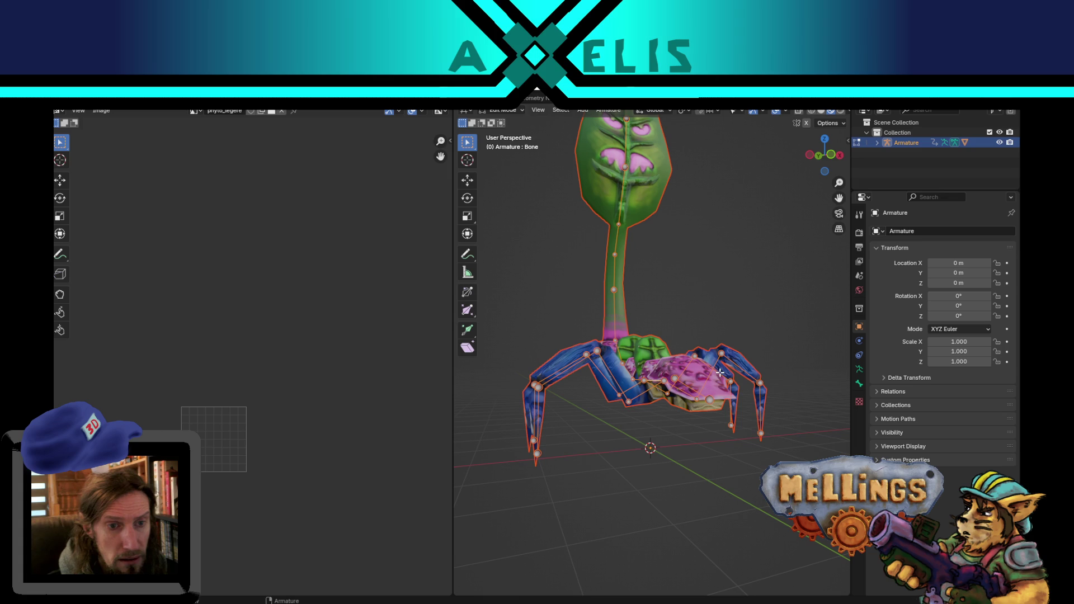
pyautogui.press('Tab')
pyautogui.click(557, 352)
pyautogui.press('Tab')
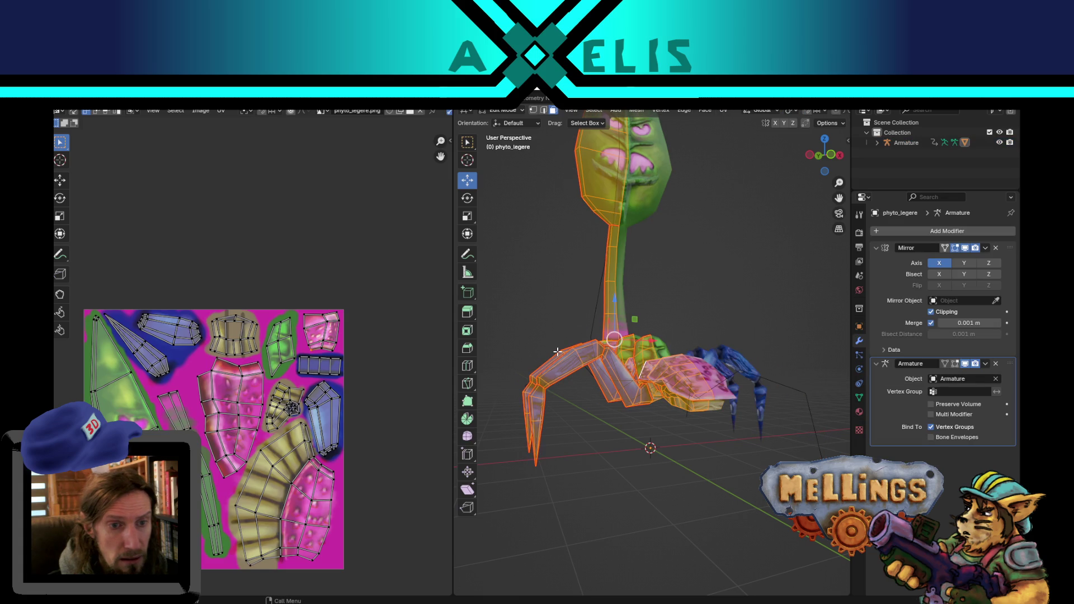
pyautogui.scroll(1, 391, 369)
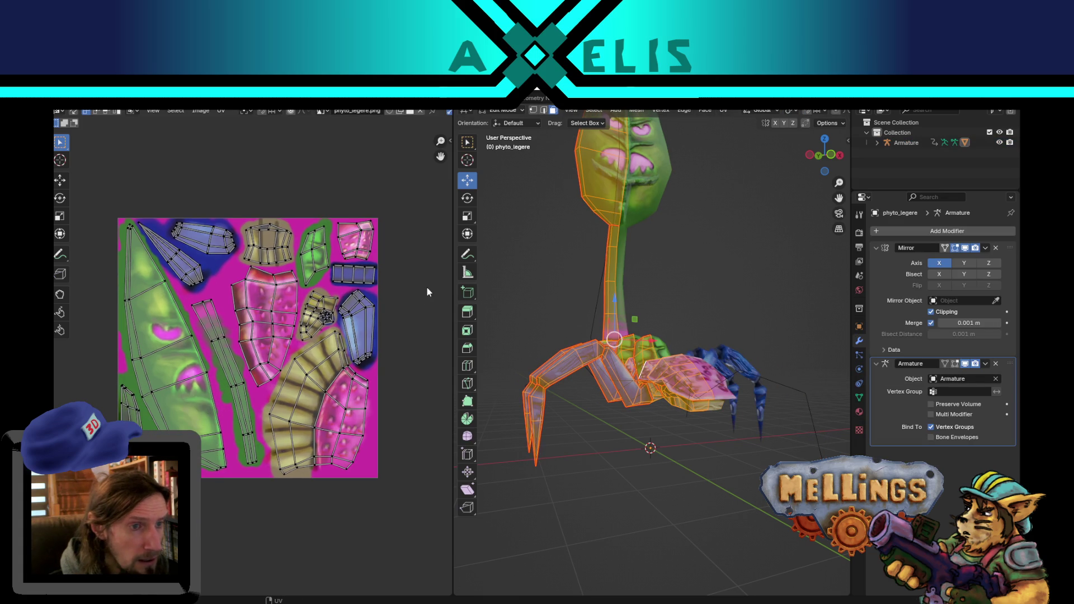
pyautogui.scroll(3, 427, 287)
pyautogui.scroll(-2, 363, 315)
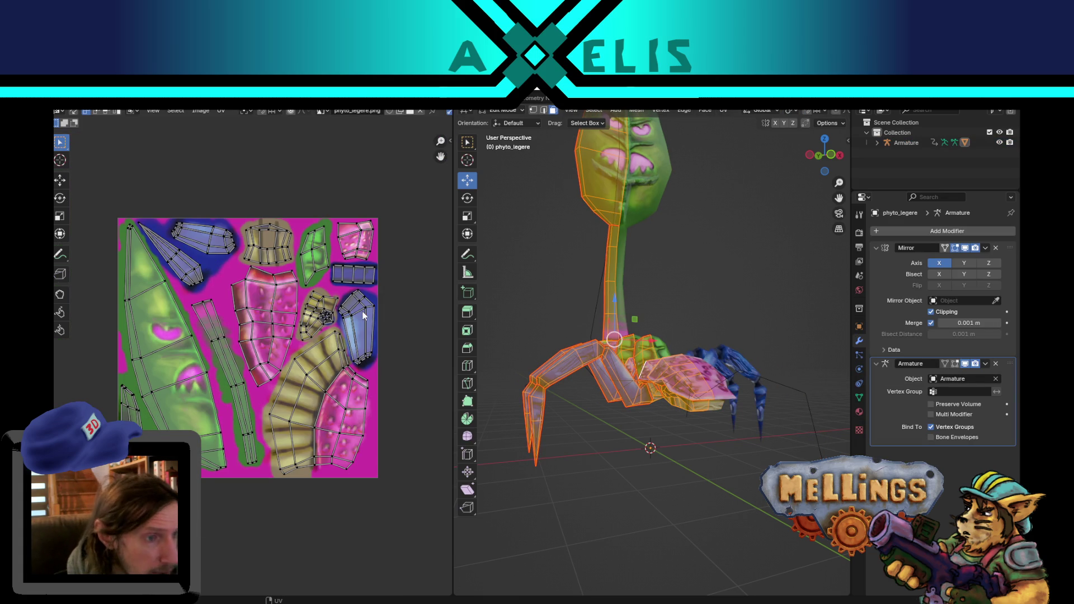
pyautogui.press('Tab')
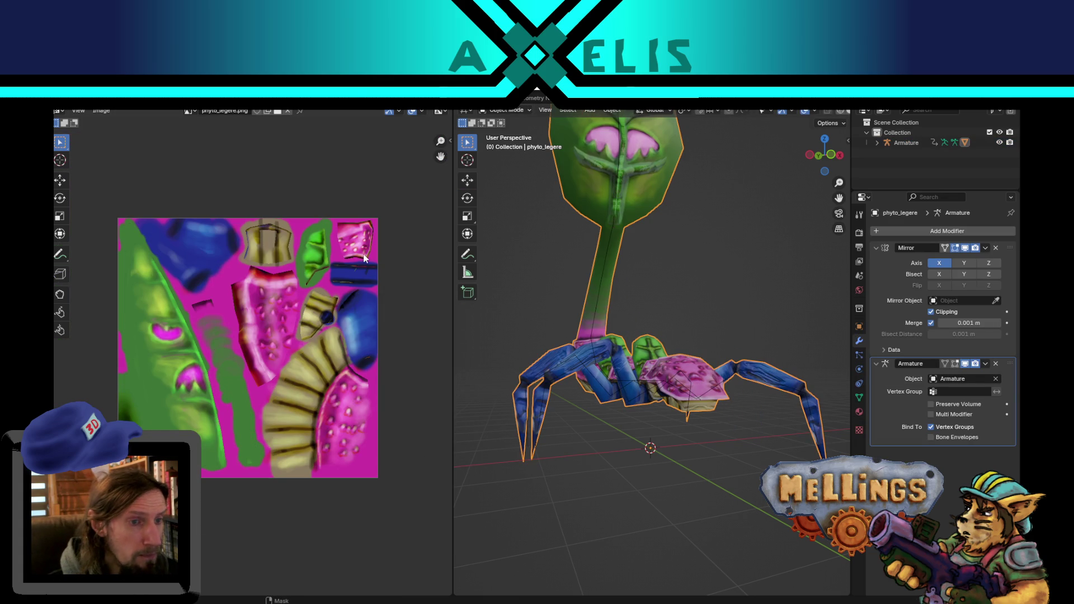
# Play and stop the plant's walk animation, re-enter Edit Mode, then quit toward the next file.
pyautogui.moveTo(642, 421)
pyautogui.mouseDown(button='middle')
pyautogui.moveTo(643, 467)
pyautogui.moveTo(678, 457)
pyautogui.moveTo(623, 428)
pyautogui.moveTo(643, 407)
pyautogui.moveTo(673, 411)
pyautogui.moveTo(661, 381)
pyautogui.moveTo(680, 390)
pyautogui.moveTo(669, 371)
pyautogui.moveTo(672, 381)
pyautogui.mouseUp(button='middle')
pyautogui.press('space')
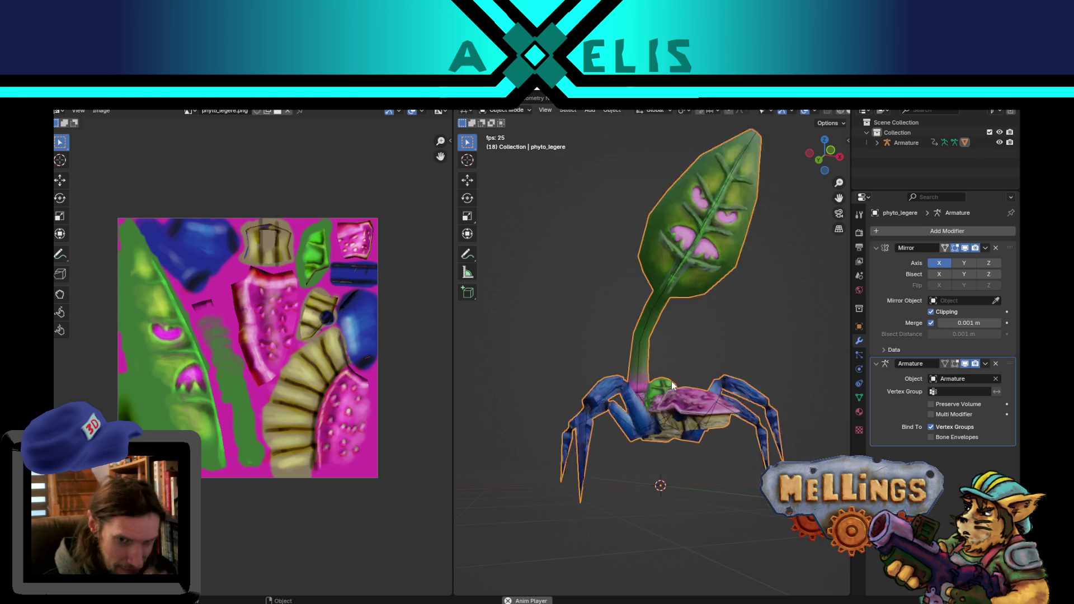
pyautogui.moveTo(653, 392)
pyautogui.mouseDown(button='middle')
pyautogui.moveTo(723, 394)
pyautogui.moveTo(628, 434)
pyautogui.moveTo(639, 421)
pyautogui.moveTo(622, 443)
pyautogui.mouseUp(button='middle')
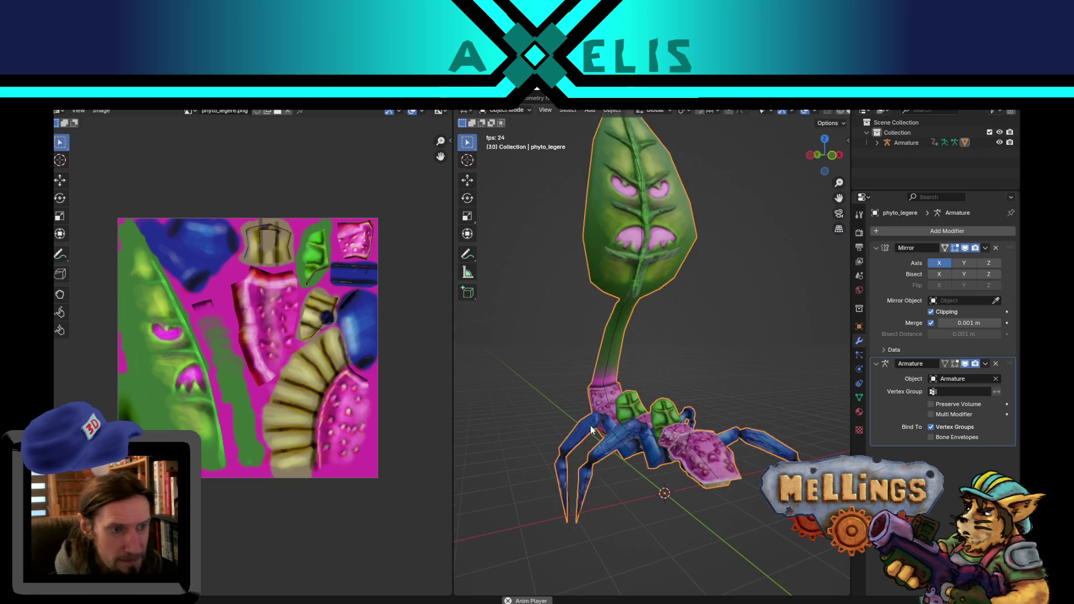
pyautogui.press('space')
pyautogui.press('Tab')
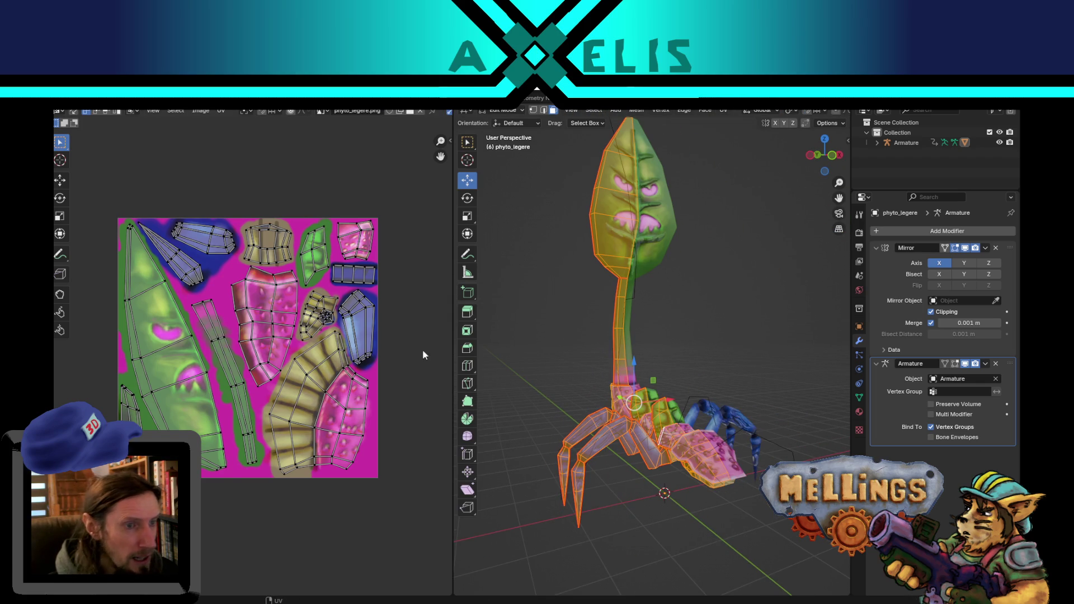
pyautogui.hotkey('ctrl', 'q')
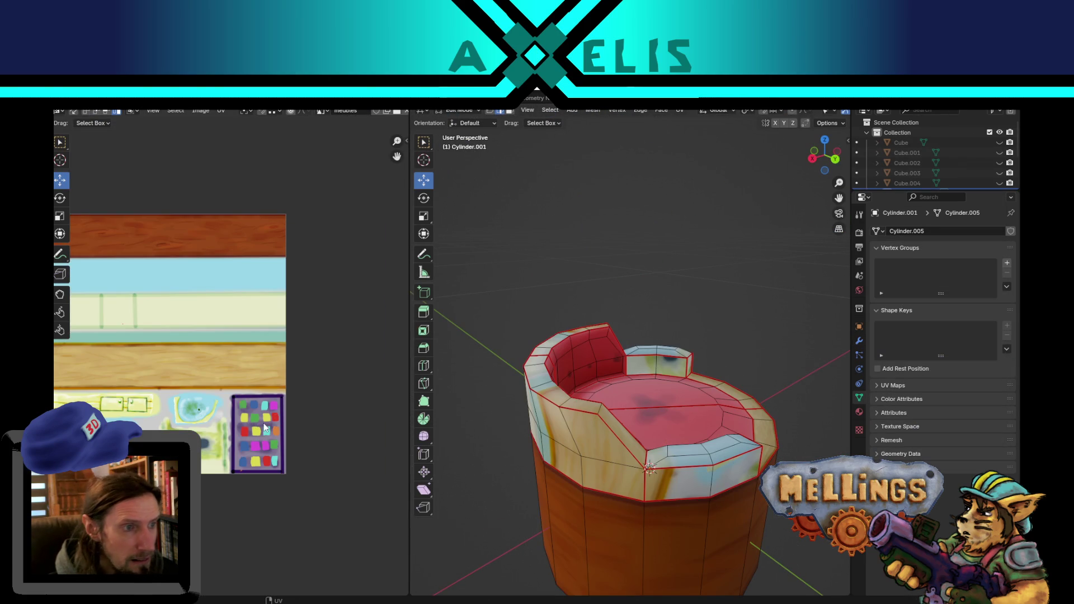
# Put the couch in Object Mode, exit local view, select the wall Plane and switch to Texture Paint.
pyautogui.scroll(-2, 266, 428)
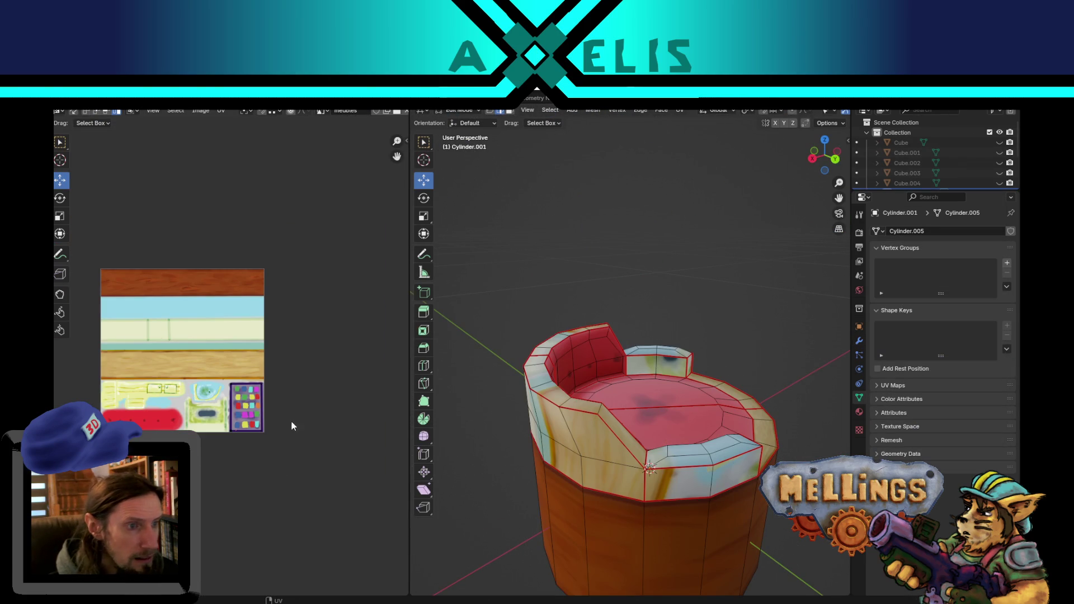
pyautogui.moveTo(661, 472); pyautogui.dragTo(627, 470, button='middle')
pyautogui.scroll(-2, 624, 470)
pyautogui.press('Tab')
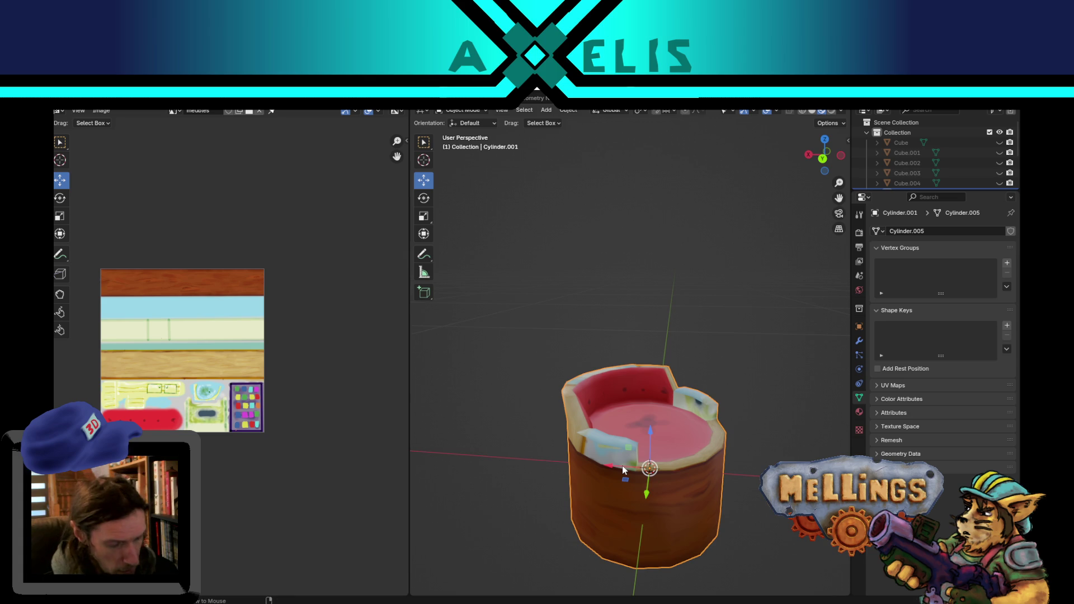
pyautogui.press('KP_Divide')
pyautogui.scroll(-3, 642, 412)
pyautogui.click(583, 265)
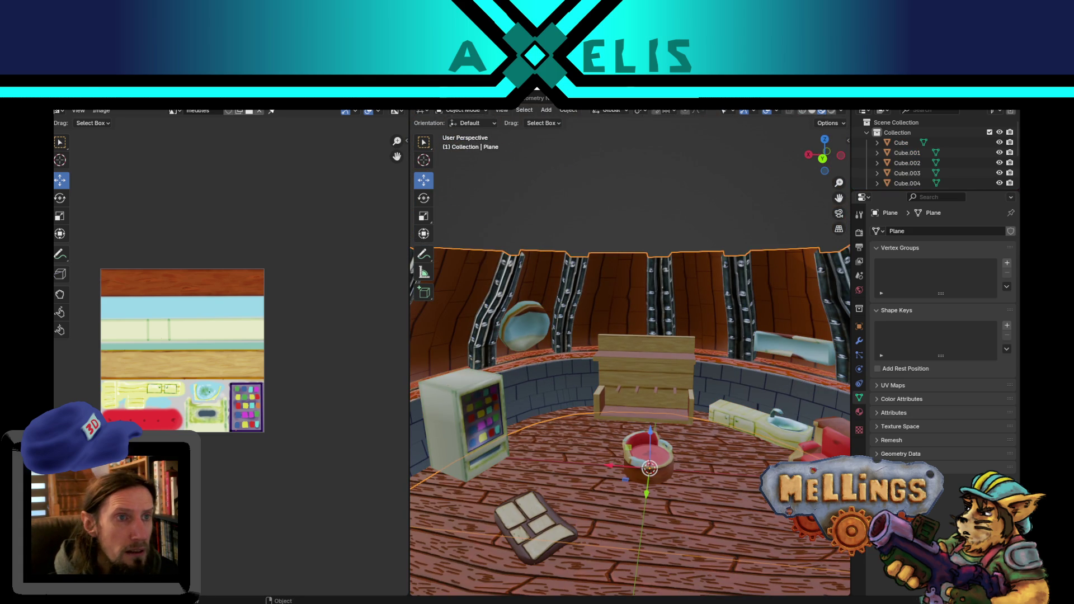
pyautogui.hotkey('ctrl', 'pagedown')
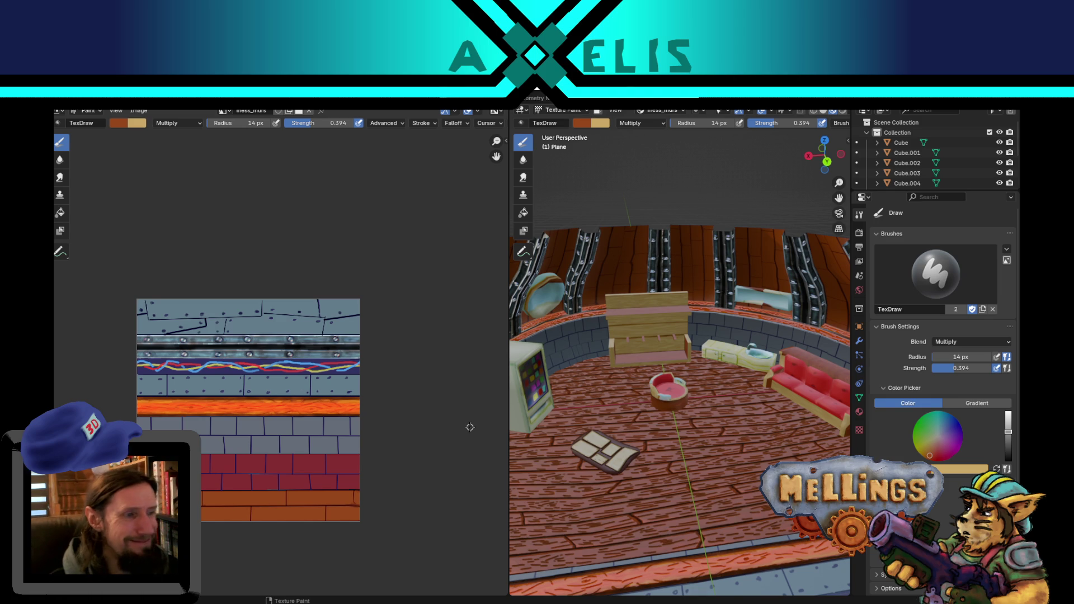
# Move the view closer into the room, then return to the Modeling workspace.
pyautogui.moveTo(755, 311)
pyautogui.mouseDown(button='middle')
pyautogui.moveTo(685, 352)
pyautogui.moveTo(585, 347)
pyautogui.moveTo(588, 339)
pyautogui.mouseUp(button='middle')
pyautogui.scroll(2, 685, 352)
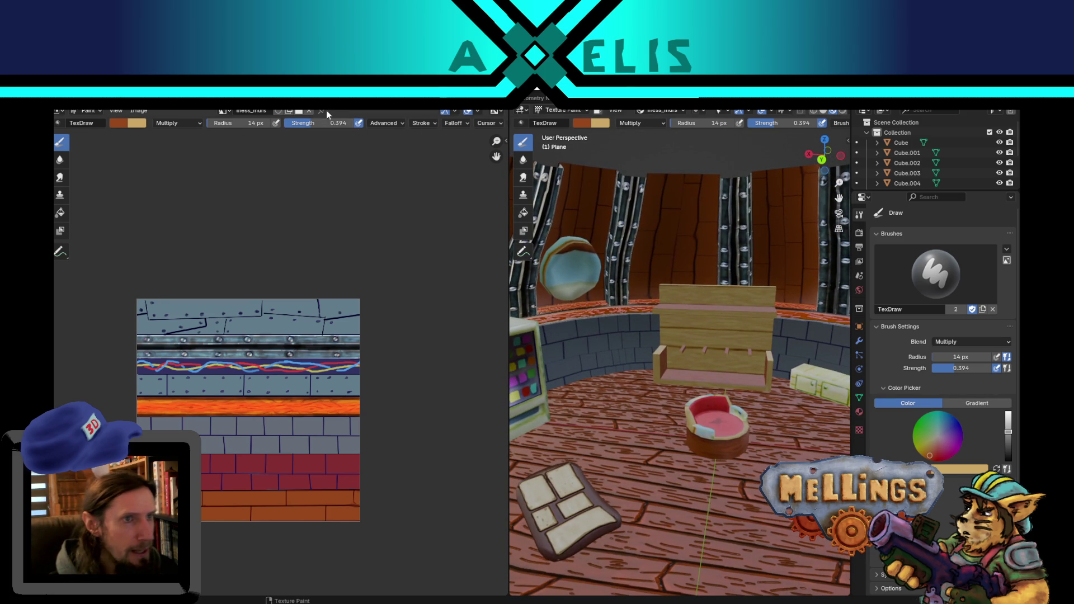
pyautogui.click(229, 98)
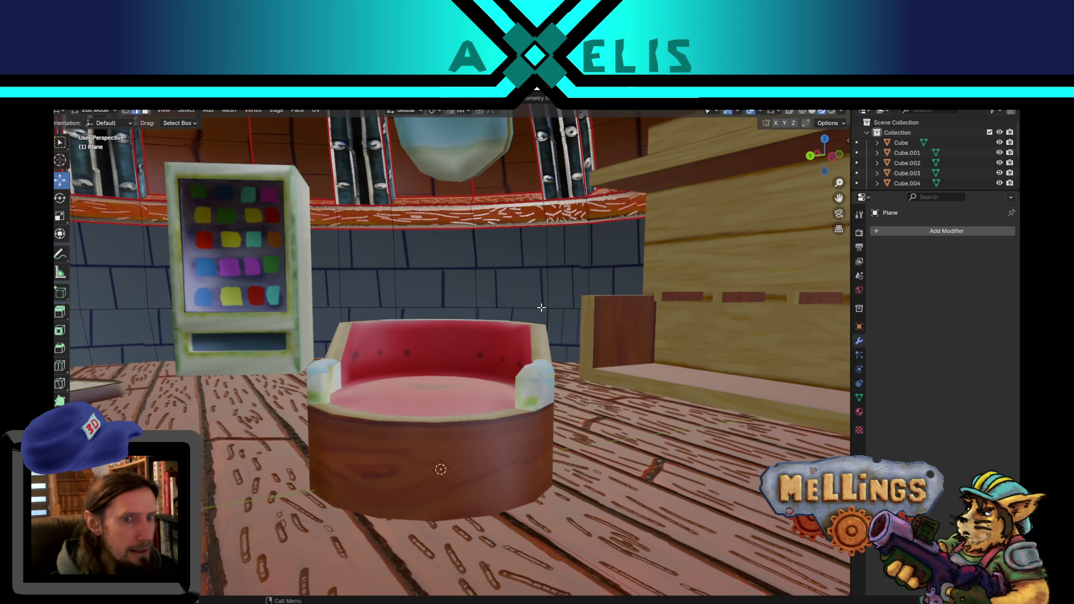
# Return the wall Plane to Object Mode and pull back to view the whole room.
pyautogui.scroll(-1, 450, 424)
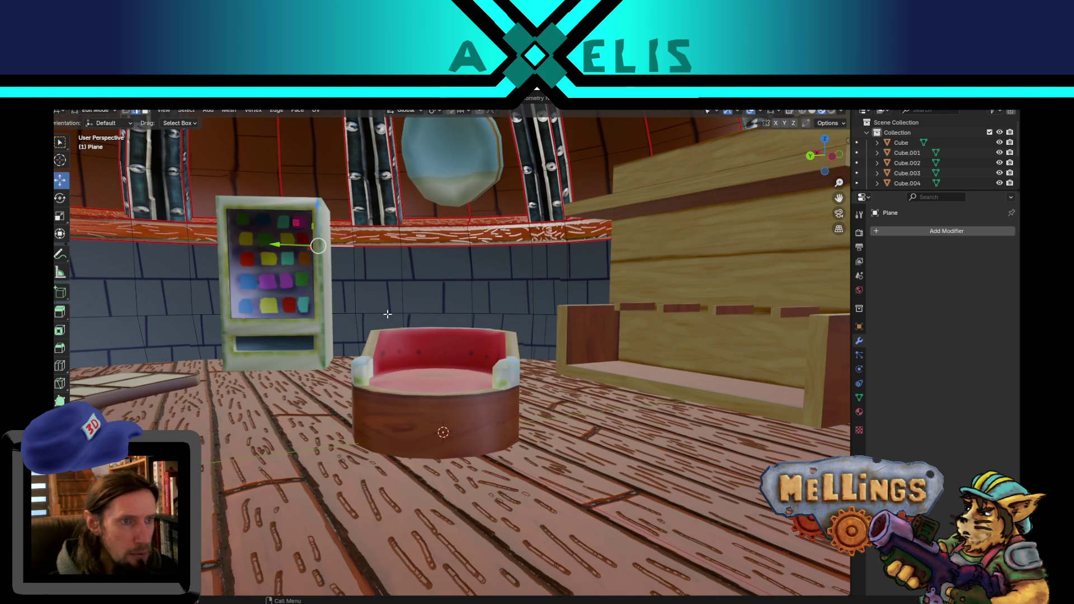
pyautogui.press('Tab')
pyautogui.press('KP_Decimal')
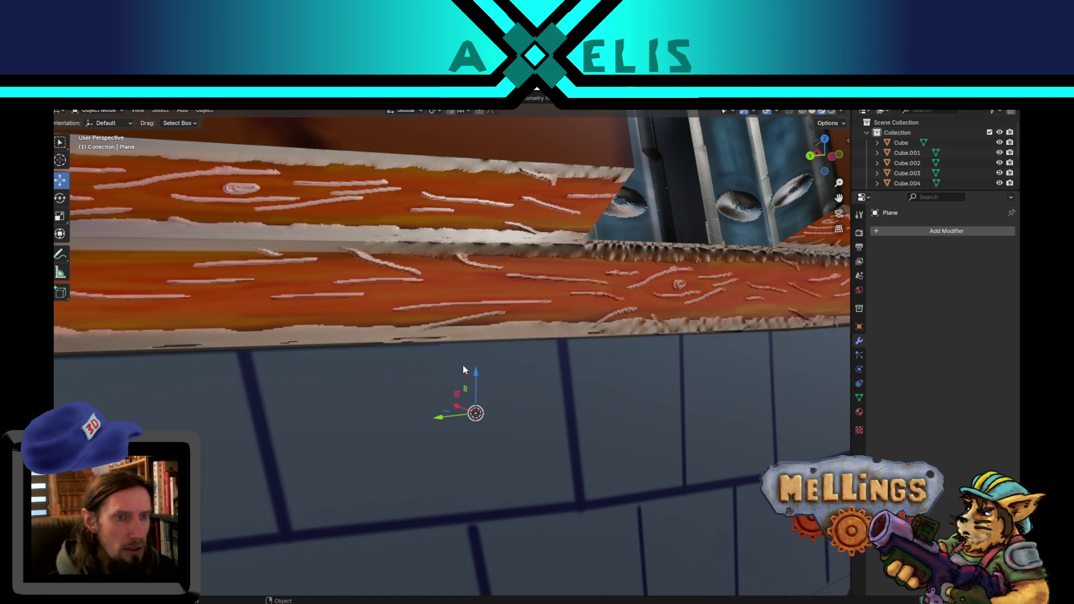
pyautogui.scroll(-10, 464, 369)
pyautogui.moveTo(476, 390); pyautogui.dragTo(558, 321, button='middle')
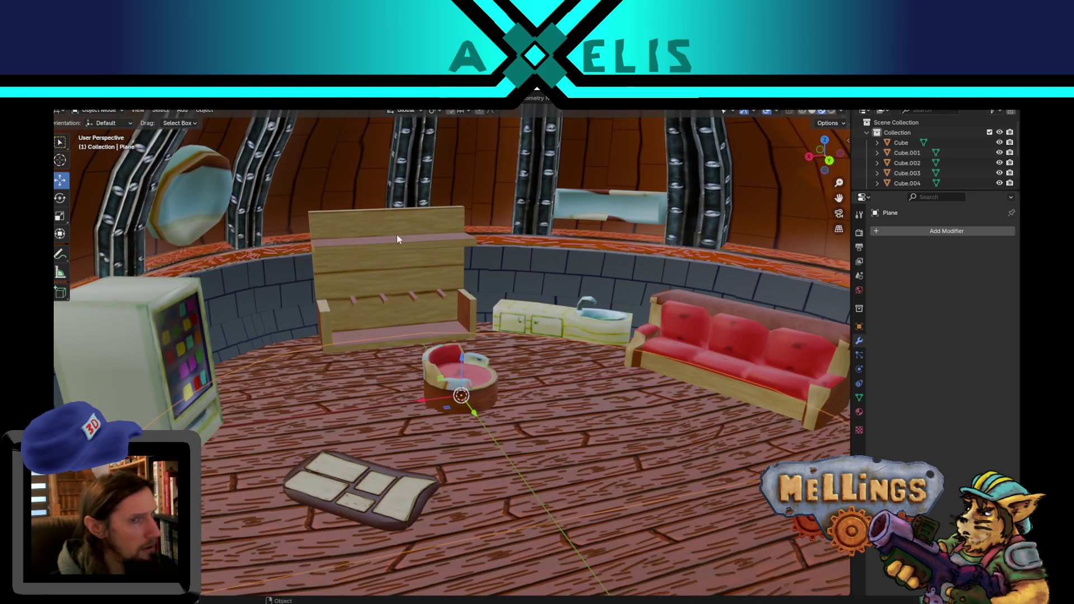
pyautogui.scroll(-2, 436, 271)
# Show the wooden bench's UVs in Edit Mode in the UV Editing workspace.
pyautogui.click(390, 276)
pyautogui.moveTo(391, 275)
pyautogui.mouseDown(button='middle')
pyautogui.moveTo(417, 340)
pyautogui.moveTo(404, 358)
pyautogui.moveTo(472, 334)
pyautogui.mouseUp(button='middle')
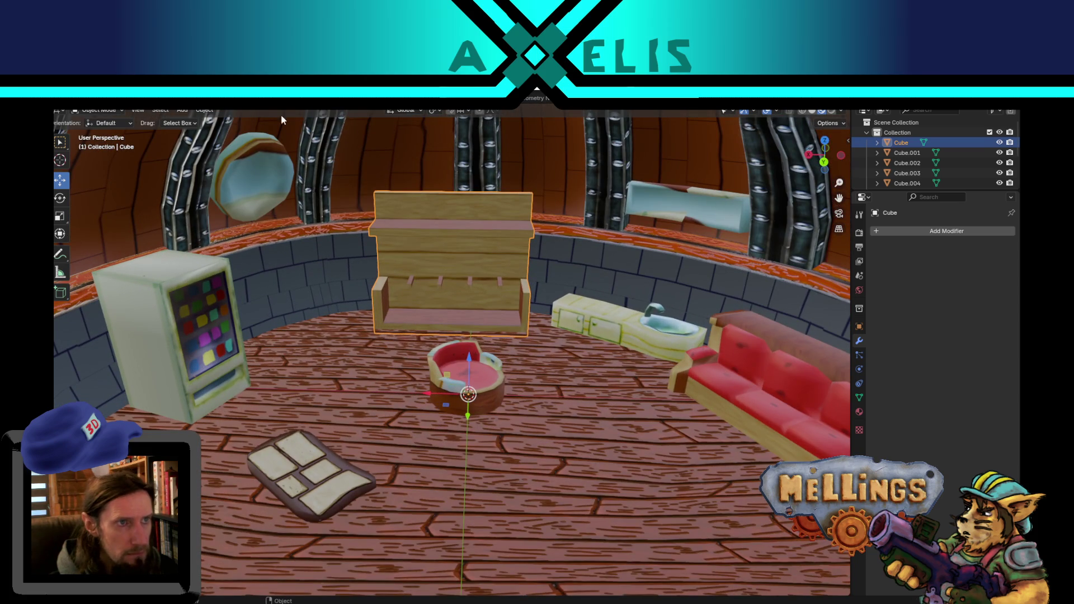
pyautogui.click(300, 98)
pyautogui.scroll(2, 223, 372)
pyautogui.scroll(1, 294, 462)
pyautogui.press('Tab')
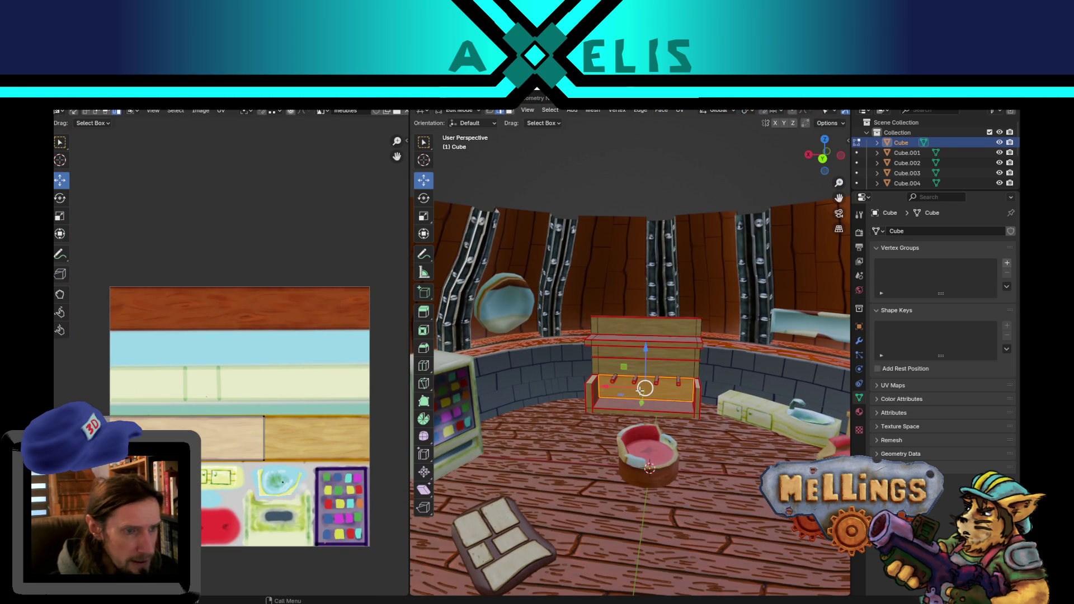
# Select every object and briefly view all their UVs together in Edit Mode.
pyautogui.press('Tab')
pyautogui.press('a')
pyautogui.press('Tab')
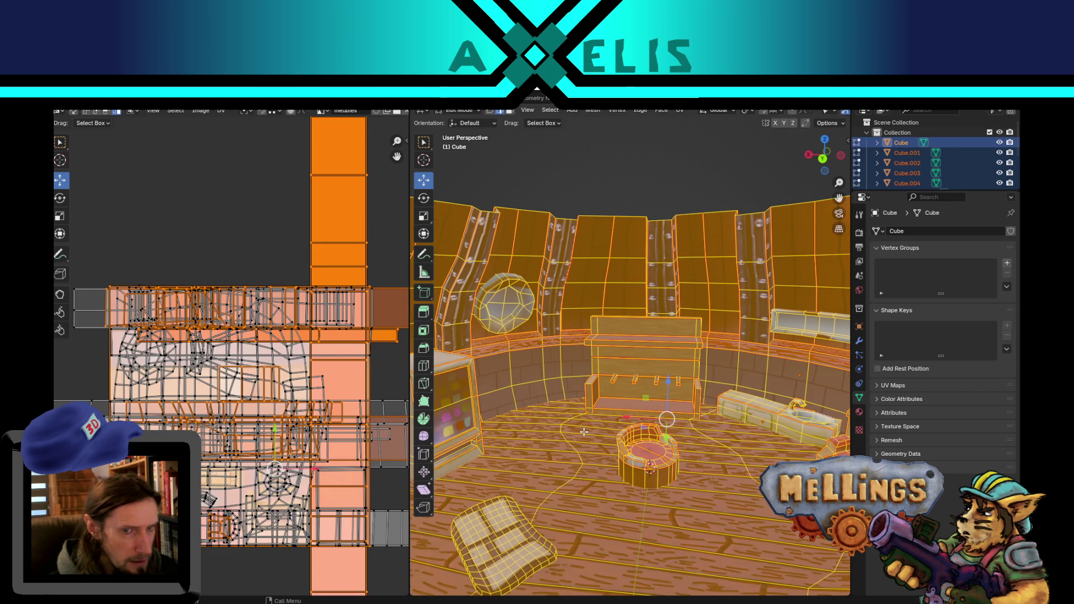
pyautogui.press('Tab')
pyautogui.scroll(-3, 584, 432)
# View the fridge, bench, bowl and Cube.002 UVs together, then return to Object Mode.
pyautogui.click(507, 424)
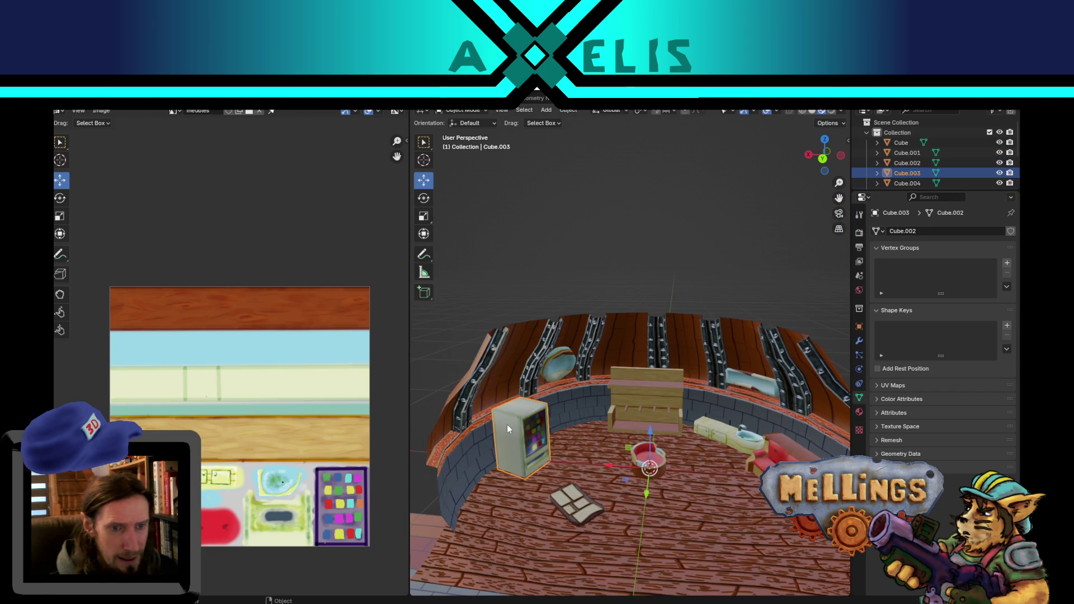
pyautogui.keyDown('shift'); pyautogui.click(626, 393); pyautogui.keyUp('shift')
pyautogui.keyDown('shift'); pyautogui.click(656, 449); pyautogui.keyUp('shift')
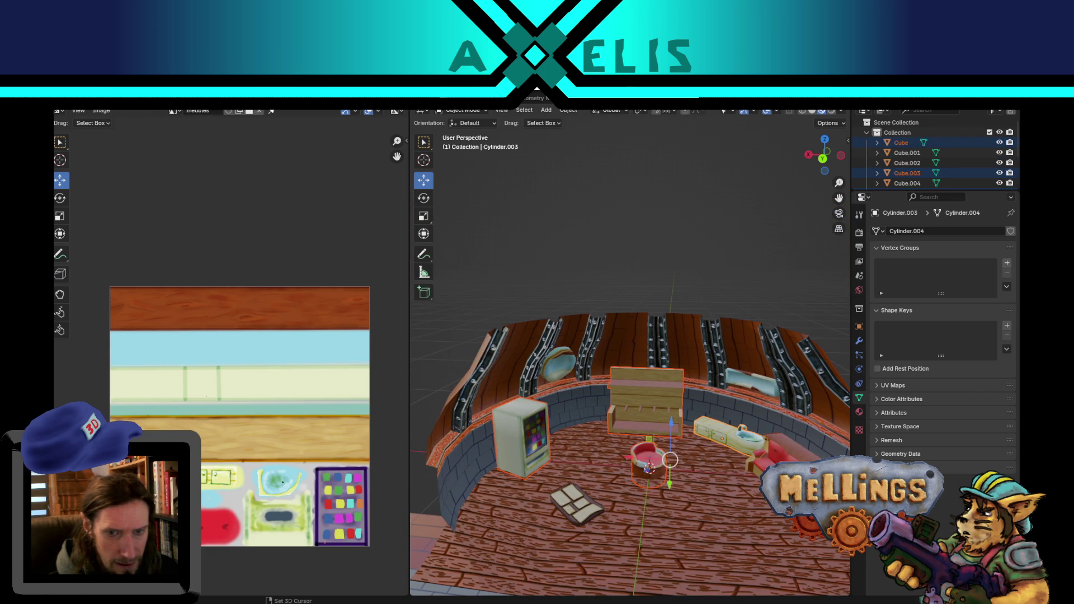
pyautogui.keyDown('shift'); pyautogui.click(713, 435); pyautogui.keyUp('shift')
pyautogui.press('Tab')
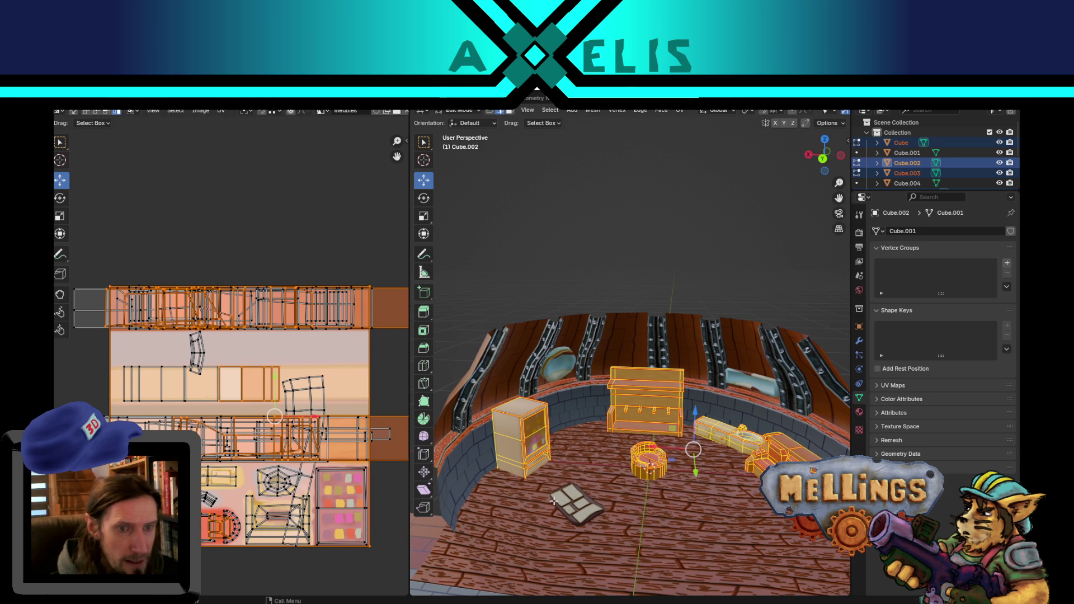
pyautogui.press('Tab')
# Select the round bed, then show the vending machine's UVs in Edit Mode.
pyautogui.scroll(4, 593, 388)
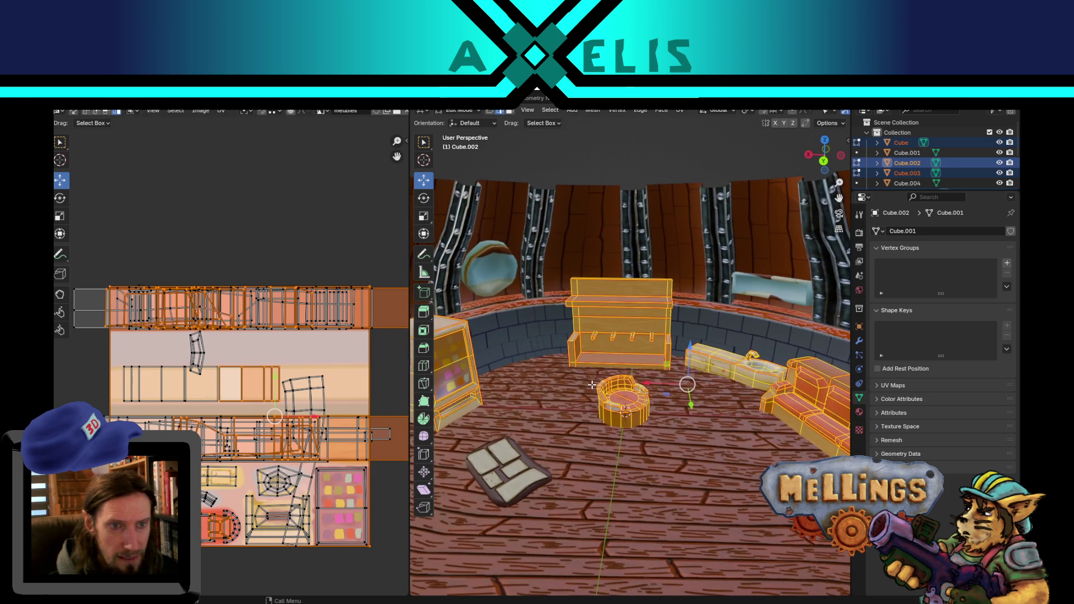
pyautogui.click(619, 413)
pyautogui.scroll(3, 622, 417)
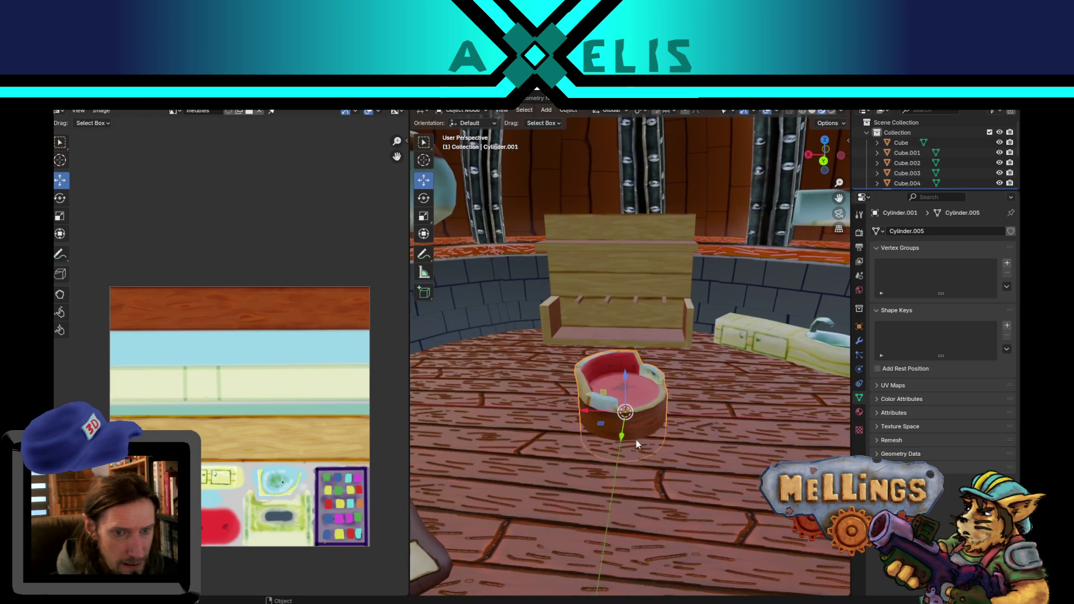
pyautogui.moveTo(485, 399)
pyautogui.mouseDown(button='middle')
pyautogui.moveTo(668, 409)
pyautogui.moveTo(511, 406)
pyautogui.mouseUp(button='middle')
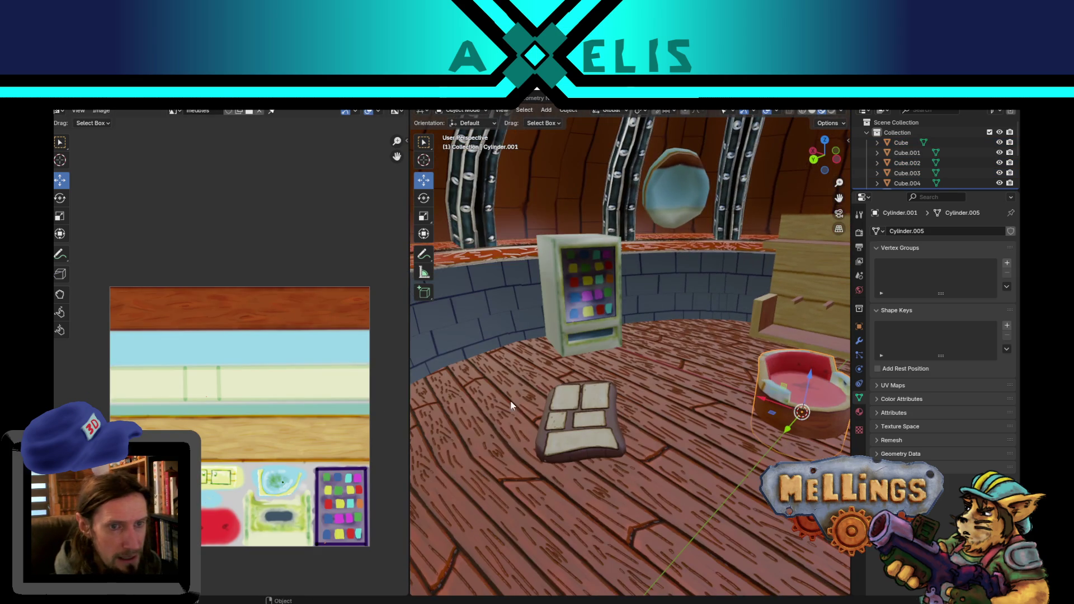
pyautogui.click(557, 294)
pyautogui.press('Tab')
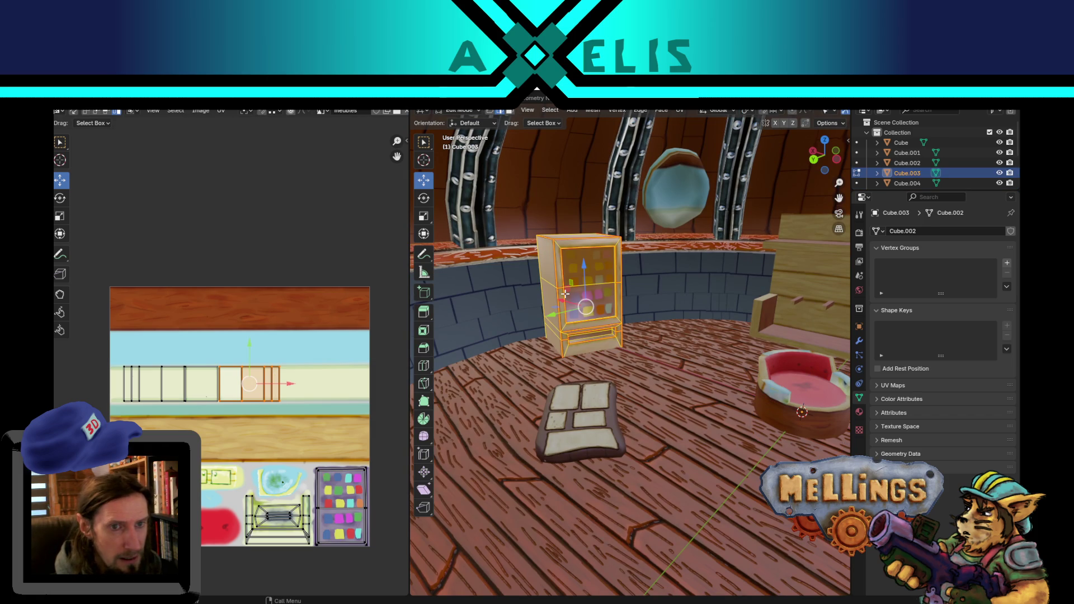
# Leave the vending machine's Edit Mode and select the round couch.
pyautogui.scroll(2, 527, 280)
pyautogui.moveTo(554, 336); pyautogui.dragTo(599, 392, button='middle')
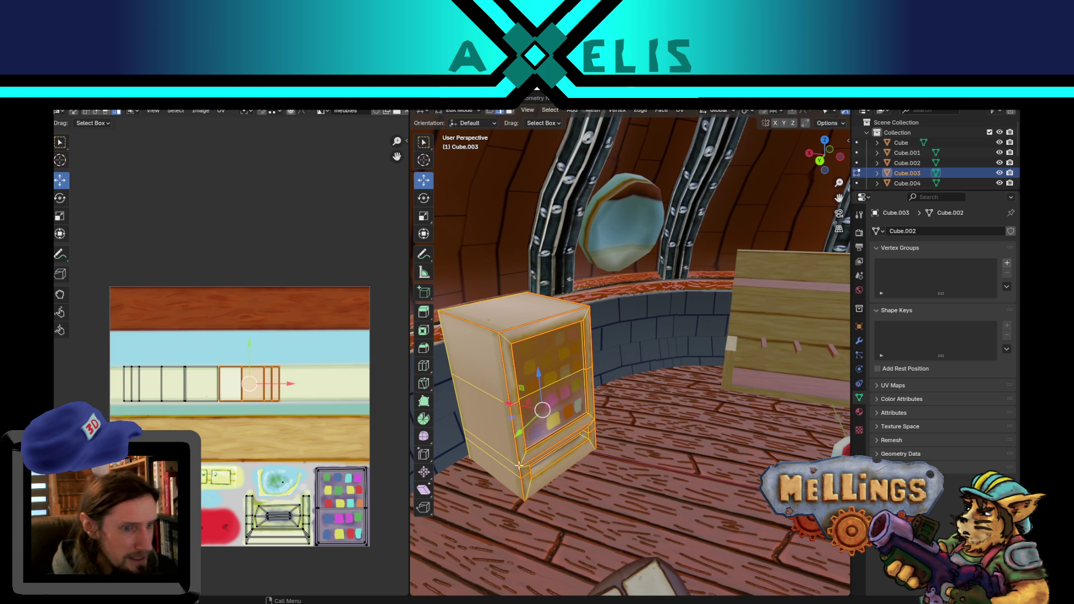
pyautogui.press('Tab')
pyautogui.moveTo(589, 405)
pyautogui.mouseDown(button='middle')
pyautogui.moveTo(569, 360)
pyautogui.moveTo(585, 375)
pyautogui.moveTo(562, 439)
pyautogui.mouseUp(button='middle')
pyautogui.moveTo(690, 452)
pyautogui.mouseDown(button='middle')
pyautogui.moveTo(600, 499)
pyautogui.moveTo(673, 479)
pyautogui.moveTo(638, 442)
pyautogui.moveTo(630, 462)
pyautogui.mouseUp(button='middle')
pyautogui.scroll(2, 637, 438)
pyautogui.click(630, 462)
pyautogui.moveTo(752, 507)
pyautogui.mouseDown(button='middle')
pyautogui.moveTo(710, 471)
pyautogui.moveTo(723, 442)
pyautogui.moveTo(683, 422)
pyautogui.mouseUp(button='middle')
pyautogui.moveTo(650, 416)
pyautogui.mouseDown()
pyautogui.moveTo(652, 376)
pyautogui.moveTo(653, 395)
pyautogui.mouseUp()
pyautogui.moveTo(652, 395); pyautogui.dragTo(686, 430, button='middle')
# Isolate the round couch and raise its bottom edge loop about 0.047 m along Z.
pyautogui.press('Tab')
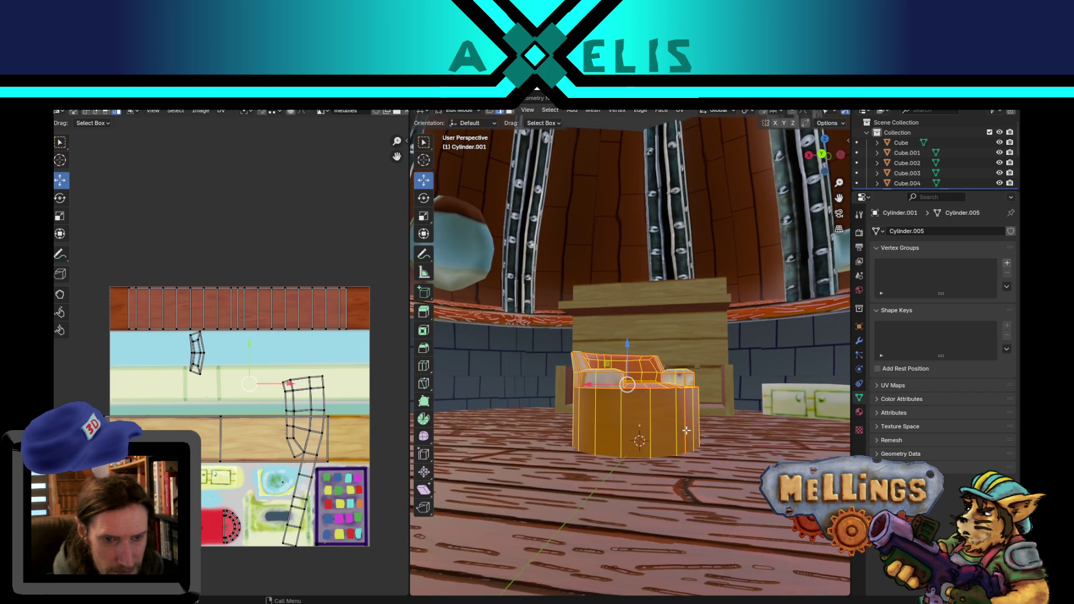
pyautogui.press('Tab')
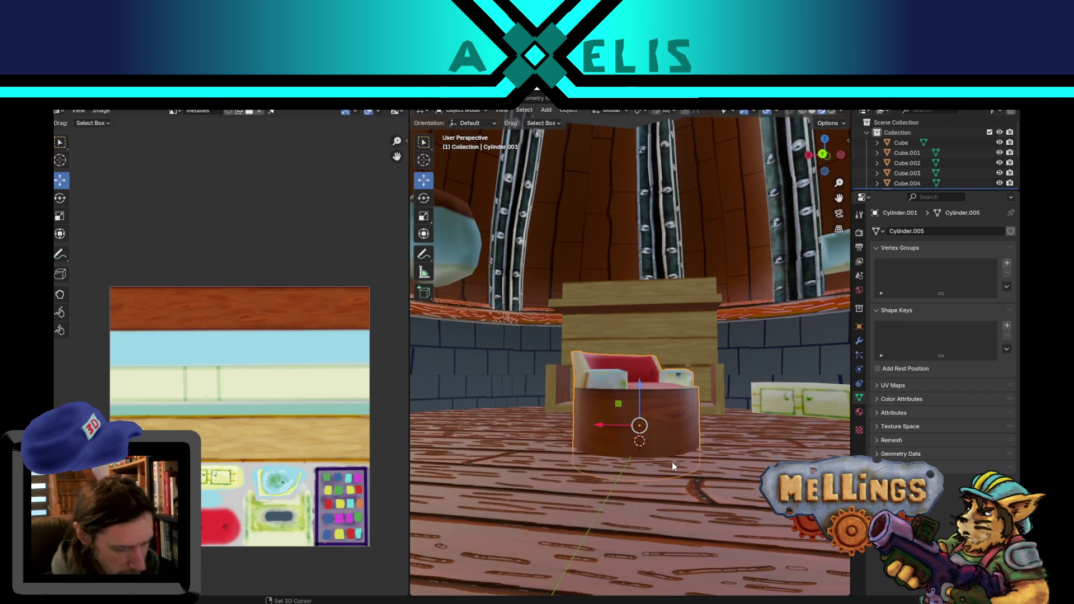
pyautogui.hotkey('shift', 'h')
pyautogui.press('Tab')
pyautogui.keyDown('alt'); pyautogui.click(657, 481); pyautogui.keyUp('alt')
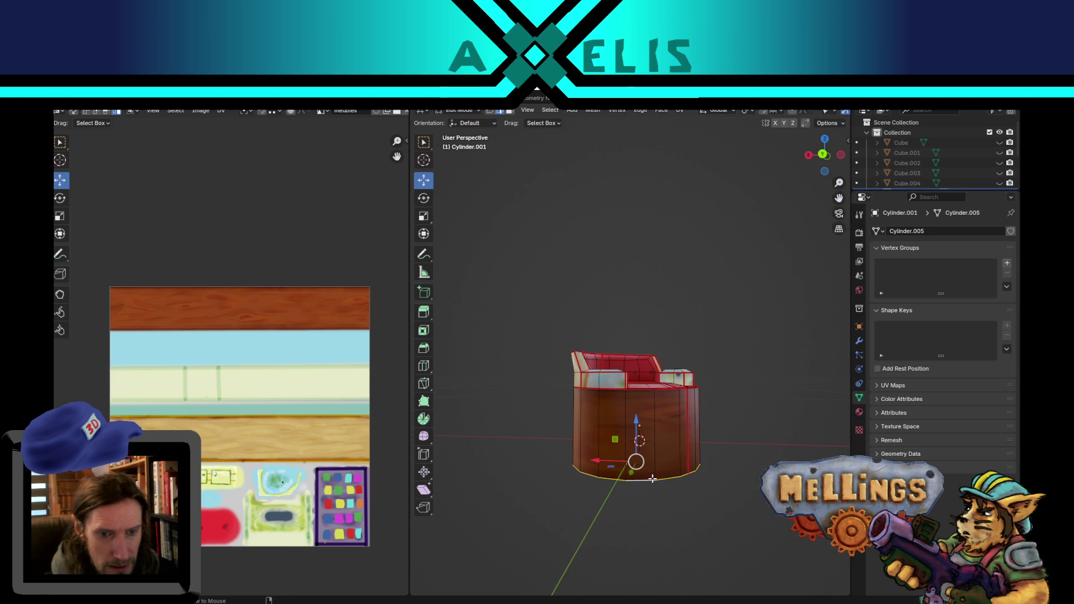
pyautogui.press('g')
pyautogui.press('z')
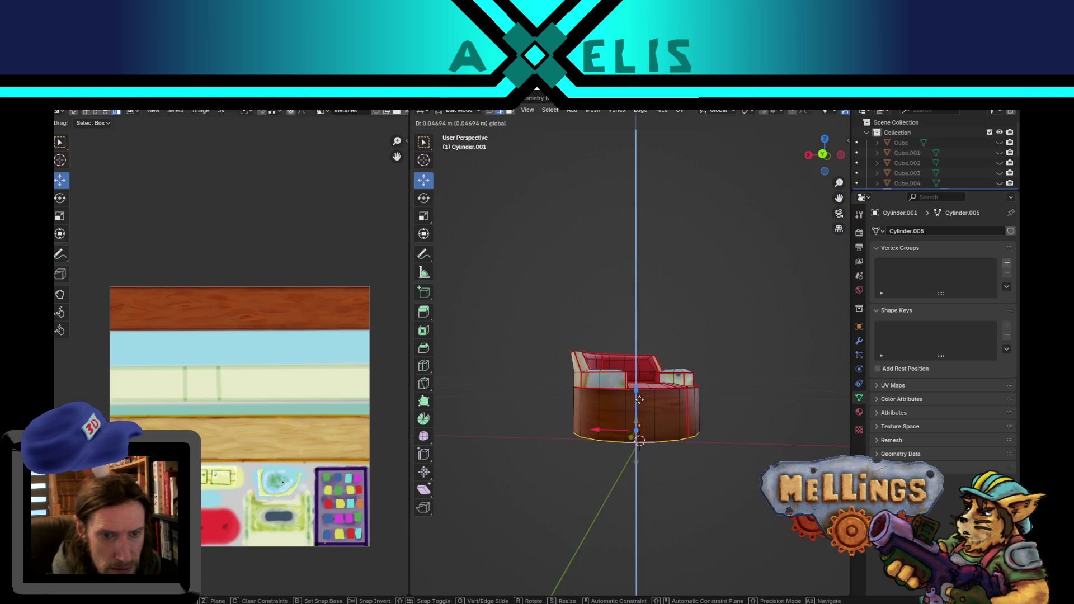
pyautogui.click(639, 400)
# Select the couch's armrest faces, undoing one stray right-armrest face.
pyautogui.moveTo(690, 411)
pyautogui.mouseDown(button='middle')
pyautogui.moveTo(627, 391)
pyautogui.moveTo(610, 414)
pyautogui.moveTo(580, 418)
pyautogui.moveTo(596, 419)
pyautogui.moveTo(578, 405)
pyautogui.mouseUp(button='middle')
pyautogui.scroll(3, 645, 372)
pyautogui.click(580, 418)
pyautogui.keyDown('shift'); pyautogui.click(616, 436); pyautogui.keyUp('shift')
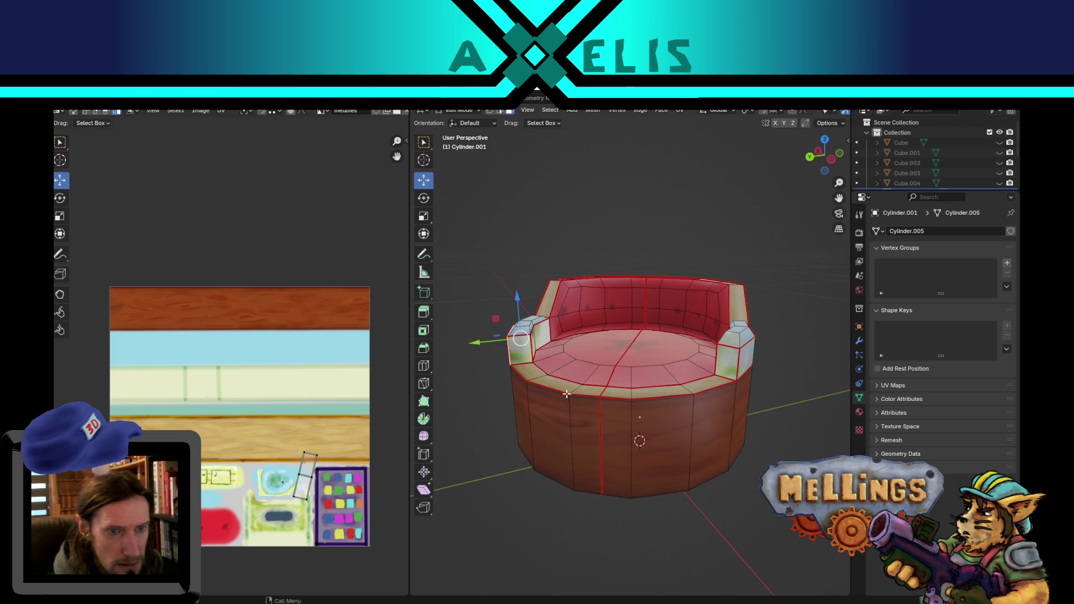
pyautogui.keyDown('alt'); pyautogui.click(532, 344); pyautogui.keyUp('alt')
pyautogui.moveTo(592, 373)
pyautogui.mouseDown(button='middle')
pyautogui.moveTo(733, 361)
pyautogui.moveTo(714, 330)
pyautogui.moveTo(705, 336)
pyautogui.moveTo(720, 350)
pyautogui.mouseUp(button='middle')
pyautogui.keyDown('ctrl'); pyautogui.click(700, 350); pyautogui.keyUp('ctrl')
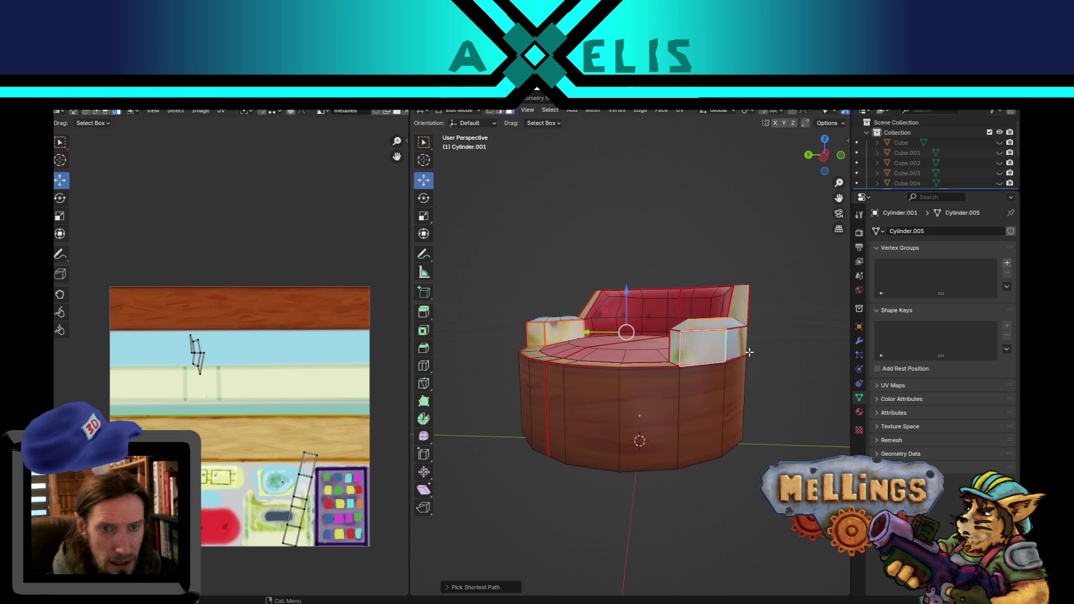
pyautogui.hotkey('ctrl', 'z')
pyautogui.moveTo(793, 353)
pyautogui.mouseDown(button='middle')
pyautogui.moveTo(658, 324)
pyautogui.moveTo(687, 339)
pyautogui.moveTo(694, 359)
pyautogui.mouseUp(button='middle')
pyautogui.keyDown('ctrl'); pyautogui.click(680, 320); pyautogui.keyUp('ctrl')
# Unwrap the armrest faces and mark a seam on one vertical backrest edge.
pyautogui.press('u')
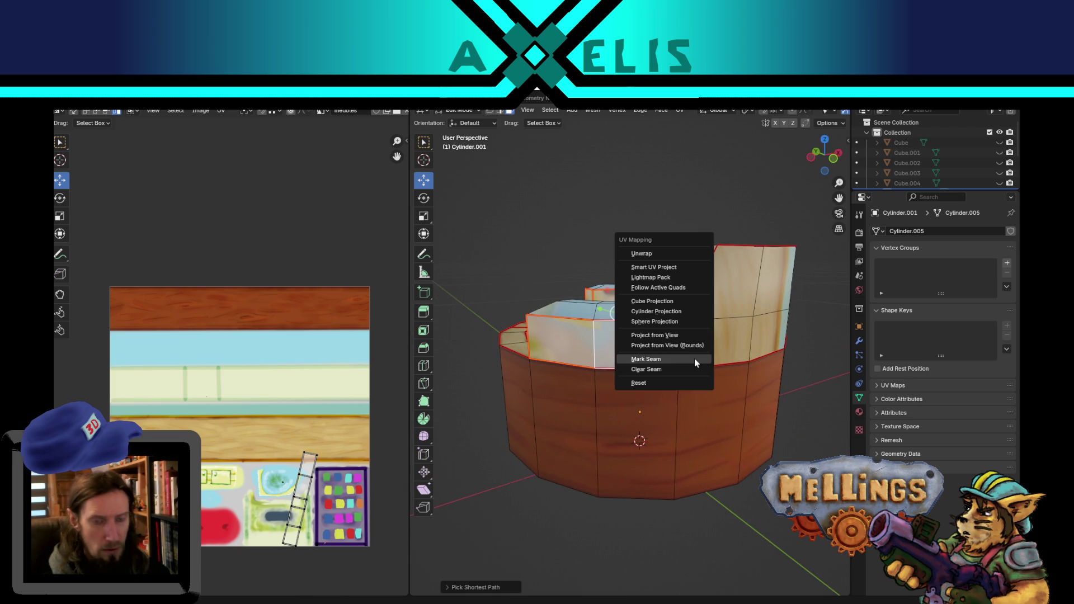
pyautogui.click(659, 250)
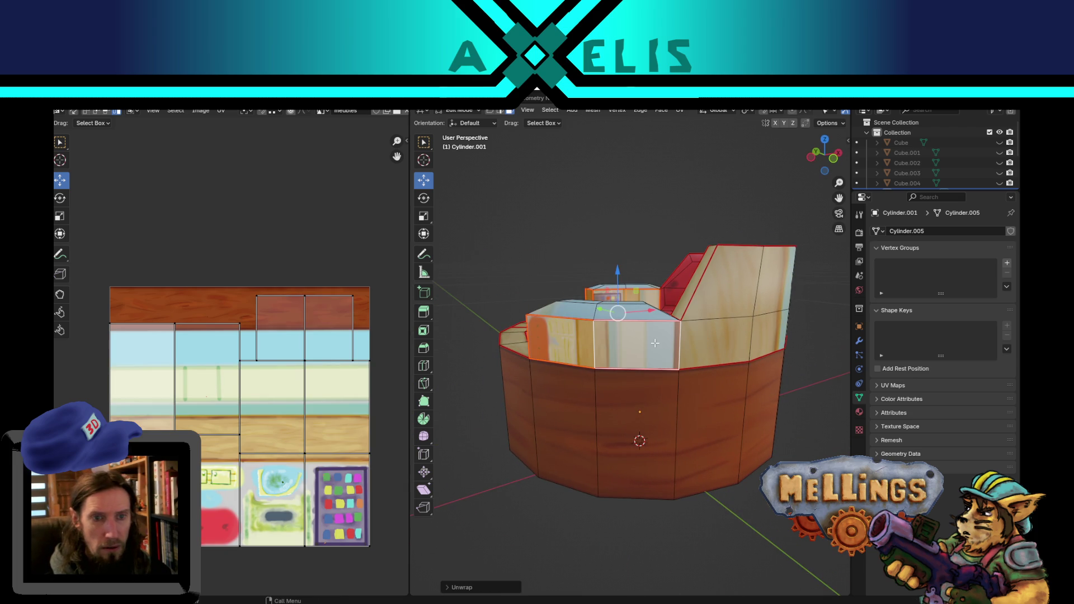
pyautogui.press('2')
pyautogui.click(679, 350)
pyautogui.rightClick(709, 376)
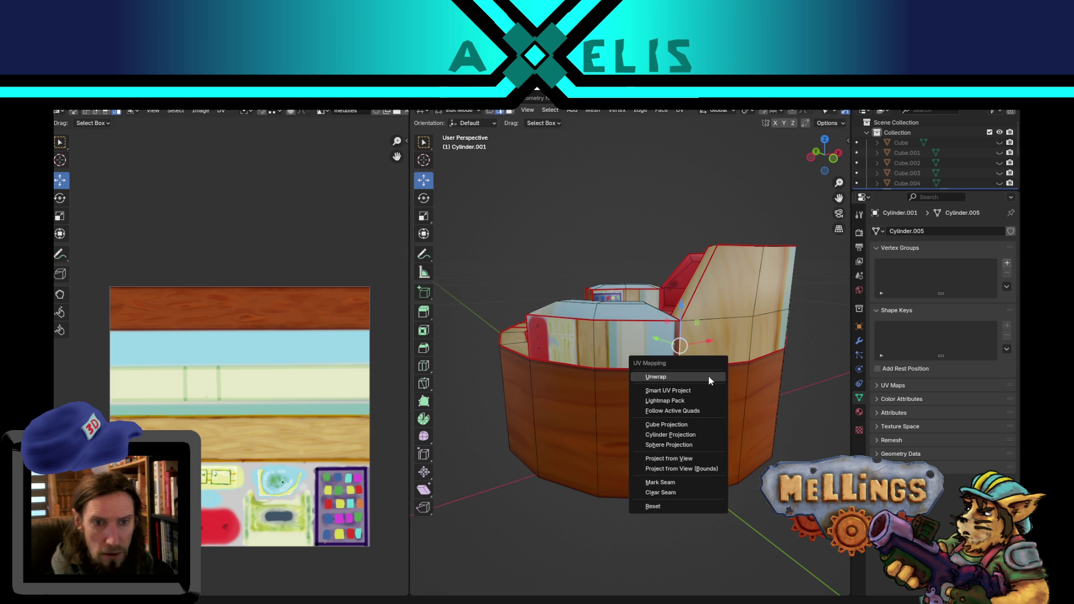
pyautogui.click(655, 485)
# Select the couch's linked outer backrest band of faces.
pyautogui.moveTo(551, 396); pyautogui.dragTo(797, 394, button='middle')
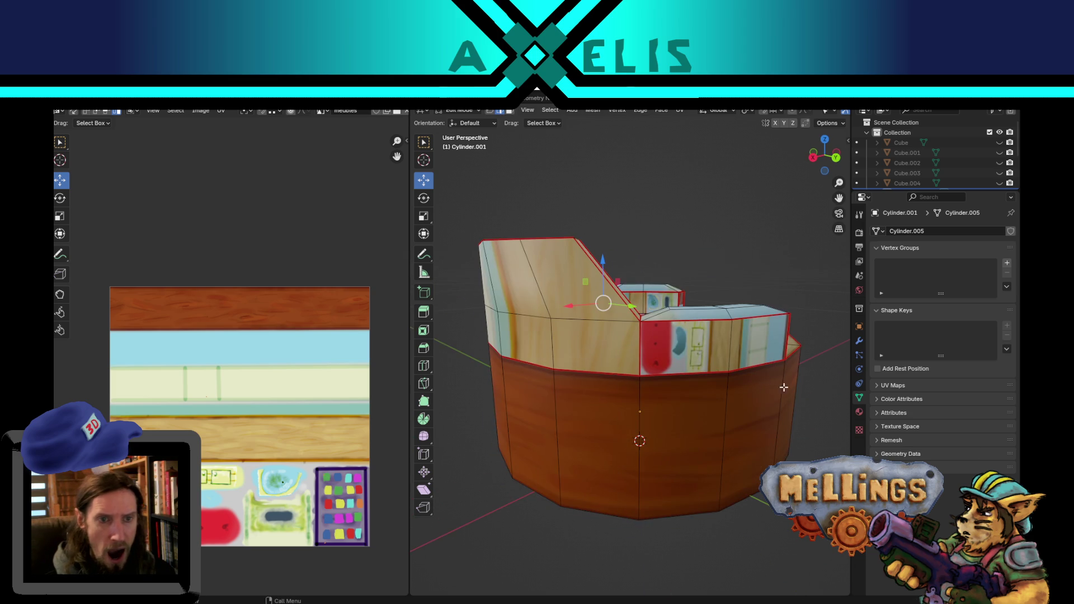
pyautogui.moveTo(657, 351)
pyautogui.mouseDown(button='middle')
pyautogui.moveTo(661, 392)
pyautogui.moveTo(657, 343)
pyautogui.mouseUp(button='middle')
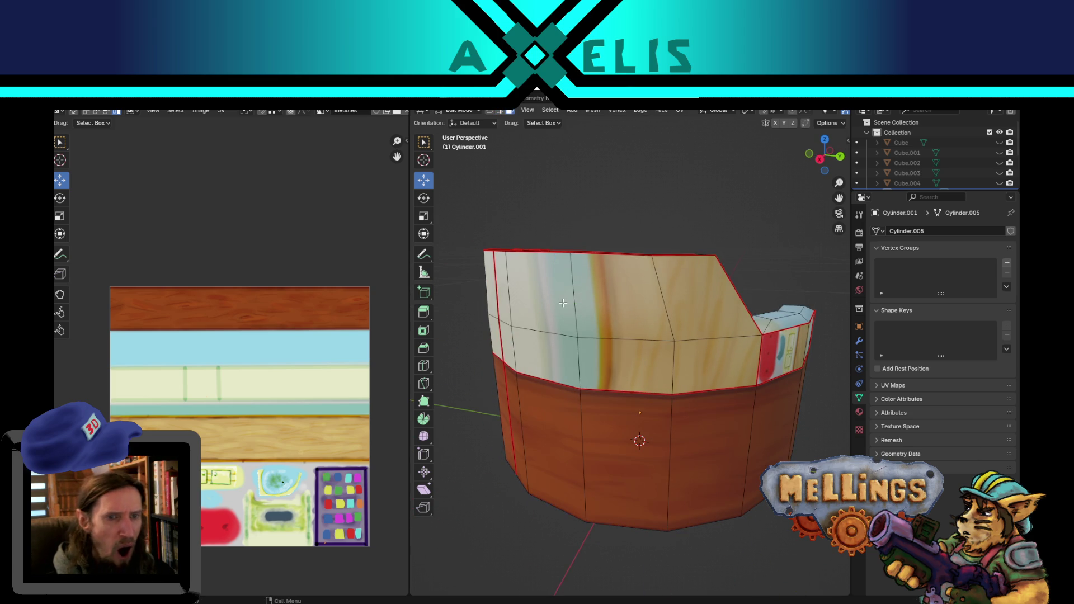
pyautogui.click(563, 302)
pyautogui.scroll(2, 569, 348)
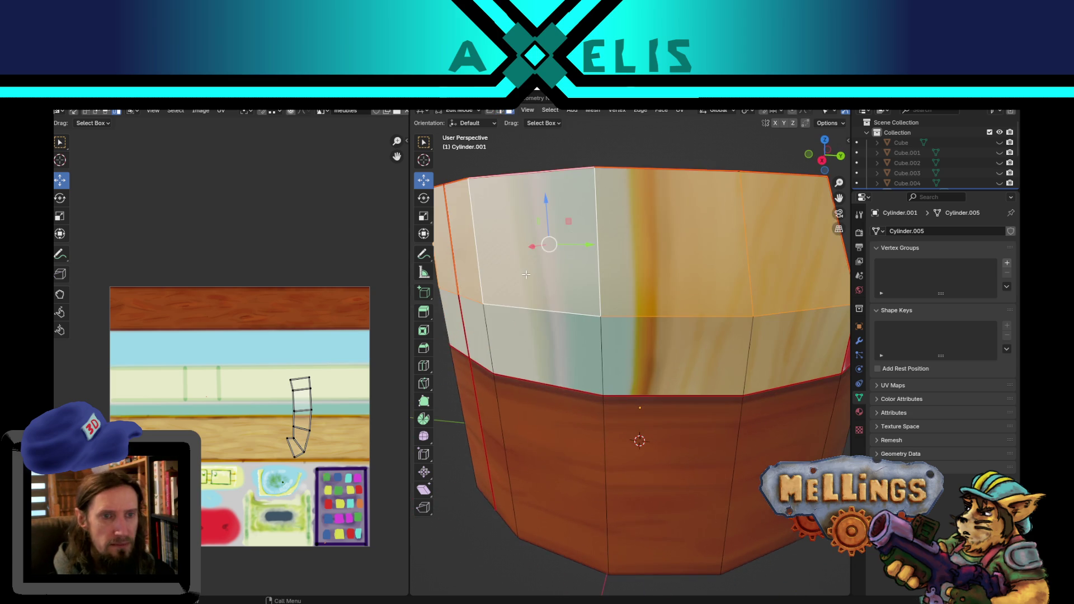
pyautogui.scroll(-5, 526, 274)
pyautogui.hotkey('alt', 'a')
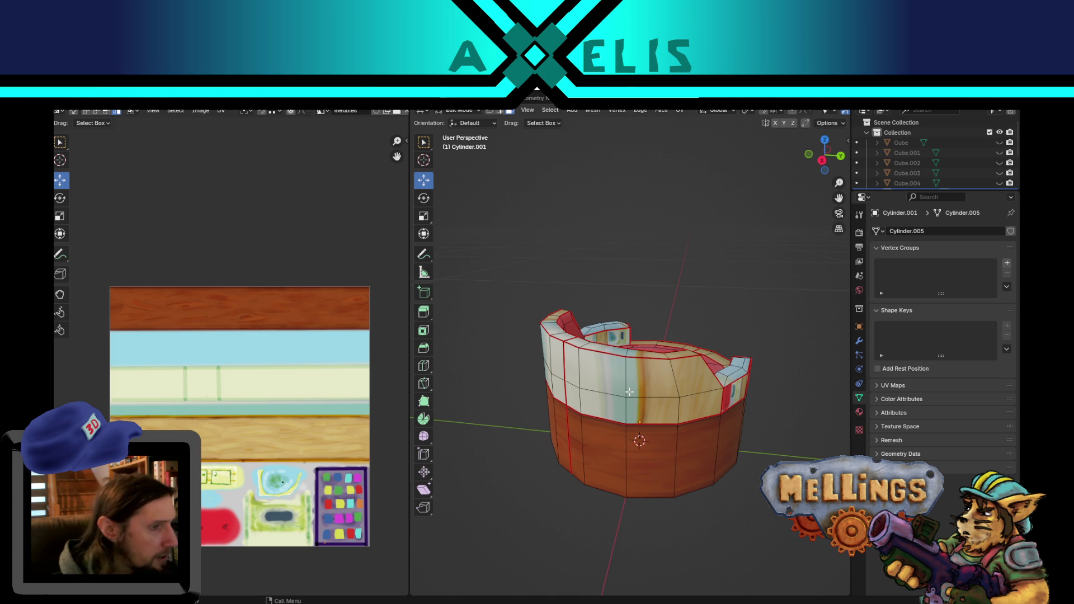
pyautogui.click(597, 388)
pyautogui.hotkey('ctrl', 'l')
pyautogui.press('l')
pyautogui.moveTo(555, 365); pyautogui.dragTo(472, 371, button='middle')
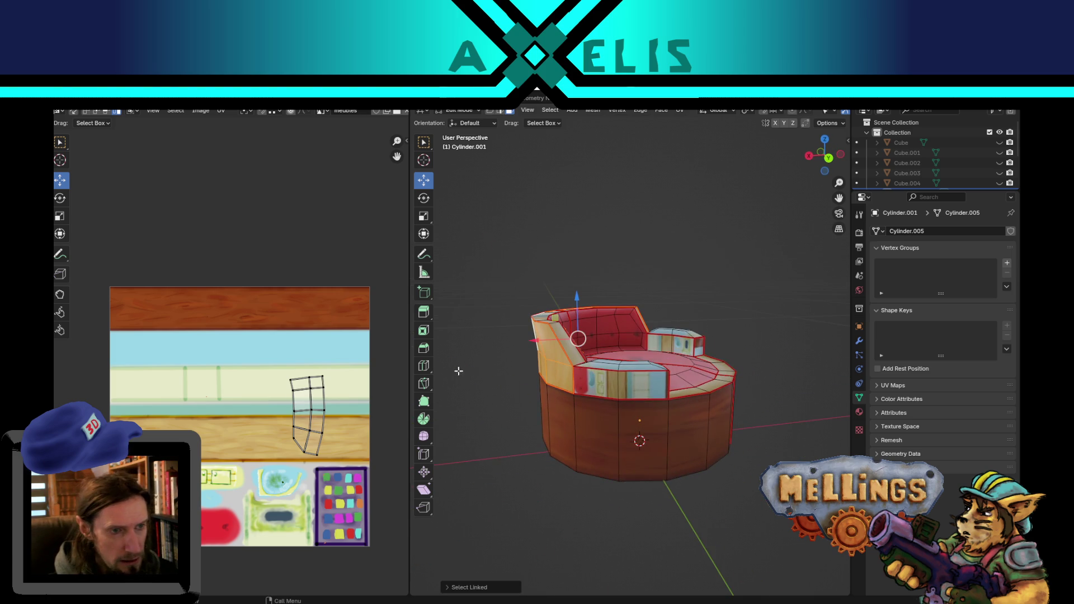
# Unwrap the selected couch faces and hide all but the right-hand UV island.
pyautogui.press('u')
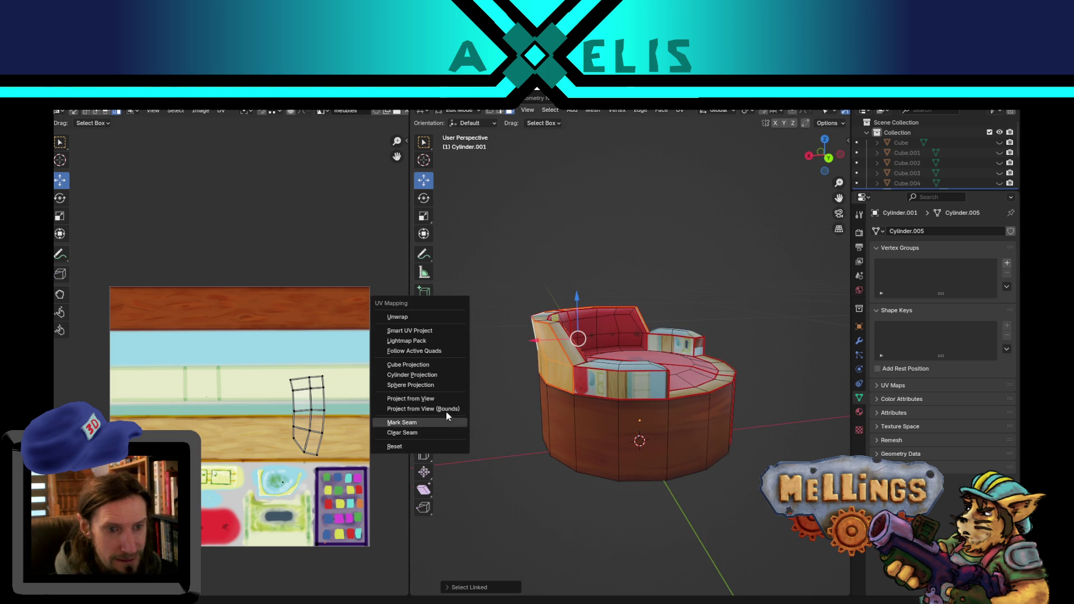
pyautogui.click(464, 315)
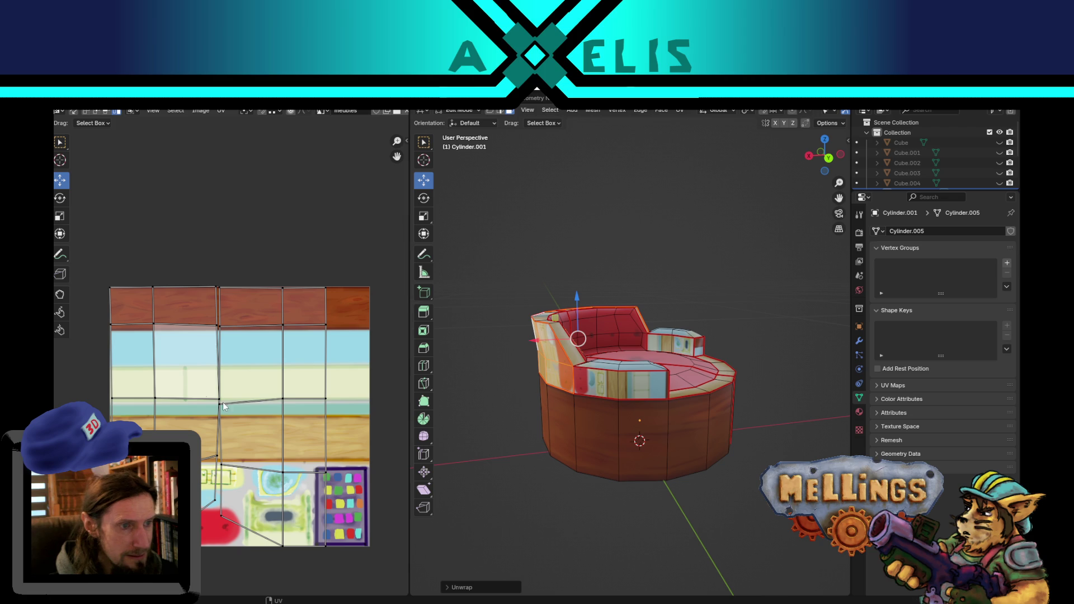
pyautogui.press('l')
pyautogui.hotkey('shift', 'h')
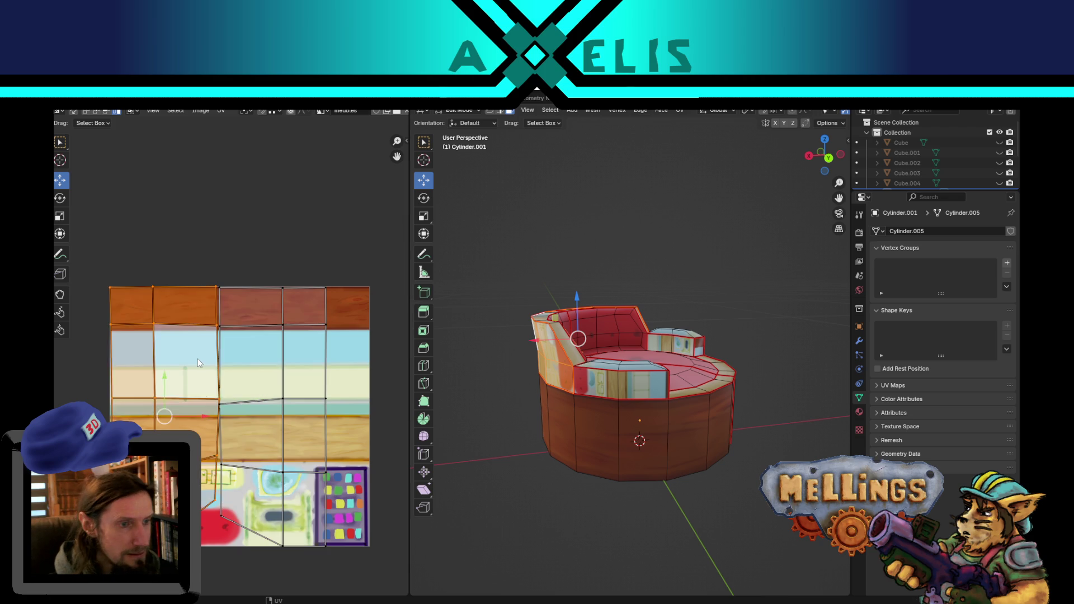
# Clear the couch mesh selection with Alt+A and orbit to look down into the seat.
pyautogui.press('a')
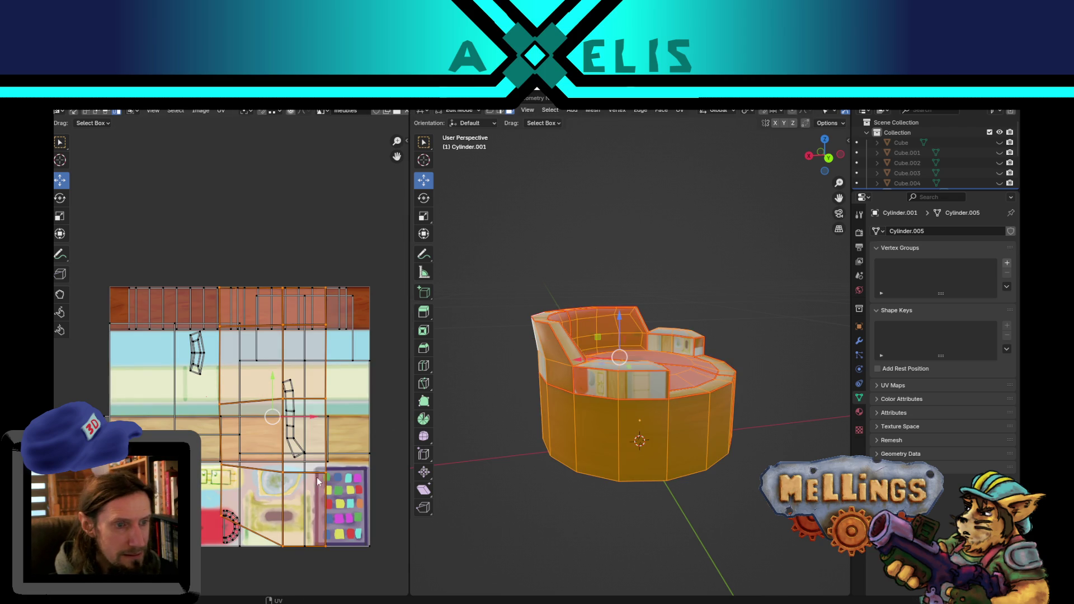
pyautogui.click(365, 559)
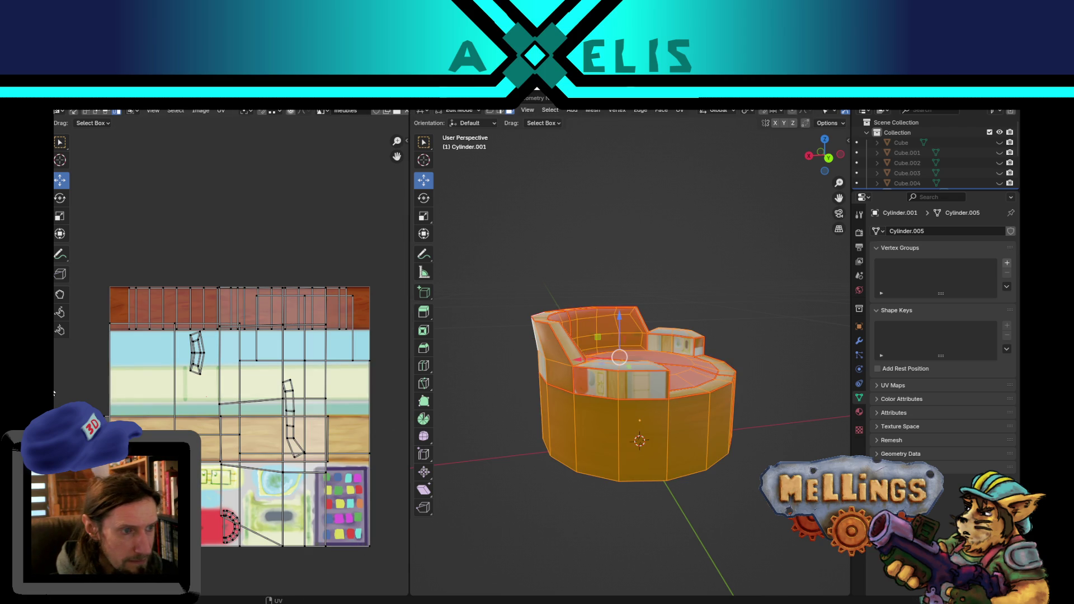
pyautogui.scroll(5, 254, 572)
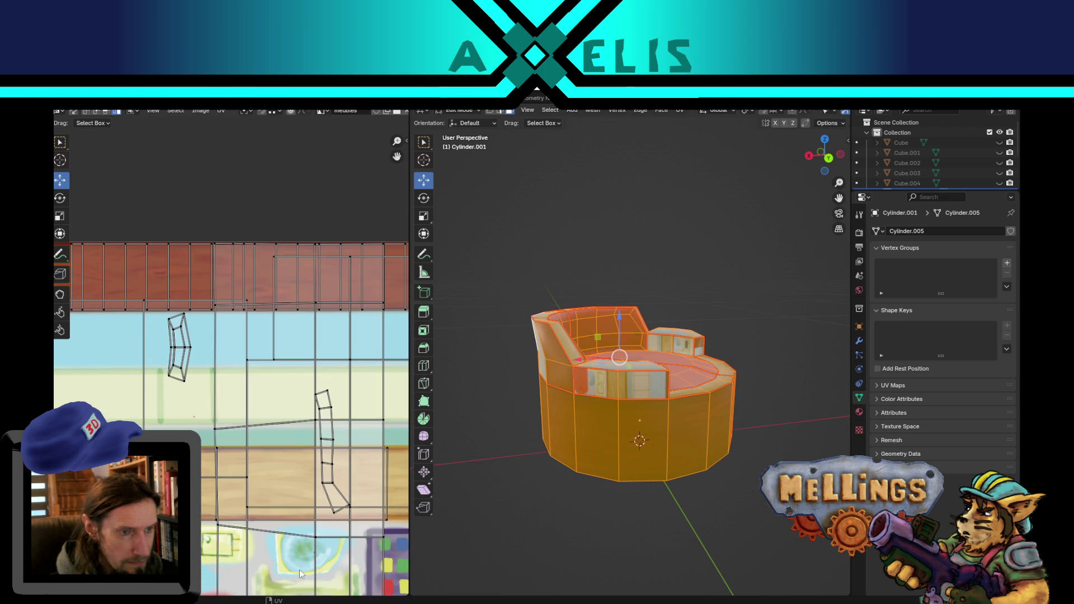
pyautogui.hotkey('alt', 'a')
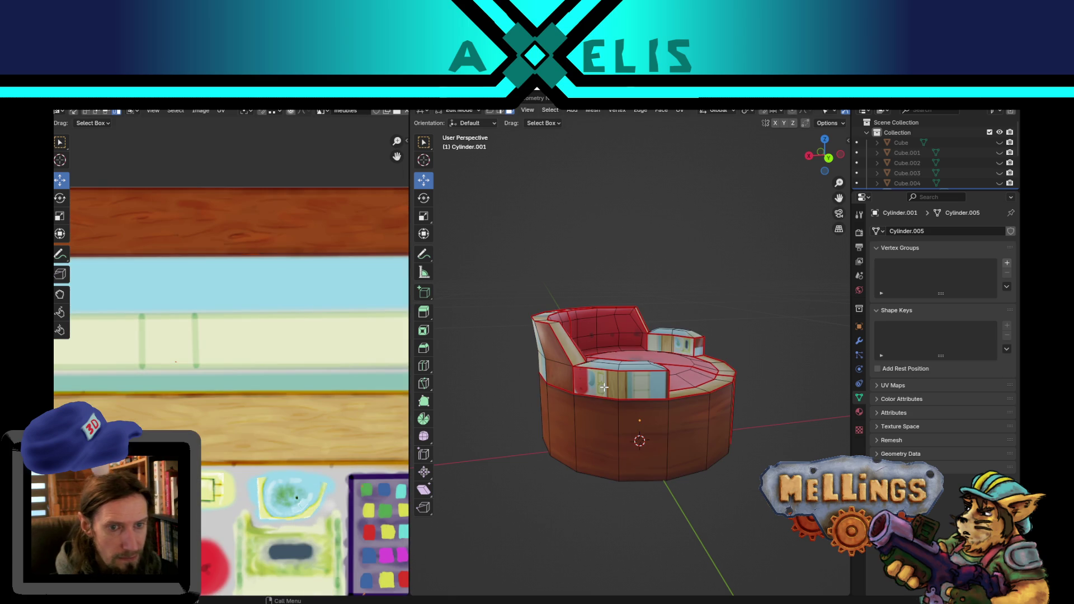
pyautogui.moveTo(605, 388); pyautogui.dragTo(554, 449, button='middle')
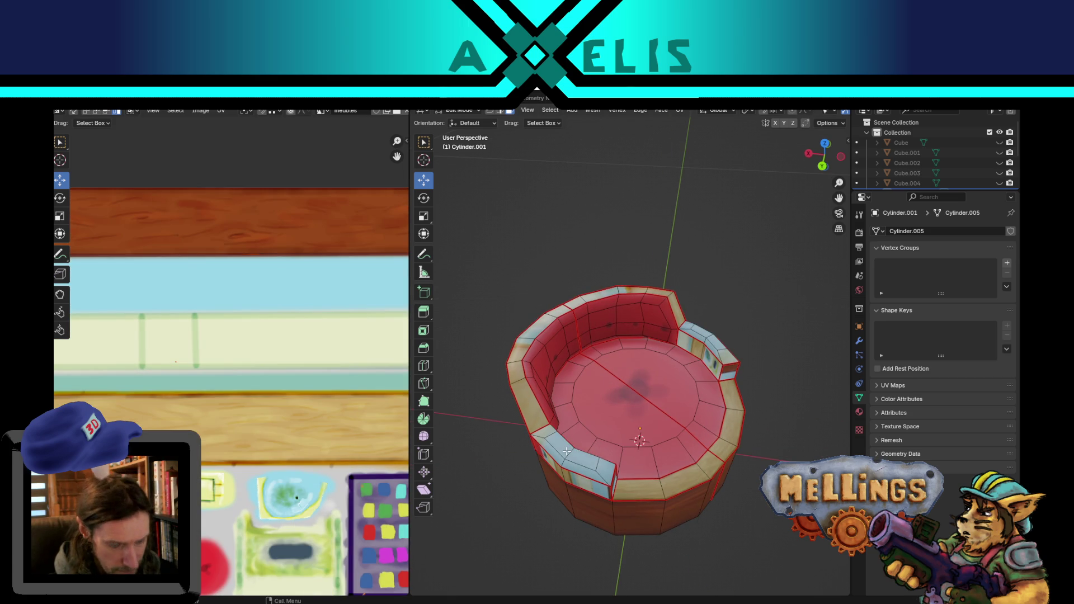
# Select both armrest pieces and the shortest face path along the rim.
pyautogui.click(567, 451)
pyautogui.hotkey('ctrl', 'l')
pyautogui.press('l')
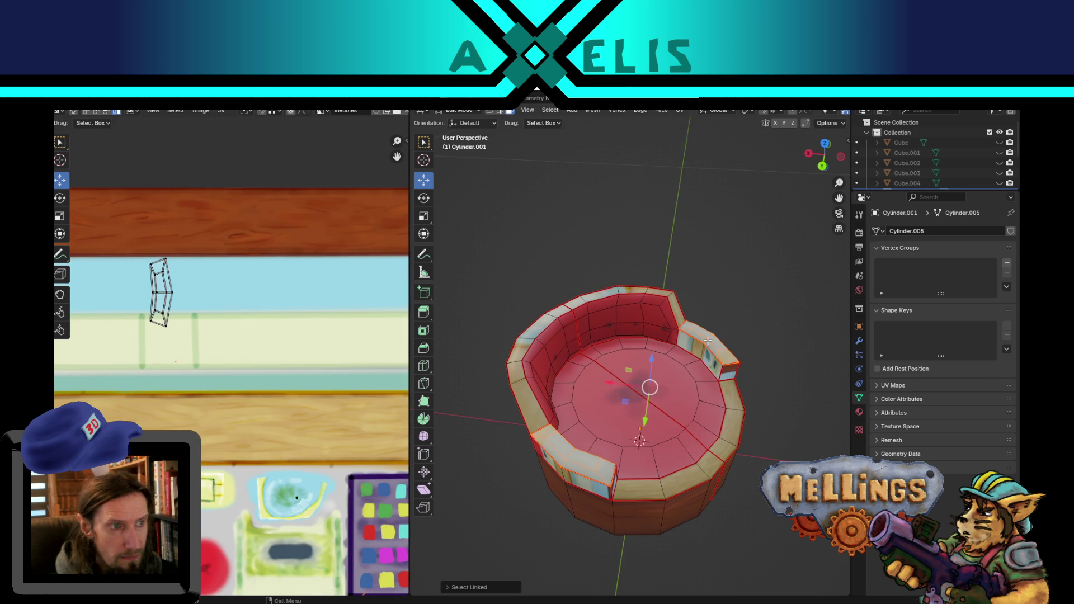
pyautogui.scroll(-1, 374, 387)
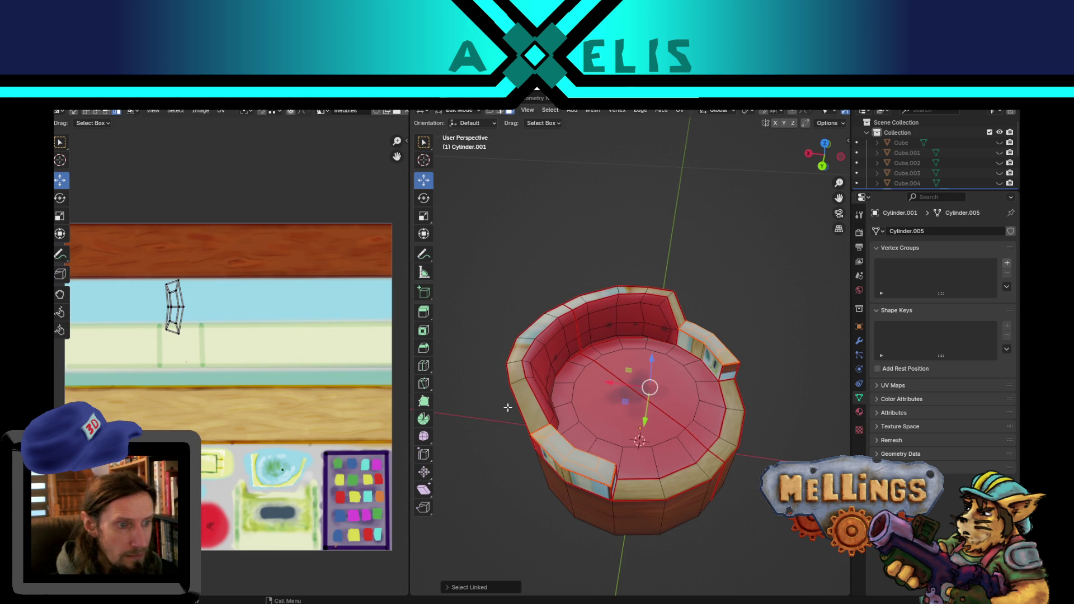
pyautogui.scroll(1, 688, 375)
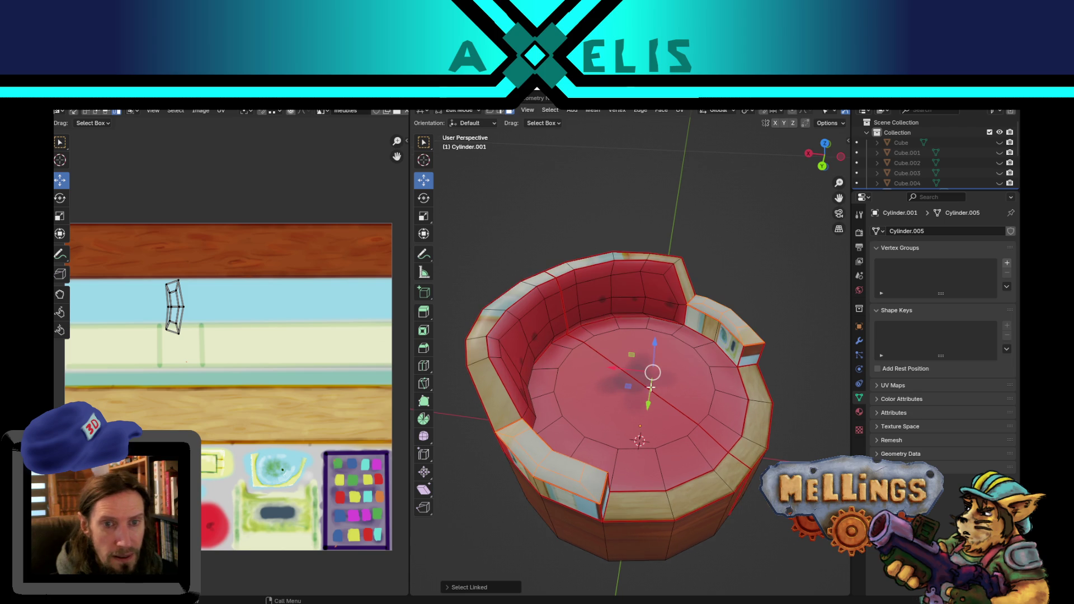
pyautogui.click(536, 473)
pyautogui.moveTo(535, 473)
pyautogui.mouseDown(button='middle')
pyautogui.moveTo(521, 364)
pyautogui.moveTo(541, 327)
pyautogui.moveTo(545, 394)
pyautogui.mouseUp(button='middle')
pyautogui.scroll(3, 532, 391)
pyautogui.keyDown('ctrl'); pyautogui.click(494, 318); pyautogui.keyUp('ctrl')
pyautogui.moveTo(494, 317)
pyautogui.mouseDown(button='middle')
pyautogui.moveTo(725, 362)
pyautogui.moveTo(606, 426)
pyautogui.moveTo(714, 451)
pyautogui.moveTo(616, 364)
pyautogui.moveTo(560, 394)
pyautogui.moveTo(520, 464)
pyautogui.mouseUp(button='middle')
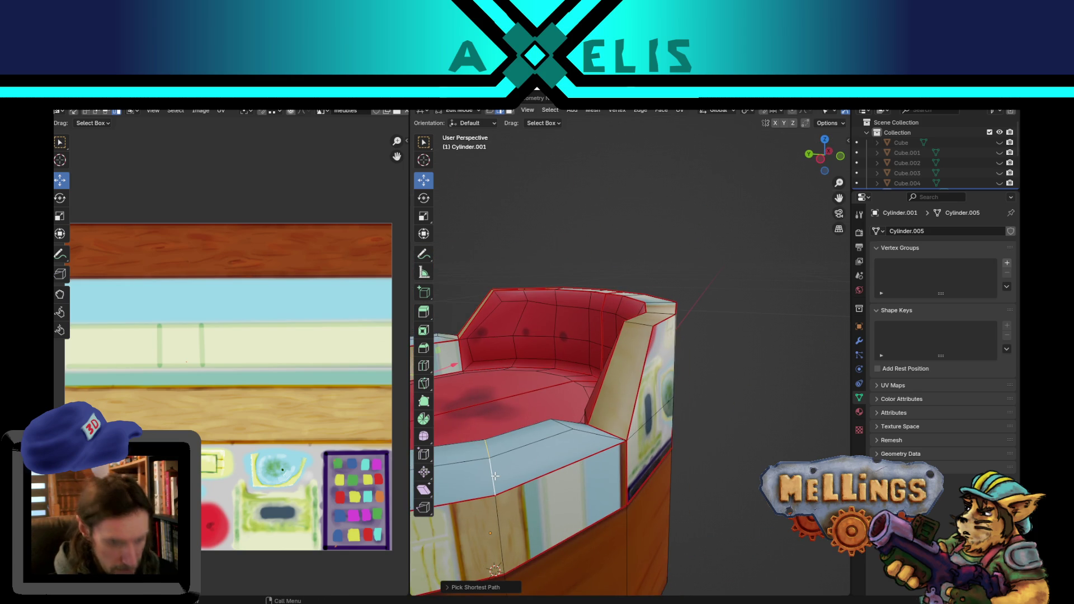
# Mark the selected rim edges as a UV seam.
pyautogui.press('u')
pyautogui.click(481, 565)
pyautogui.moveTo(482, 565)
pyautogui.mouseDown(button='middle')
pyautogui.moveTo(657, 485)
pyautogui.moveTo(537, 425)
pyautogui.mouseUp(button='middle')
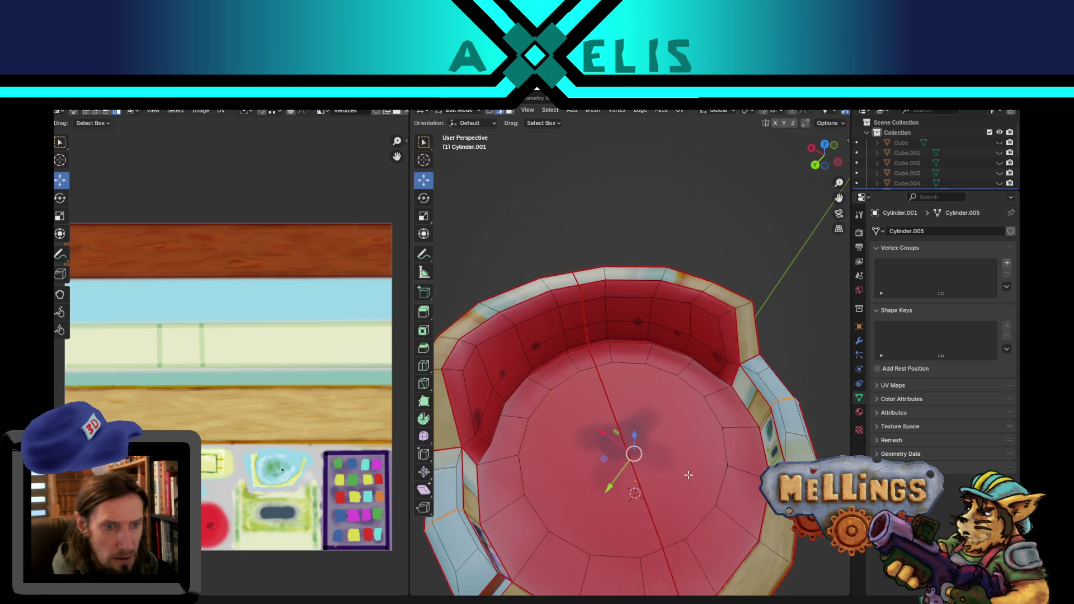
pyautogui.scroll(-4, 538, 425)
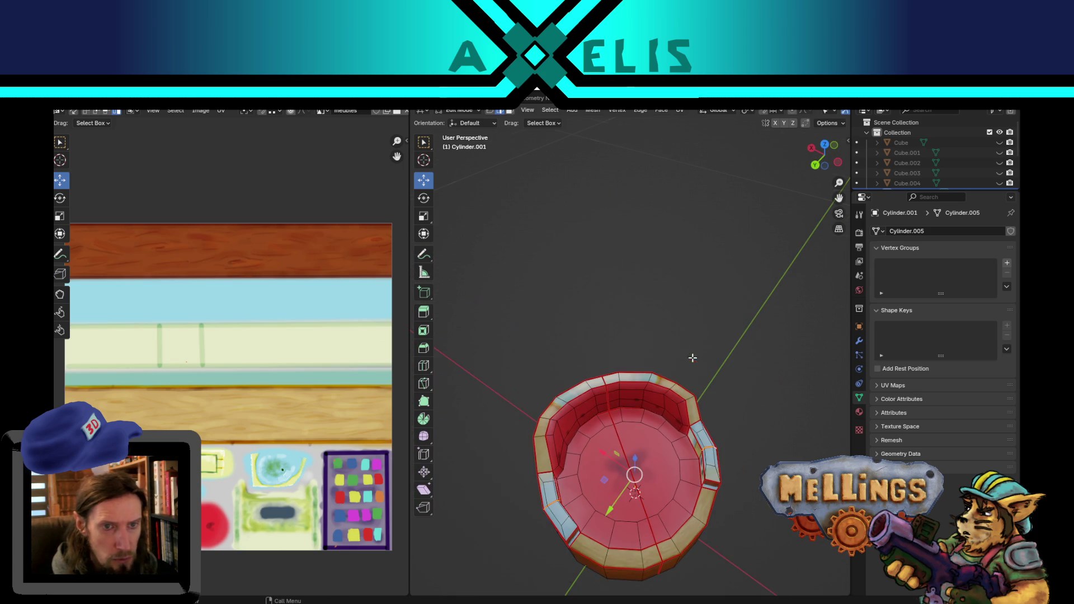
# Select the left and right rim strips as linked pieces and unwrap them.
pyautogui.click(558, 513)
pyautogui.hotkey('ctrl', 'l')
pyautogui.press('l')
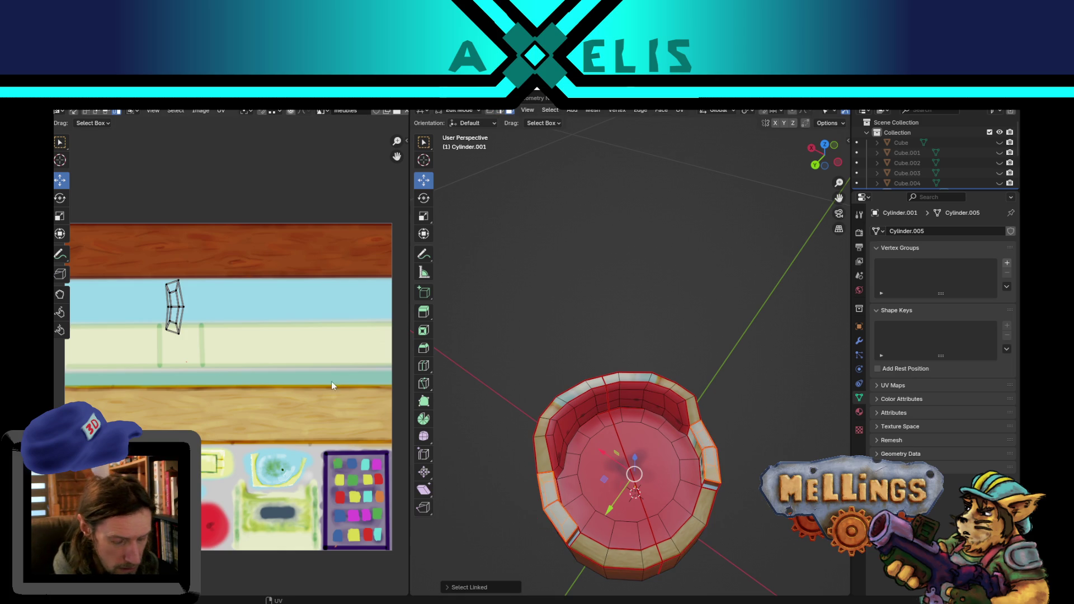
pyautogui.press('u')
pyautogui.click(260, 405)
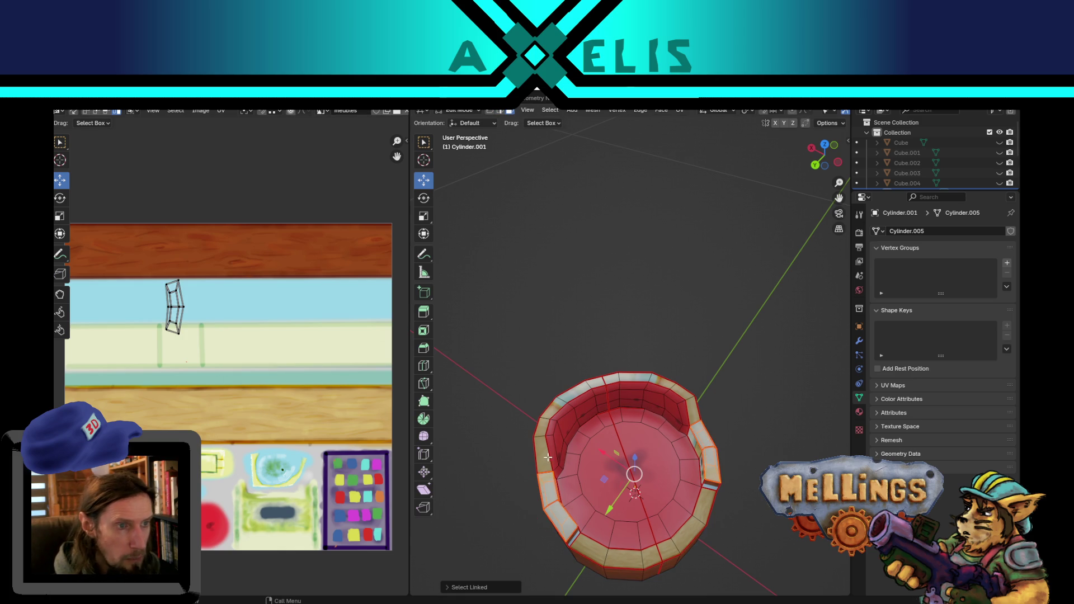
# Unwrap the rim strips, isolate the upper-right UV island, then reveal all islands again.
pyautogui.press('u')
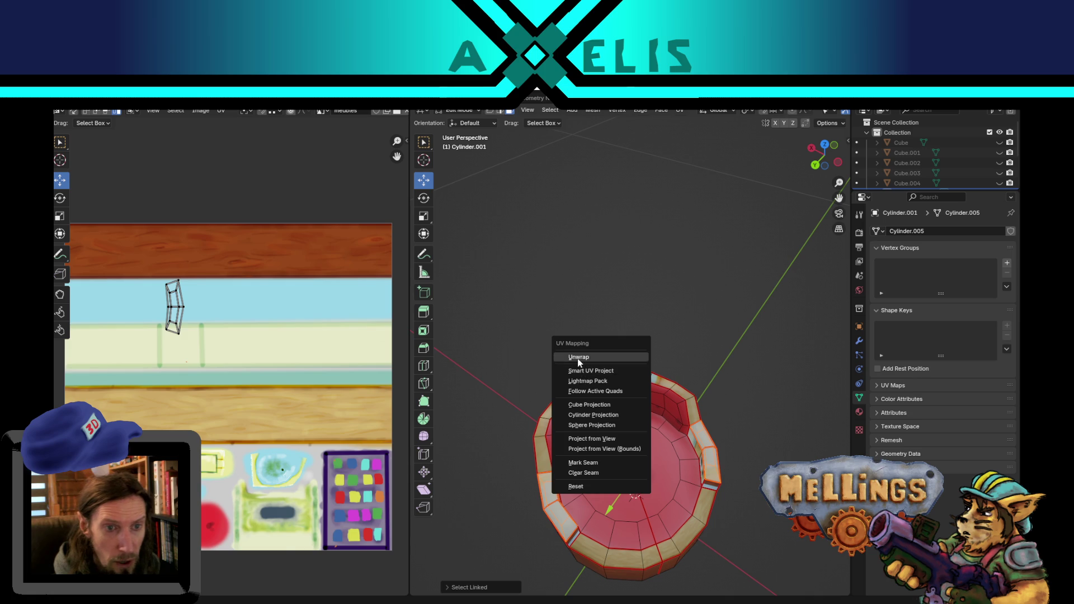
pyautogui.click(579, 361)
pyautogui.scroll(-3, 557, 415)
pyautogui.click(346, 322)
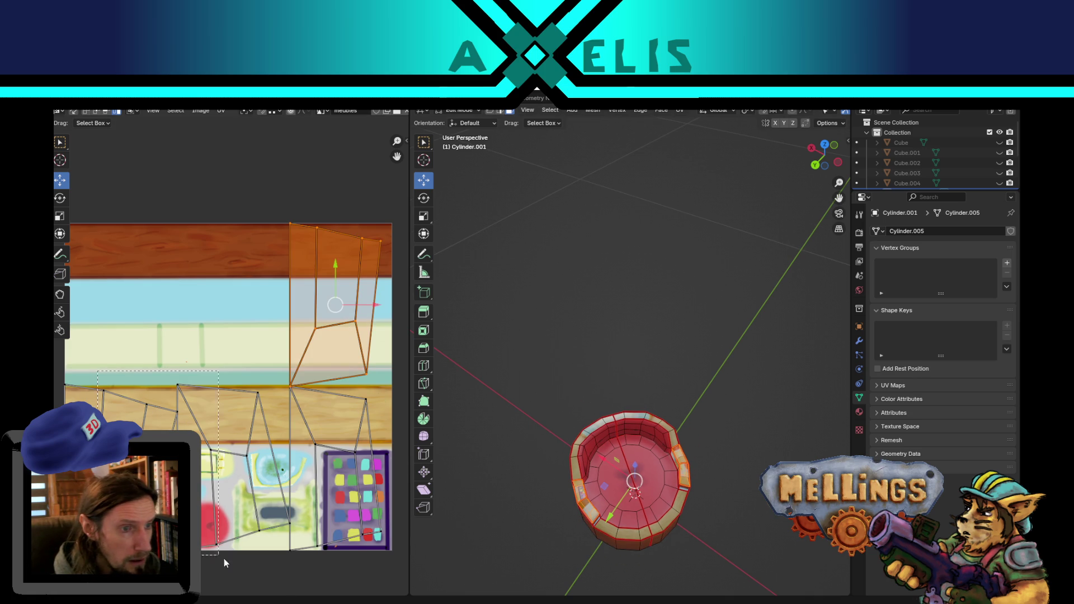
pyautogui.hotkey('shift', 'h')
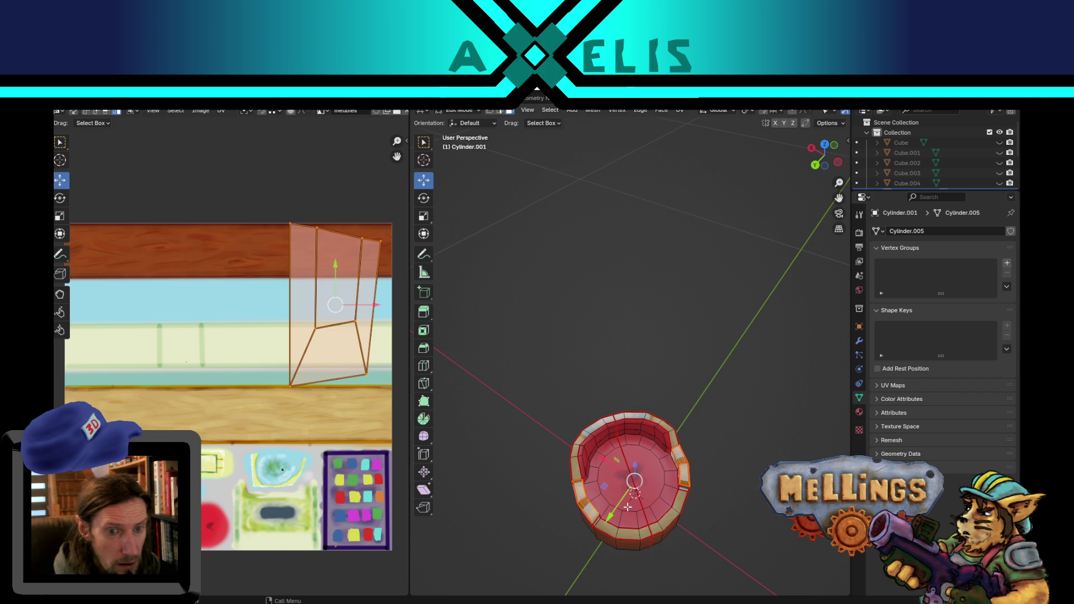
pyautogui.scroll(5, 620, 503)
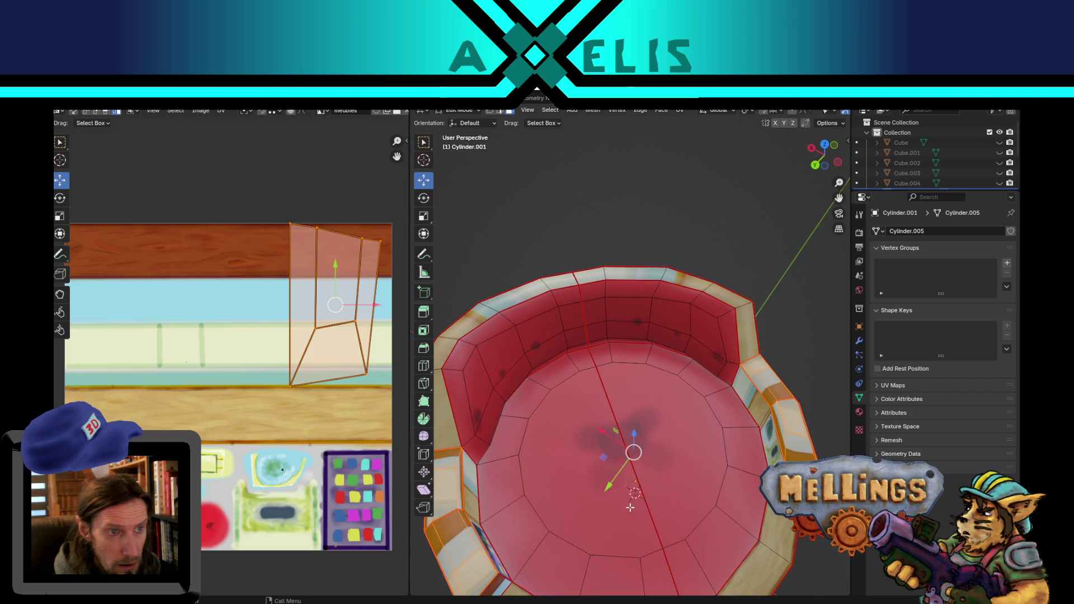
pyautogui.hotkey('alt', 'h')
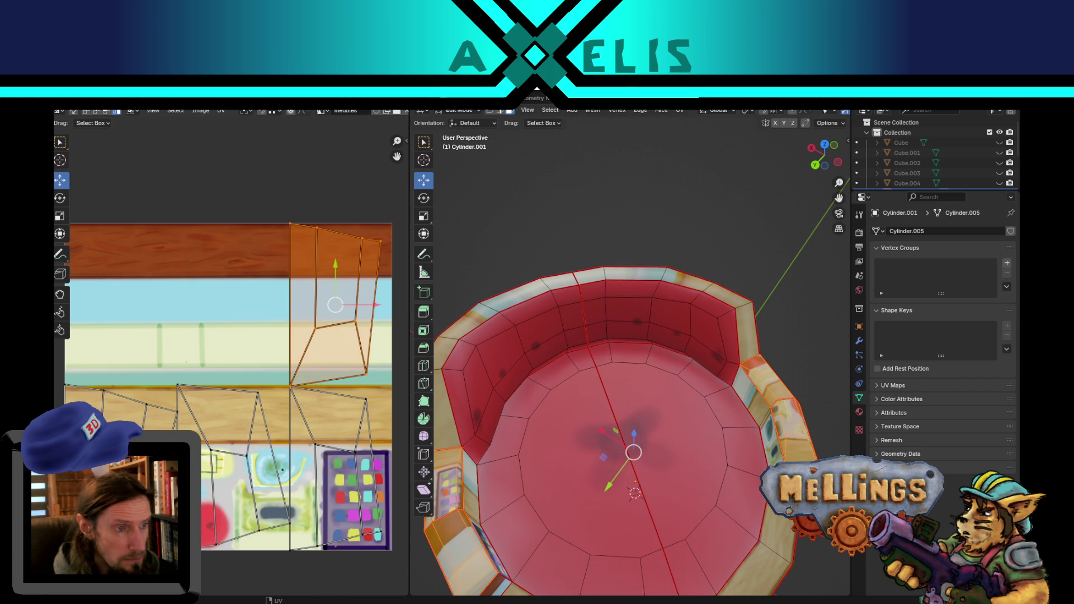
# In island select mode, move the lower-left rim island up onto the other rim island.
pyautogui.click(123, 397)
pyautogui.click(275, 112)
pyautogui.click(252, 156)
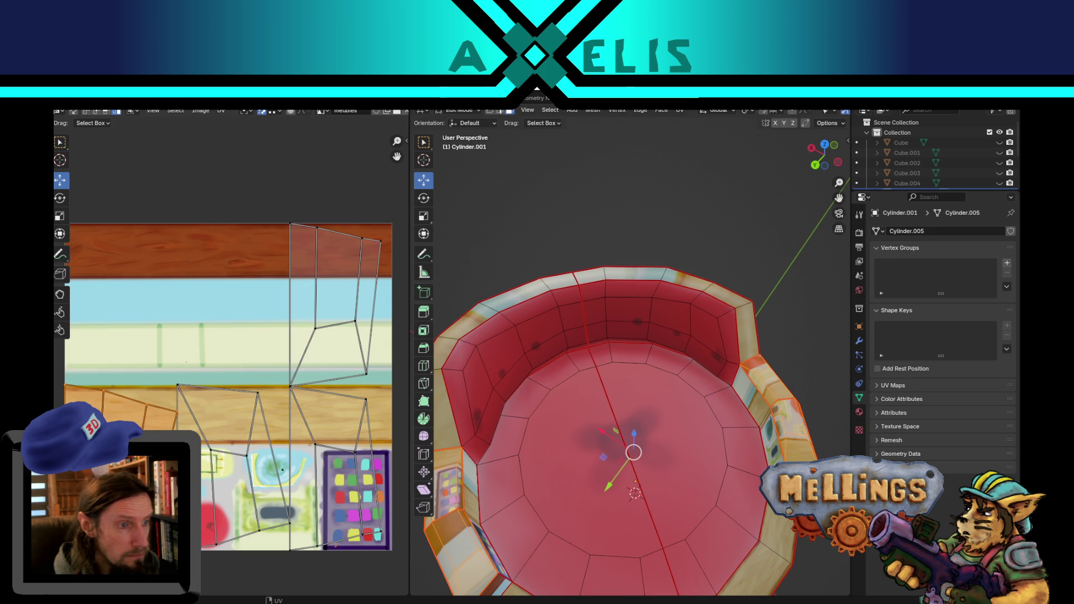
pyautogui.press('g')
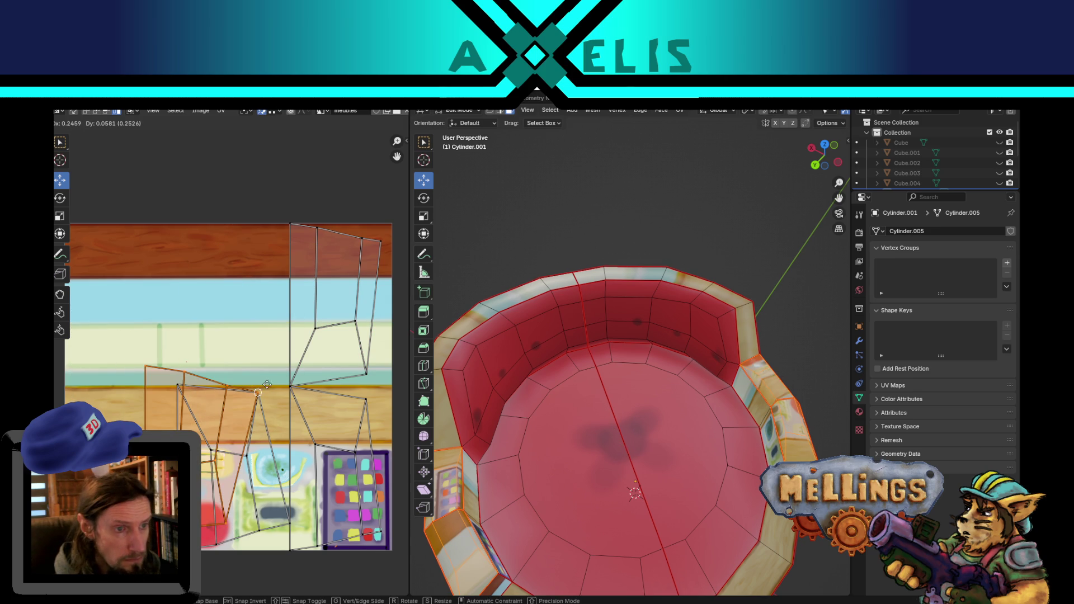
# Drop the rim island in place and move the lower-right island left toward the other one.
pyautogui.click(379, 241)
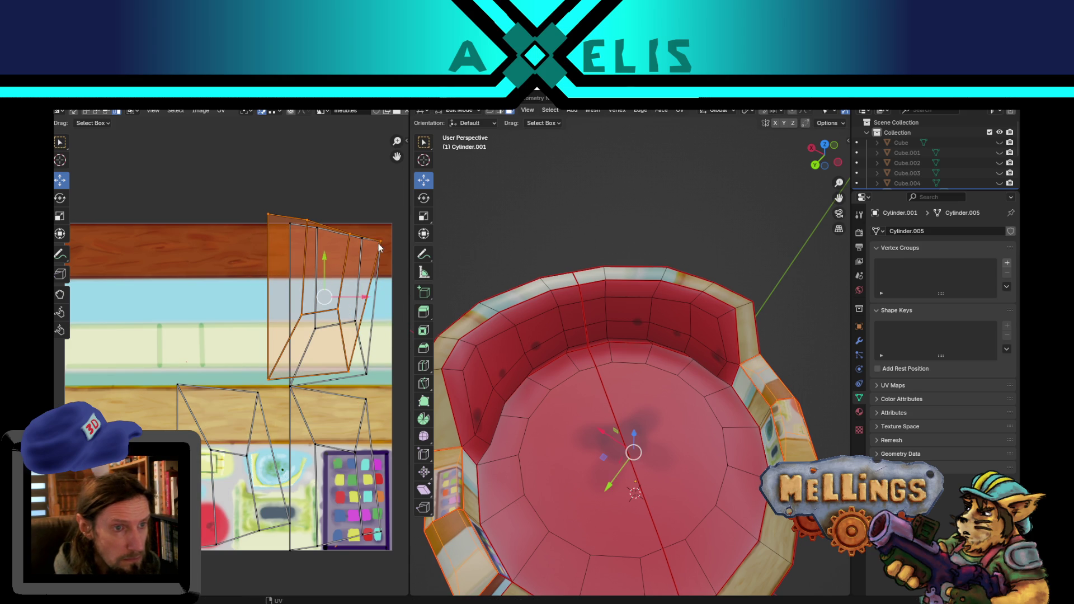
pyautogui.click(353, 446)
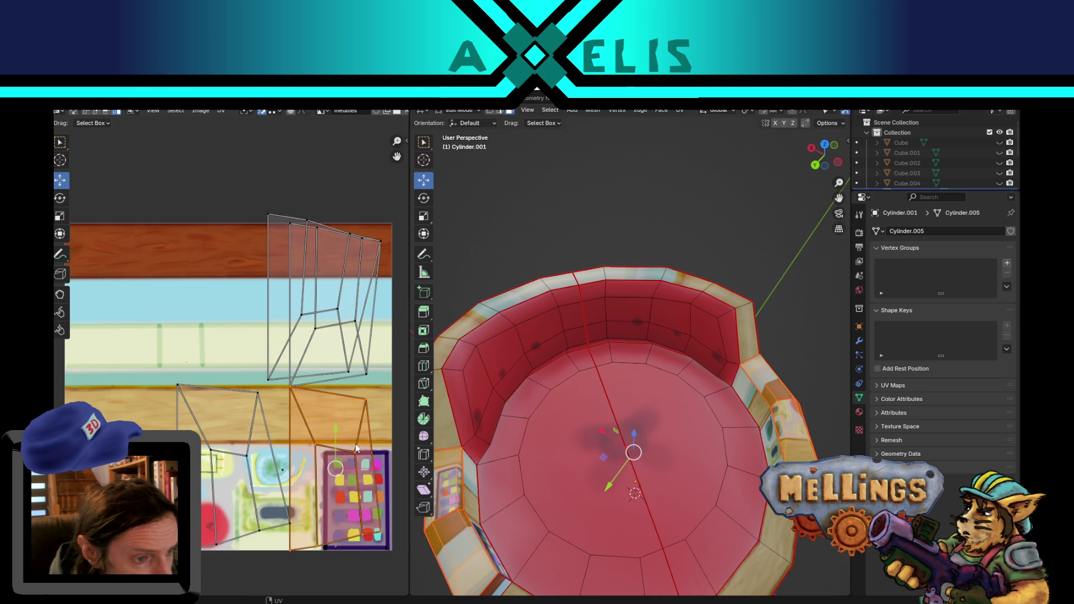
pyautogui.press('g')
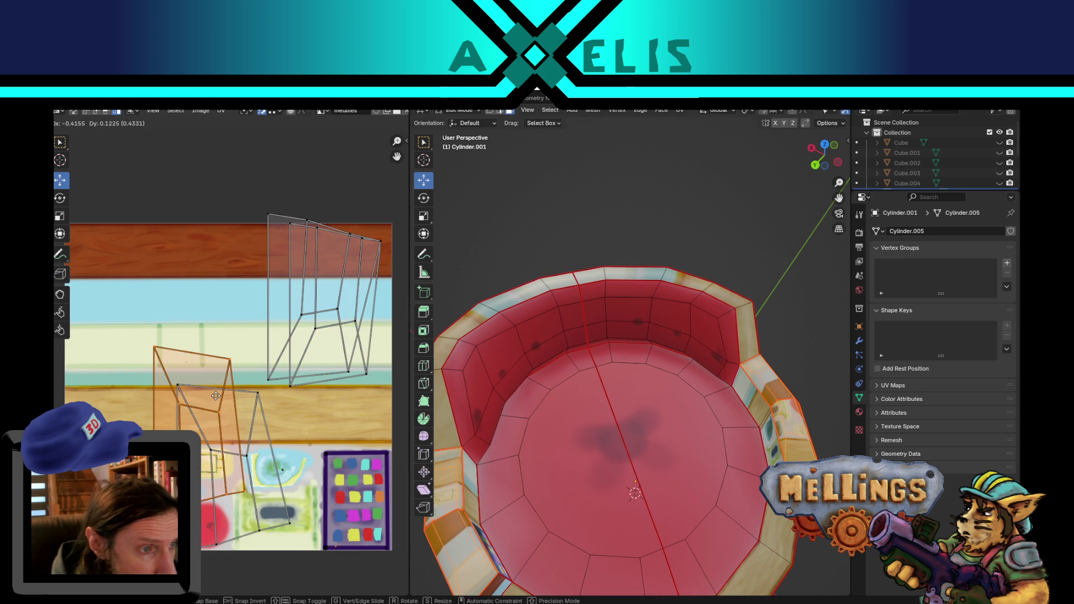
pyautogui.click(184, 384)
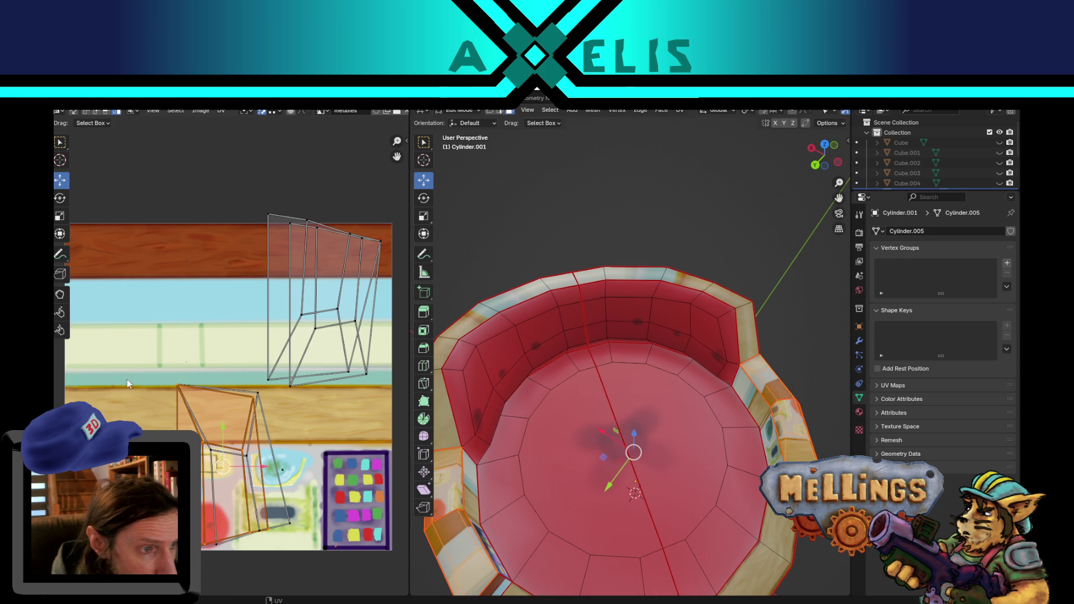
# Stretch the lower-left island vertically and drop it onto the matching rim island.
pyautogui.click(213, 428)
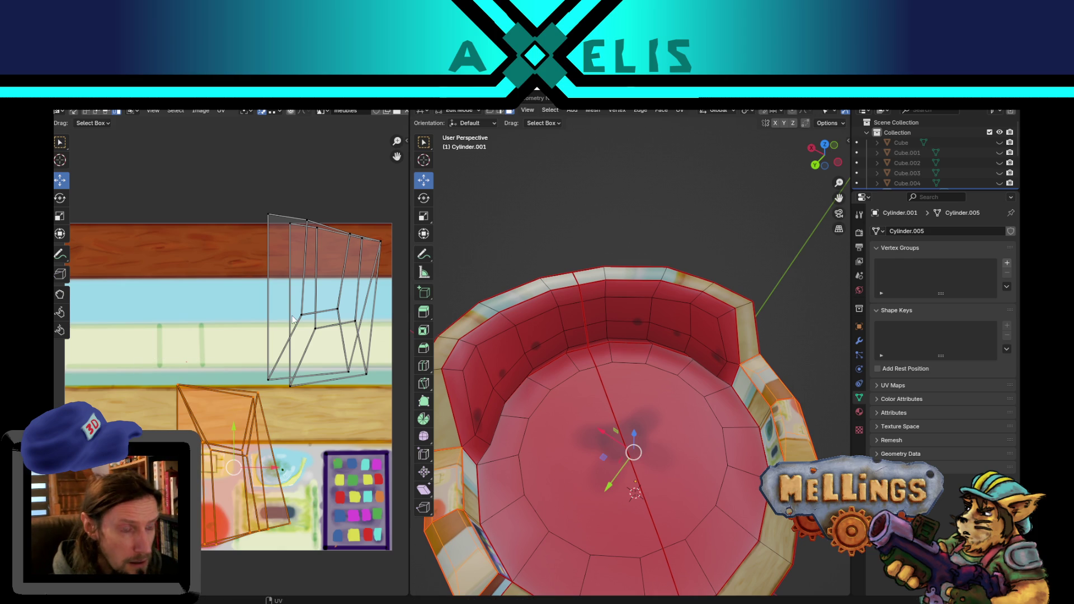
pyautogui.press('s')
pyautogui.press('y')
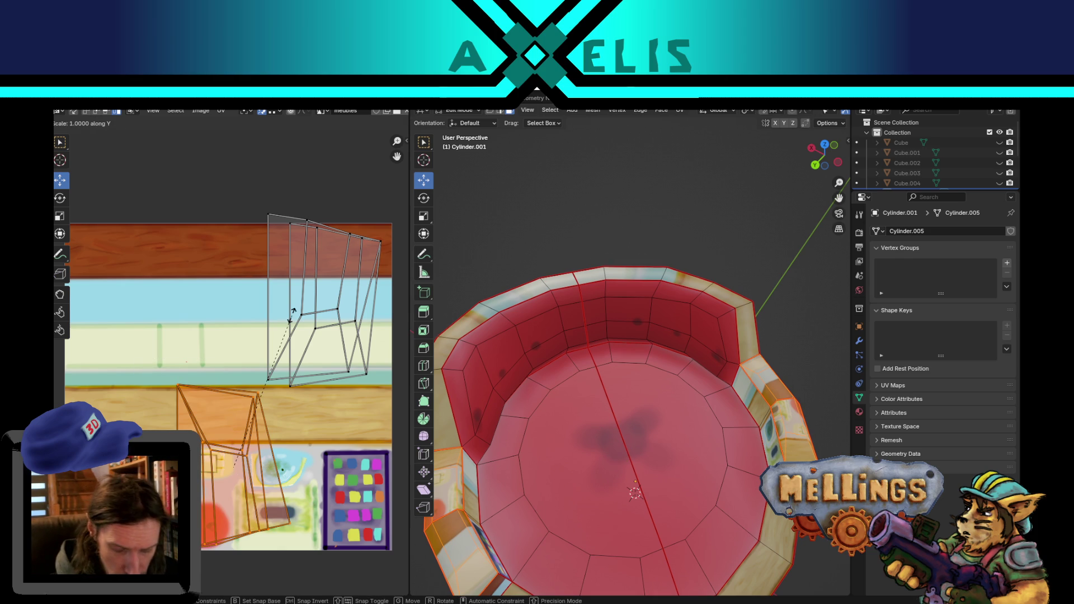
pyautogui.click(292, 309)
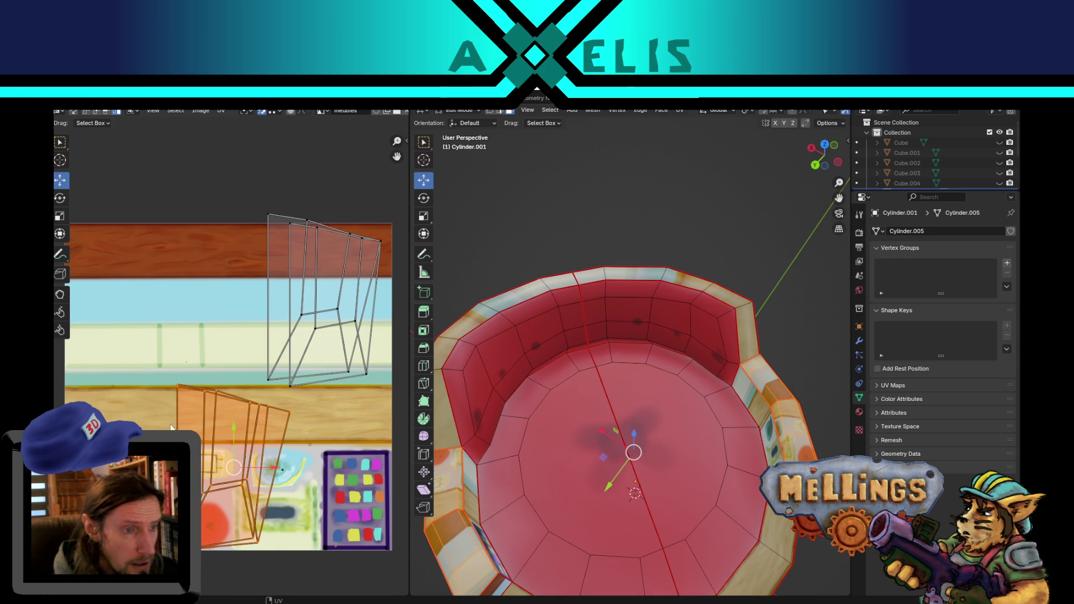
pyautogui.press('g')
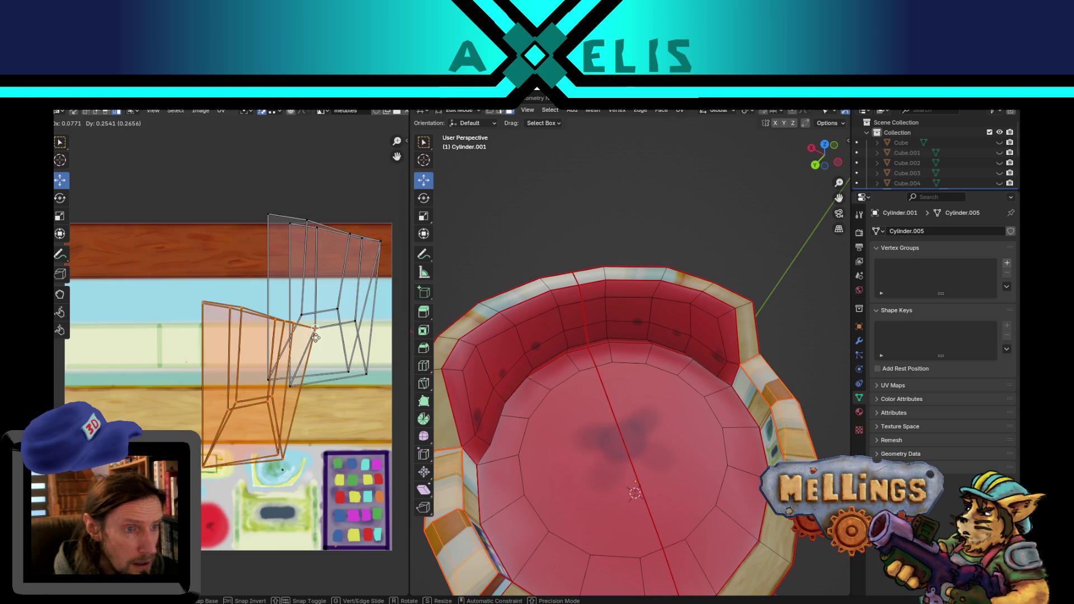
pyautogui.click(380, 244)
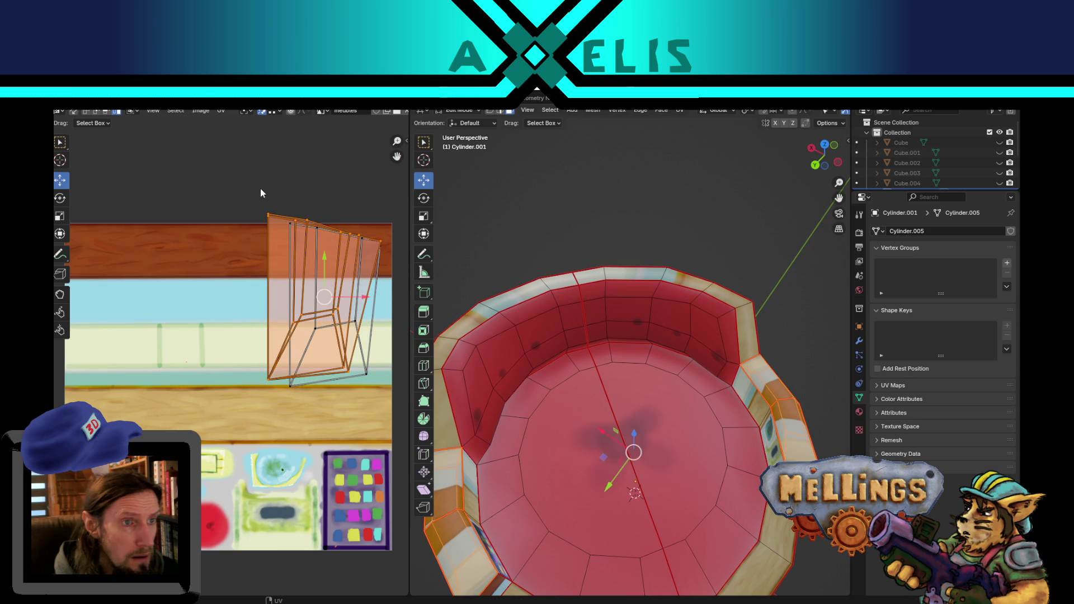
# Select the island's lower vertices and pull the lower-right corner down to reshape it.
pyautogui.scroll(3, 260, 189)
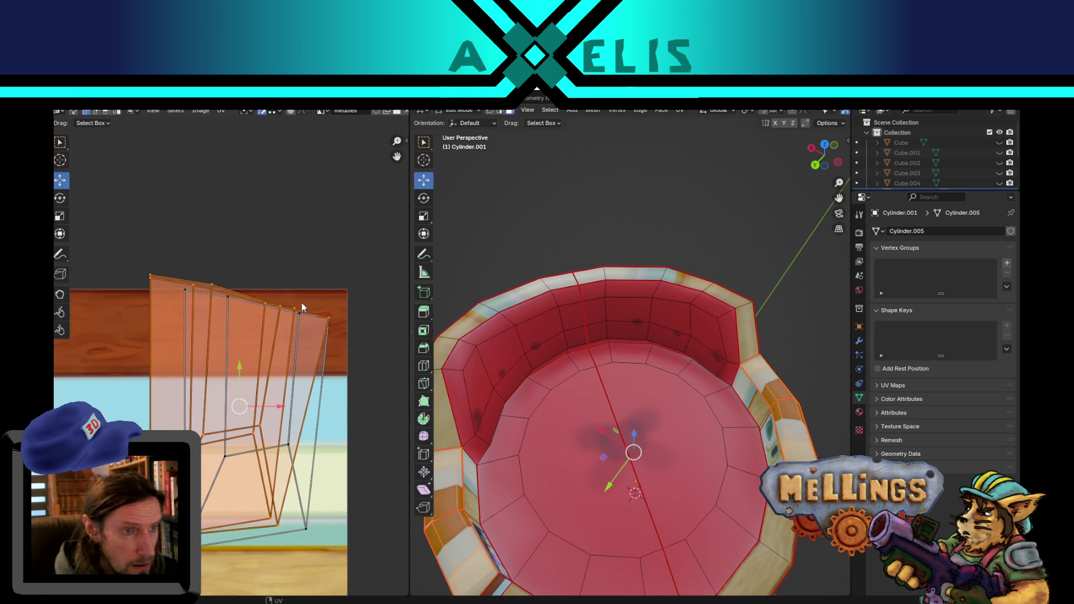
pyautogui.click(295, 308)
pyautogui.scroll(1, 328, 318)
pyautogui.moveTo(267, 532); pyautogui.dragTo(274, 366, button='middle')
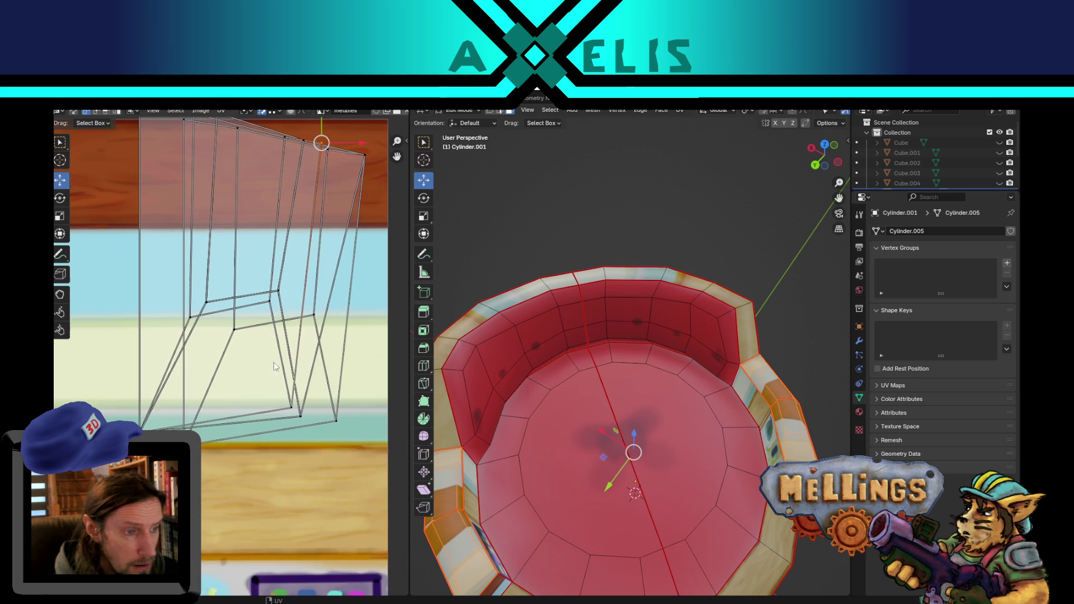
pyautogui.moveTo(151, 418)
pyautogui.mouseDown()
pyautogui.moveTo(115, 432)
pyautogui.moveTo(183, 431)
pyautogui.mouseUp()
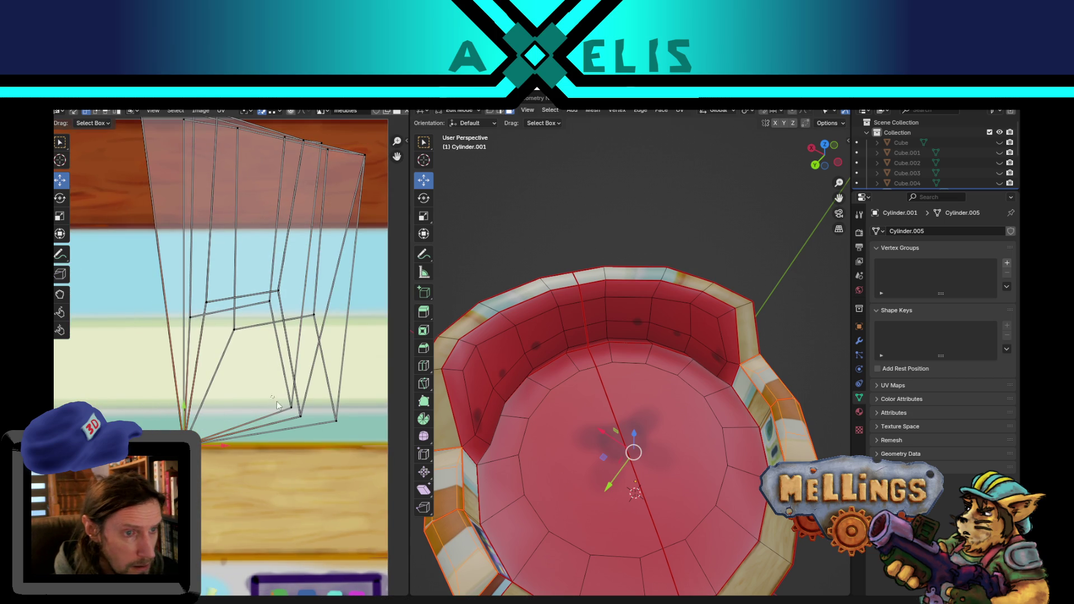
pyautogui.moveTo(296, 420); pyautogui.dragTo(335, 421)
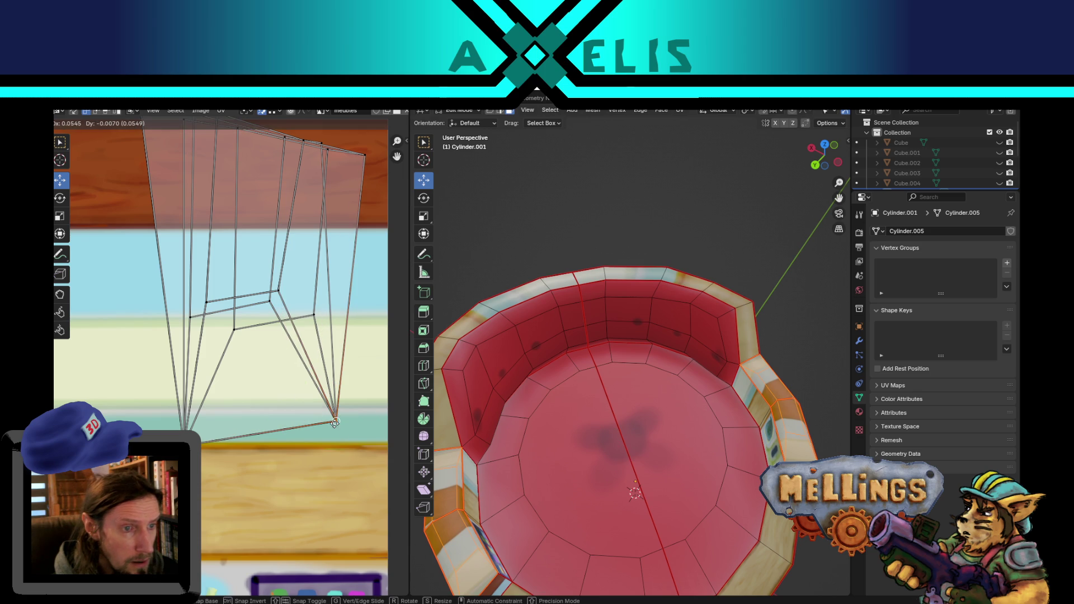
pyautogui.moveTo(286, 284); pyautogui.dragTo(277, 341, button='middle')
pyautogui.click(278, 341)
pyautogui.moveTo(278, 340); pyautogui.dragTo(313, 364)
pyautogui.hotkey('ctrl', 'z')
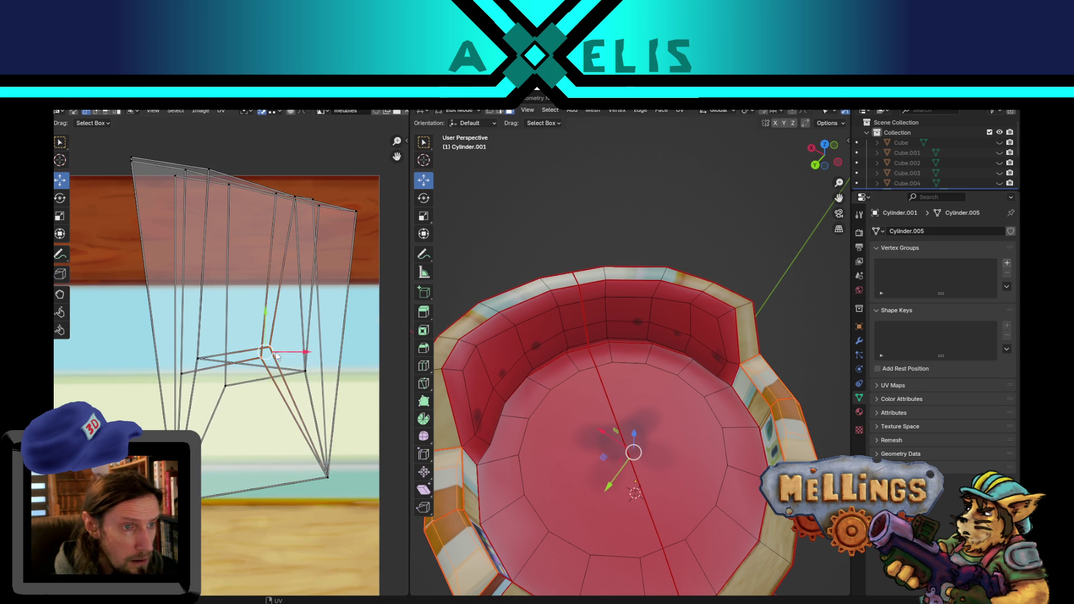
pyautogui.hotkey('ctrl', 'shift', 'z')
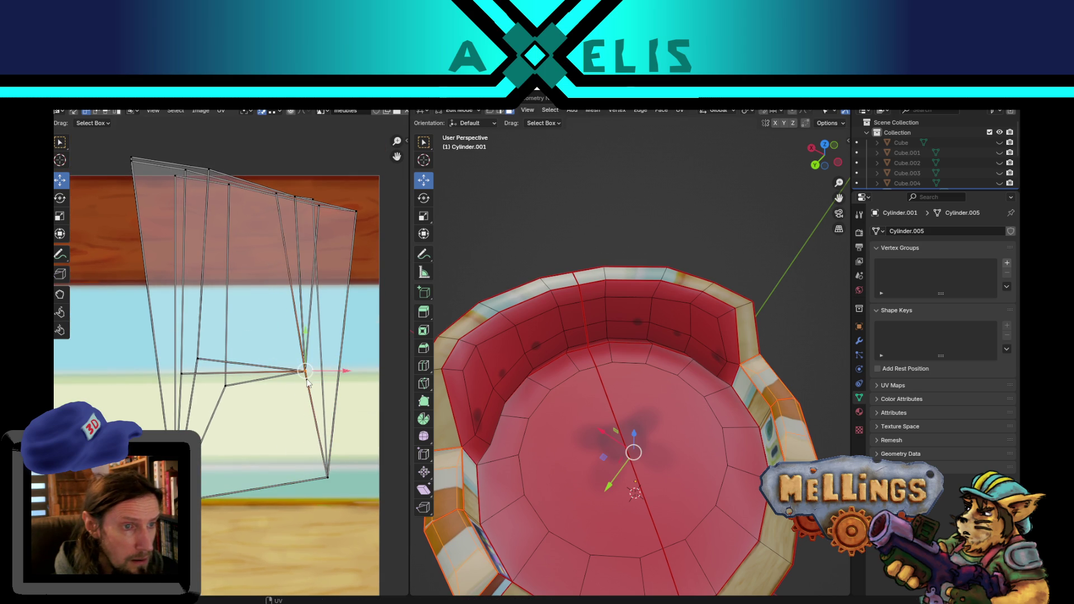
# Weld stray UV vertices onto their neighbours at the bottom and top right of the island.
pyautogui.click(225, 386)
pyautogui.moveTo(198, 360); pyautogui.dragTo(224, 386)
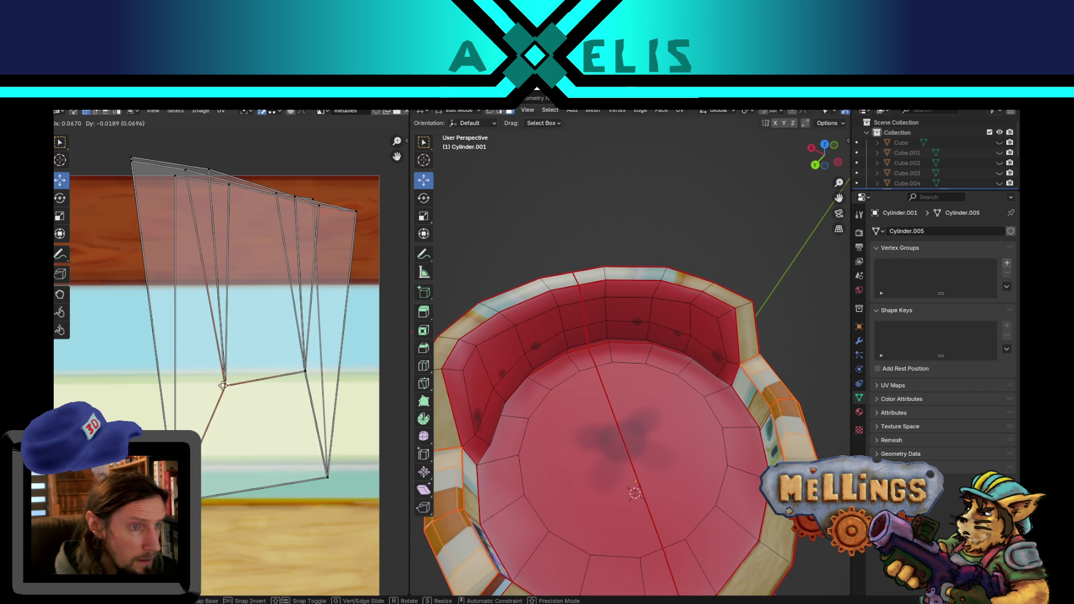
pyautogui.moveTo(195, 304); pyautogui.dragTo(211, 441, button='middle')
pyautogui.click(330, 335)
pyautogui.press('g')
pyautogui.click(343, 349)
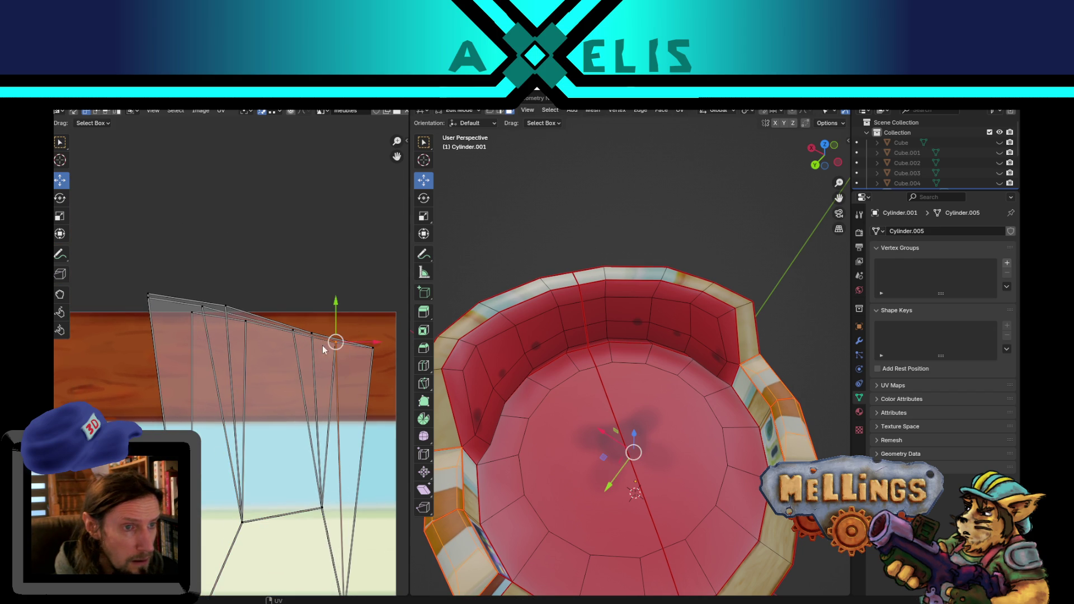
pyautogui.click(312, 335)
pyautogui.press('g')
pyautogui.click(338, 345)
pyautogui.click(292, 331)
pyautogui.press('g')
pyautogui.click(336, 343)
# Merge the stray top-left UV vertices into a single corner point.
pyautogui.click(230, 318)
pyautogui.press('g')
pyautogui.click(229, 320)
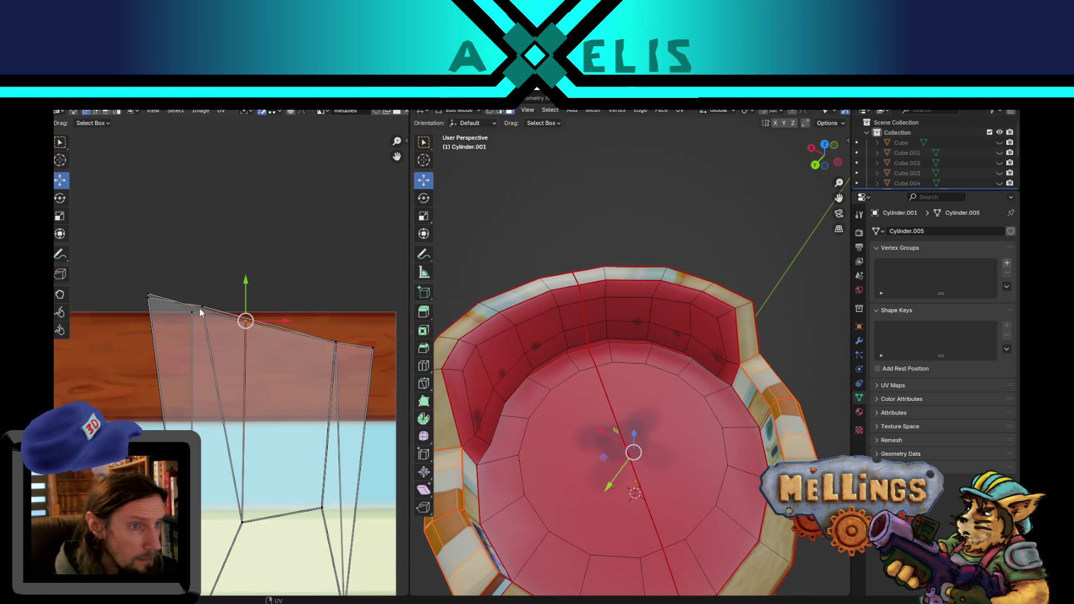
pyautogui.click(199, 306)
pyautogui.press('g')
pyautogui.click(246, 321)
pyautogui.moveTo(165, 320); pyautogui.dragTo(161, 310)
pyautogui.press('g')
pyautogui.click(192, 309)
pyautogui.press('g')
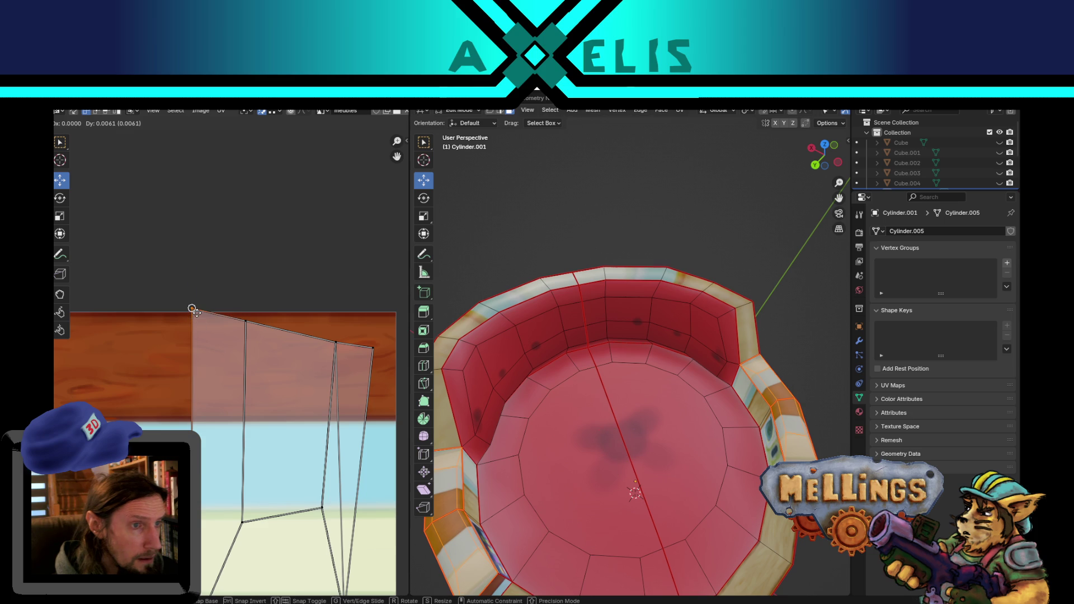
pyautogui.click(192, 308)
# Move the island's right vertical edge outward to the right.
pyautogui.scroll(2, 260, 348)
pyautogui.scroll(-2, 260, 347)
pyautogui.moveTo(295, 404); pyautogui.dragTo(286, 432, button='middle')
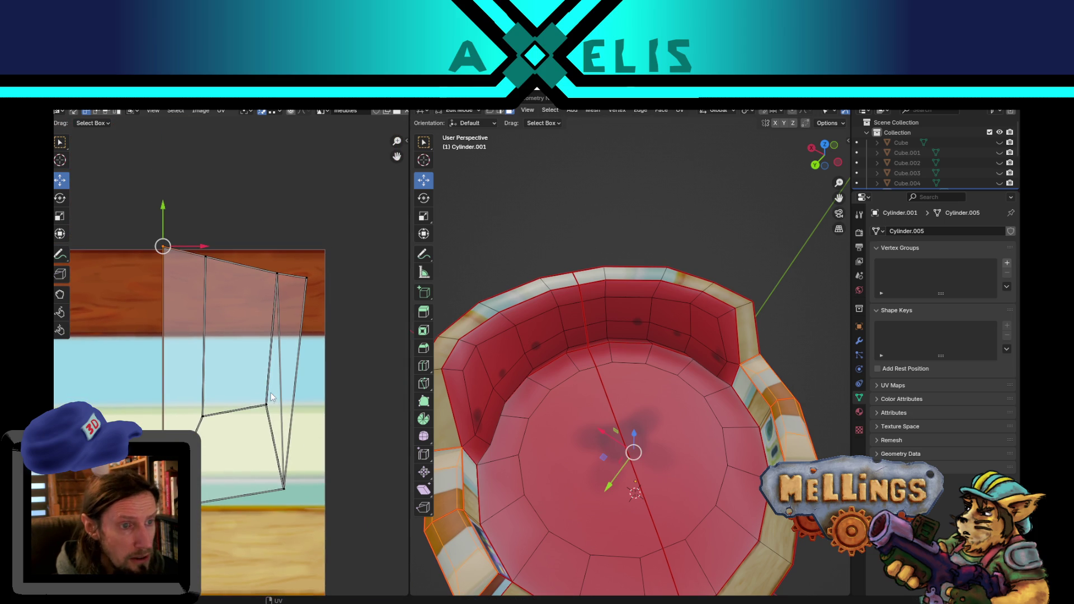
pyautogui.click(281, 382)
pyautogui.click(281, 383)
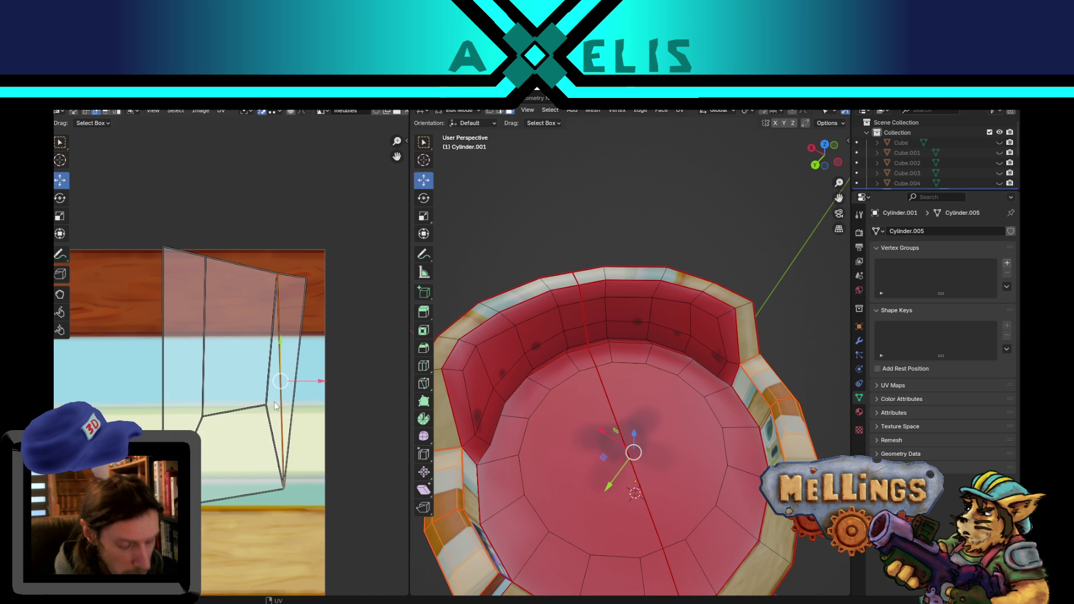
pyautogui.press('g')
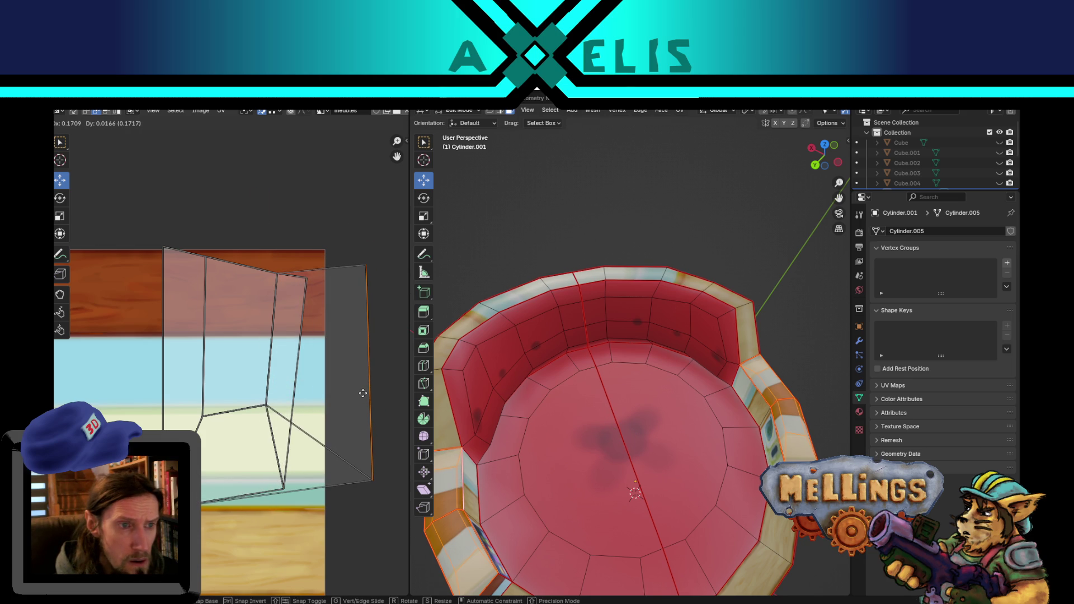
pyautogui.click(360, 392)
# Raise the top edge, lower the top-right vertex, and raise the upper-left edge toward the apex.
pyautogui.click(331, 271)
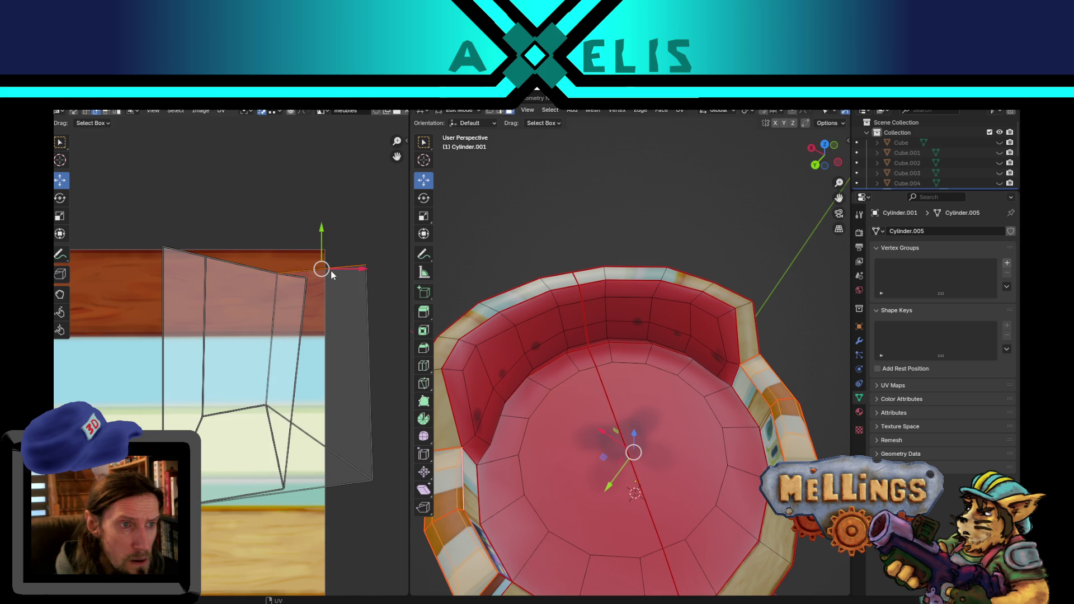
pyautogui.press('g')
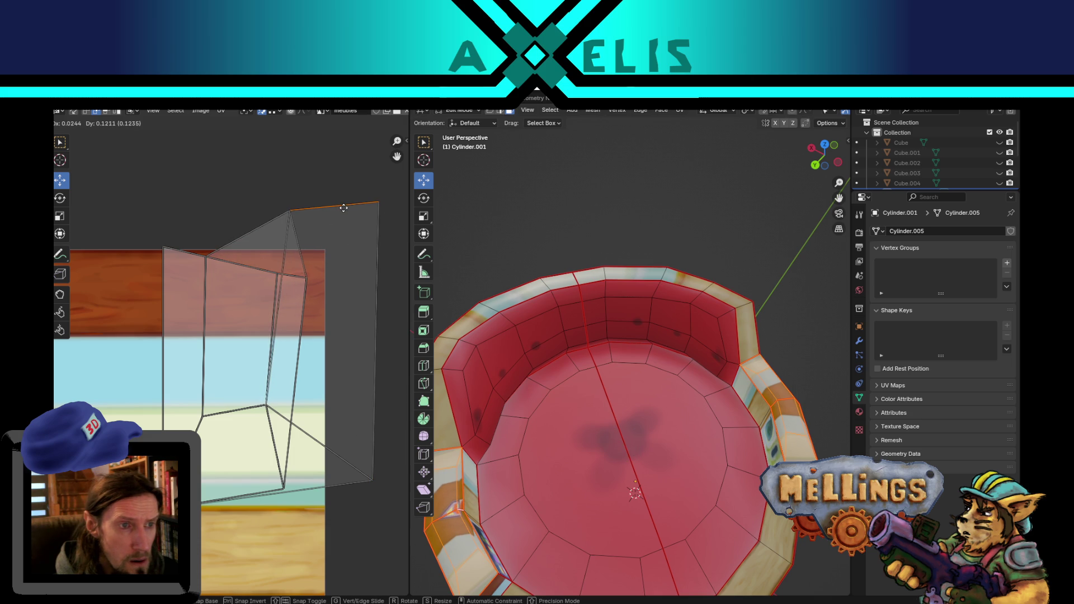
pyautogui.click(340, 217)
pyautogui.click(381, 213)
pyautogui.press('g')
pyautogui.click(393, 319)
pyautogui.click(228, 250)
pyautogui.press('g')
pyautogui.click(244, 214)
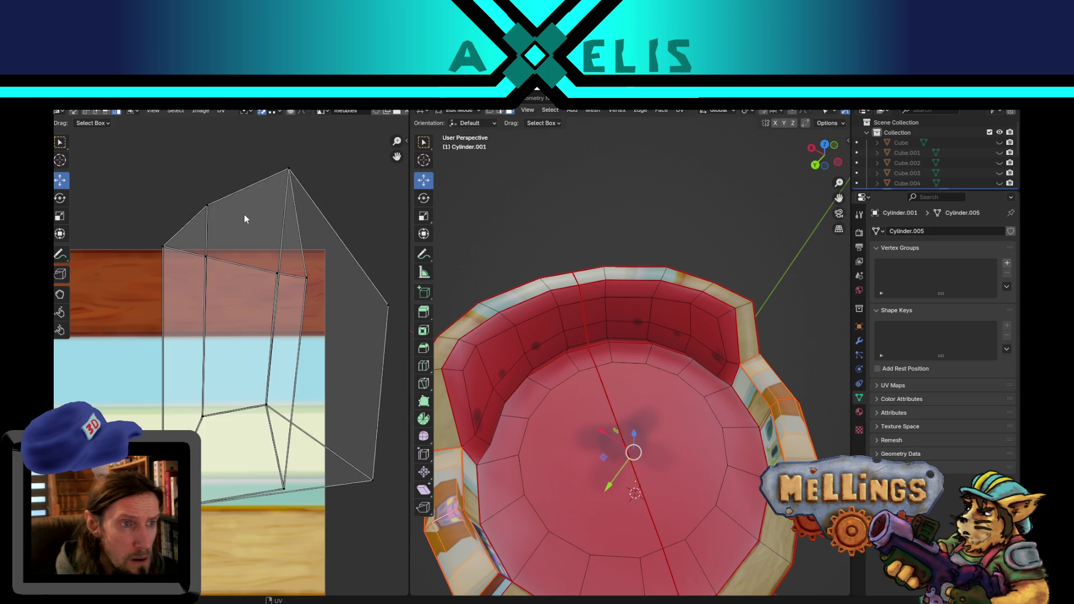
# Move the whole outer UV island into place over the atlas texture.
pyautogui.press('l')
pyautogui.press('g')
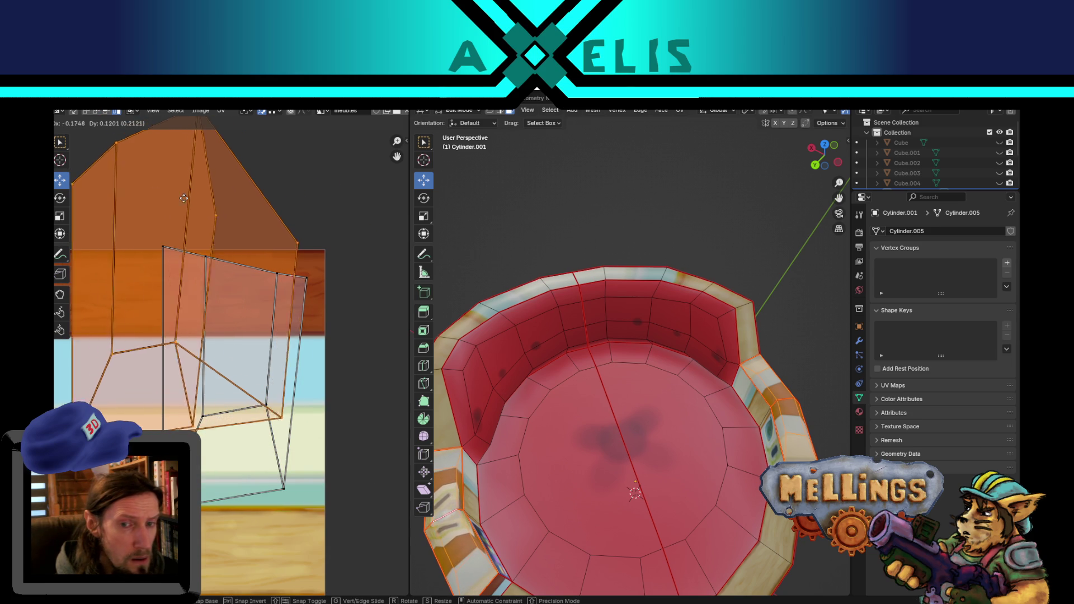
pyautogui.click(202, 205)
pyautogui.moveTo(462, 416); pyautogui.dragTo(560, 483, button='middle')
pyautogui.press('Tab')
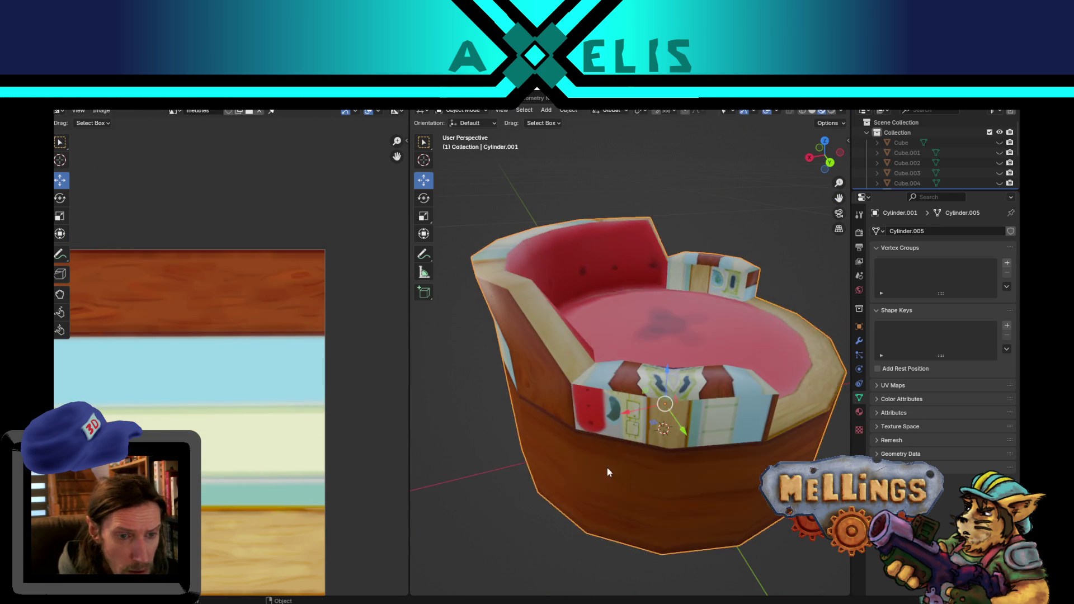
pyautogui.press('Tab')
pyautogui.click(782, 554)
pyautogui.scroll(3, 743, 469)
pyautogui.moveTo(742, 469); pyautogui.dragTo(695, 490, button='middle')
pyautogui.moveTo(568, 512)
pyautogui.mouseDown(button='middle')
pyautogui.moveTo(675, 453)
pyautogui.moveTo(673, 427)
pyautogui.moveTo(658, 442)
pyautogui.moveTo(531, 460)
pyautogui.mouseUp(button='middle')
pyautogui.moveTo(616, 439); pyautogui.dragTo(609, 432, button='middle')
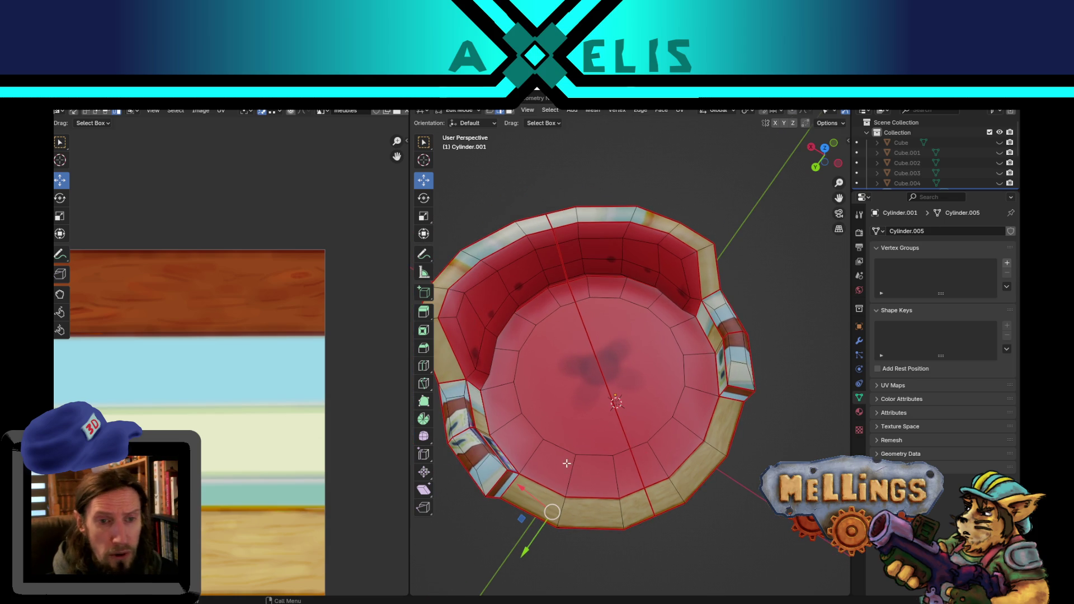
pyautogui.click(458, 410)
# Re-unwrap the armrest piece, rotate its island upright, and place it over the wood-and-wall area.
pyautogui.hotkey('ctrl', 'l')
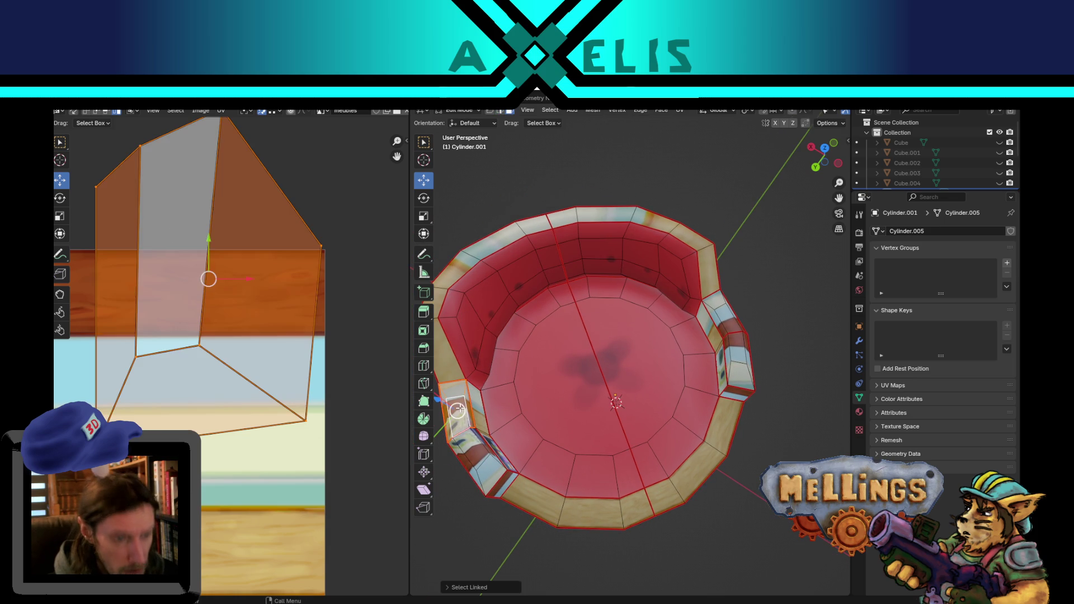
pyautogui.press('u')
pyautogui.click(471, 455)
pyautogui.scroll(-3, 178, 418)
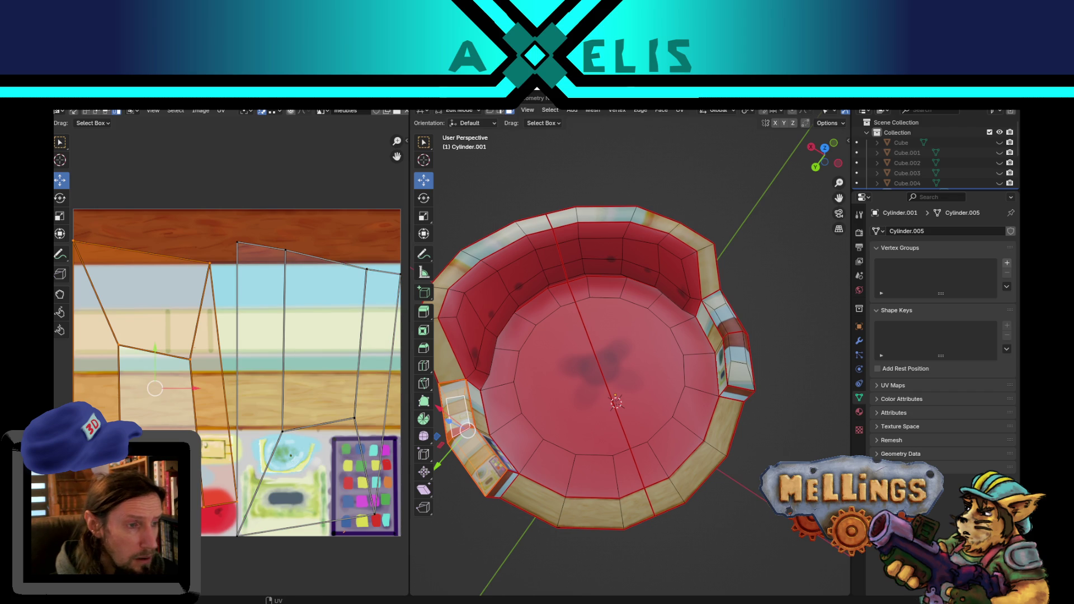
pyautogui.press('r')
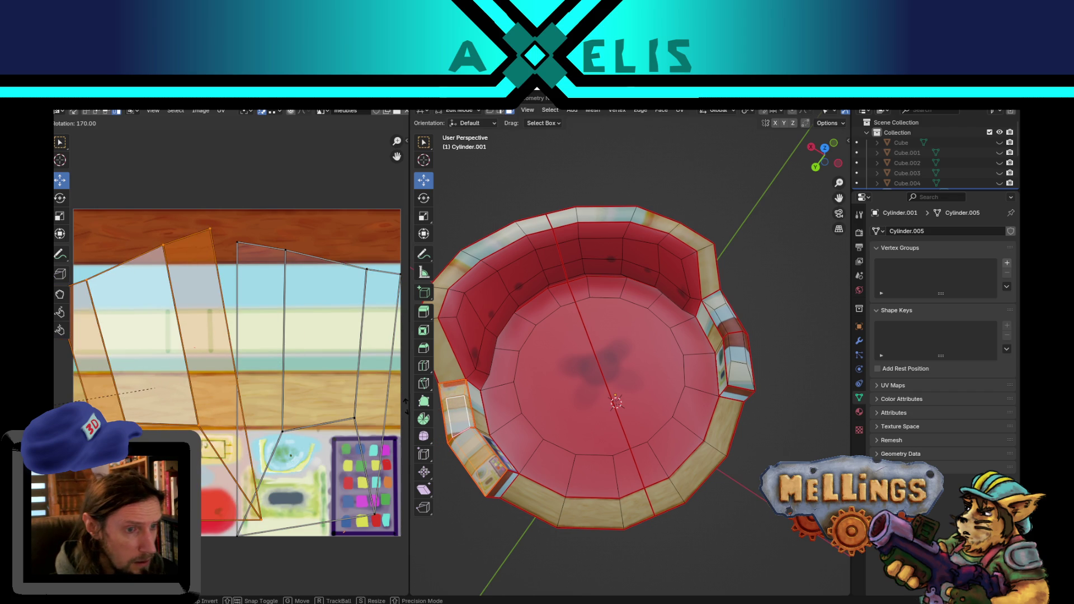
pyautogui.click(408, 399)
pyautogui.press('g')
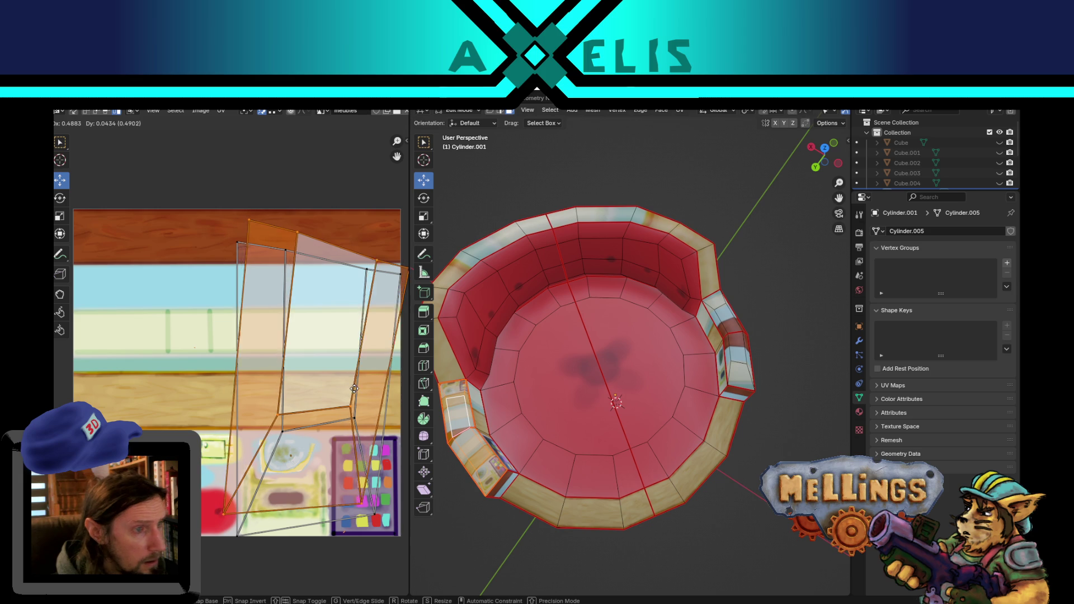
pyautogui.click(403, 274)
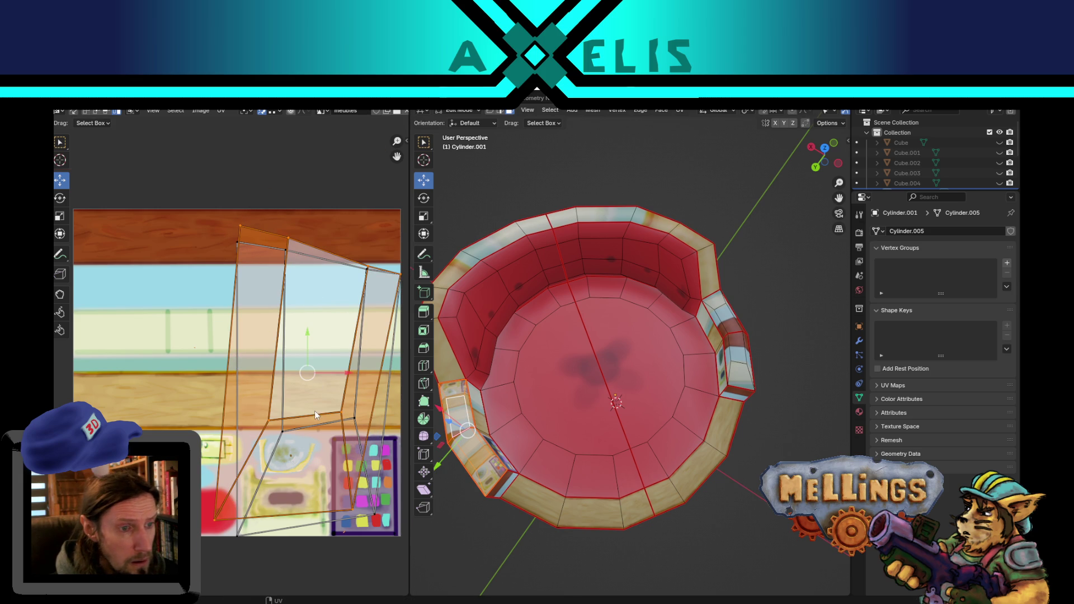
# Turn off shared UV vertex selection and collapse the two top-left vertices into one point.
pyautogui.scroll(2, 314, 411)
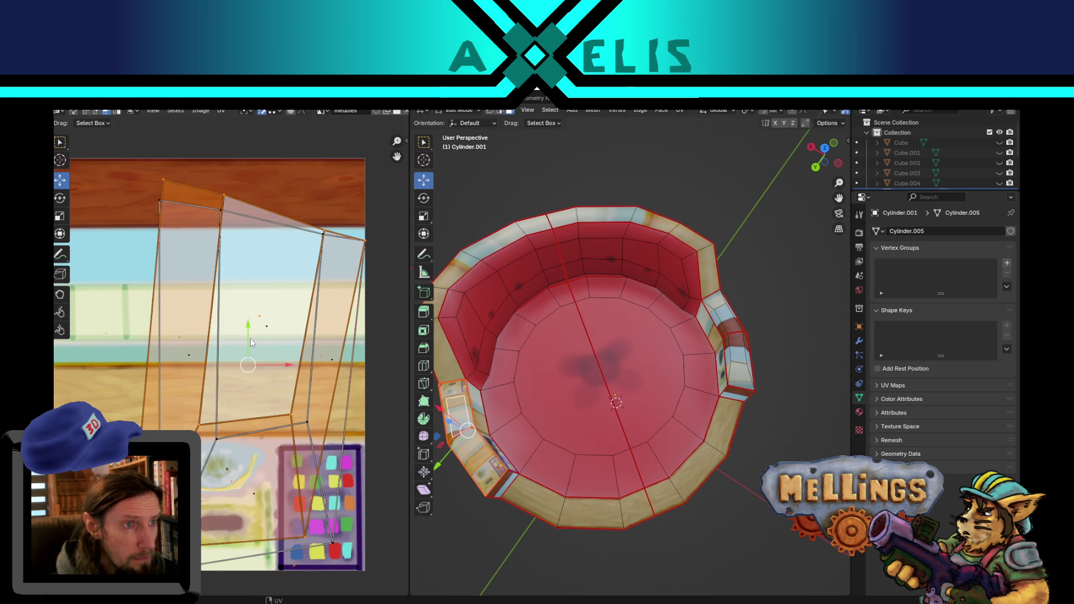
pyautogui.click(252, 344)
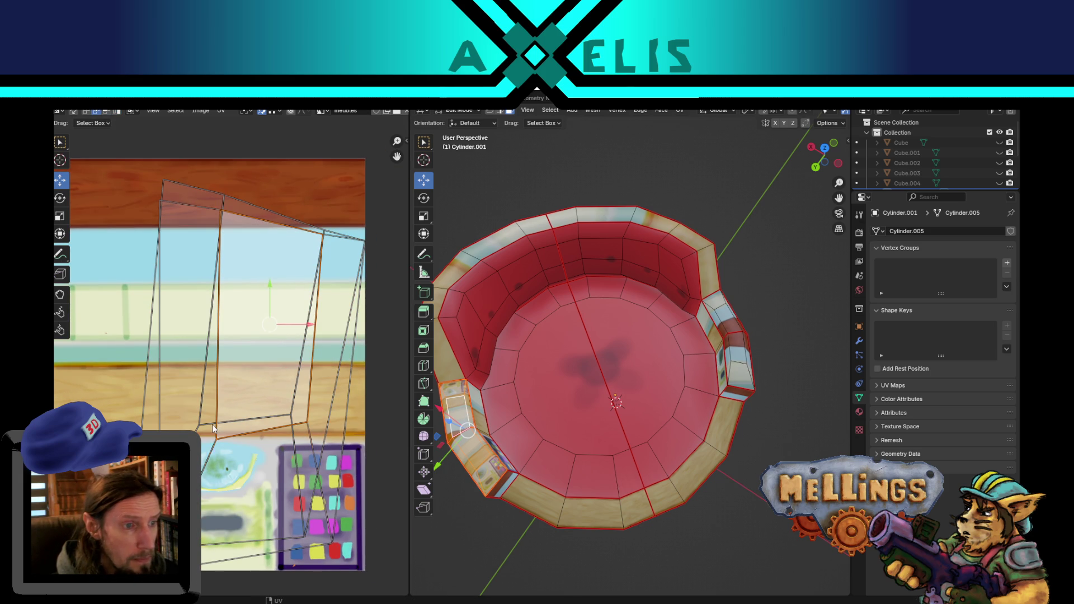
pyautogui.click(204, 411)
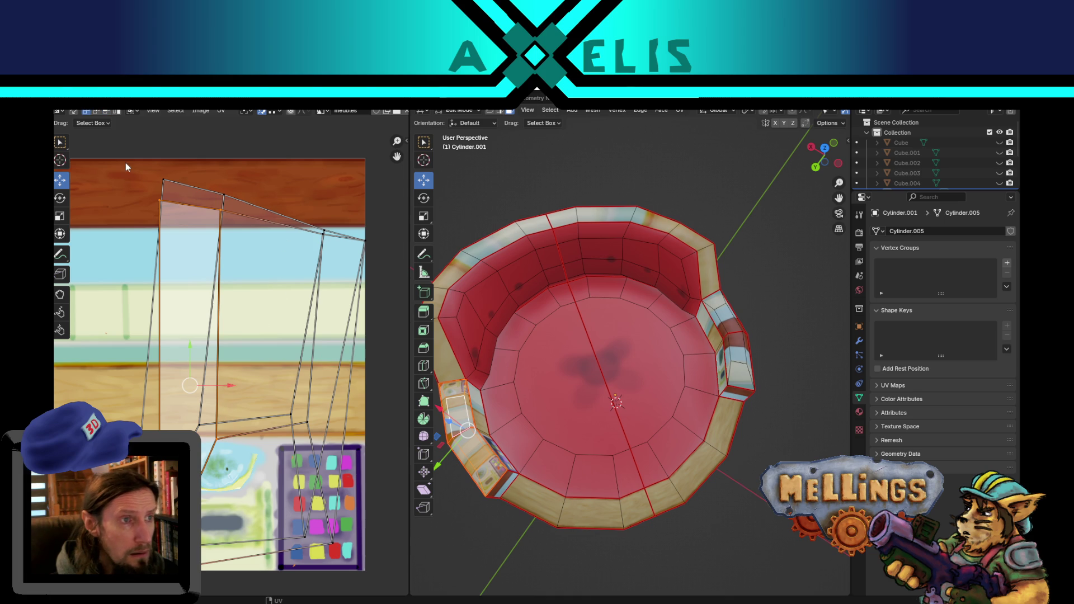
pyautogui.click(233, 518)
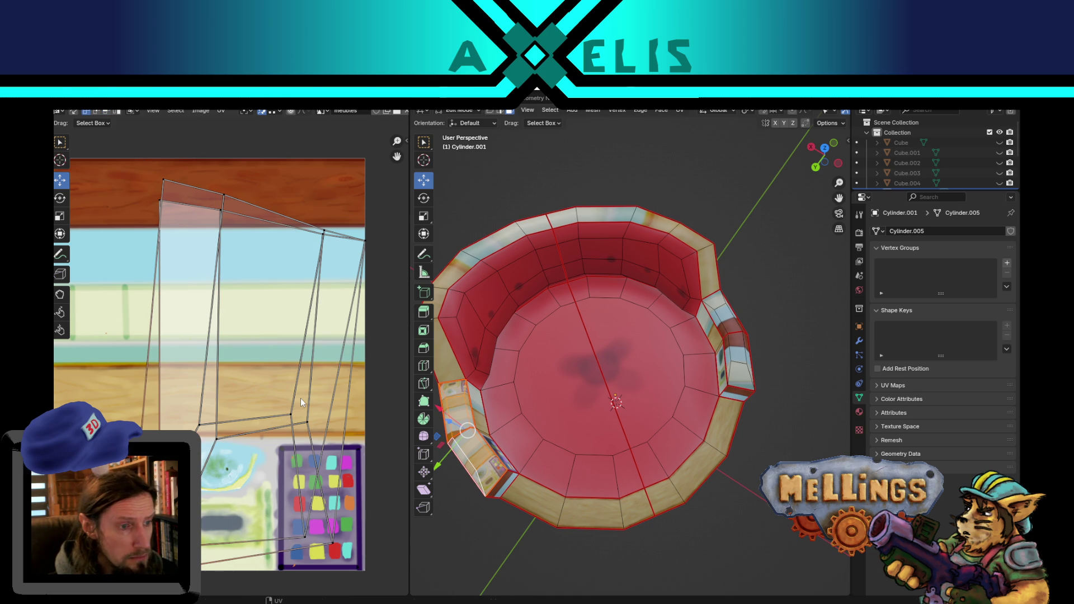
pyautogui.click(258, 115)
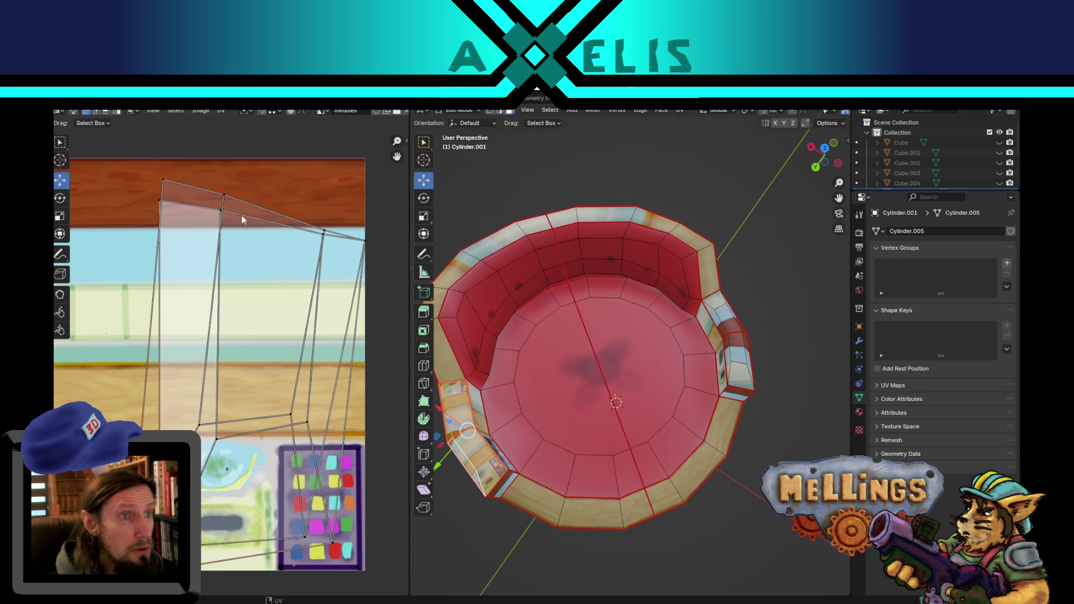
pyautogui.moveTo(98, 147); pyautogui.dragTo(189, 229)
pyautogui.press('s')
pyautogui.press('0')
pyautogui.press('Return')
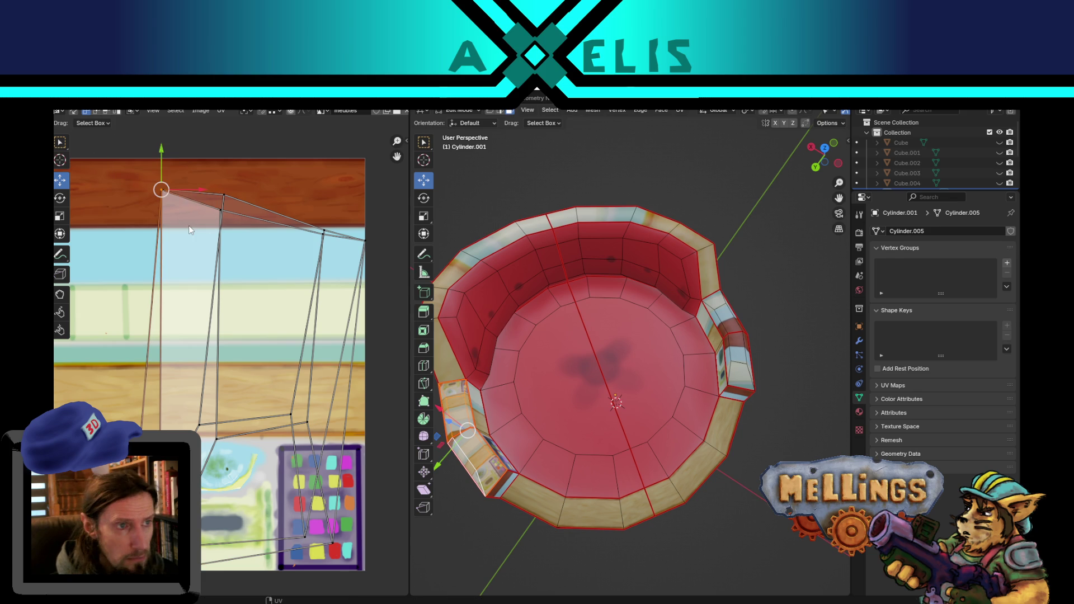
# Undo the corner slide and align the top-left corner vertices with a zero scale.
pyautogui.press('g')
pyautogui.press('x')
pyautogui.click(247, 256)
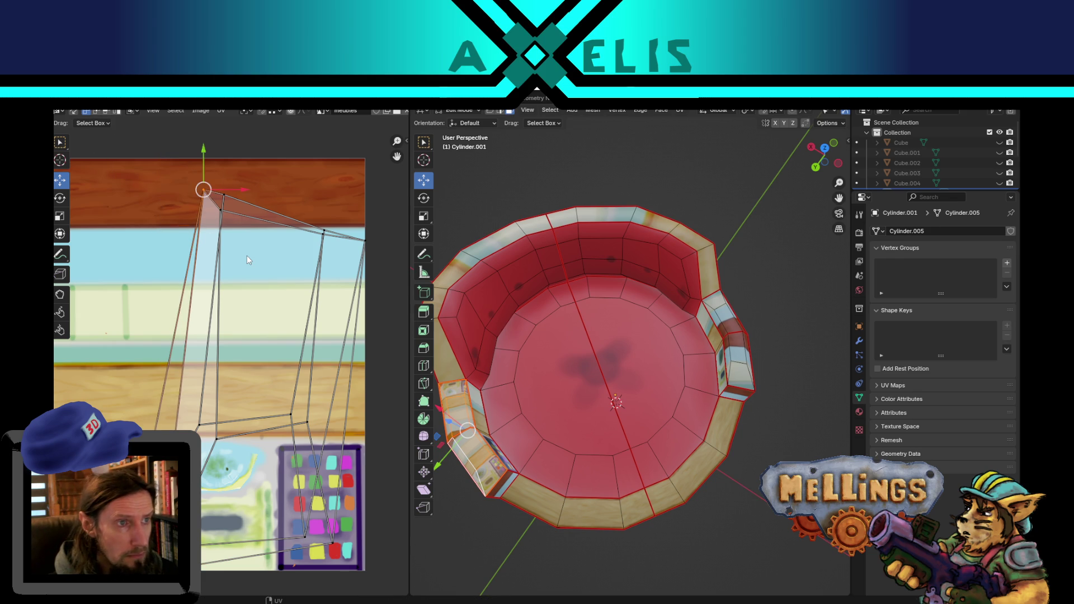
pyautogui.hotkey('ctrl', 'z')
pyautogui.hotkey('ctrl', 'z')
pyautogui.moveTo(285, 178); pyautogui.dragTo(210, 241)
pyautogui.press('s')
pyautogui.press('0')
pyautogui.press('Return')
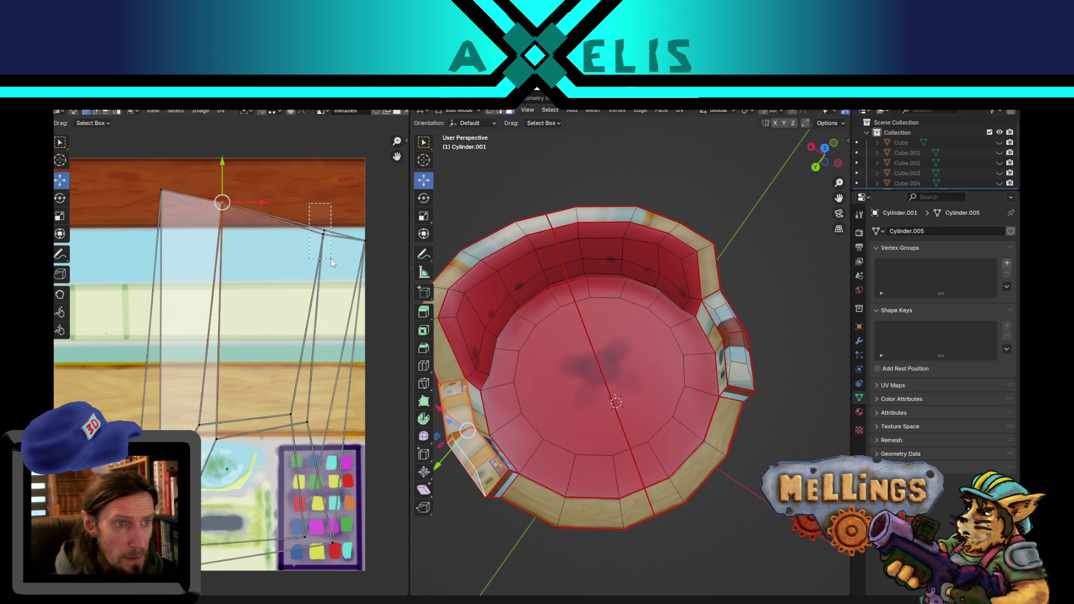
# Collapse the two lower UV vertices into one point.
pyautogui.moveTo(331, 259); pyautogui.dragTo(344, 297)
pyautogui.hotkey('alt', 'a')
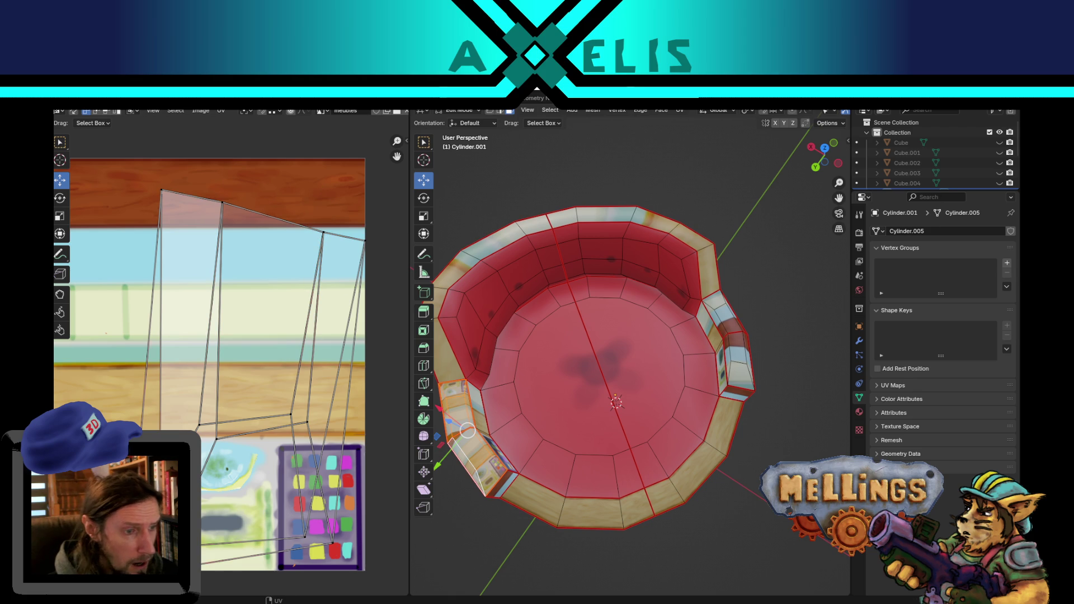
pyautogui.moveTo(321, 404)
pyautogui.mouseDown()
pyautogui.moveTo(247, 434)
pyautogui.moveTo(250, 458)
pyautogui.mouseUp()
pyautogui.press('s')
pyautogui.press('0')
pyautogui.press('Return')
pyautogui.press('s')
pyautogui.press('0')
pyautogui.press('Return')
# Scale the whole armrest UV island down to about 0.79 on the lower wood band.
pyautogui.scroll(-1, 235, 347)
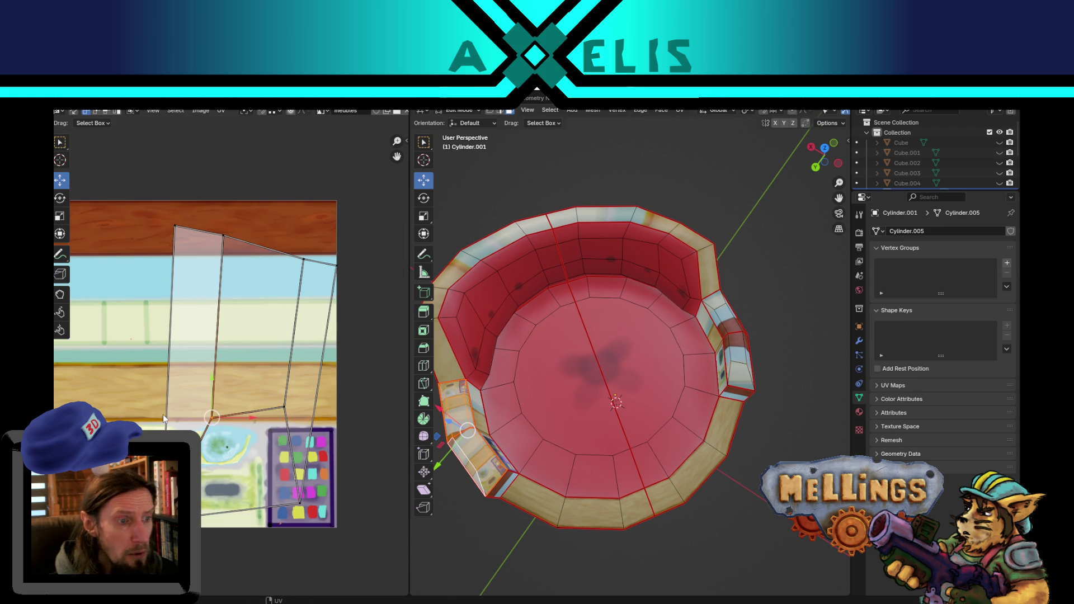
pyautogui.press('a')
pyautogui.press('s')
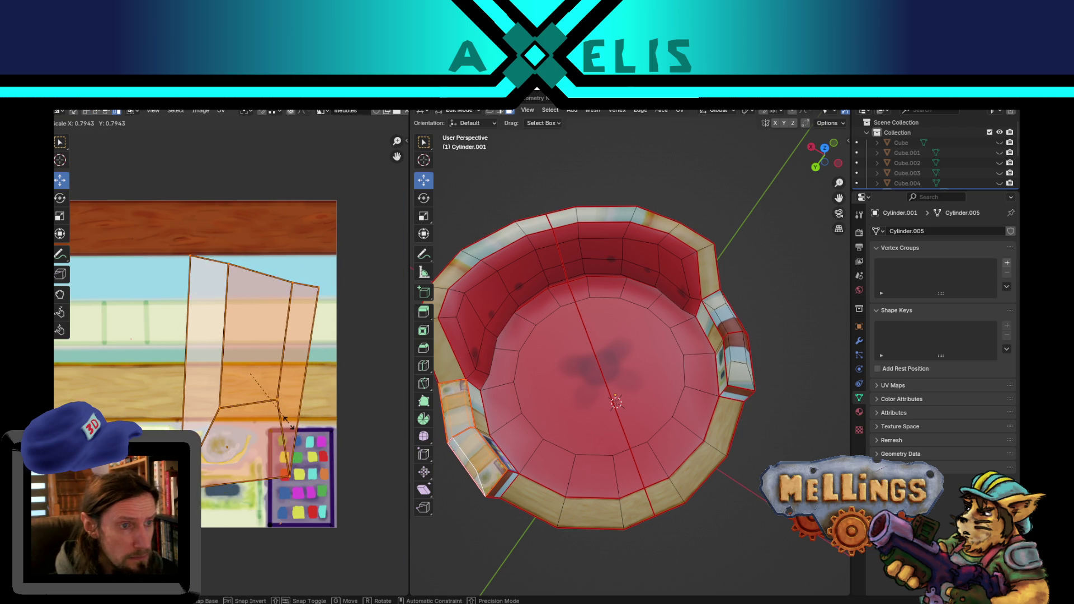
pyautogui.click(303, 407)
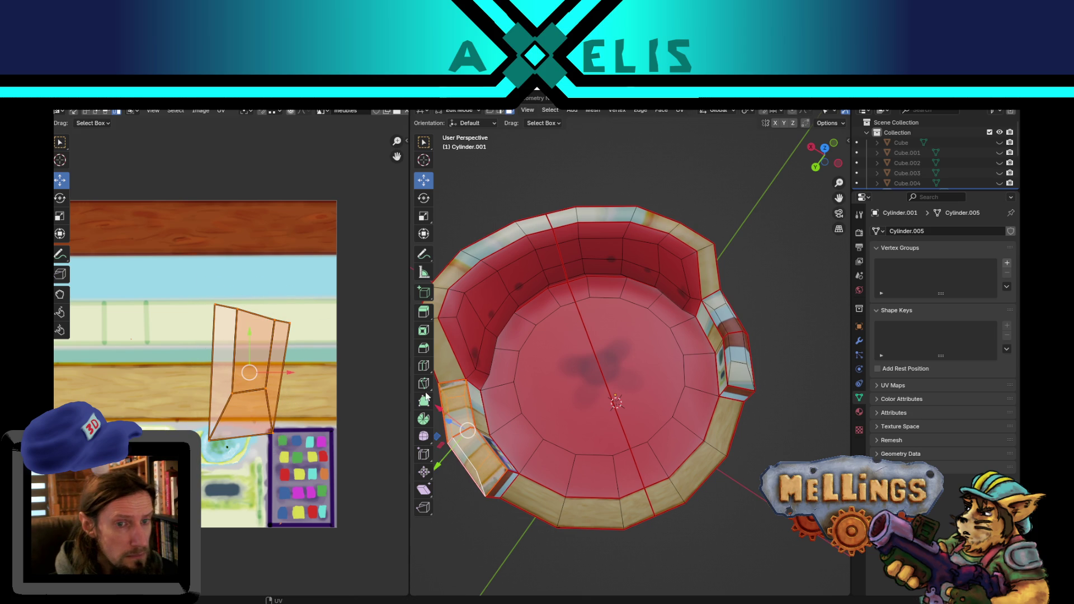
# Select the second side arm's UV island and drop it on top of the first arm's island.
pyautogui.press('l')
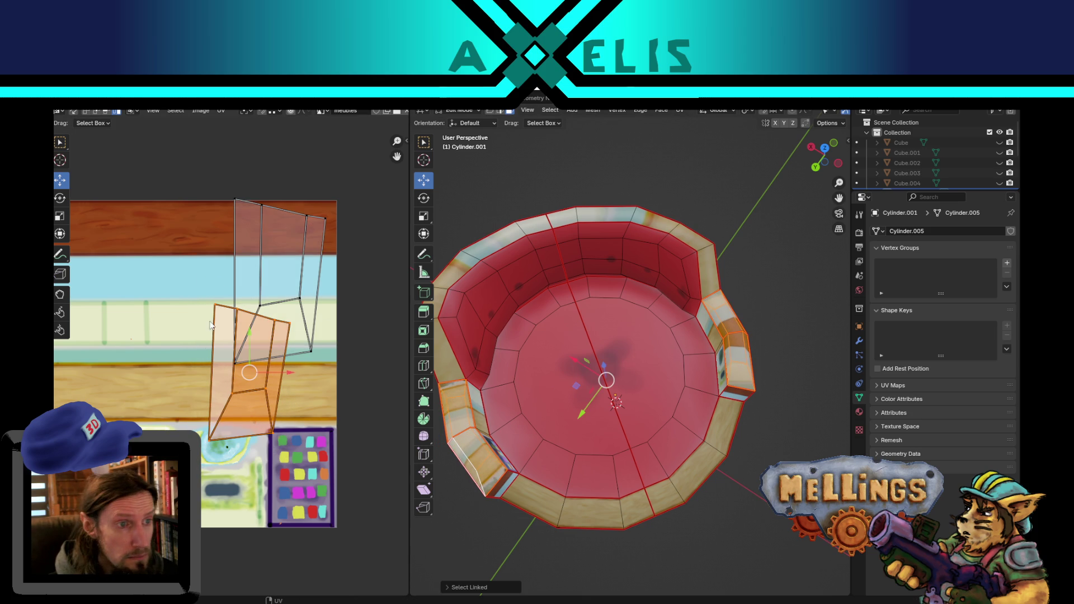
pyautogui.scroll(1, 252, 372)
pyautogui.moveTo(251, 371); pyautogui.dragTo(210, 412, button='middle')
pyautogui.moveTo(214, 415); pyautogui.dragTo(250, 290)
pyautogui.press('g')
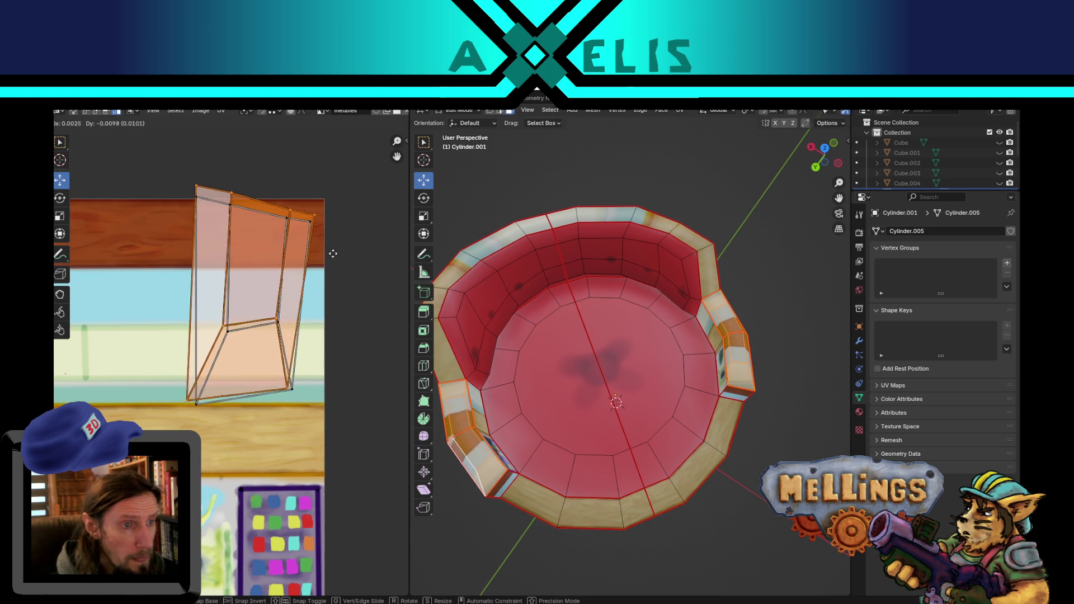
pyautogui.click(336, 258)
pyautogui.moveTo(328, 233); pyautogui.dragTo(359, 317, button='middle')
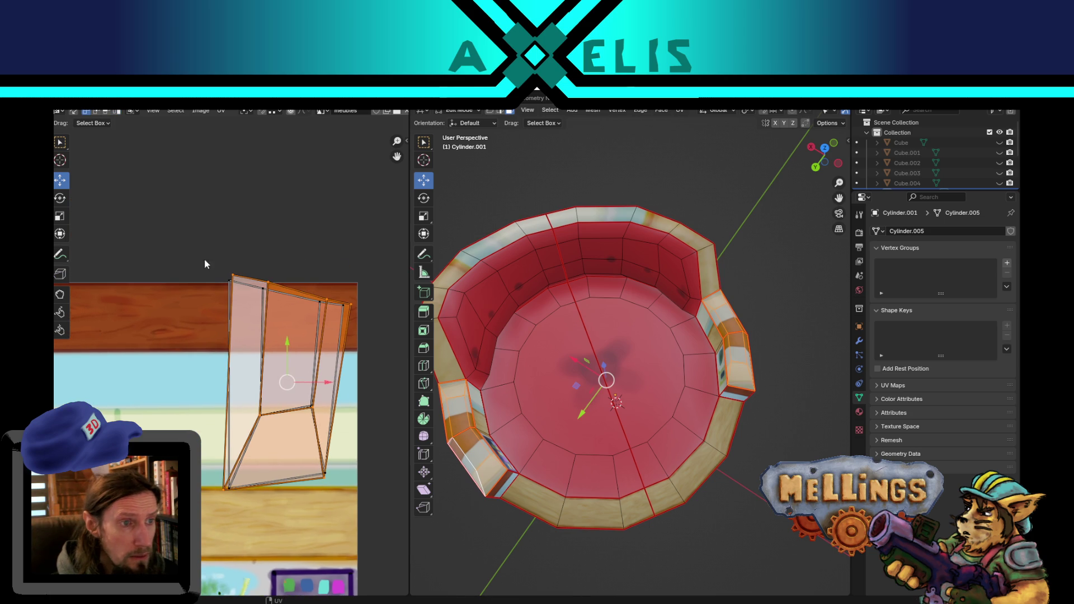
# Box-select the whole stacked island and move it toward the lower left of the atlas.
pyautogui.moveTo(205, 258); pyautogui.dragTo(246, 312)
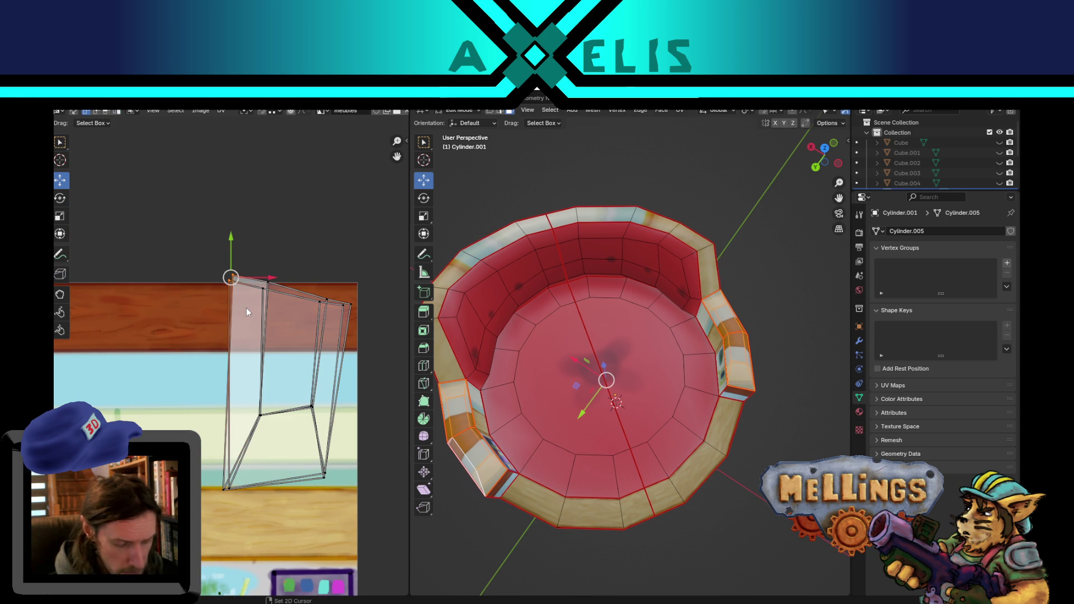
pyautogui.moveTo(322, 240)
pyautogui.mouseDown()
pyautogui.moveTo(276, 294)
pyautogui.moveTo(272, 274)
pyautogui.mouseUp()
pyautogui.click(361, 274)
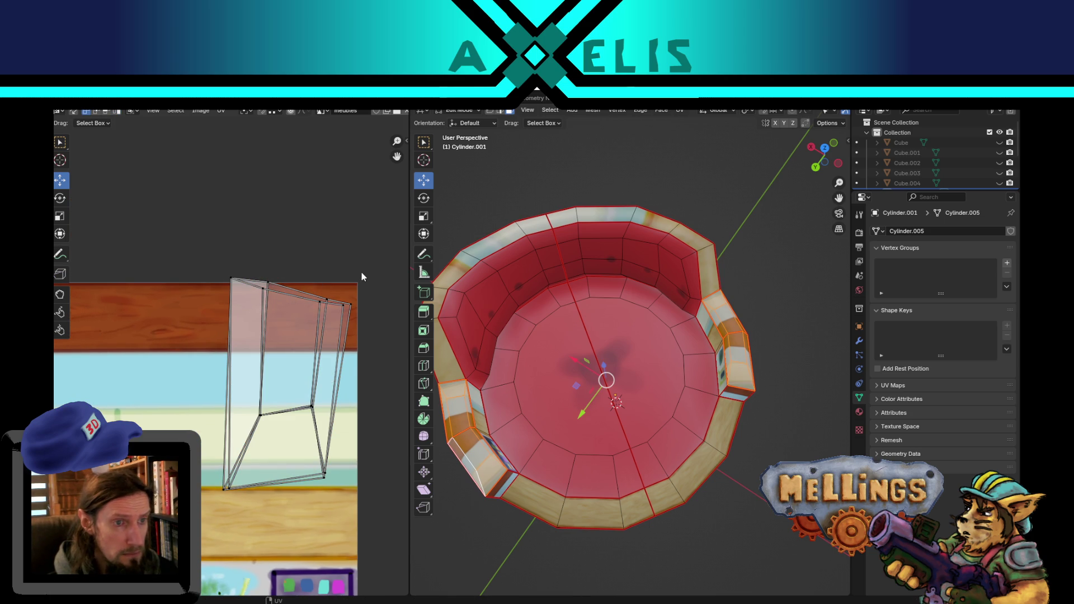
pyautogui.moveTo(350, 320); pyautogui.dragTo(327, 312)
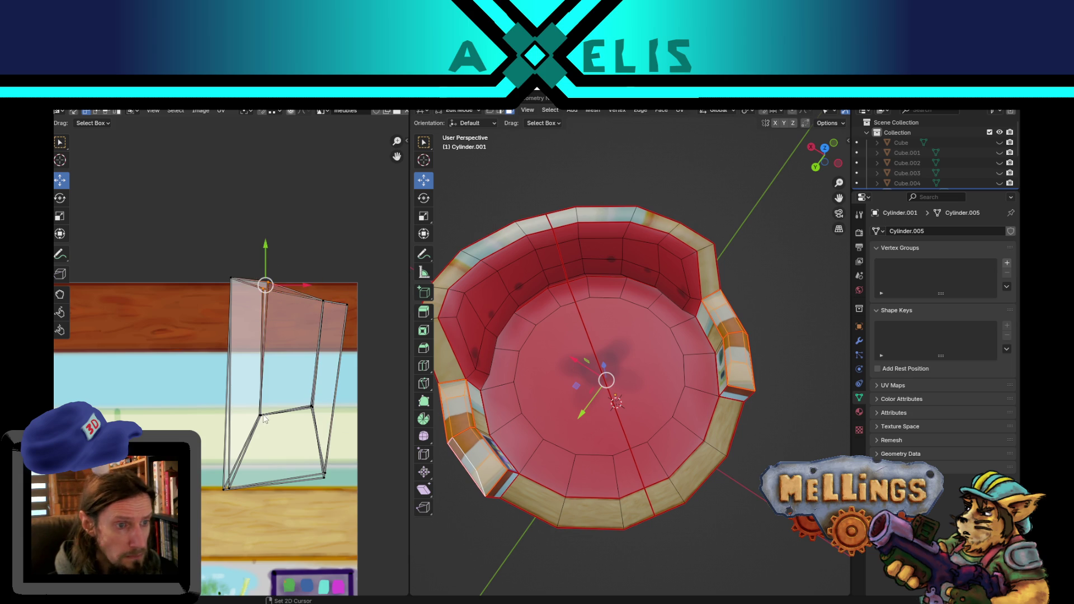
pyautogui.moveTo(321, 418); pyautogui.dragTo(298, 393)
pyautogui.moveTo(242, 518); pyautogui.dragTo(243, 517)
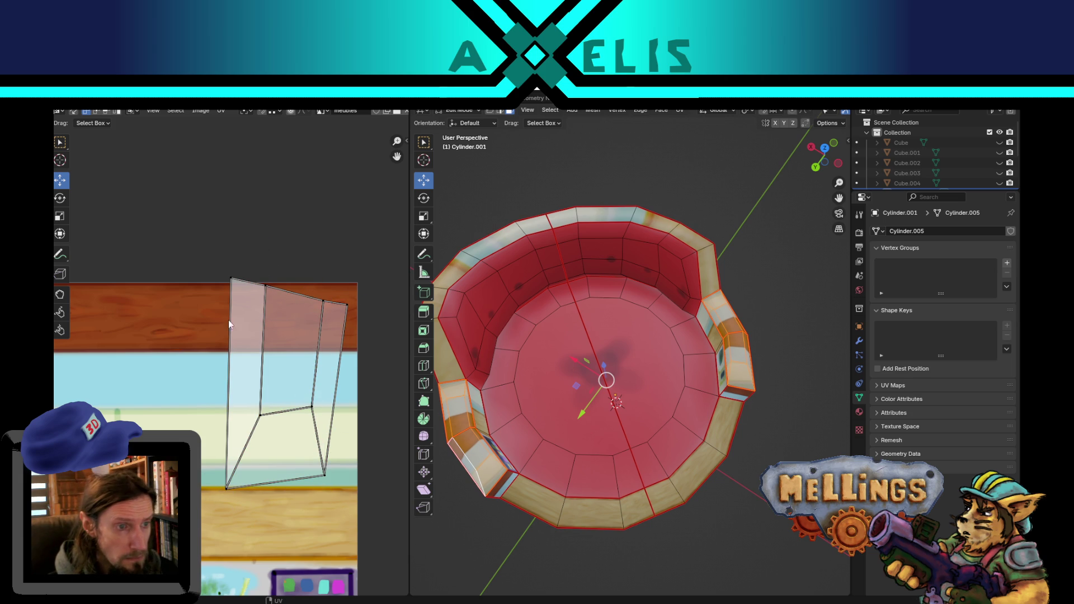
pyautogui.moveTo(211, 248); pyautogui.dragTo(343, 389)
pyautogui.scroll(-2, 276, 451)
pyautogui.moveTo(276, 451); pyautogui.dragTo(375, 211, button='middle')
pyautogui.moveTo(375, 211)
pyautogui.mouseDown()
pyautogui.moveTo(257, 291)
pyautogui.moveTo(190, 394)
pyautogui.mouseUp()
# Rotate the arm island a quarter turn and move it up over the red cushion strip.
pyautogui.press('r')
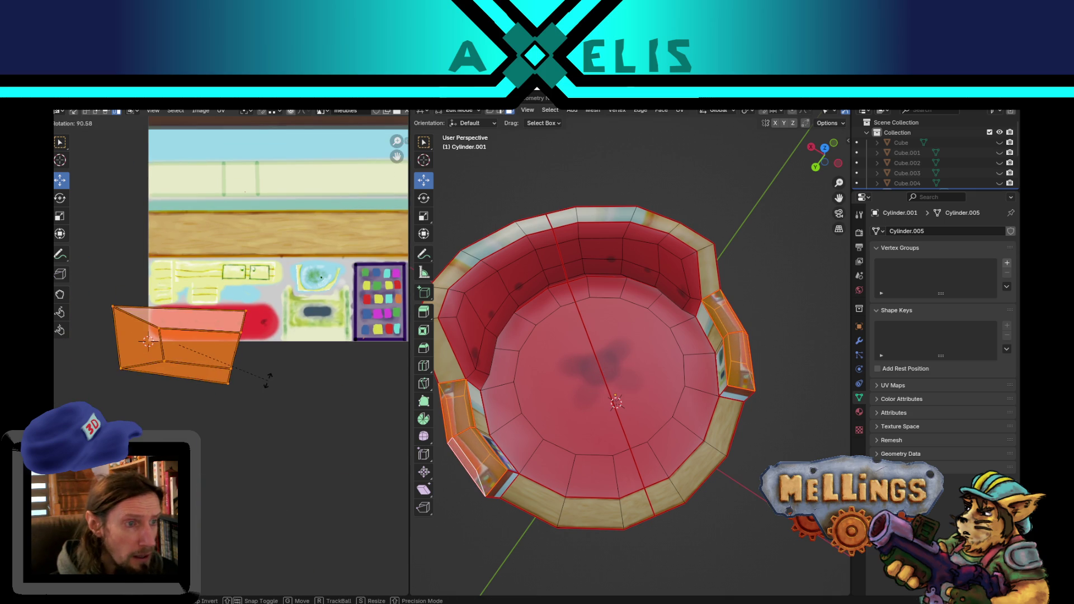
pyautogui.click(267, 367)
pyautogui.scroll(3, 175, 378)
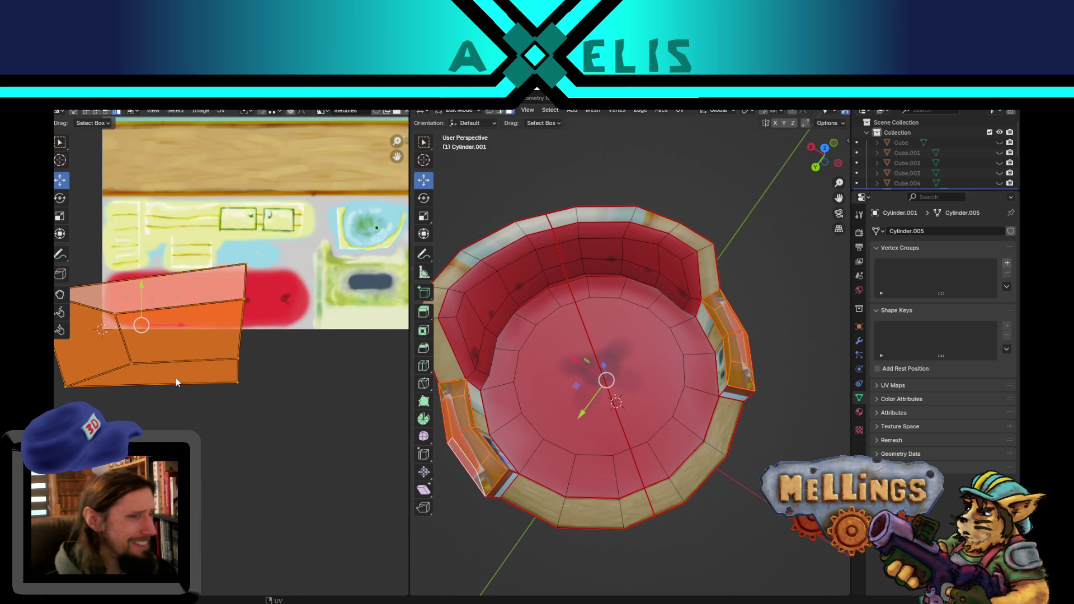
pyautogui.scroll(-1, 276, 327)
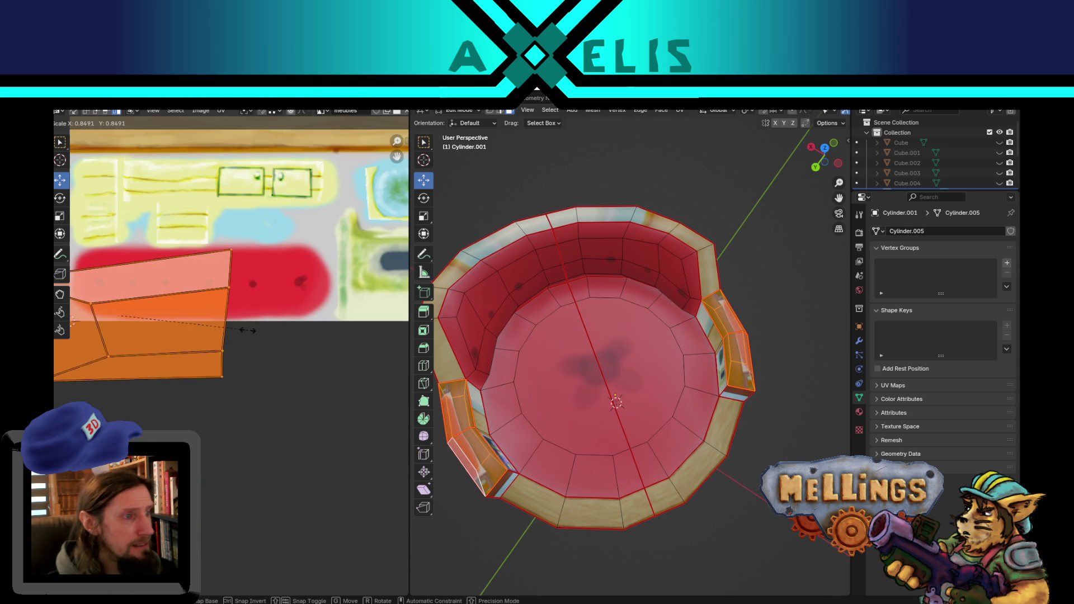
pyautogui.moveTo(257, 347)
pyautogui.mouseDown(button='middle')
pyautogui.moveTo(276, 353)
pyautogui.moveTo(313, 409)
pyautogui.mouseUp(button='middle')
pyautogui.scroll(3, 323, 359)
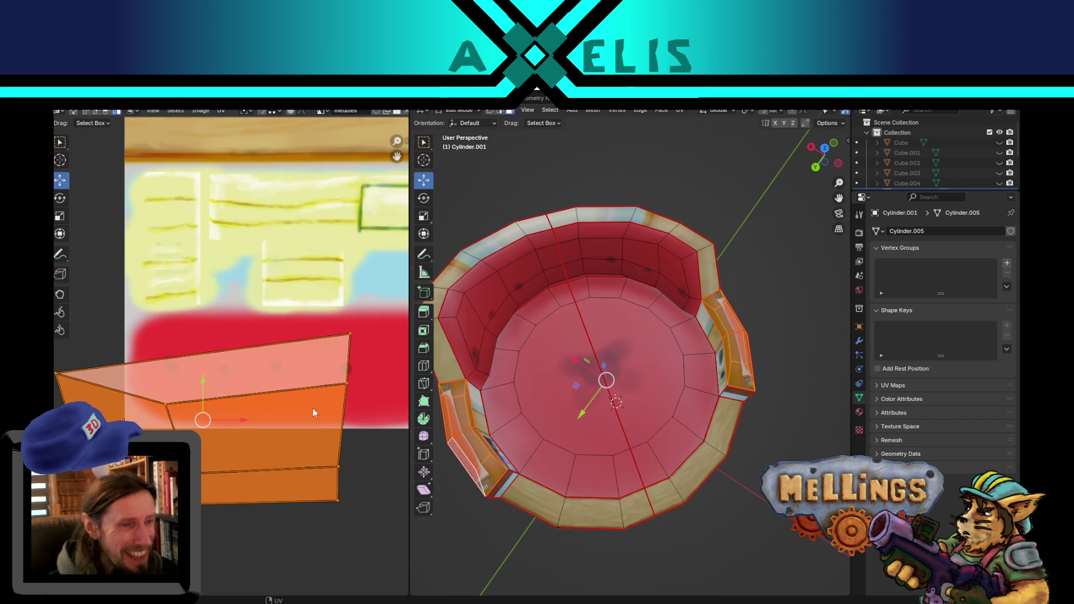
pyautogui.moveTo(241, 452)
pyautogui.mouseDown()
pyautogui.moveTo(272, 421)
pyautogui.moveTo(278, 396)
pyautogui.mouseUp()
# Shrink the island to about 0.97, tilt it slightly and settle it over the red strip.
pyautogui.press('s')
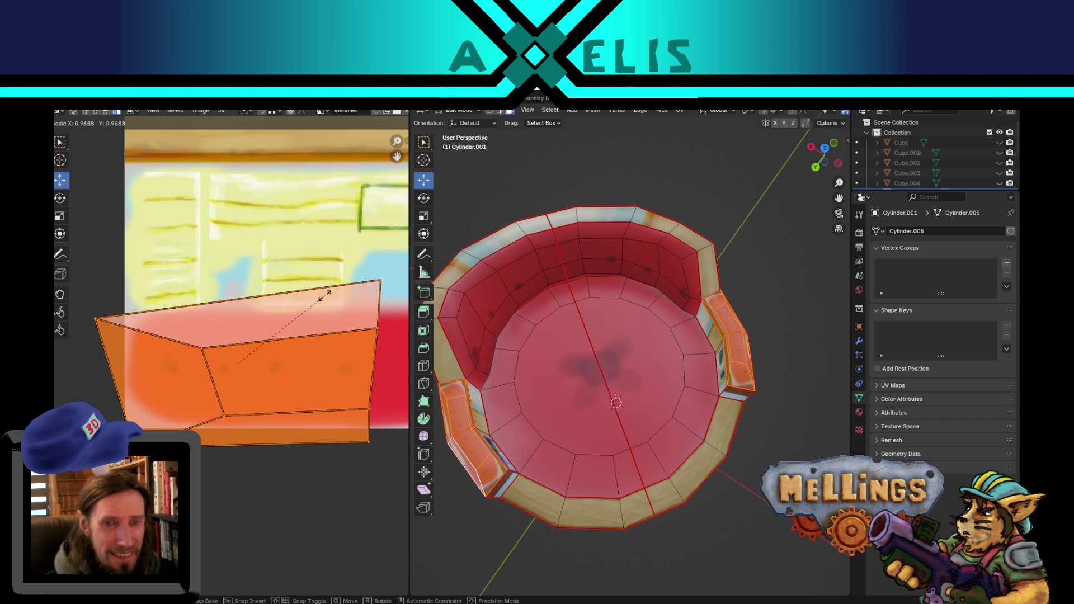
pyautogui.click(301, 318)
pyautogui.press('r')
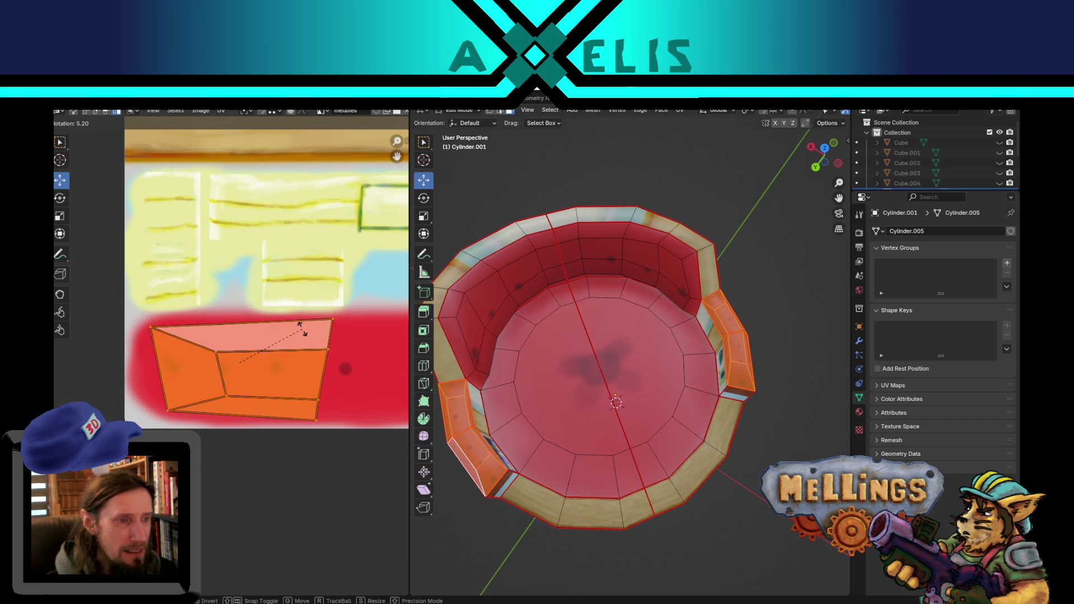
pyautogui.click(301, 328)
pyautogui.press('g')
pyautogui.click(289, 332)
pyautogui.moveTo(513, 487)
pyautogui.mouseDown(button='middle')
pyautogui.moveTo(520, 431)
pyautogui.moveTo(588, 437)
pyautogui.mouseUp(button='middle')
pyautogui.scroll(4, 559, 439)
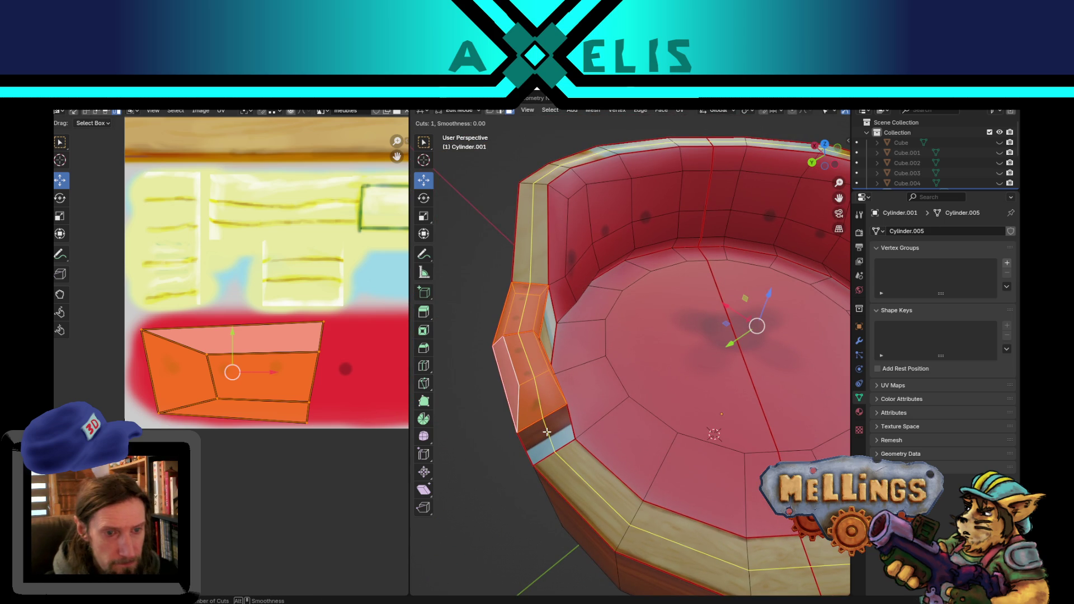
# Knife-cut a new edge from the arm's rim corner vertex to the neighbouring edge.
pyautogui.moveTo(554, 463); pyautogui.dragTo(571, 471, button='middle')
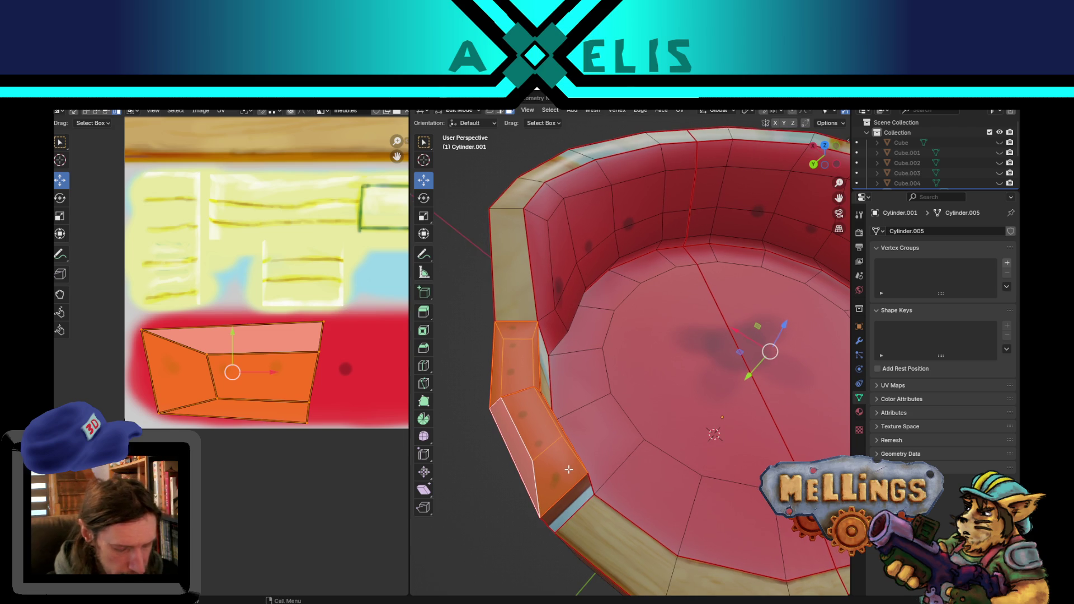
pyautogui.press('g')
pyautogui.rightClick(507, 299)
pyautogui.moveTo(443, 374)
pyautogui.mouseDown(button='middle')
pyautogui.moveTo(474, 365)
pyautogui.moveTo(458, 360)
pyautogui.mouseUp(button='middle')
pyautogui.press('k')
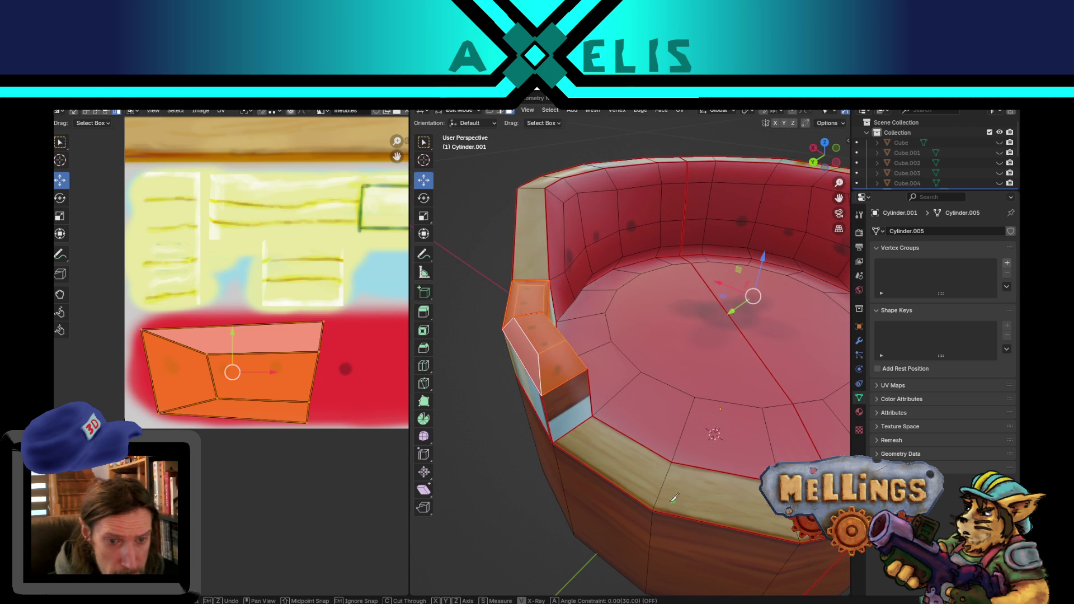
pyautogui.click(577, 427)
pyautogui.click(673, 462)
pyautogui.press('Return')
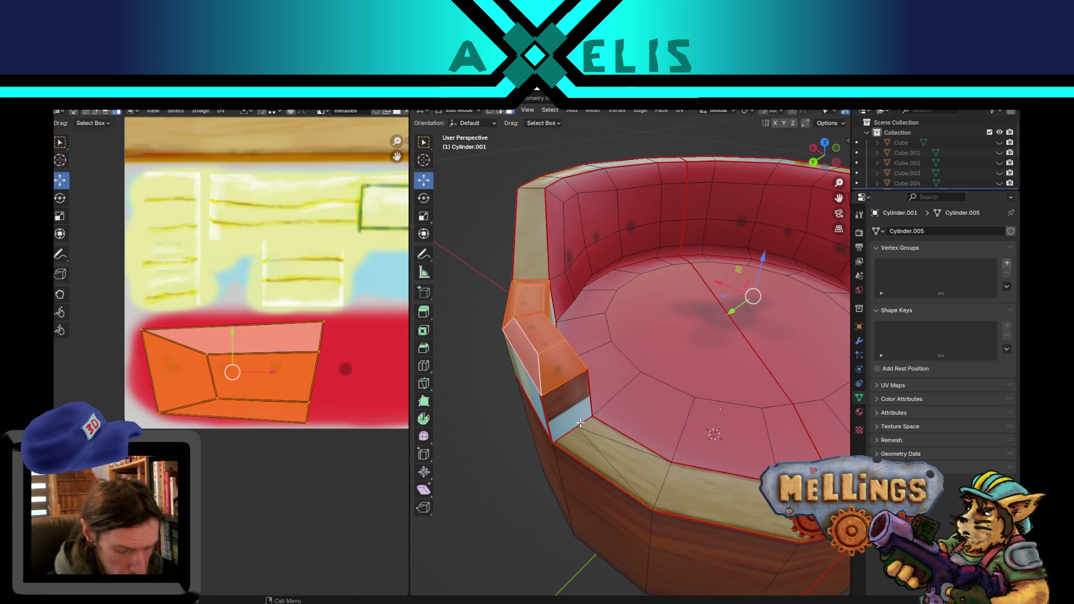
# Add a second knife cut from the same rim vertex across the arm, abandoning a third cut.
pyautogui.press('k')
pyautogui.click(577, 427)
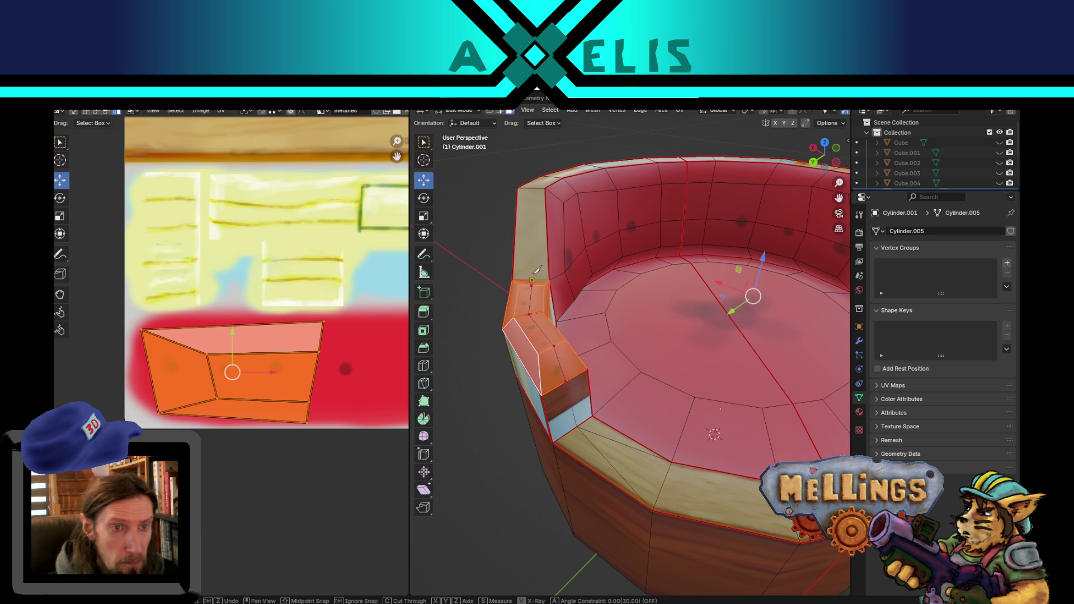
pyautogui.click(521, 188)
pyautogui.press('Return')
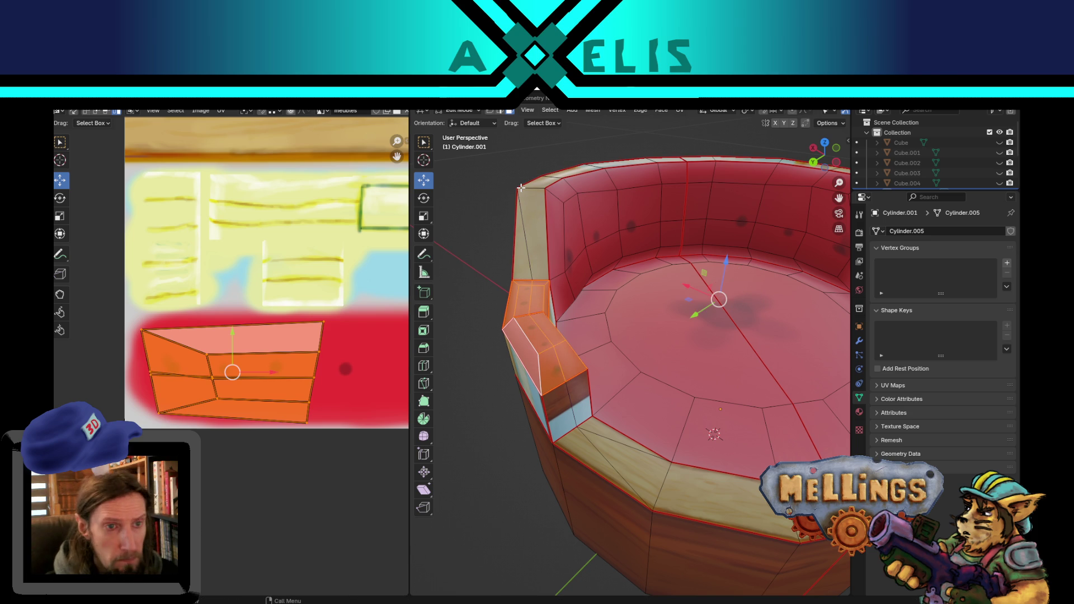
pyautogui.press('k')
pyautogui.click(546, 188)
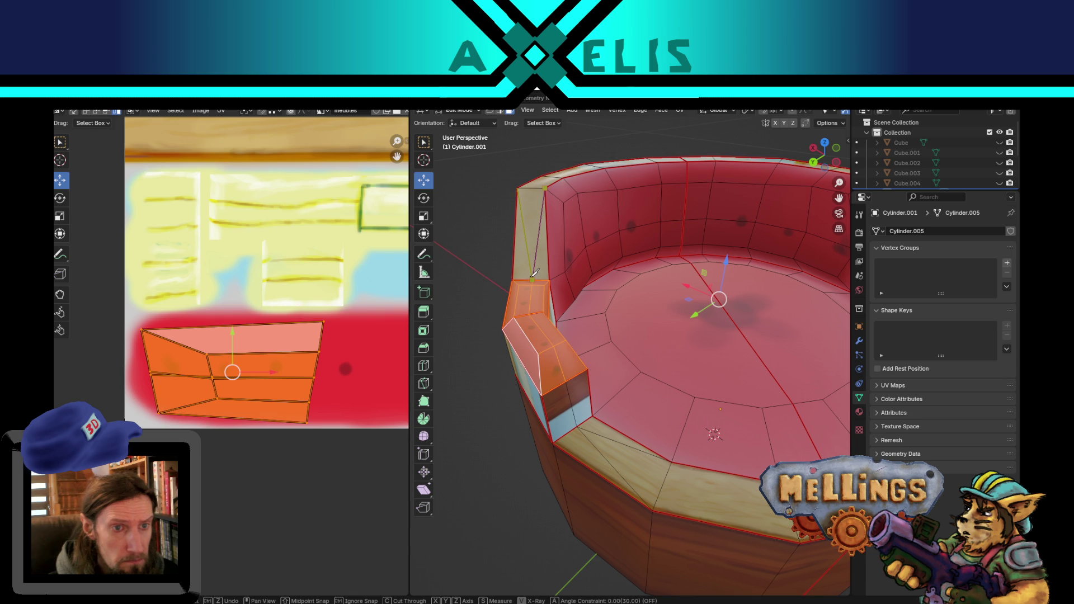
pyautogui.press('Return')
pyautogui.moveTo(534, 277); pyautogui.dragTo(592, 479, button='middle')
# Select the arm's edge path and start moving it constrained to a plane with Shift+X.
pyautogui.press('2')
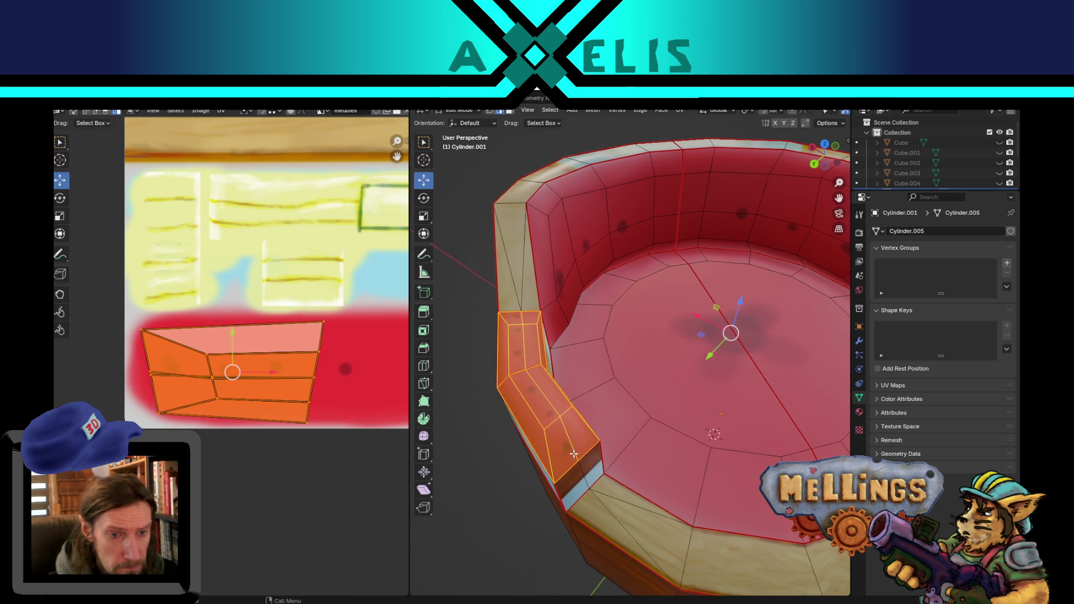
pyautogui.click(574, 454)
pyautogui.keyDown('ctrl'); pyautogui.click(582, 481); pyautogui.keyUp('ctrl')
pyautogui.press('g')
pyautogui.hotkey('shift', 'x')
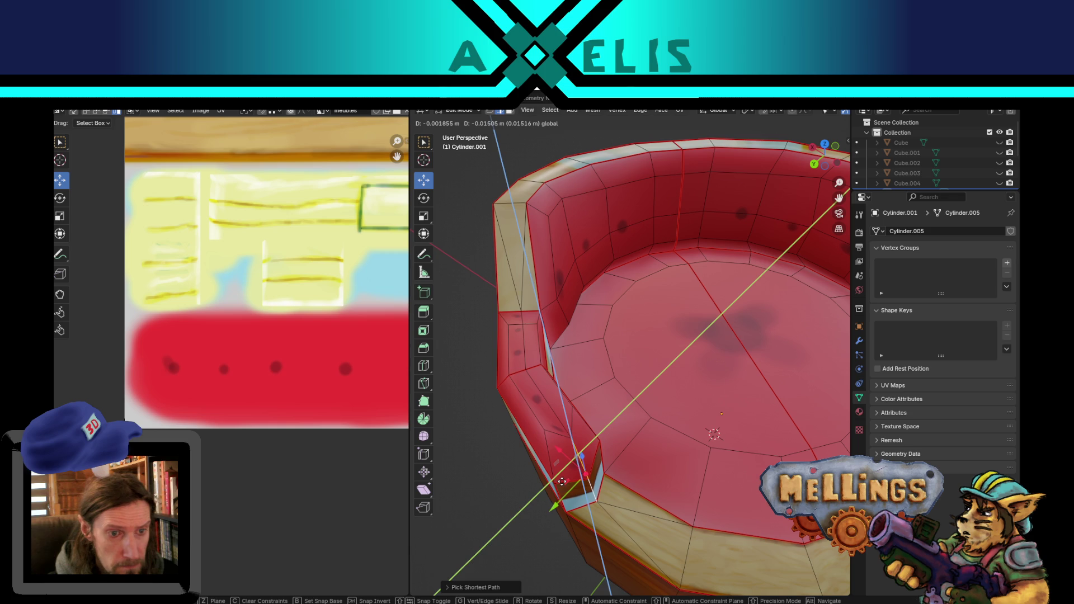
# Confirm the edge's new position and move the arm's corner vertex into line with the rim.
pyautogui.click(562, 481)
pyautogui.moveTo(552, 470)
pyautogui.mouseDown(button='middle')
pyautogui.moveTo(536, 447)
pyautogui.moveTo(547, 435)
pyautogui.mouseUp(button='middle')
pyautogui.press('1')
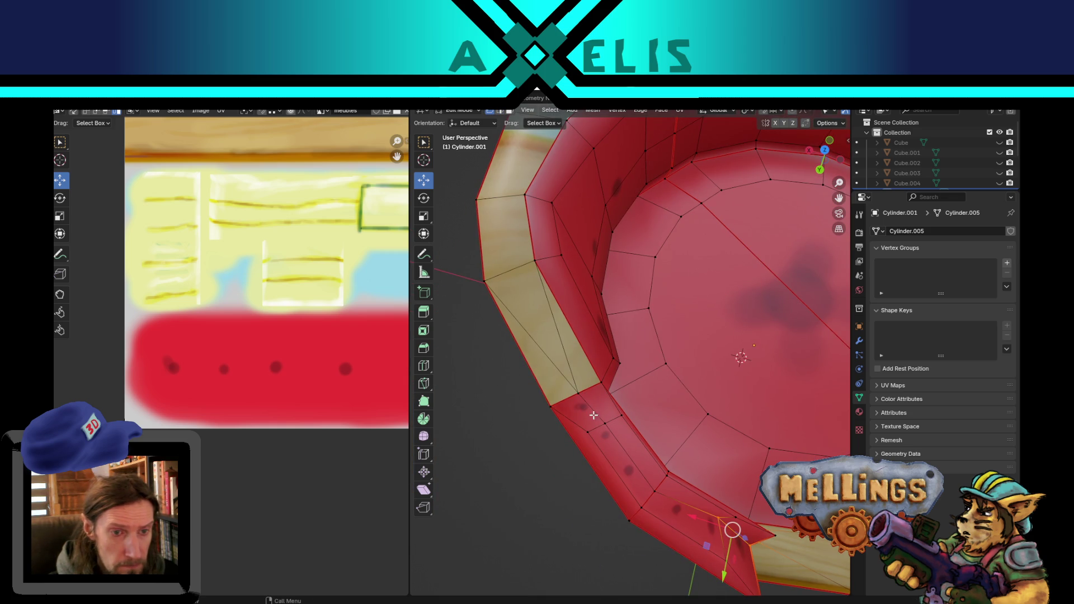
pyautogui.click(578, 393)
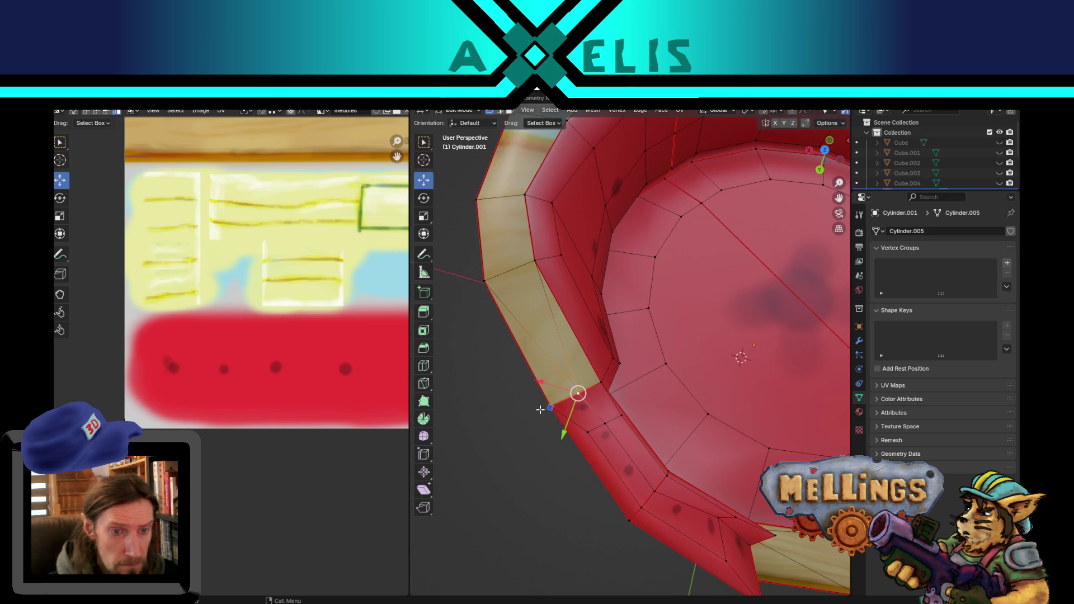
pyautogui.moveTo(753, 456)
pyautogui.mouseDown(button='middle')
pyautogui.moveTo(739, 442)
pyautogui.moveTo(747, 419)
pyautogui.mouseUp(button='middle')
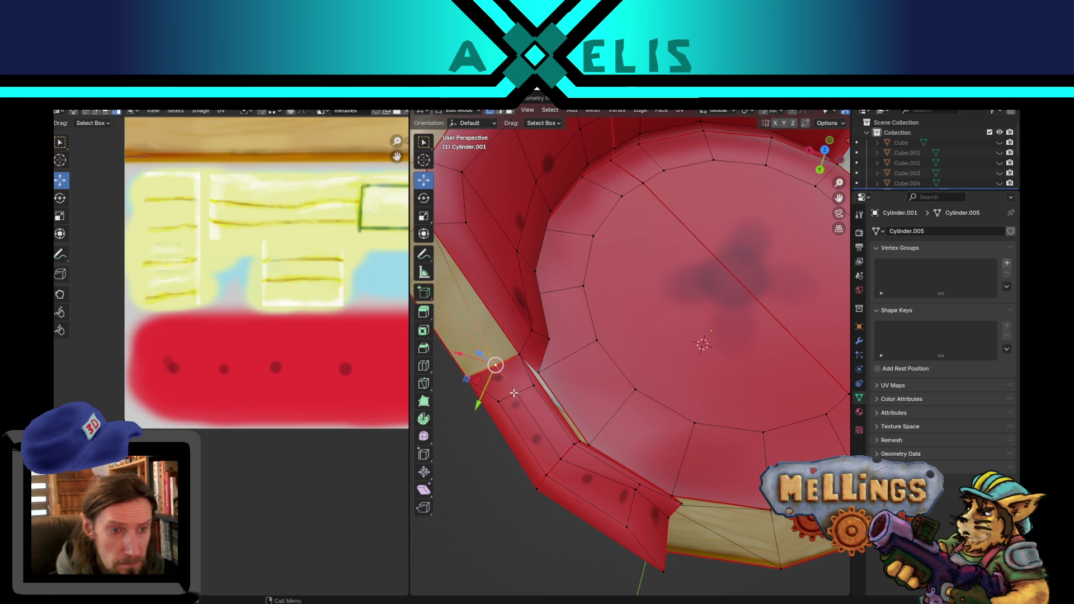
pyautogui.moveTo(463, 379); pyautogui.dragTo(450, 367)
# Start a knife cut at the opposite arm's rim vertex.
pyautogui.moveTo(643, 325)
pyautogui.mouseDown(button='middle')
pyautogui.moveTo(707, 422)
pyautogui.moveTo(683, 398)
pyautogui.moveTo(652, 430)
pyautogui.moveTo(629, 328)
pyautogui.mouseUp(button='middle')
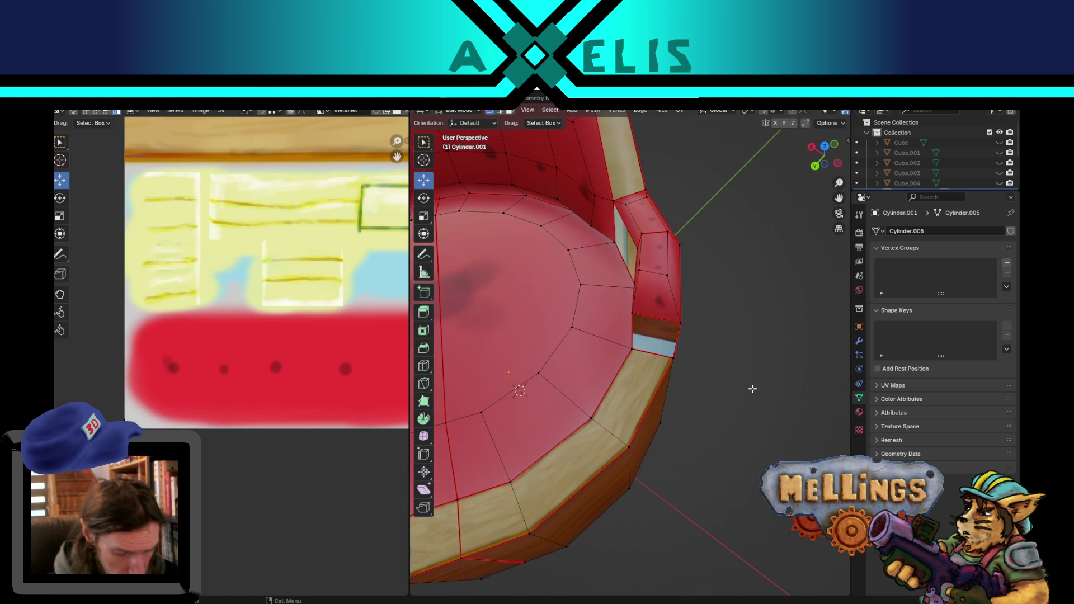
pyautogui.press('k')
pyautogui.click(593, 417)
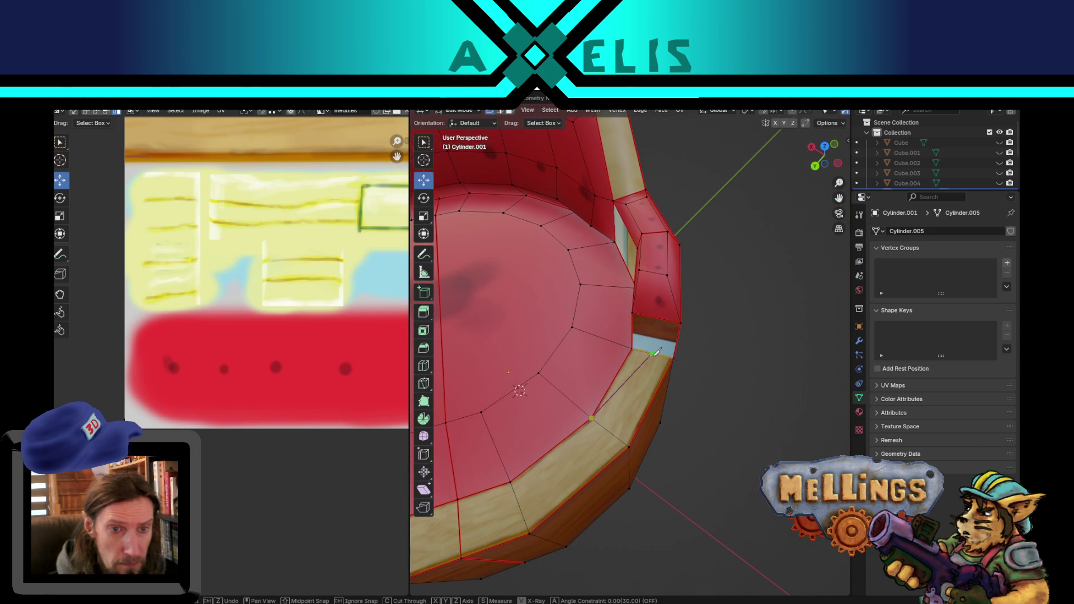
# Finish the knife cut across the opposite arm from the rim edge up to the upper vertex.
pyautogui.click(657, 318)
pyautogui.click(653, 233)
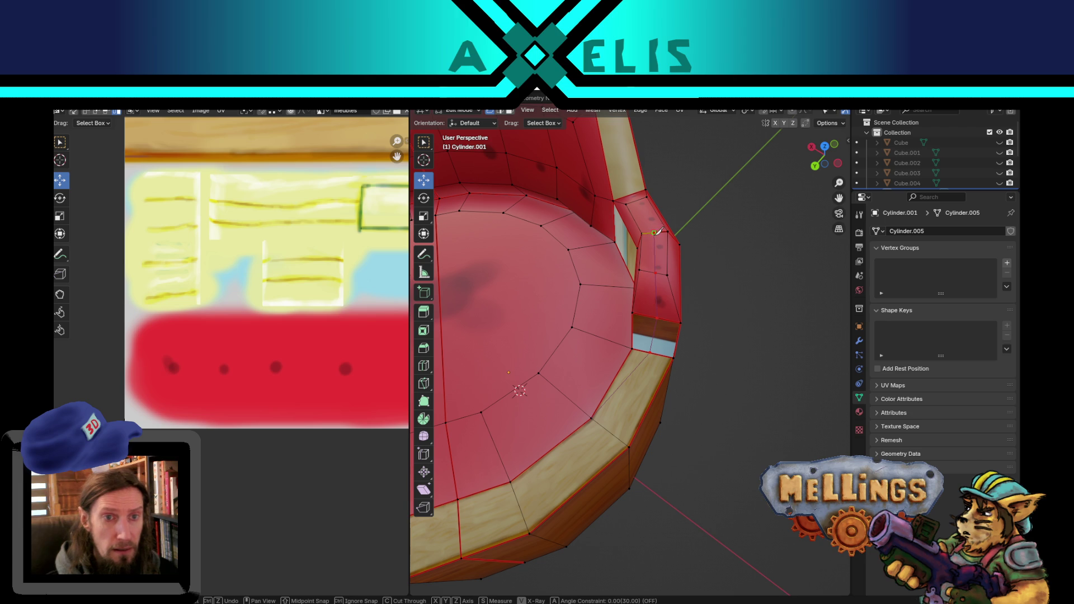
pyautogui.press('Return')
pyautogui.moveTo(739, 230)
pyautogui.mouseDown(button='middle')
pyautogui.moveTo(753, 343)
pyautogui.moveTo(752, 334)
pyautogui.mouseUp(button='middle')
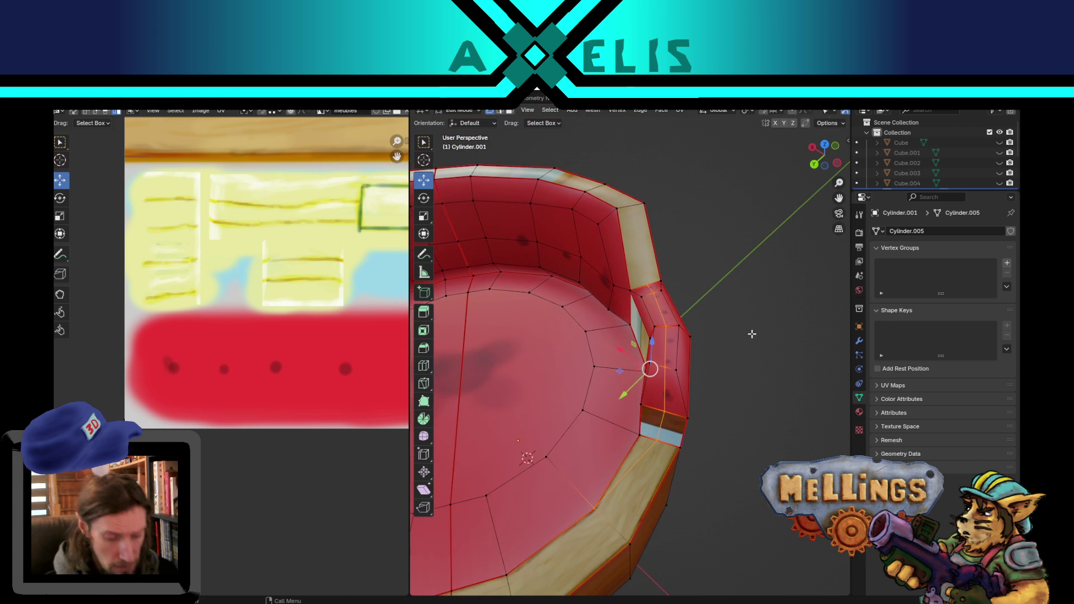
# Cut two more edges into the armrest, one up to the top vertex, one from the lower vertex.
pyautogui.press('k')
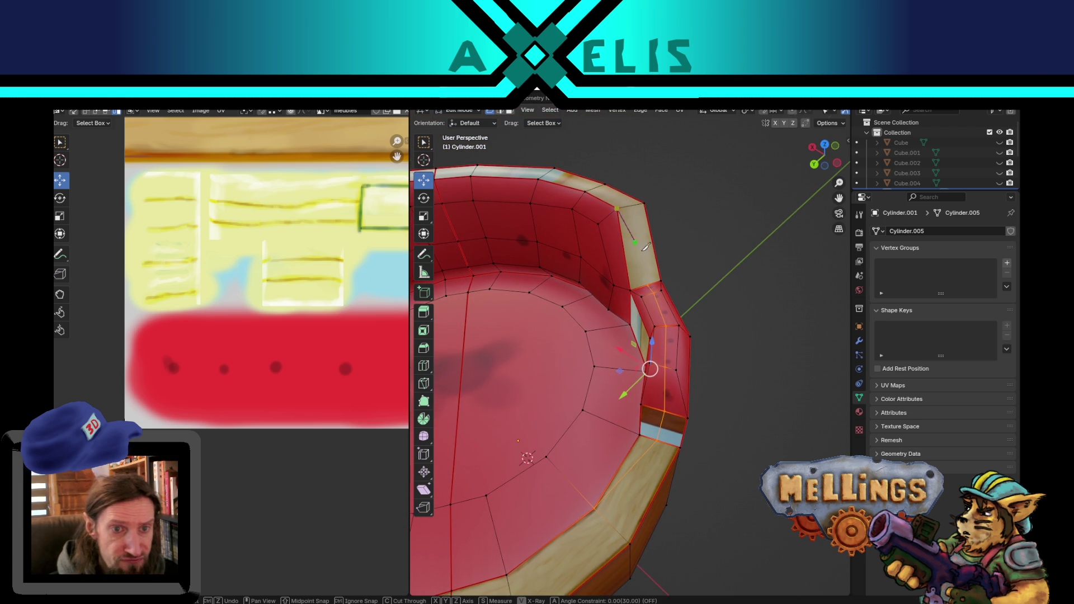
pyautogui.click(647, 286)
pyautogui.click(647, 203)
pyautogui.press('Return')
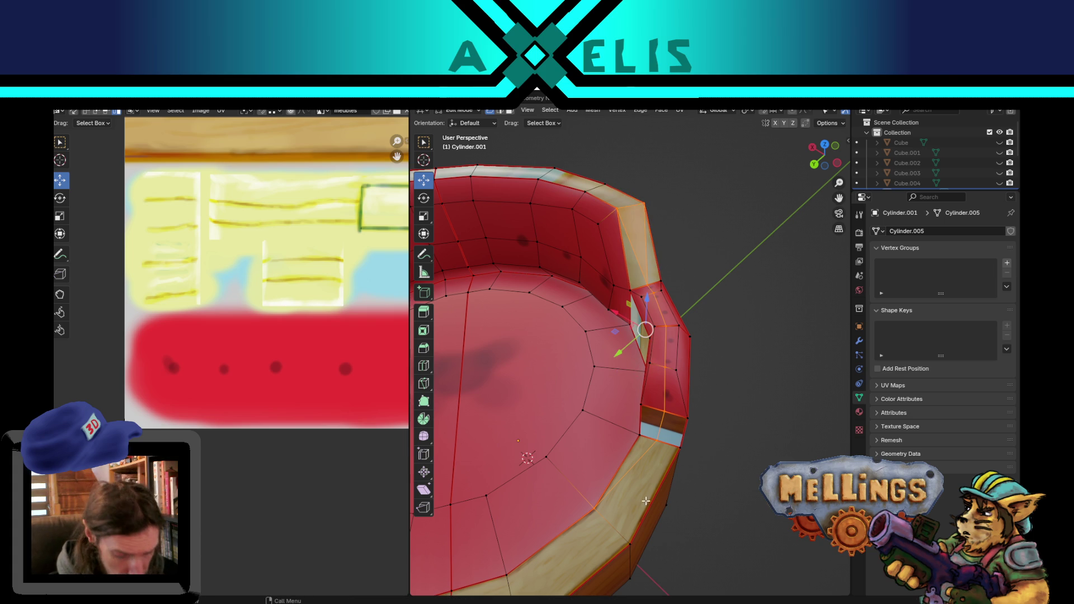
pyautogui.press('k')
pyautogui.click(630, 544)
pyautogui.click(658, 439)
pyautogui.press('Return')
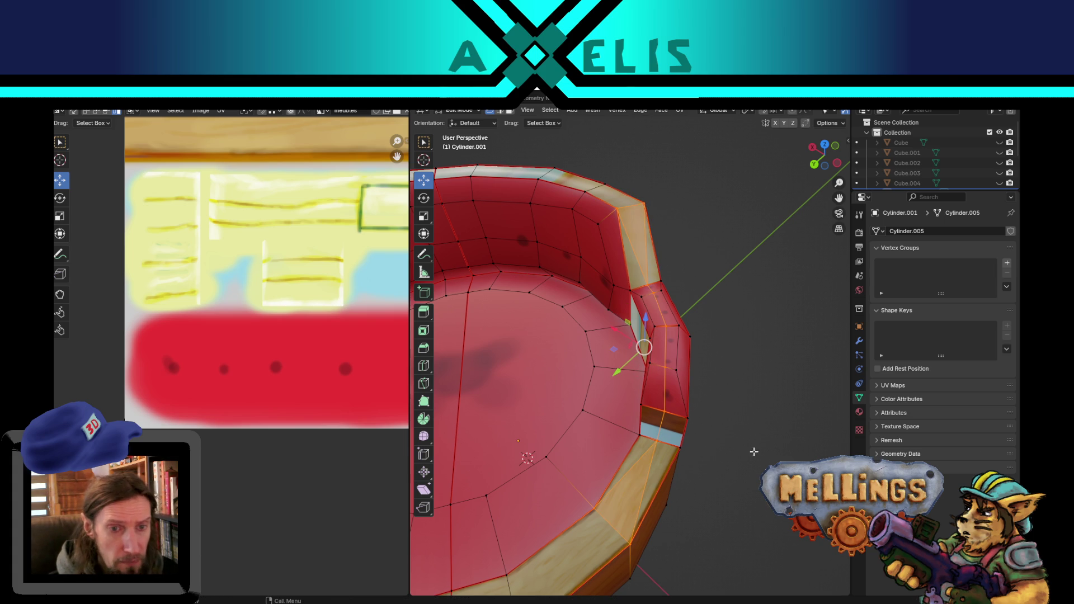
# Slide the armrest's short edge along the ground plane and rotate a wall edge slightly about Z.
pyautogui.press('2')
pyautogui.click(663, 424)
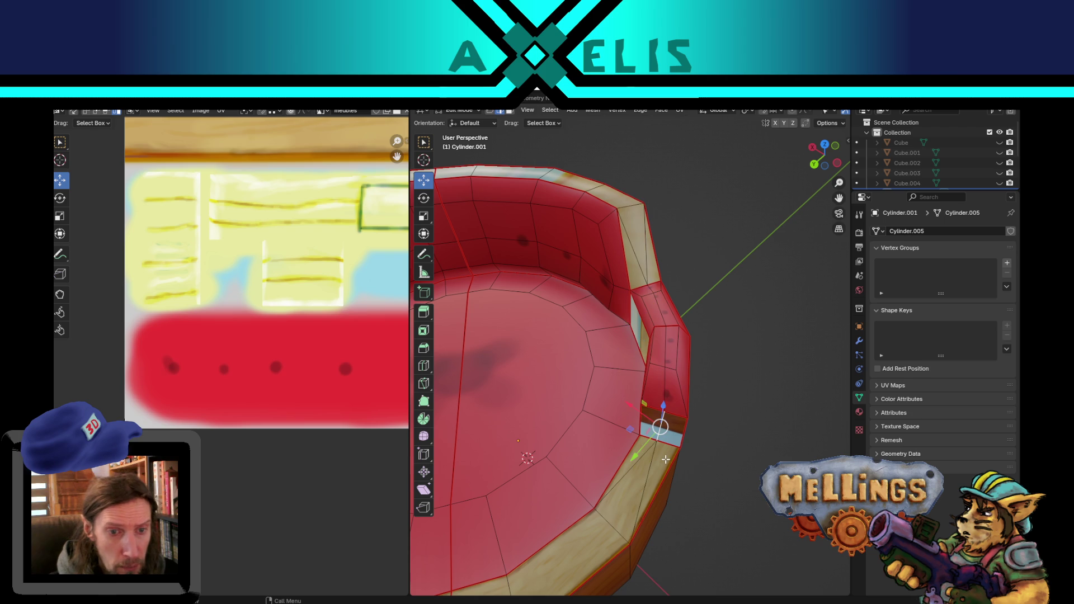
pyautogui.moveTo(632, 434)
pyautogui.mouseDown()
pyautogui.moveTo(625, 450)
pyautogui.moveTo(628, 427)
pyautogui.mouseUp()
pyautogui.click(661, 397)
pyautogui.press('r')
pyautogui.press('z')
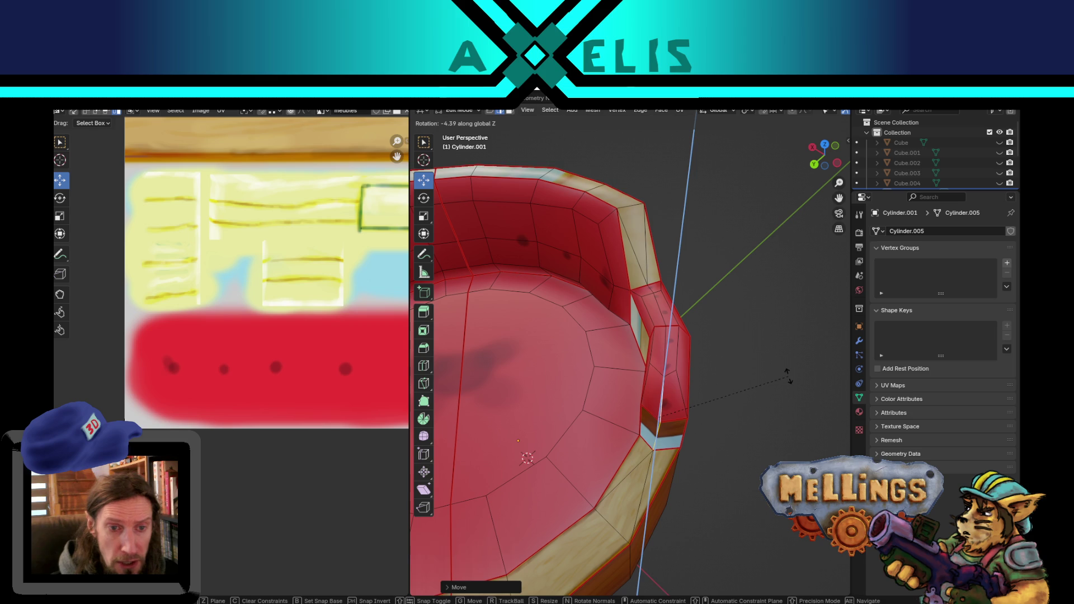
pyautogui.click(788, 379)
pyautogui.moveTo(730, 463)
pyautogui.mouseDown(button='middle')
pyautogui.moveTo(684, 468)
pyautogui.moveTo(679, 421)
pyautogui.moveTo(640, 425)
pyautogui.mouseUp(button='middle')
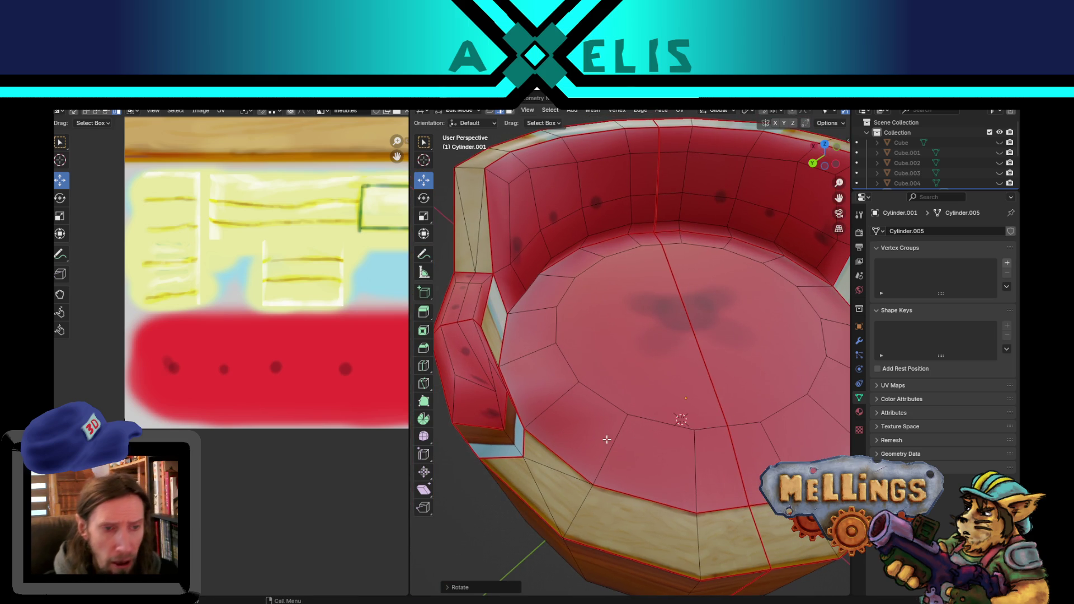
# Move an armrest vertex flat on the ground plane with Shift+Z, then select the whole mesh.
pyautogui.press('1')
pyautogui.click(492, 396)
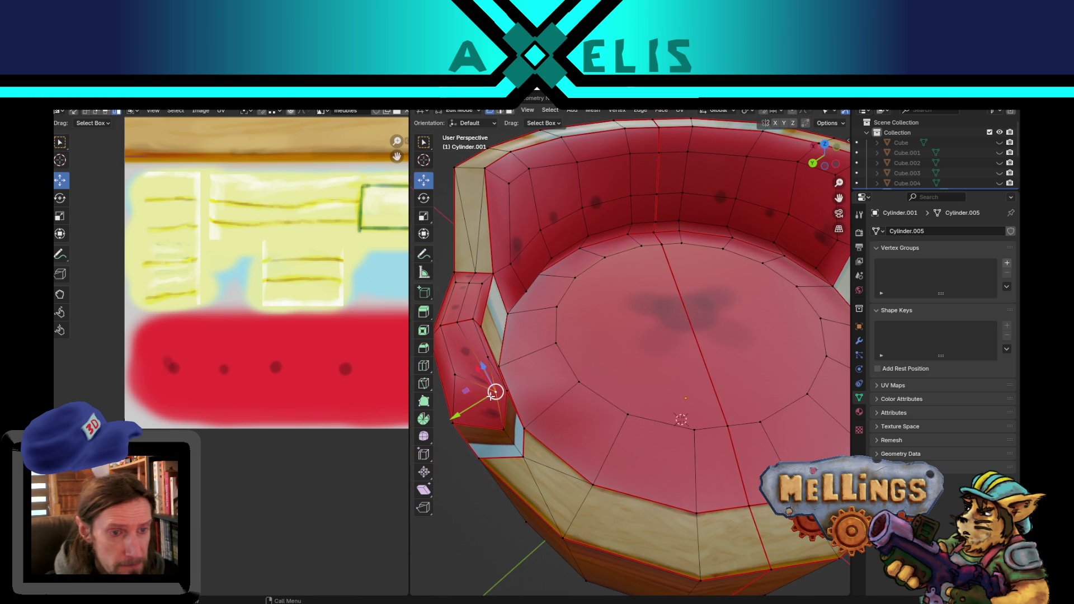
pyautogui.moveTo(465, 389)
pyautogui.mouseDown(button='middle')
pyautogui.moveTo(491, 417)
pyautogui.moveTo(523, 501)
pyautogui.moveTo(448, 482)
pyautogui.moveTo(419, 449)
pyautogui.mouseUp(button='middle')
pyautogui.press('g')
pyautogui.hotkey('shift', 'z')
pyautogui.click(485, 515)
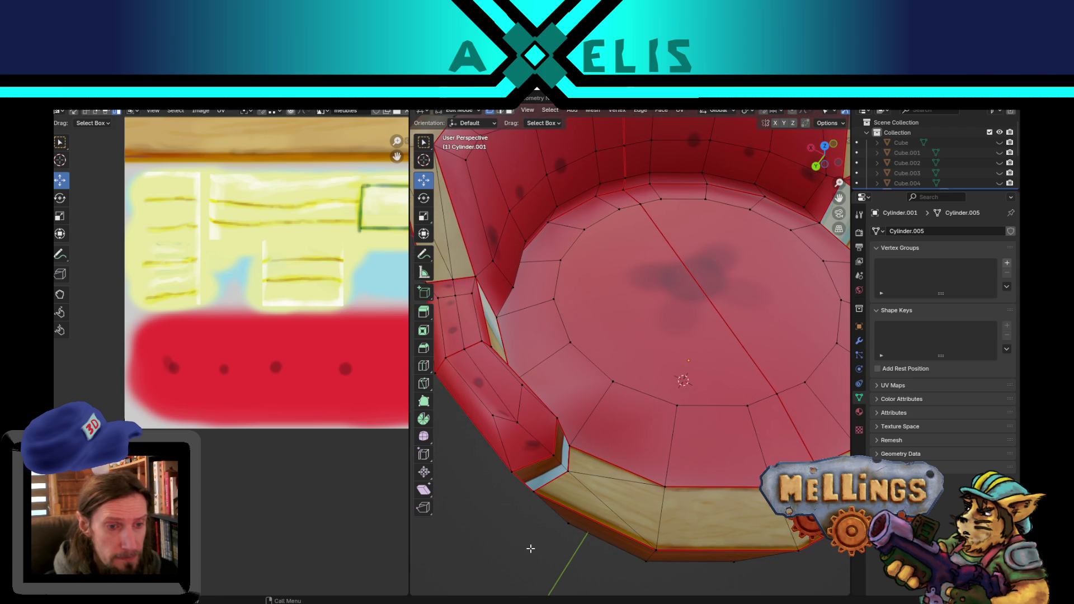
pyautogui.scroll(-5, 553, 502)
pyautogui.press('a')
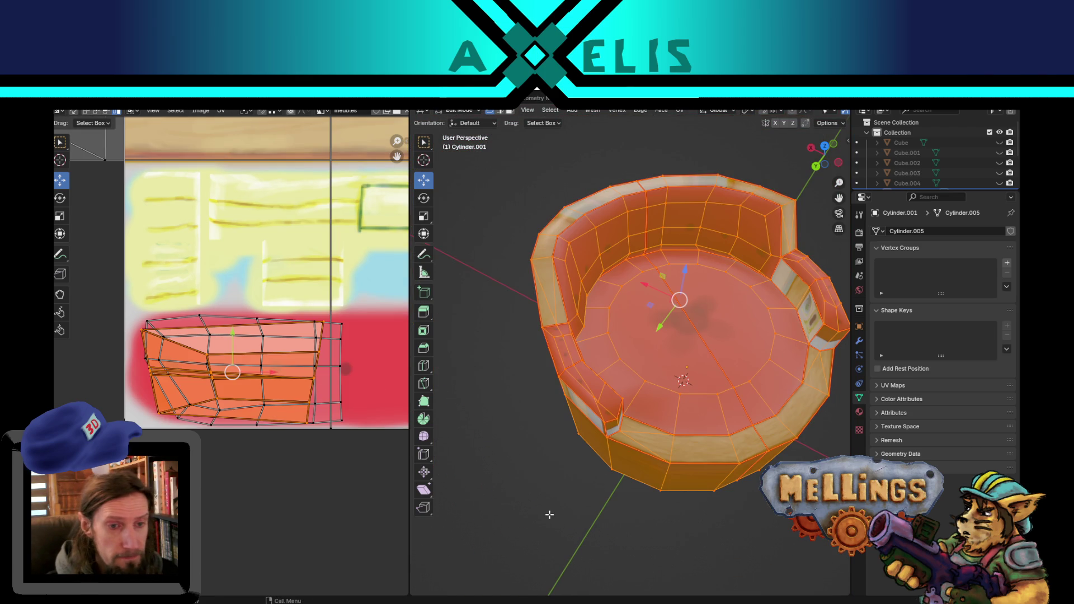
# Pick an element on the armrest rim in vertex mode and raise it straight up along Z.
pyautogui.hotkey('alt', 'a')
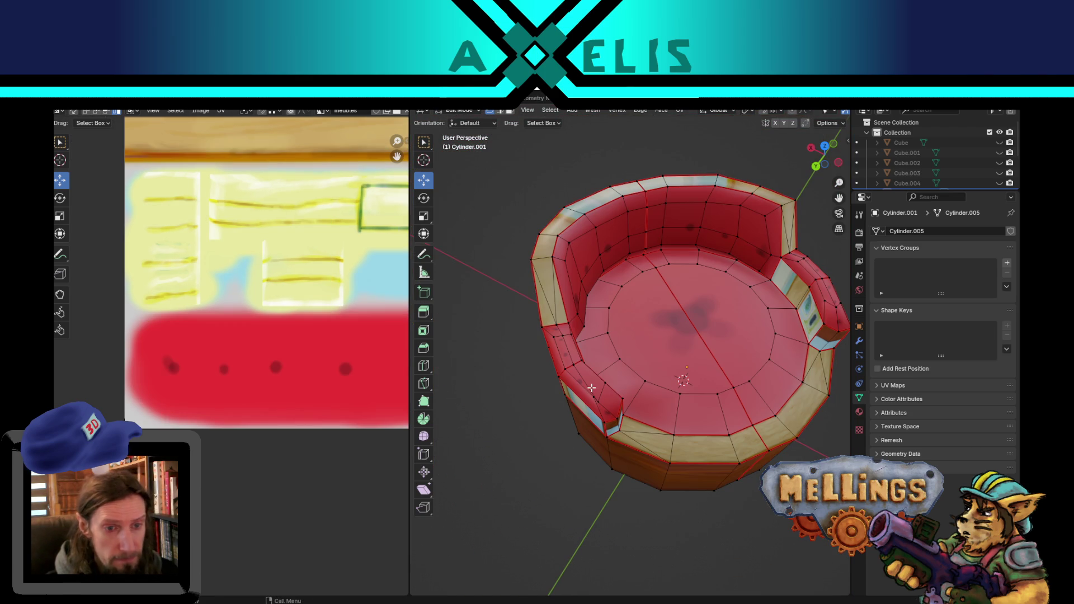
pyautogui.press('2')
pyautogui.moveTo(596, 415); pyautogui.dragTo(600, 352, button='middle')
pyautogui.scroll(3, 601, 352)
pyautogui.press('a')
pyautogui.hotkey('alt', 'a')
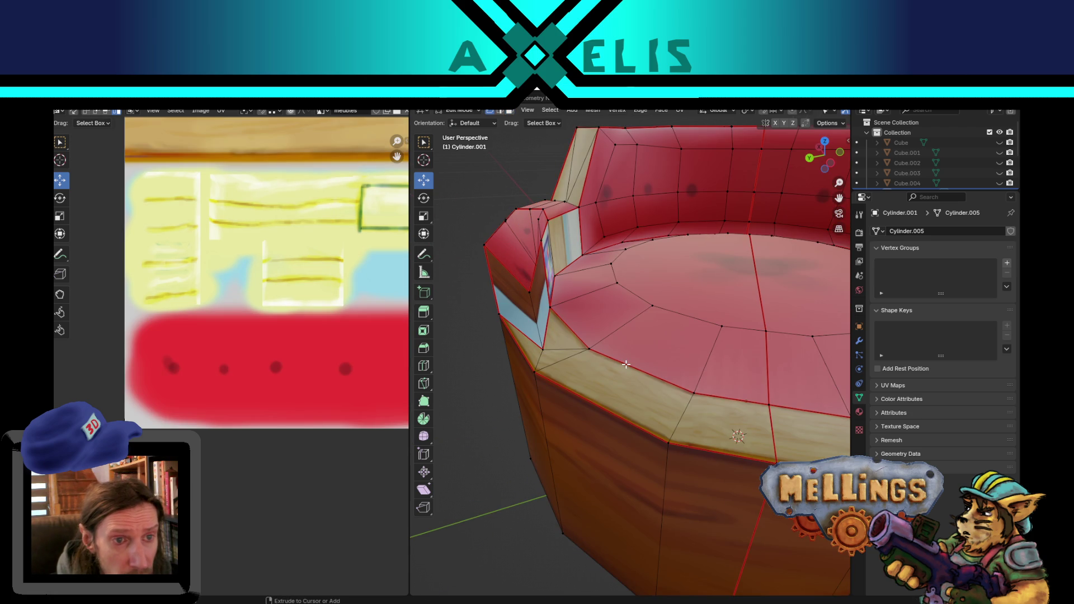
pyautogui.moveTo(596, 343)
pyautogui.mouseDown(button='middle')
pyautogui.moveTo(701, 377)
pyautogui.moveTo(543, 393)
pyautogui.mouseUp(button='middle')
pyautogui.press('1')
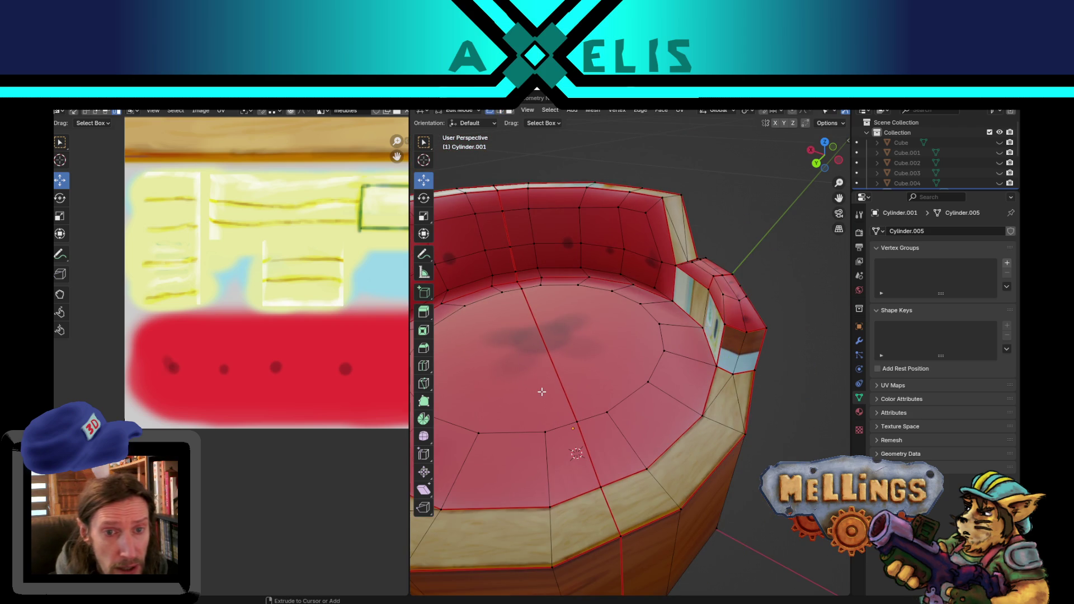
pyautogui.press('a')
pyautogui.moveTo(542, 392)
pyautogui.mouseDown(button='middle')
pyautogui.moveTo(658, 416)
pyautogui.moveTo(608, 486)
pyautogui.moveTo(604, 470)
pyautogui.moveTo(622, 448)
pyautogui.mouseUp(button='middle')
pyautogui.click(585, 493)
pyautogui.moveTo(584, 250); pyautogui.dragTo(582, 208)
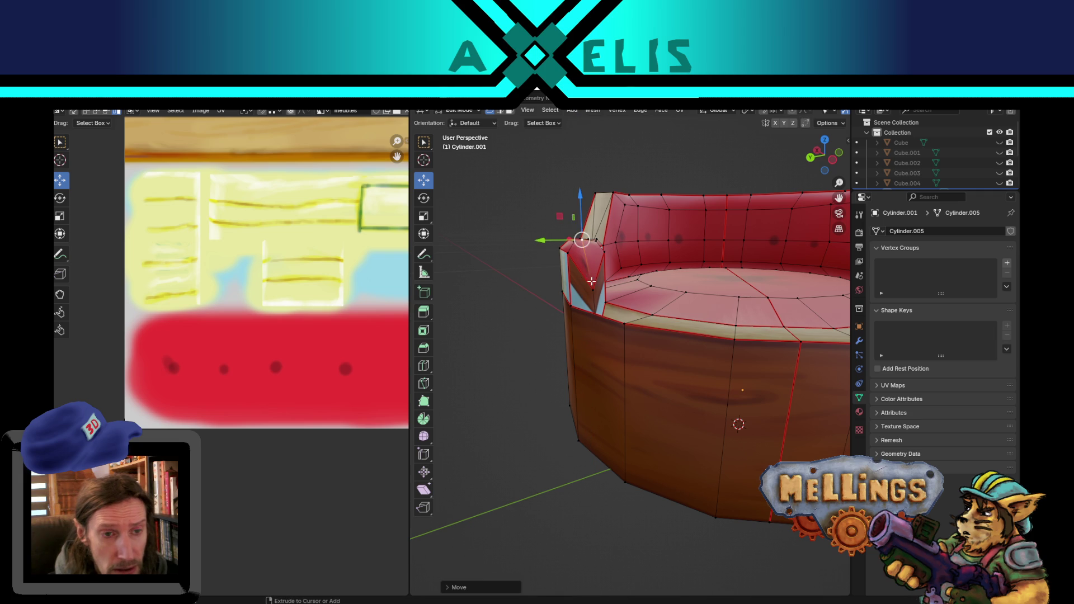
# Lift the armrest faces slightly more and shift the armrest end outward toward the seat rim.
pyautogui.moveTo(589, 280); pyautogui.dragTo(598, 342, button='middle')
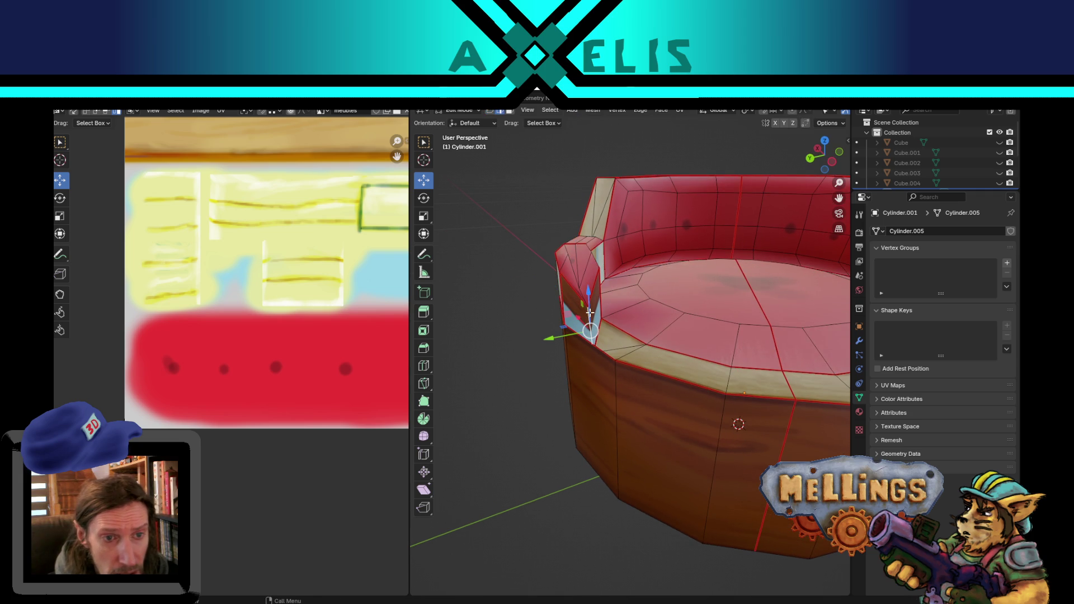
pyautogui.moveTo(581, 285); pyautogui.dragTo(585, 246)
pyautogui.moveTo(585, 246); pyautogui.dragTo(572, 424, button='middle')
pyautogui.scroll(3, 572, 424)
pyautogui.moveTo(565, 514); pyautogui.dragTo(574, 540)
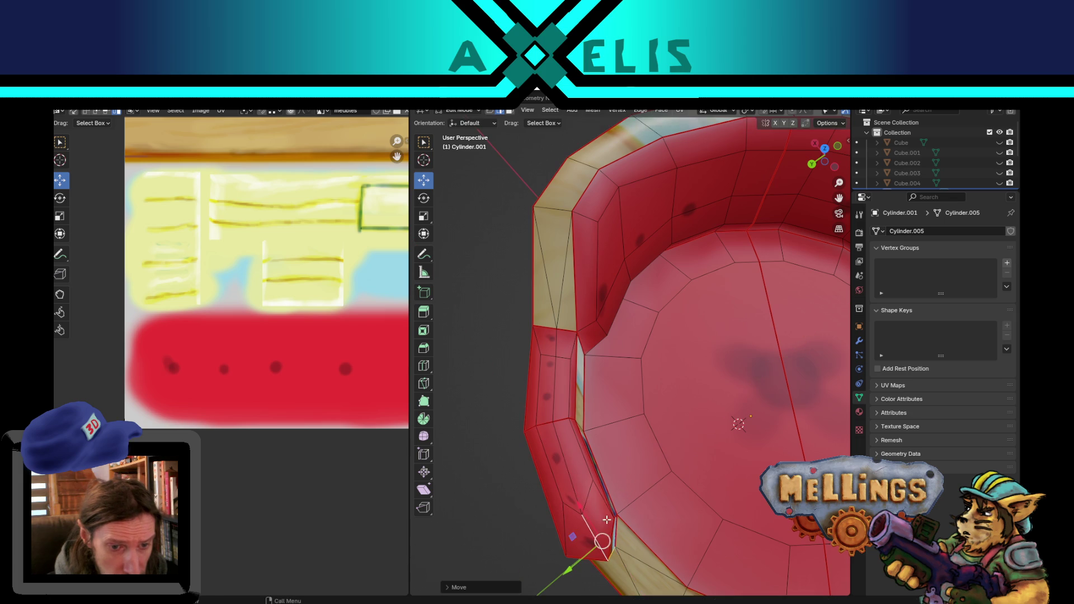
pyautogui.scroll(-4, 605, 526)
pyautogui.scroll(3, 599, 448)
pyautogui.scroll(3, 607, 427)
pyautogui.moveTo(607, 427)
pyautogui.mouseDown(button='middle')
pyautogui.moveTo(636, 420)
pyautogui.moveTo(632, 488)
pyautogui.mouseUp(button='middle')
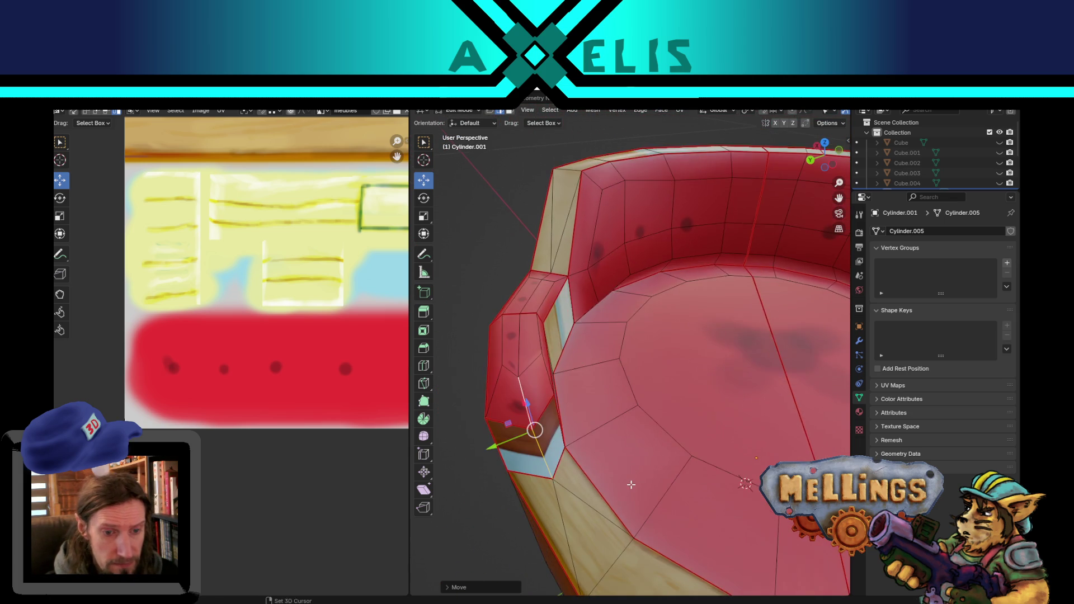
# Check the couch outside Edit Mode, then return and select the connected armrest end piece.
pyautogui.press('Tab')
pyautogui.scroll(-3, 631, 486)
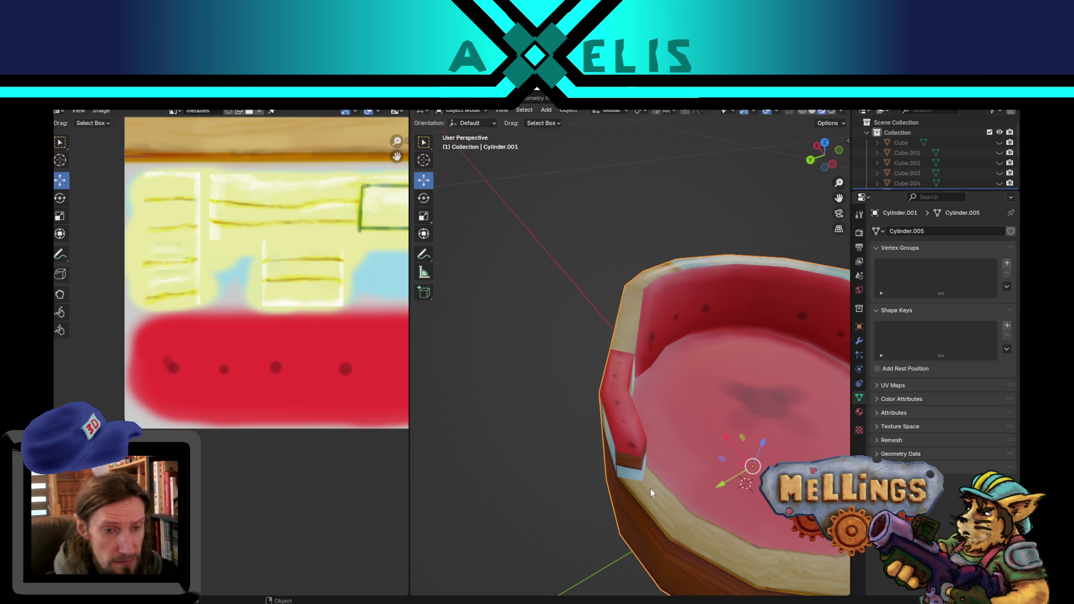
pyautogui.press('Tab')
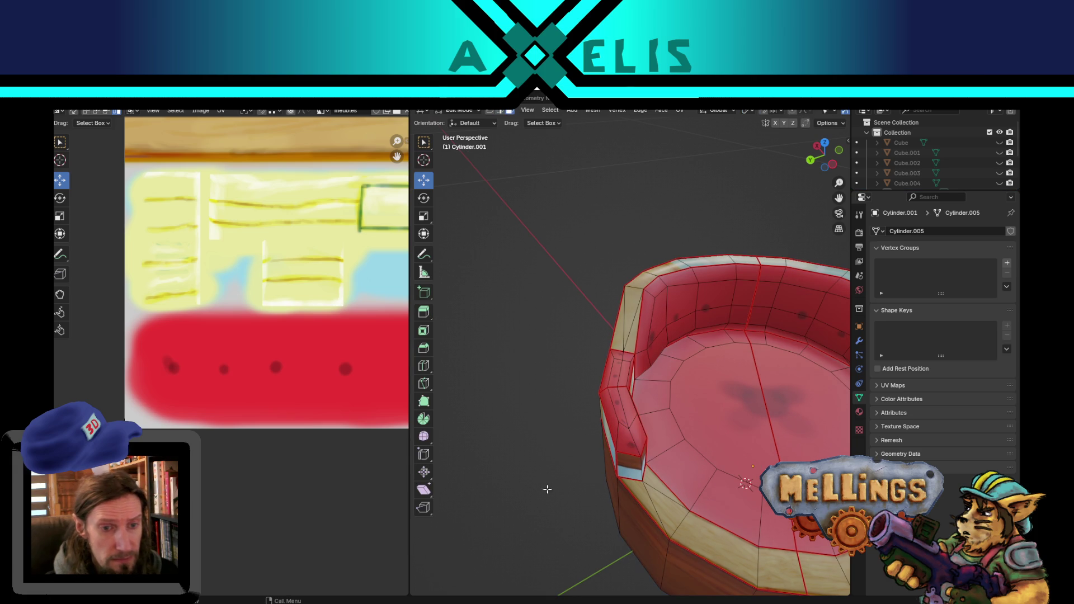
pyautogui.scroll(2, 630, 437)
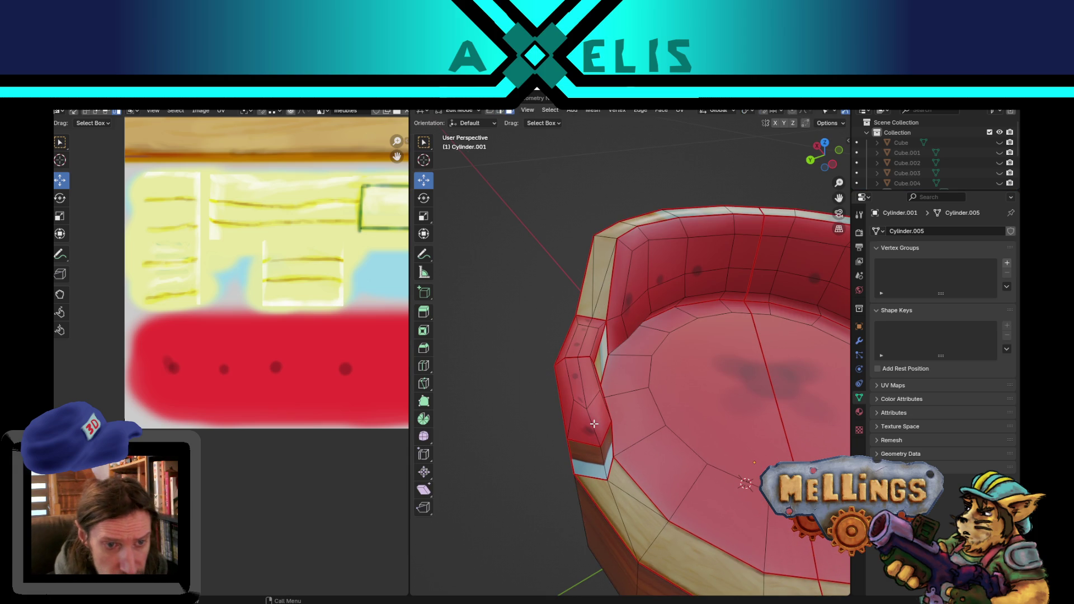
pyautogui.moveTo(594, 425); pyautogui.dragTo(608, 435, button='middle')
pyautogui.click(602, 469)
pyautogui.hotkey('ctrl', 'l')
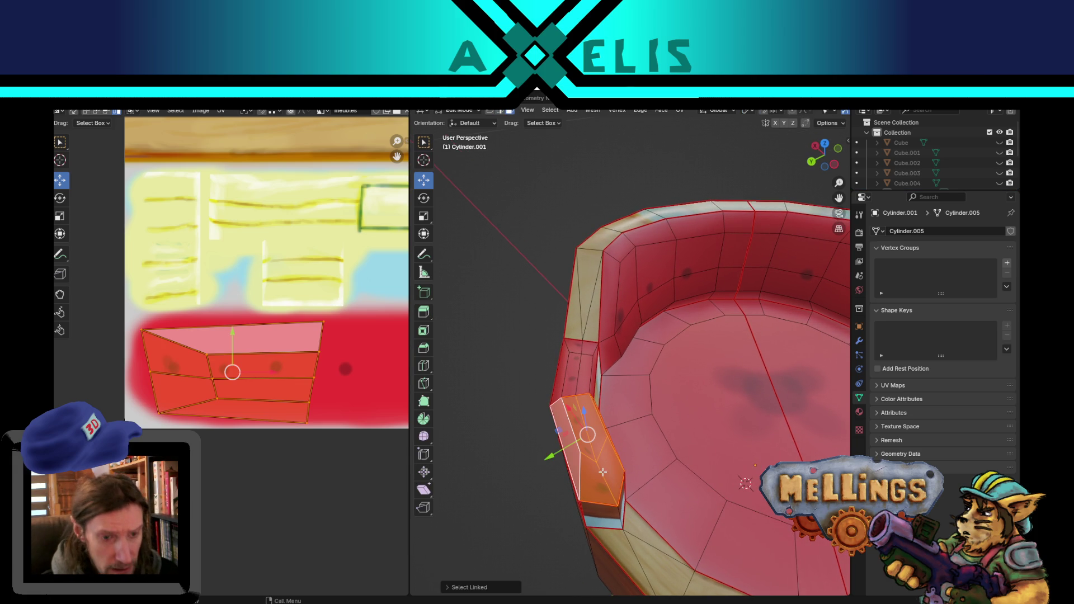
# Select the armrest end piece with L and nudge one of its UV vertices up-left.
pyautogui.moveTo(730, 494); pyautogui.dragTo(613, 427, button='middle')
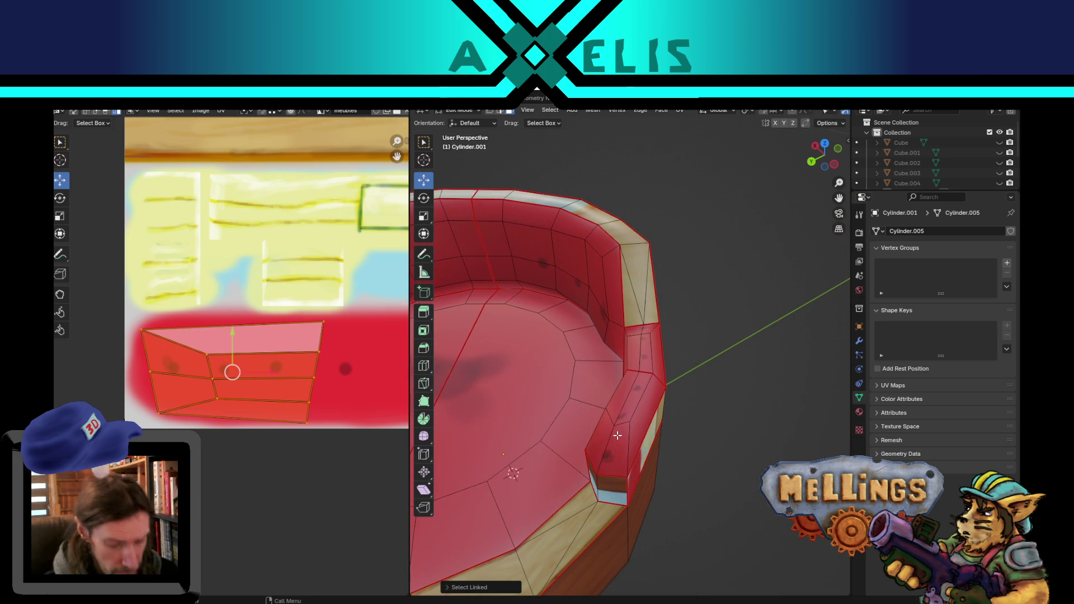
pyautogui.press('l')
pyautogui.scroll(4, 324, 394)
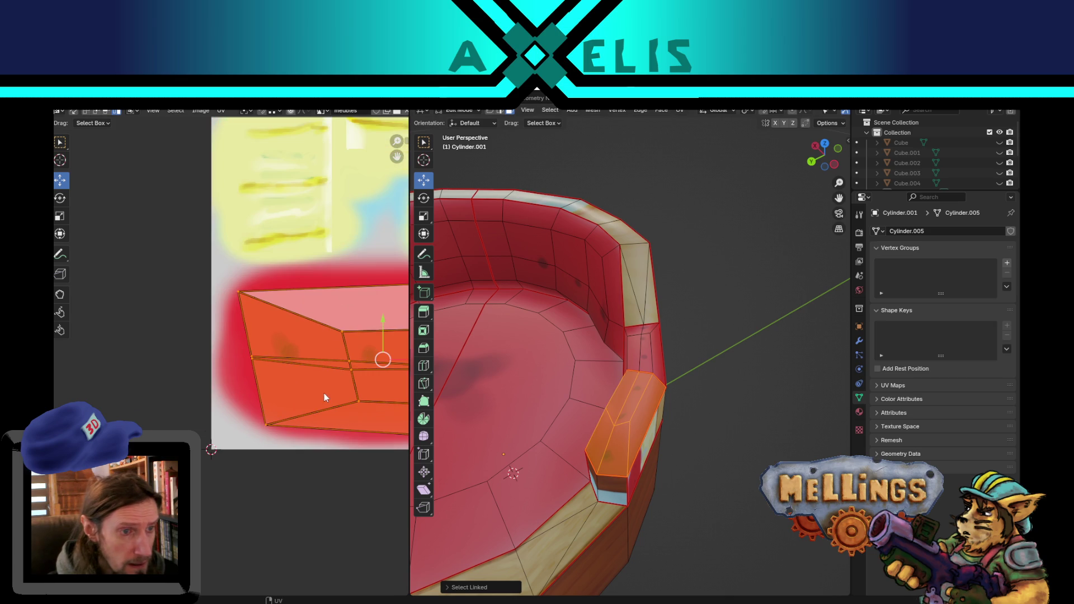
pyautogui.click(350, 369)
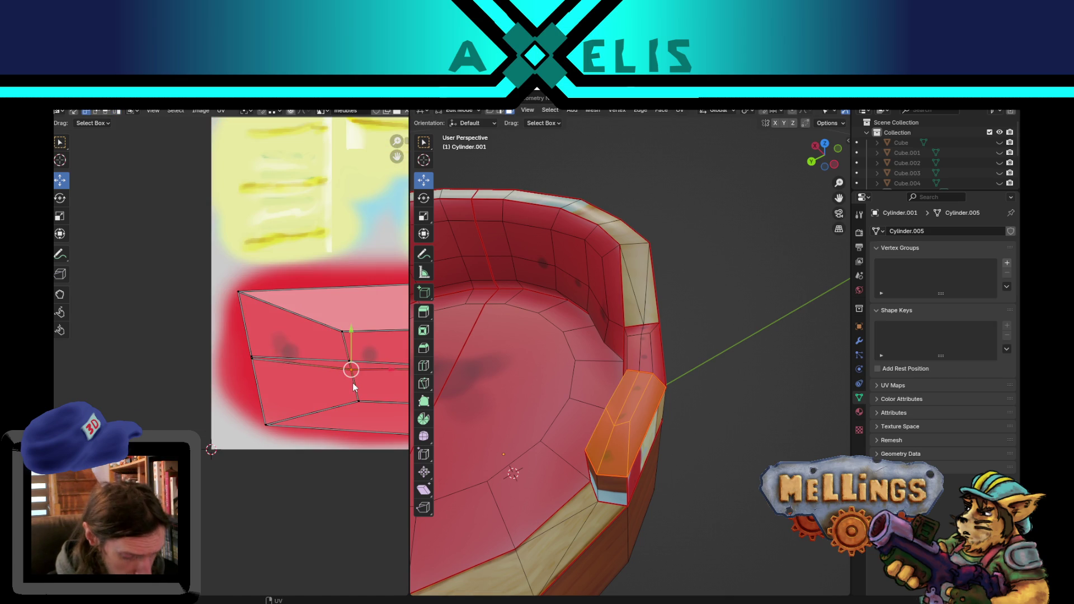
pyautogui.press('g')
pyautogui.click(350, 381)
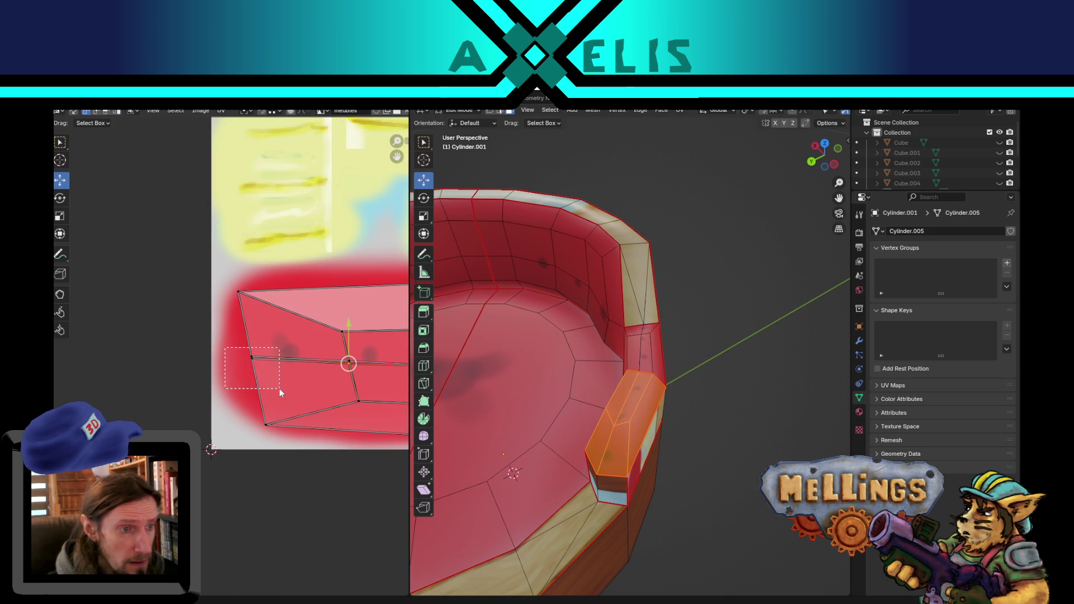
# Move the island's left UV vertex outward and top-left vertex right to fit the red cushion area.
pyautogui.moveTo(280, 388); pyautogui.dragTo(283, 380)
pyautogui.press('g')
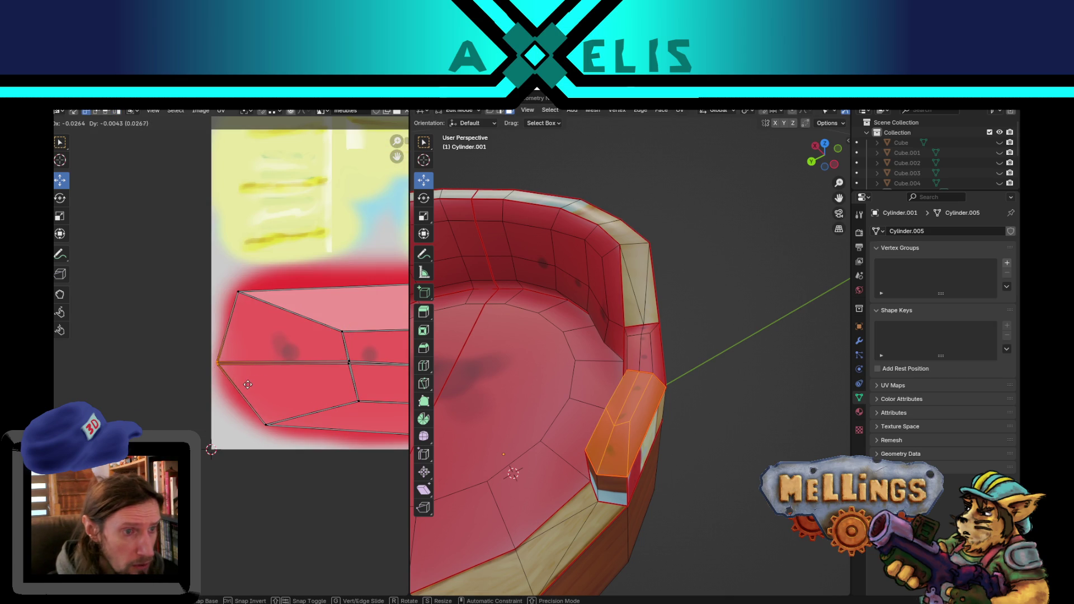
pyautogui.click(255, 386)
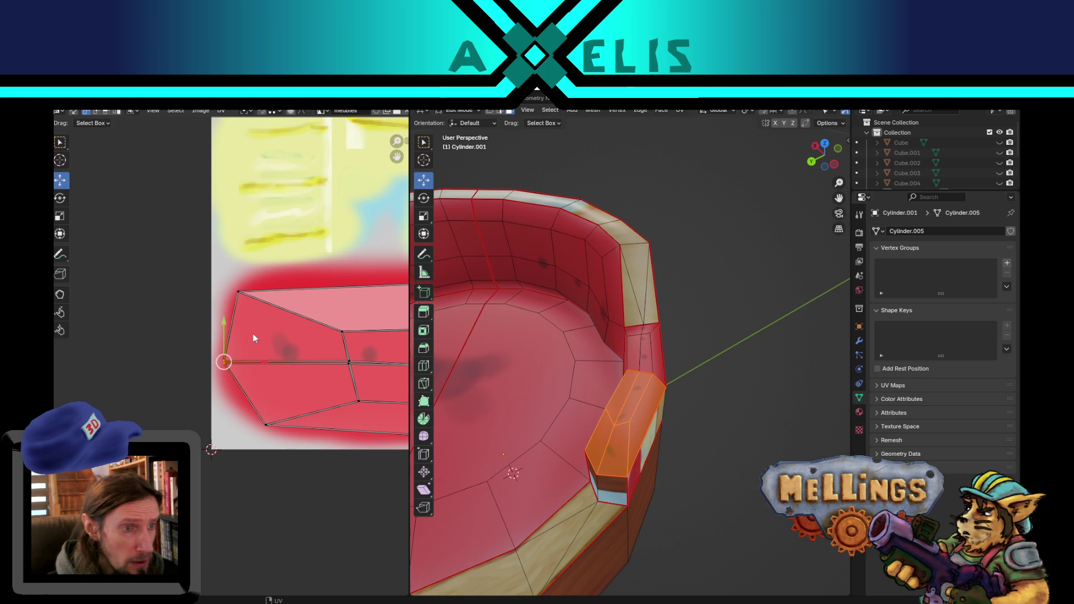
pyautogui.moveTo(282, 330); pyautogui.dragTo(282, 331)
pyautogui.press('g')
pyautogui.click(288, 331)
pyautogui.moveTo(240, 419); pyautogui.dragTo(282, 445)
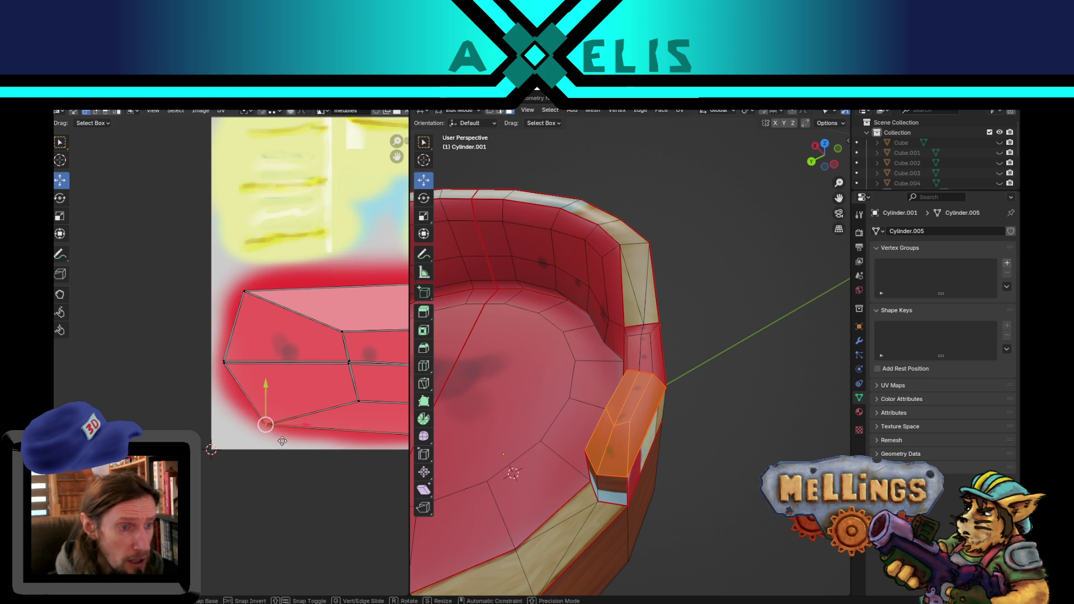
# Return to Object Mode and save chambre_equipage.blend.
pyautogui.press('Tab')
pyautogui.moveTo(591, 473)
pyautogui.mouseDown(button='middle')
pyautogui.moveTo(553, 478)
pyautogui.moveTo(652, 472)
pyautogui.moveTo(653, 420)
pyautogui.mouseUp(button='middle')
pyautogui.hotkey('ctrl', 's')
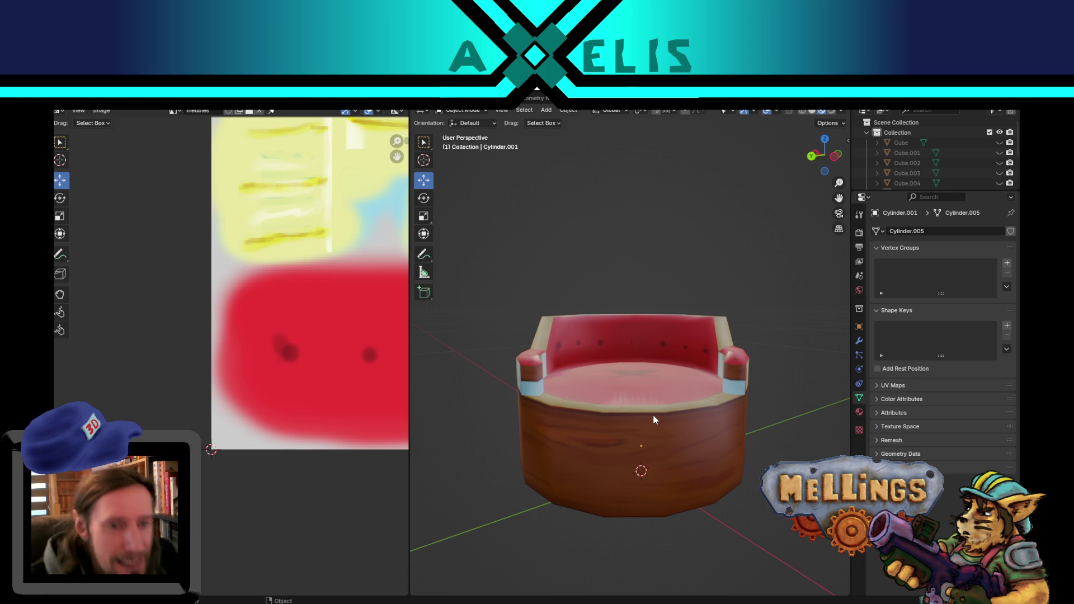
# Select the couch's front panel faces and isolate their UV island column.
pyautogui.moveTo(642, 394)
pyautogui.mouseDown(button='middle')
pyautogui.moveTo(667, 444)
pyautogui.moveTo(698, 422)
pyautogui.moveTo(602, 422)
pyautogui.moveTo(613, 441)
pyautogui.moveTo(649, 442)
pyautogui.moveTo(664, 418)
pyautogui.mouseUp(button='middle')
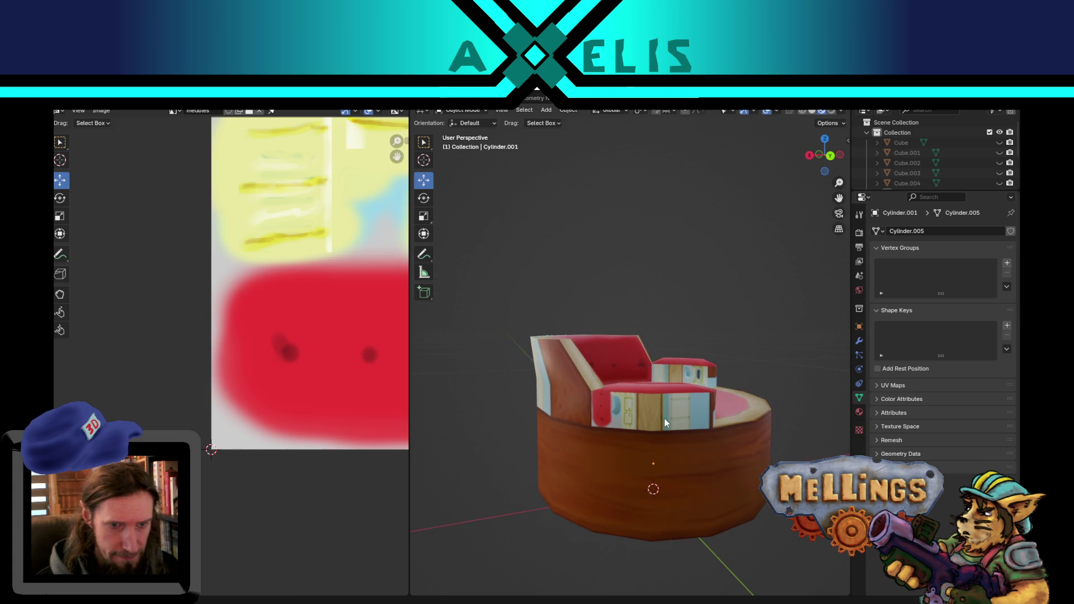
pyautogui.press('Tab')
pyautogui.click(683, 410)
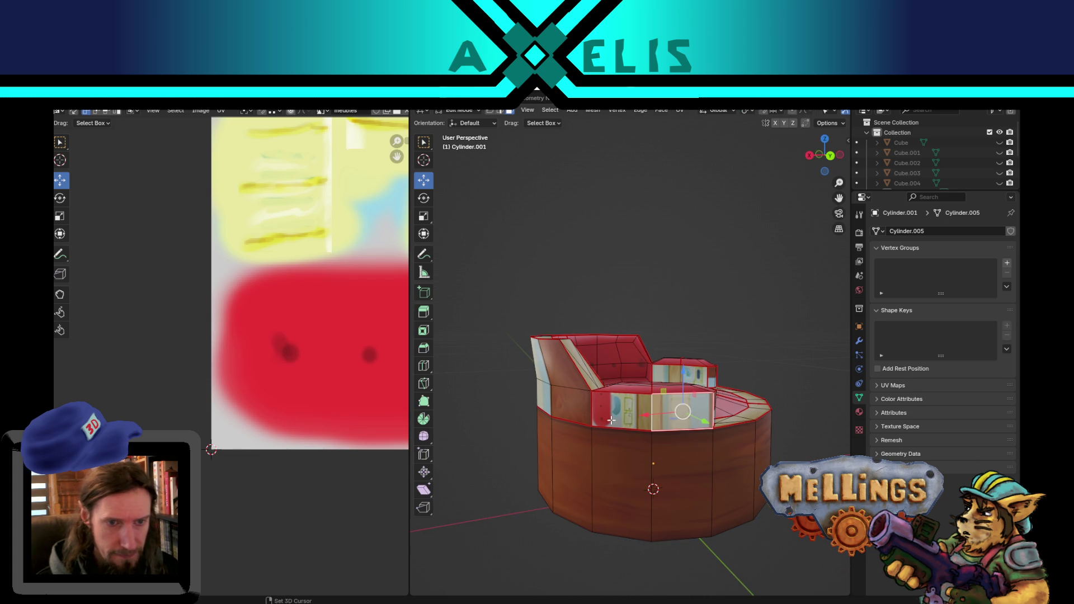
pyautogui.moveTo(572, 445); pyautogui.dragTo(558, 434, button='middle')
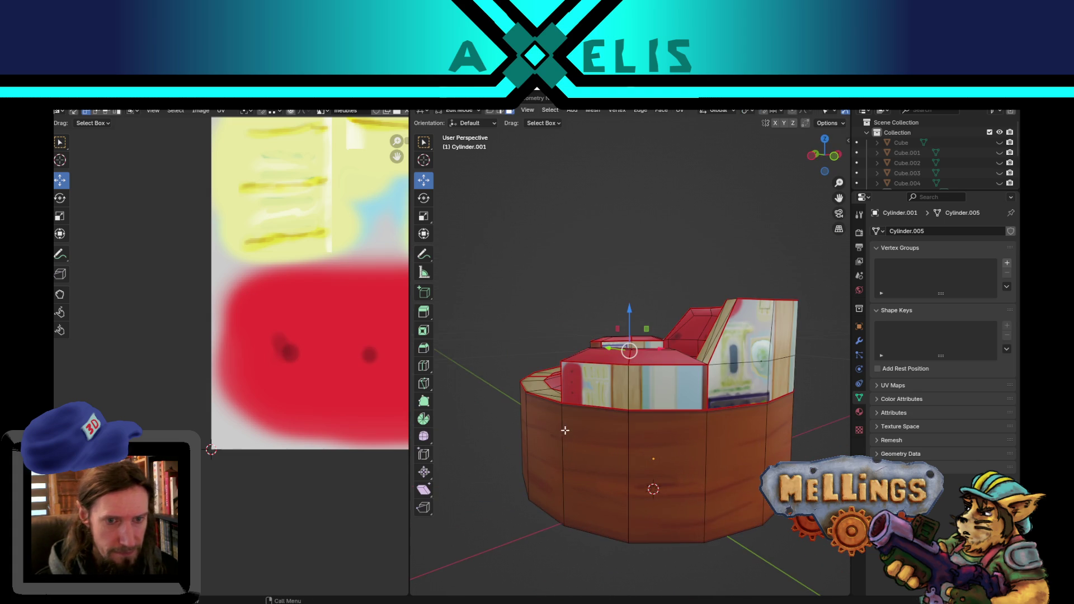
pyautogui.hotkey('ctrl', 'l')
pyautogui.moveTo(582, 399)
pyautogui.mouseDown(button='middle')
pyautogui.moveTo(576, 349)
pyautogui.moveTo(147, 354)
pyautogui.mouseUp(button='middle')
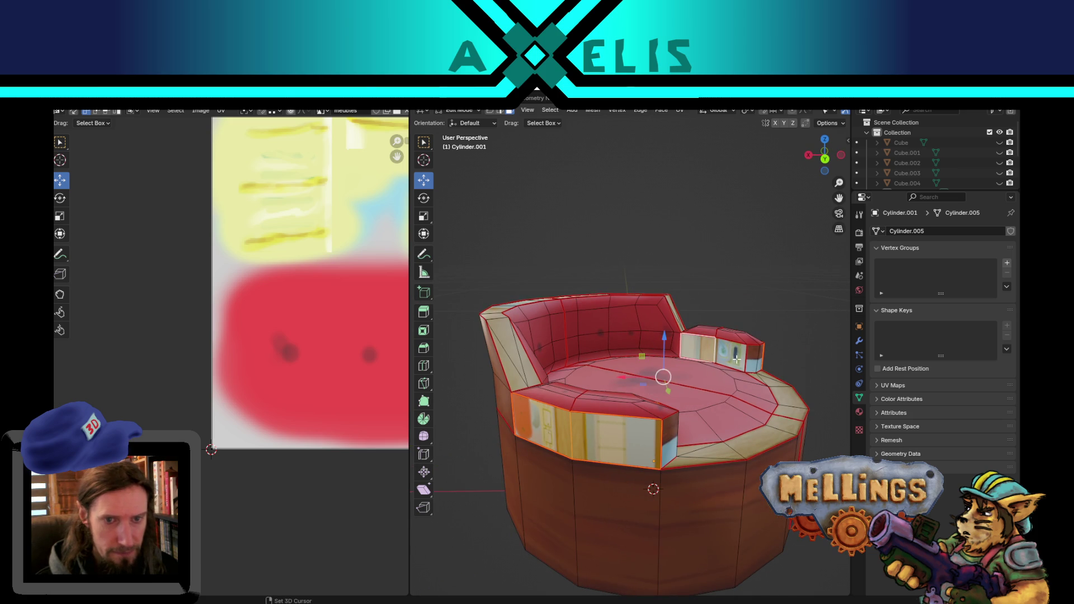
pyautogui.scroll(-8, 314, 342)
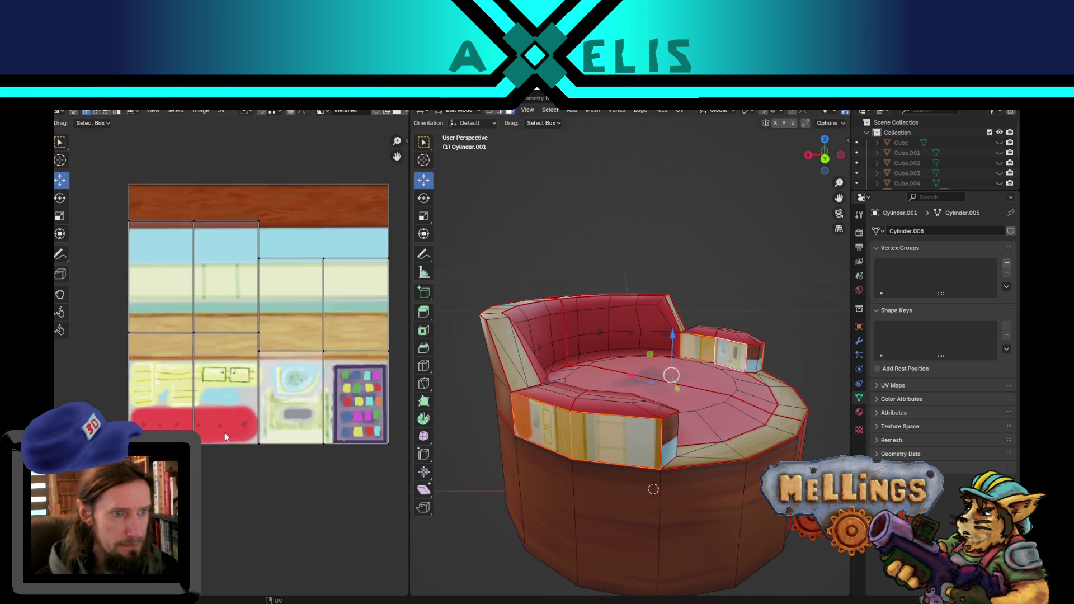
pyautogui.click(169, 255)
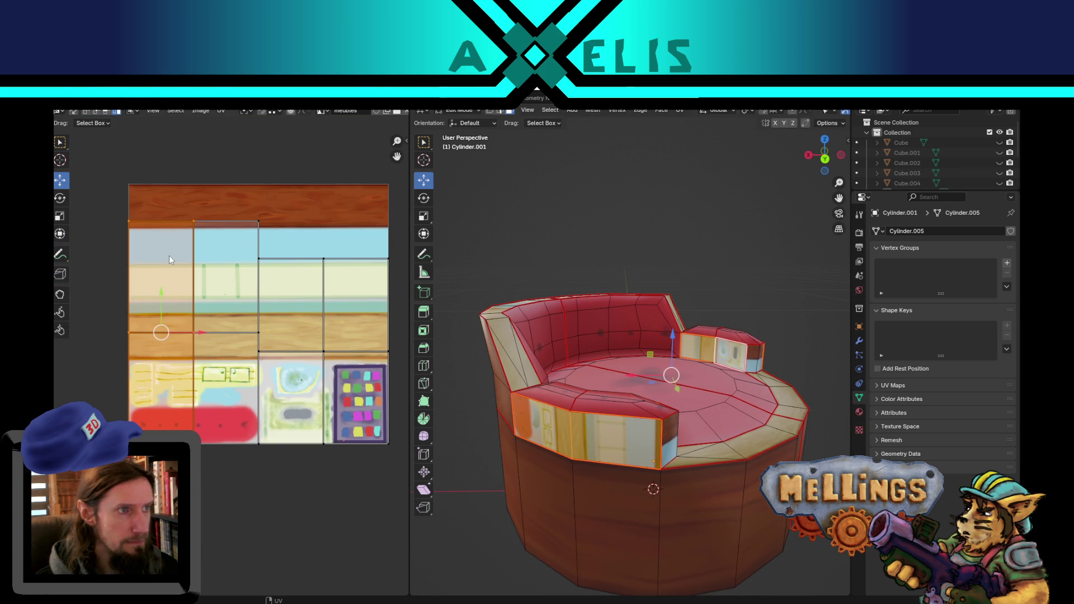
pyautogui.moveTo(234, 209); pyautogui.dragTo(391, 409)
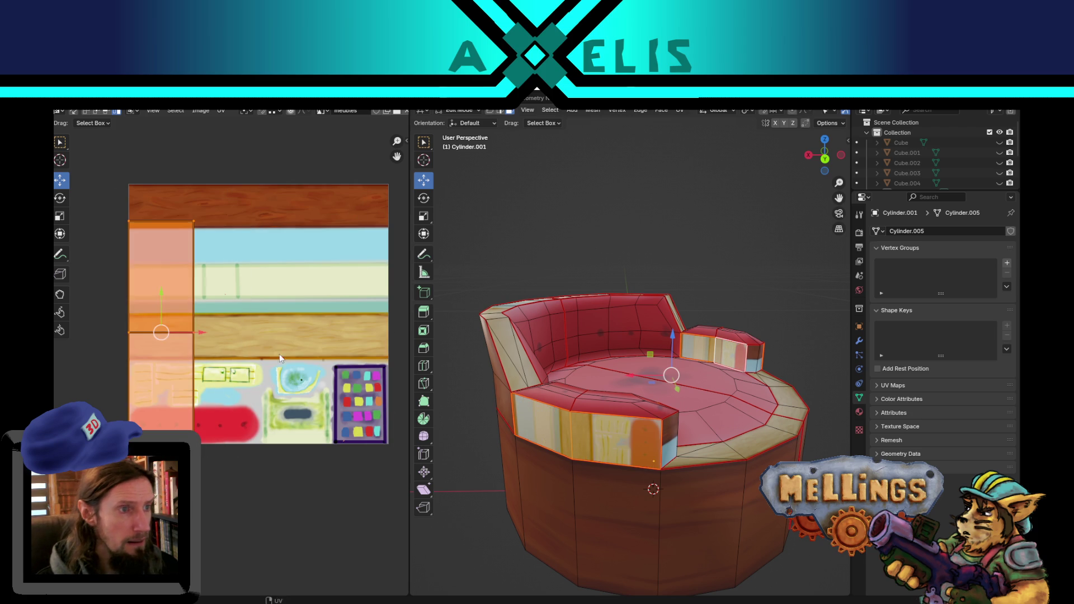
# Rotate the front panel island 90° and scale it onto the top brown wood strip (about 0.956).
pyautogui.write('r90')
pyautogui.press('Return')
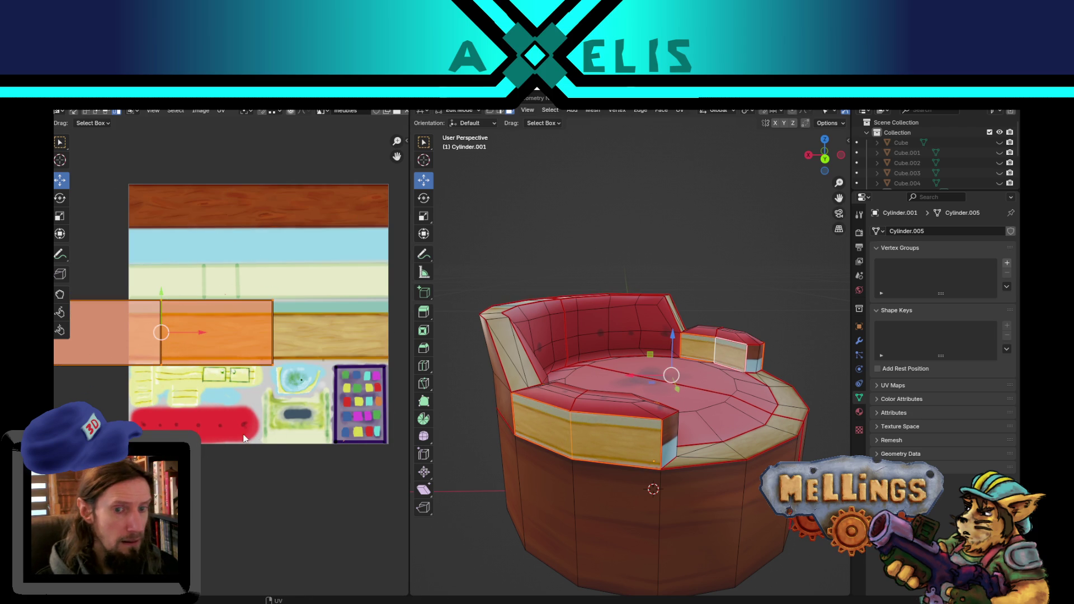
pyautogui.press('g')
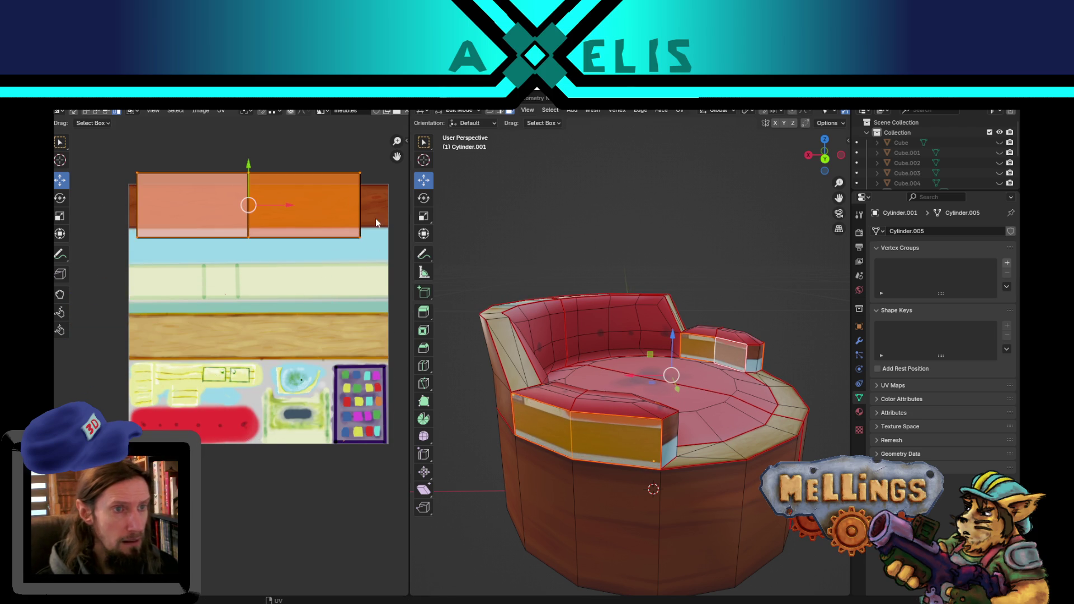
pyautogui.press('s')
pyautogui.click(344, 197)
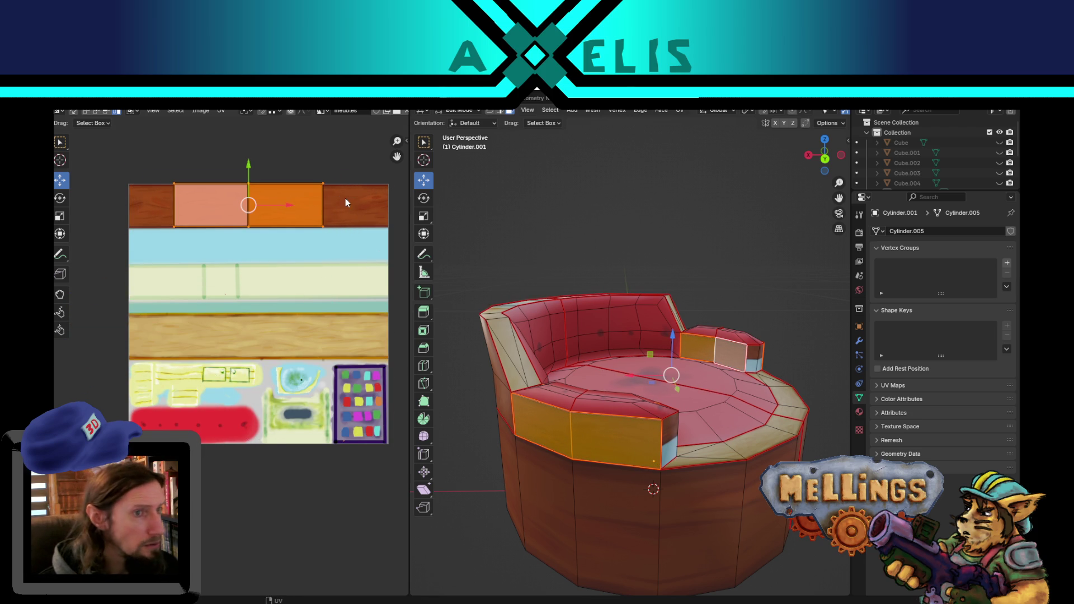
pyautogui.scroll(5, 360, 187)
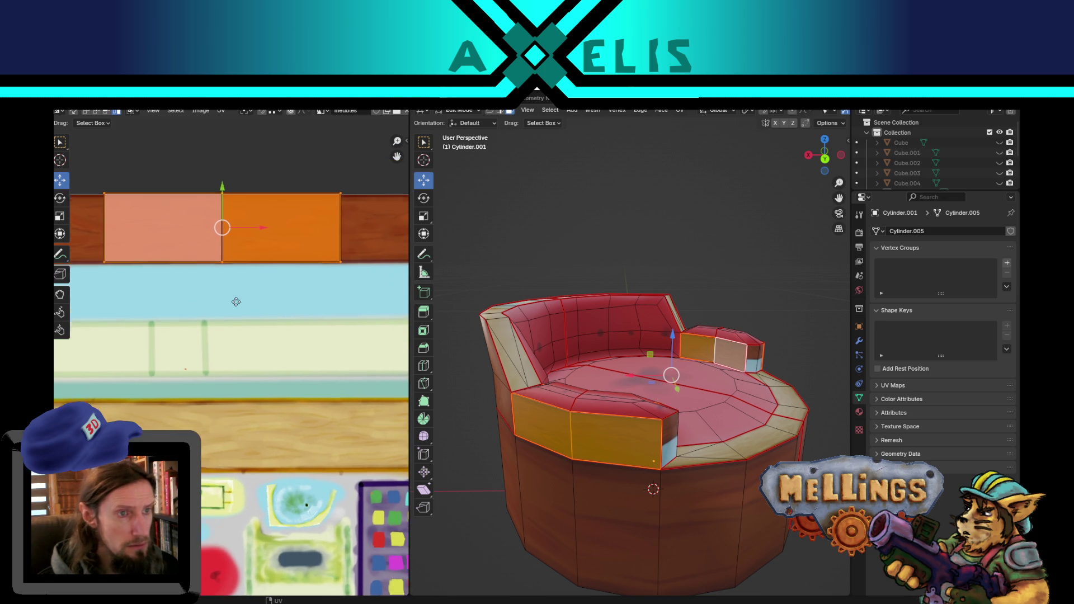
pyautogui.press('s')
pyautogui.click(358, 208)
pyautogui.press('s')
pyautogui.click(352, 211)
pyautogui.press('g')
pyautogui.click(369, 212)
# Preview the wood-mapped front panel in object mode, then return to edit mode.
pyautogui.press('Tab')
pyautogui.moveTo(582, 425)
pyautogui.mouseDown(button='middle')
pyautogui.moveTo(632, 438)
pyautogui.moveTo(728, 414)
pyautogui.moveTo(663, 405)
pyautogui.moveTo(653, 424)
pyautogui.moveTo(619, 424)
pyautogui.mouseUp(button='middle')
pyautogui.press('Tab')
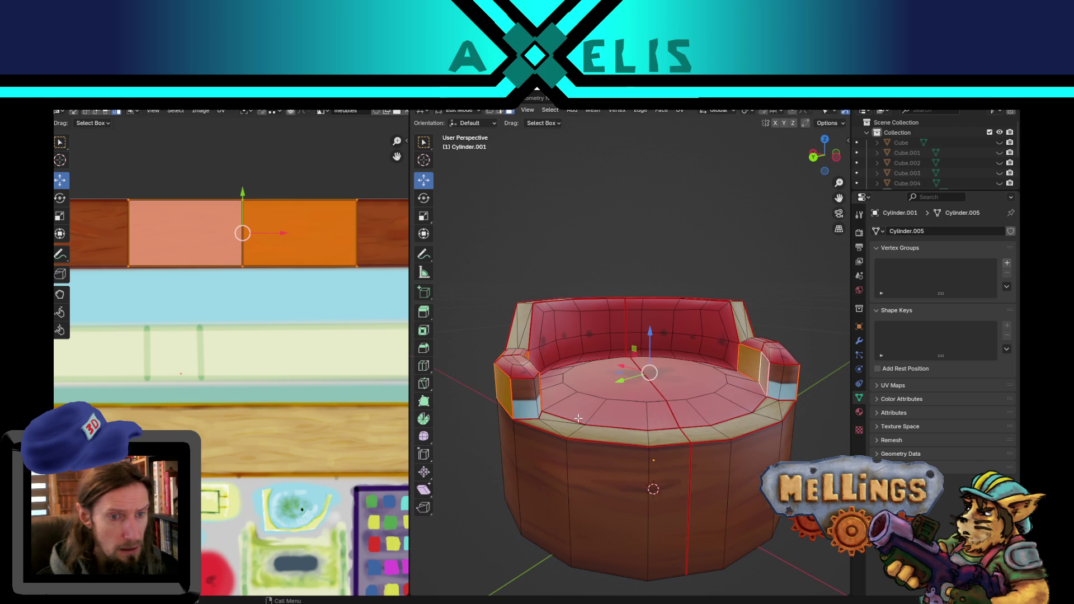
# Select both armrest end faces and the left armrest's UV island.
pyautogui.click(534, 394)
pyautogui.keyDown('shift'); pyautogui.click(535, 394); pyautogui.keyUp('shift')
pyautogui.moveTo(529, 410)
pyautogui.mouseDown(button='middle')
pyautogui.moveTo(501, 411)
pyautogui.moveTo(497, 397)
pyautogui.mouseUp(button='middle')
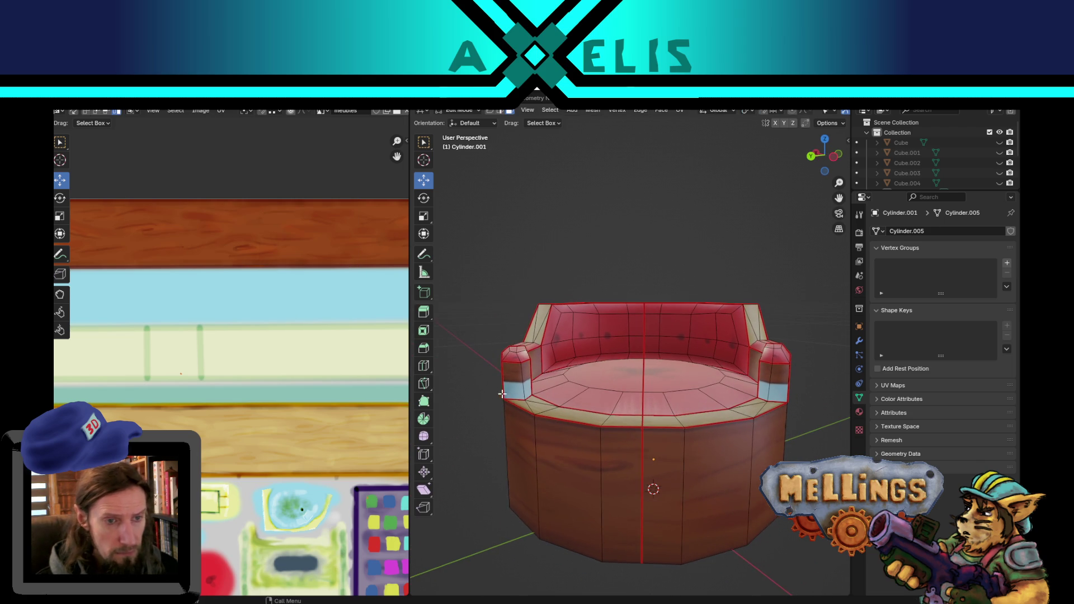
pyautogui.press('l')
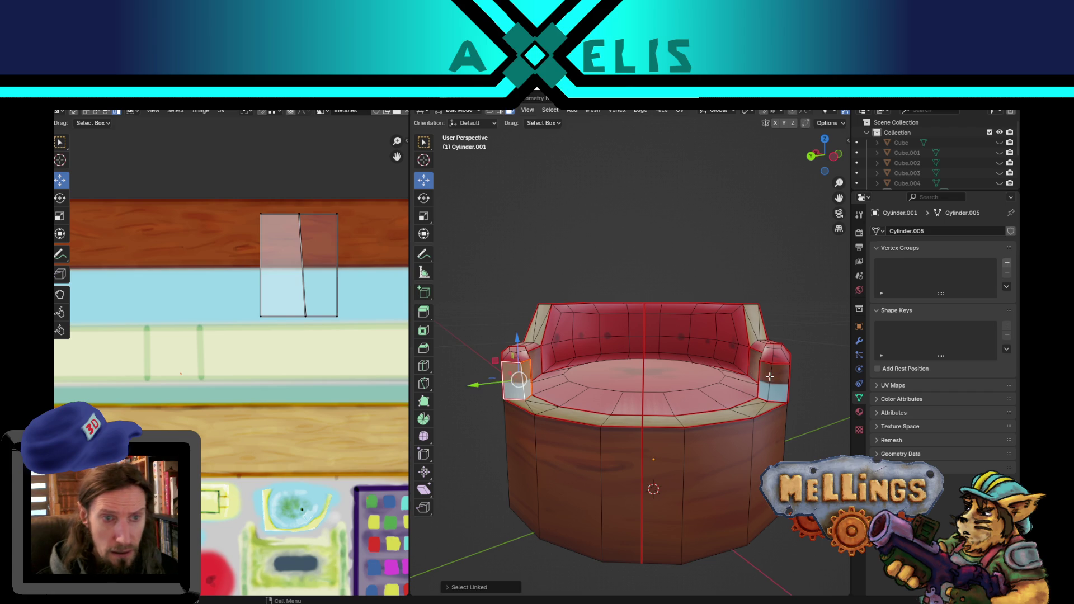
pyautogui.press('l')
pyautogui.scroll(2, 243, 244)
pyautogui.press('l')
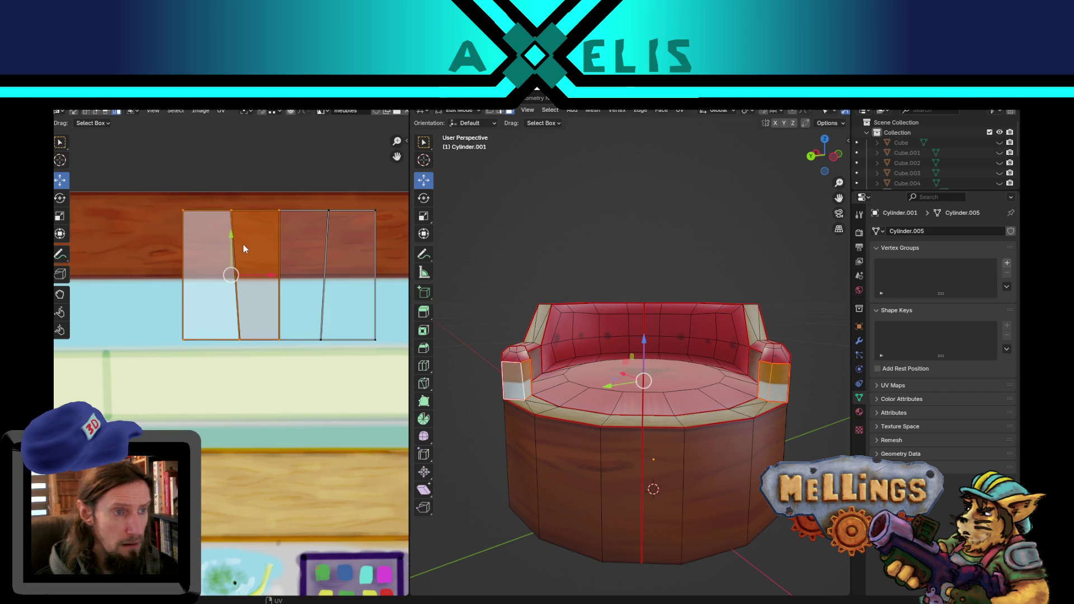
# Mirror the left armrest island horizontally and stack it on the other armrest island.
pyautogui.hotkey('ctrl', 'm')
pyautogui.press('x')
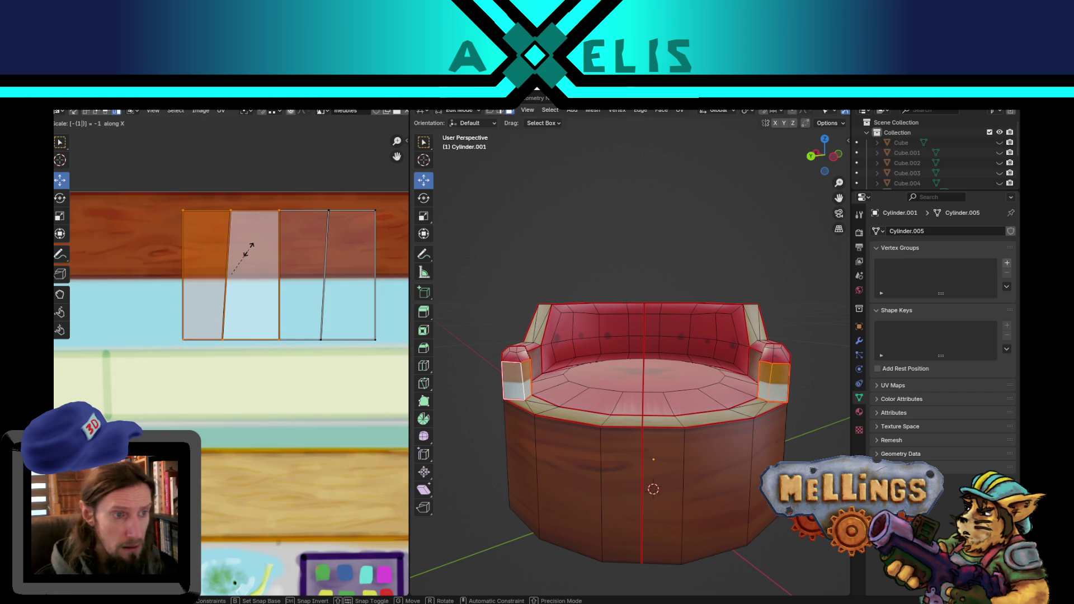
pyautogui.press('Return')
pyautogui.press('g')
pyautogui.press('x')
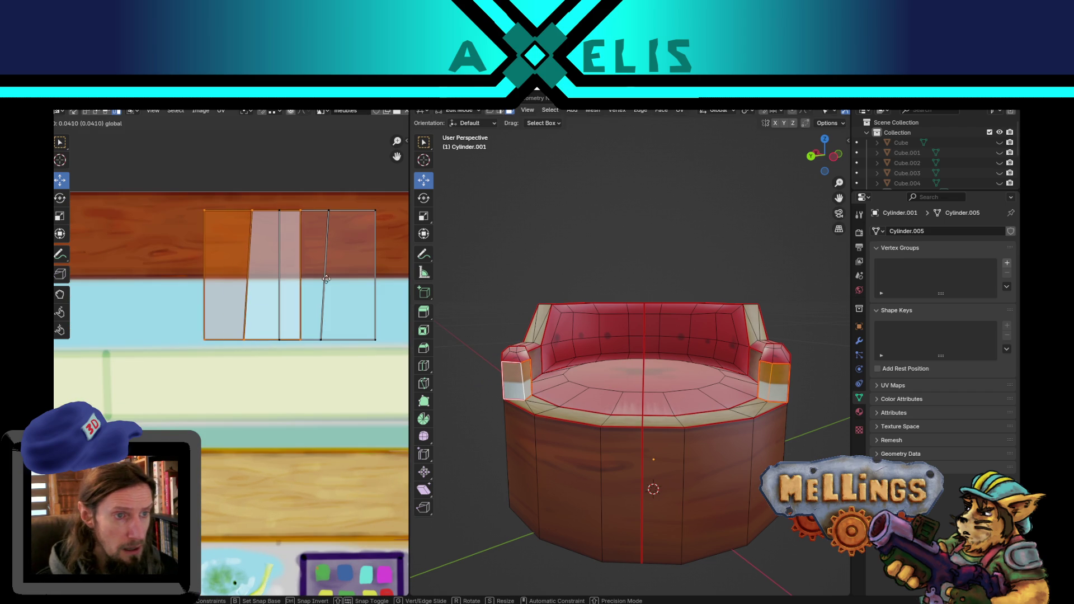
pyautogui.click(339, 281)
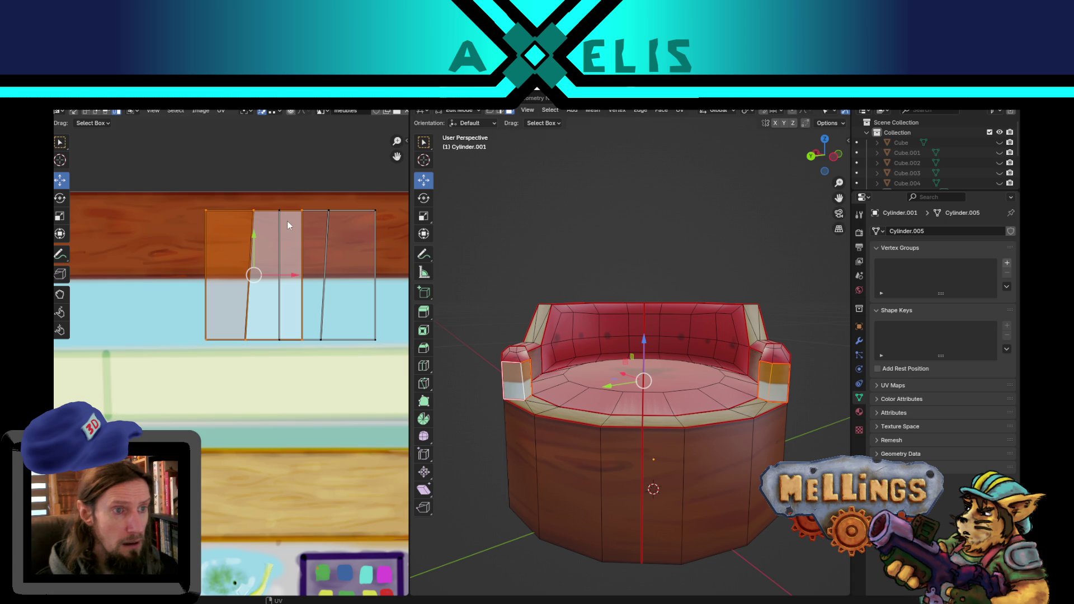
pyautogui.press('g')
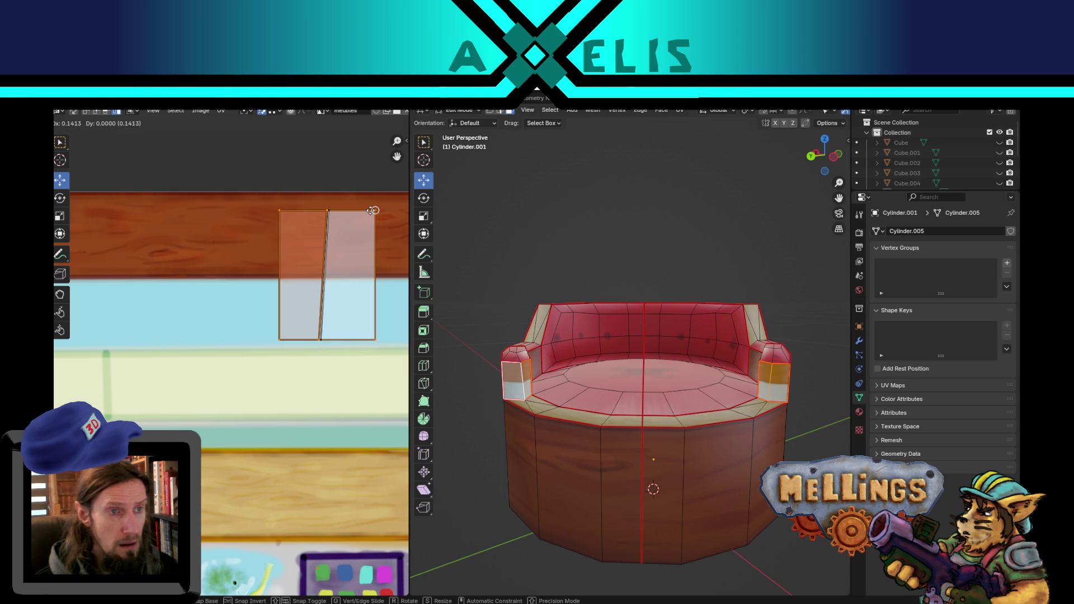
pyautogui.click(363, 213)
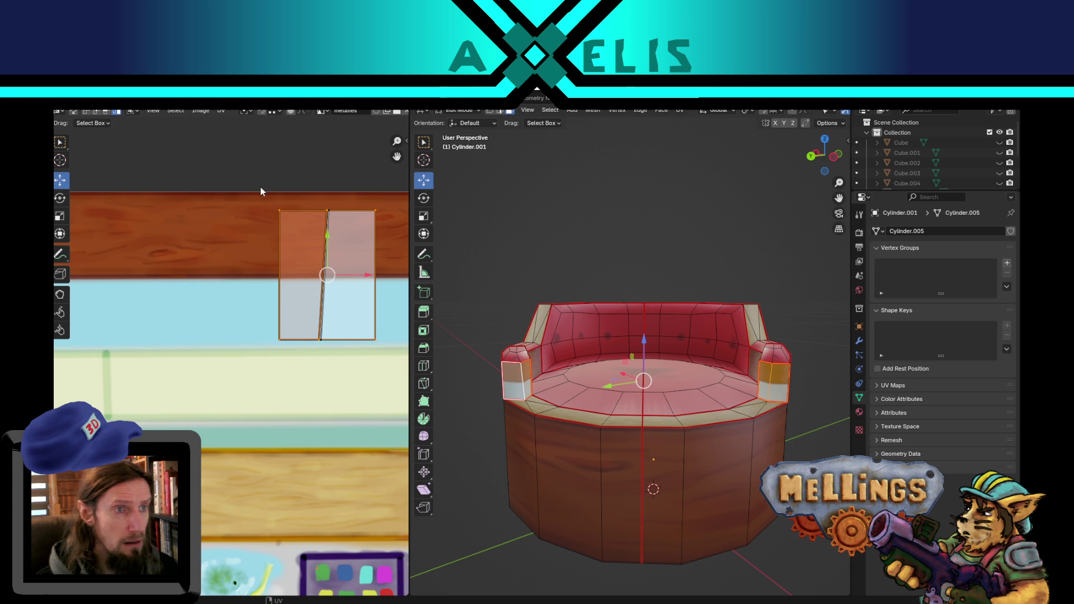
# Move the armrest islands onto the lower wood strip and shrink them to about 0.66.
pyautogui.scroll(-2, 339, 298)
pyautogui.press('g')
pyautogui.click(299, 415)
pyautogui.press('s')
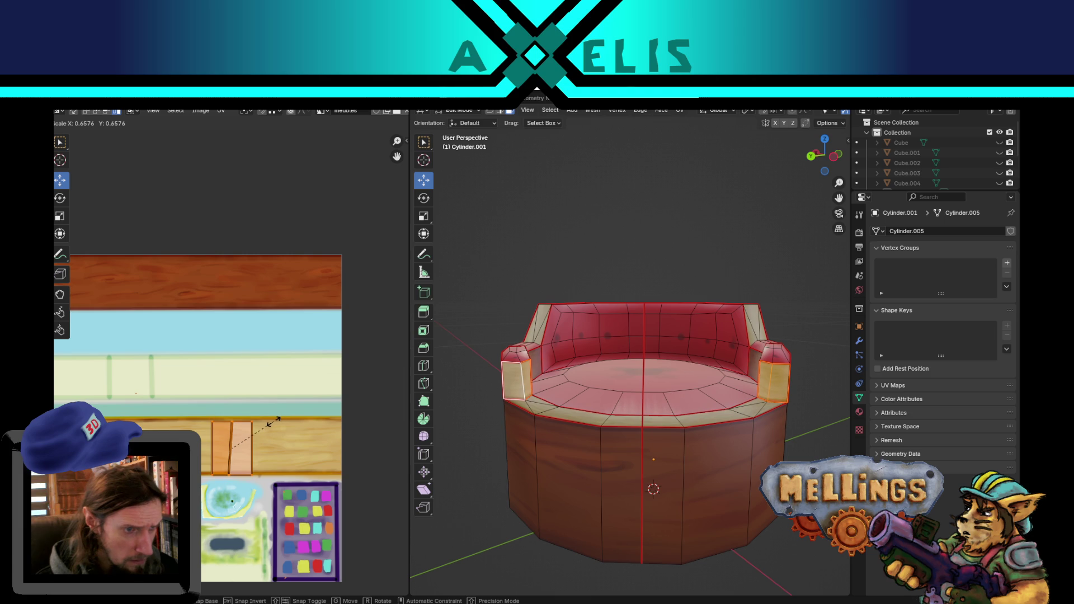
pyautogui.click(279, 419)
# Nudge the armrest islands right and up, then preview the armrests from above.
pyautogui.press('g')
pyautogui.click(285, 415)
pyautogui.press('Tab')
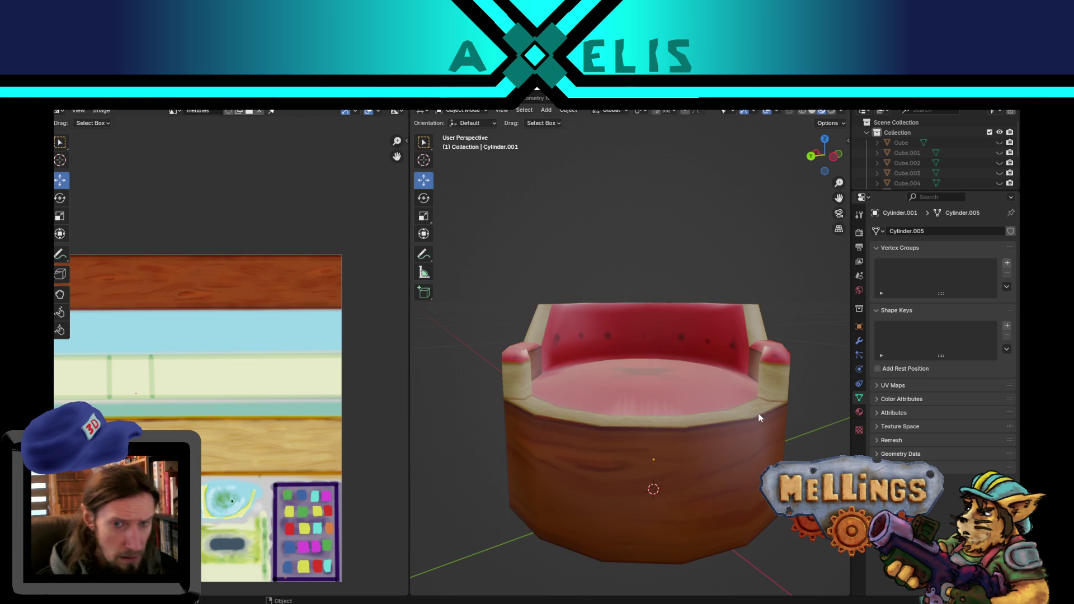
pyautogui.moveTo(675, 423)
pyautogui.mouseDown(button='middle')
pyautogui.moveTo(716, 418)
pyautogui.moveTo(727, 437)
pyautogui.moveTo(713, 435)
pyautogui.mouseUp(button='middle')
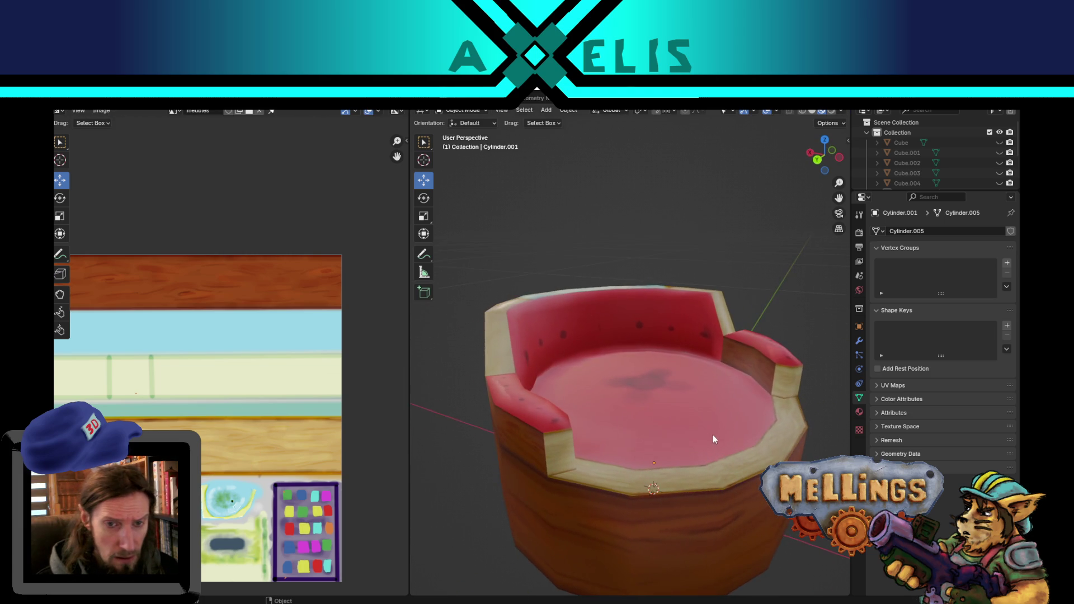
pyautogui.press('Tab')
# Rotate the armrest island about 75° to align it, enlarge it about 1.11, and preview.
pyautogui.press('r')
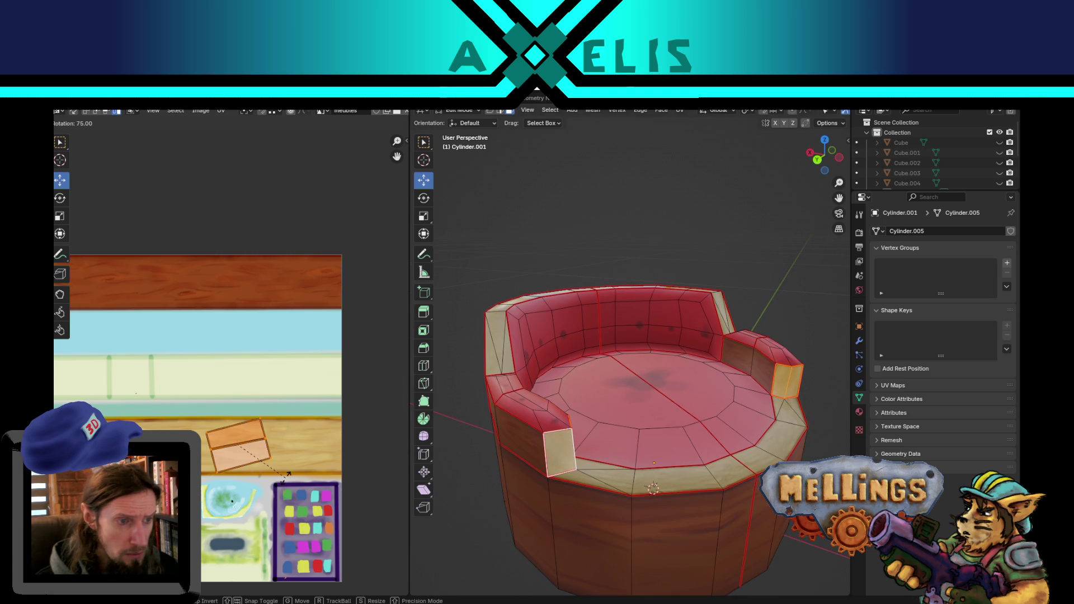
pyautogui.click(311, 418)
pyautogui.press('s')
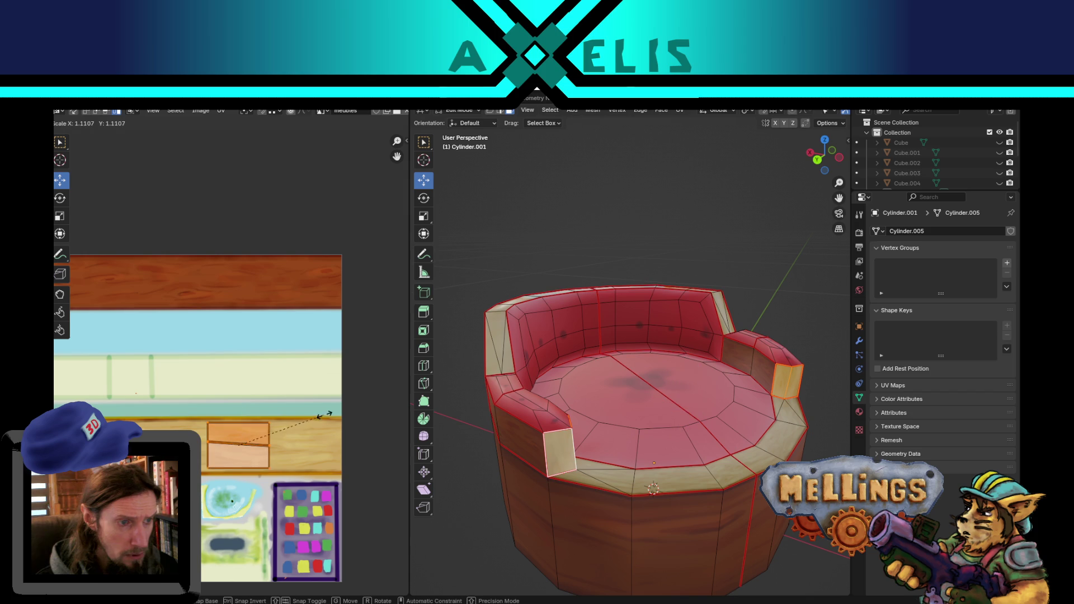
pyautogui.click(343, 412)
pyautogui.press('Tab')
pyautogui.moveTo(782, 365)
pyautogui.mouseDown(button='middle')
pyautogui.moveTo(693, 401)
pyautogui.moveTo(749, 418)
pyautogui.moveTo(746, 427)
pyautogui.moveTo(645, 502)
pyautogui.moveTo(627, 490)
pyautogui.moveTo(659, 499)
pyautogui.moveTo(634, 503)
pyautogui.moveTo(754, 482)
pyautogui.moveTo(676, 397)
pyautogui.moveTo(606, 381)
pyautogui.mouseUp(button='middle')
pyautogui.scroll(2, 693, 401)
pyautogui.scroll(-4, 625, 398)
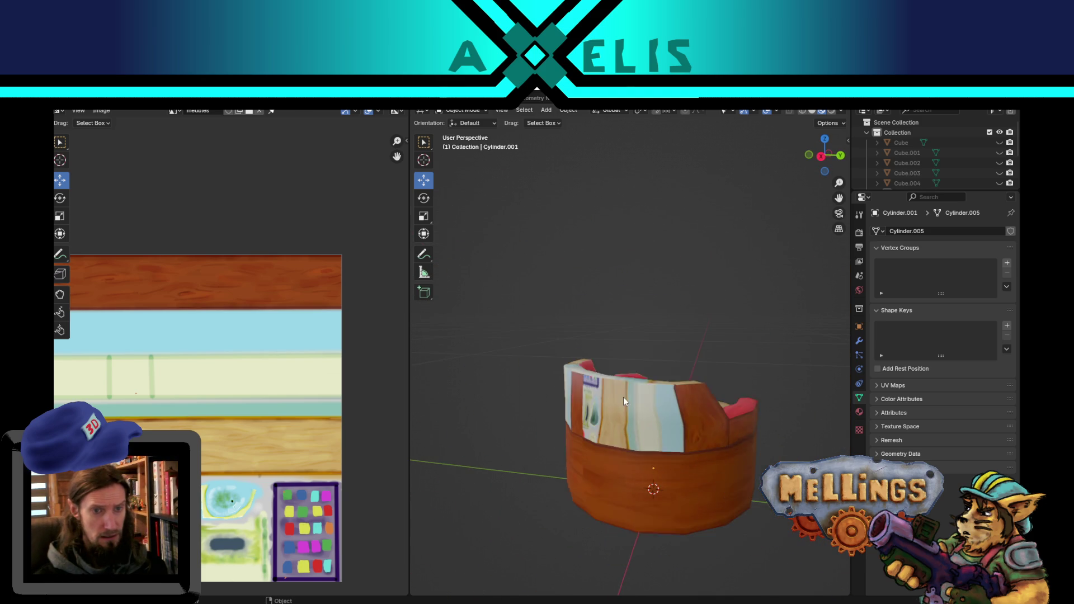
# Select the couch back's upper band and rotate its UVs 90° to horizontal.
pyautogui.press('Tab')
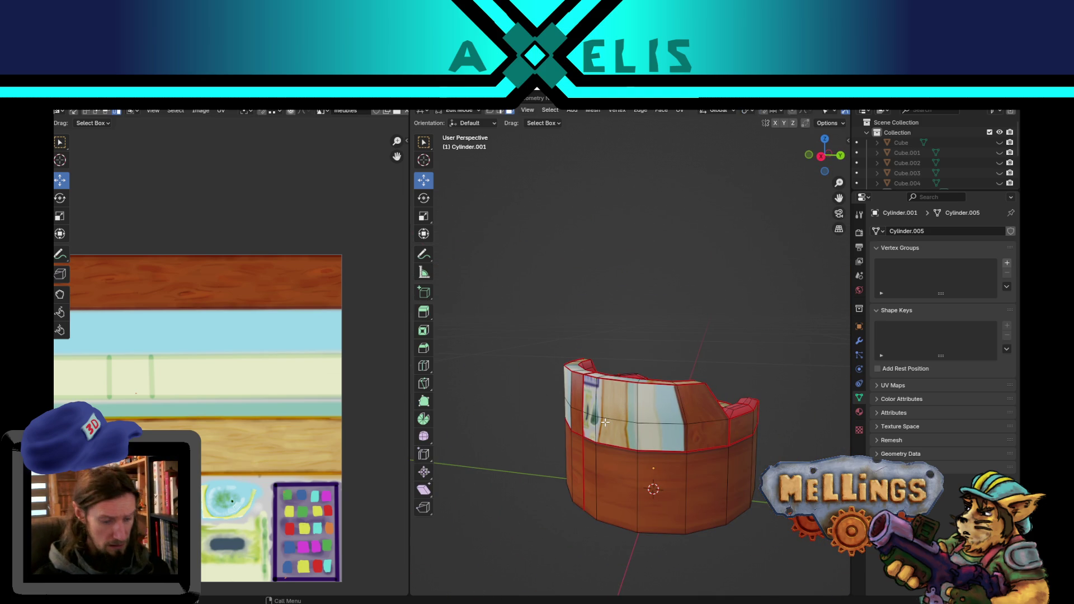
pyautogui.hotkey('ctrl', 'l')
pyautogui.scroll(-2, 226, 363)
pyautogui.moveTo(122, 331); pyautogui.dragTo(222, 256)
pyautogui.press('r')
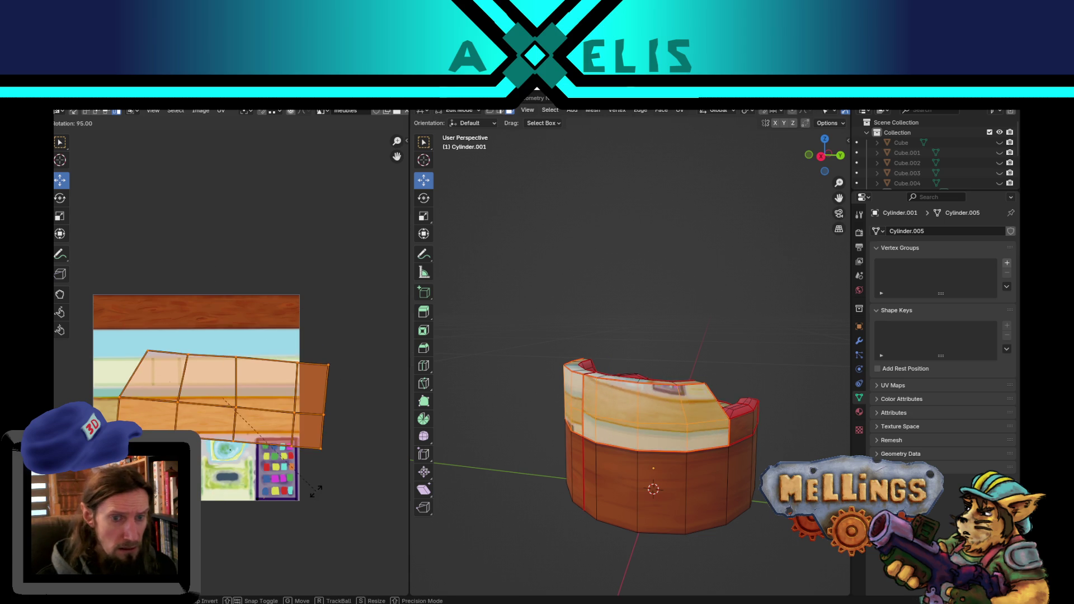
pyautogui.click(432, 402)
# Shrink the band's UV strip to about 0.62 and position it on the pale cream strip.
pyautogui.press('s')
pyautogui.press('g')
pyautogui.click(281, 393)
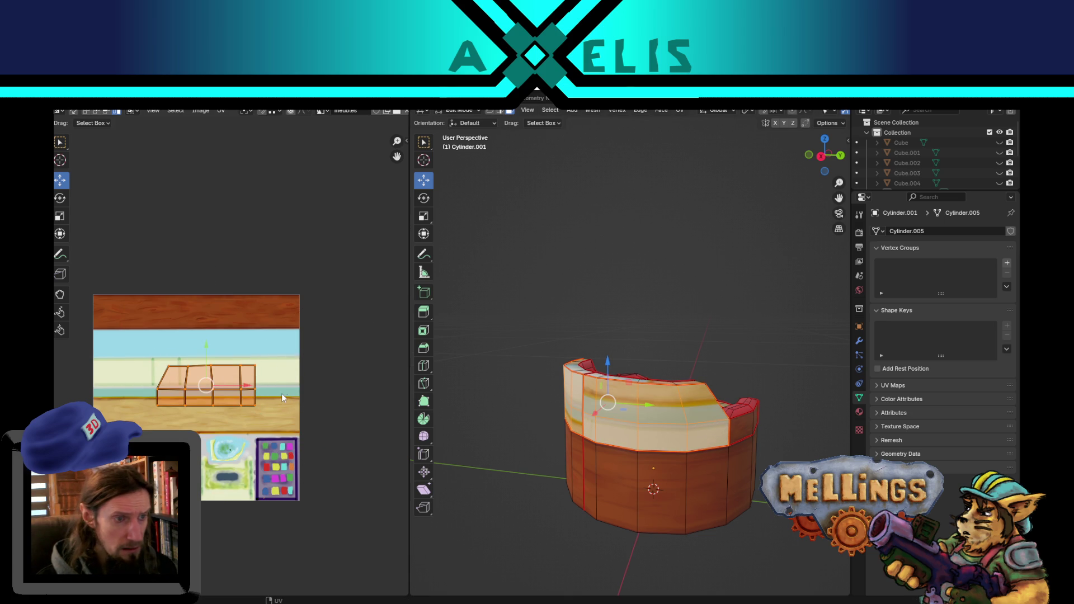
pyautogui.scroll(1, 180, 378)
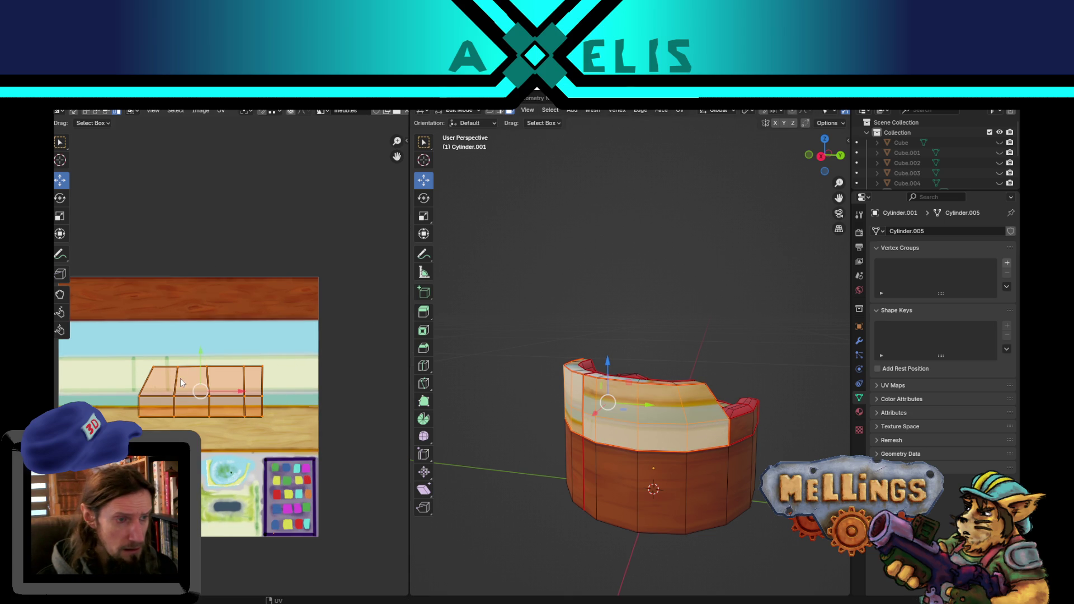
pyautogui.press('g')
pyautogui.click(248, 399)
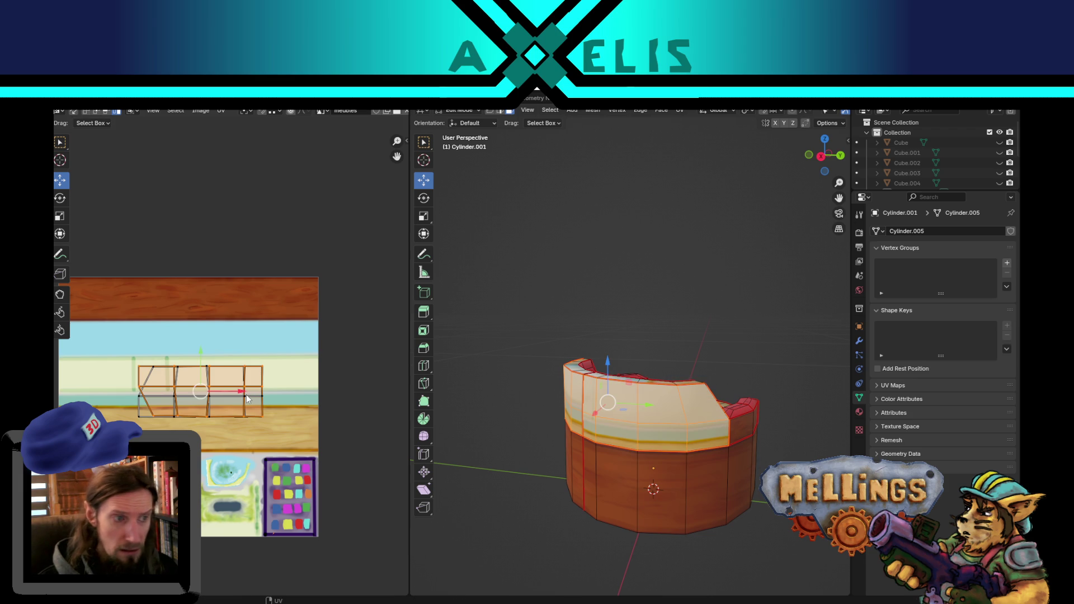
pyautogui.scroll(2, 160, 404)
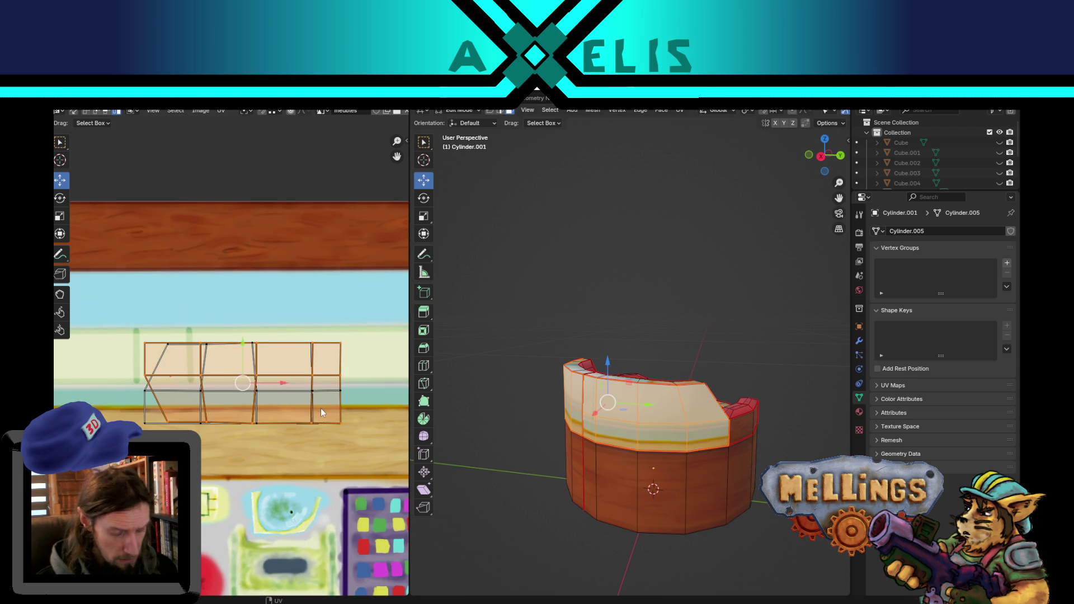
pyautogui.moveTo(110, 354); pyautogui.dragTo(321, 447)
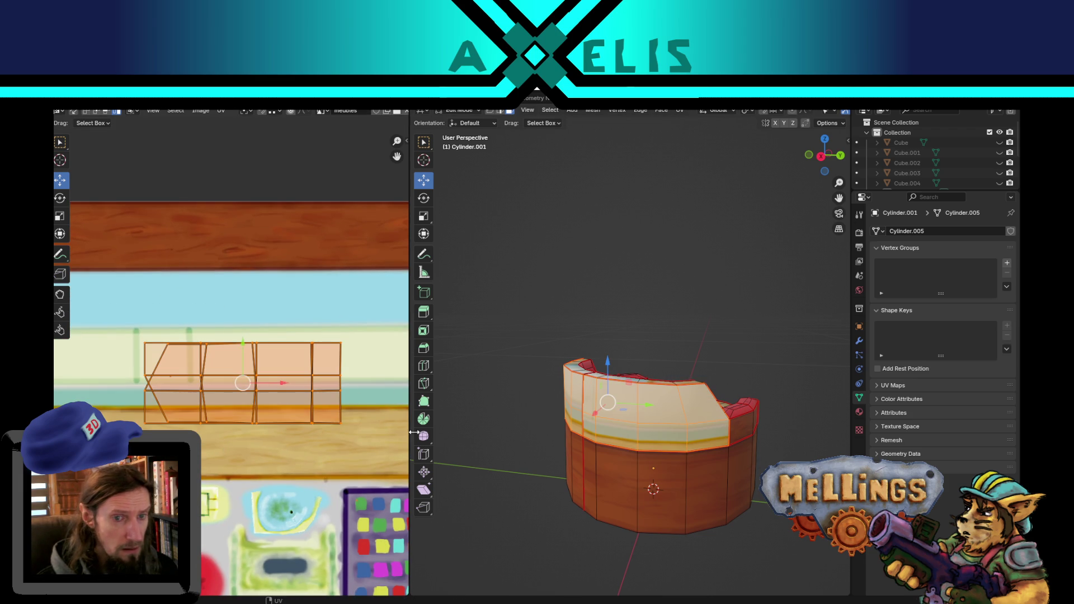
pyautogui.moveTo(514, 358); pyautogui.dragTo(554, 359, button='middle')
# Re-unwrap the back band and move its left UV columns onto the middle columns.
pyautogui.press('u')
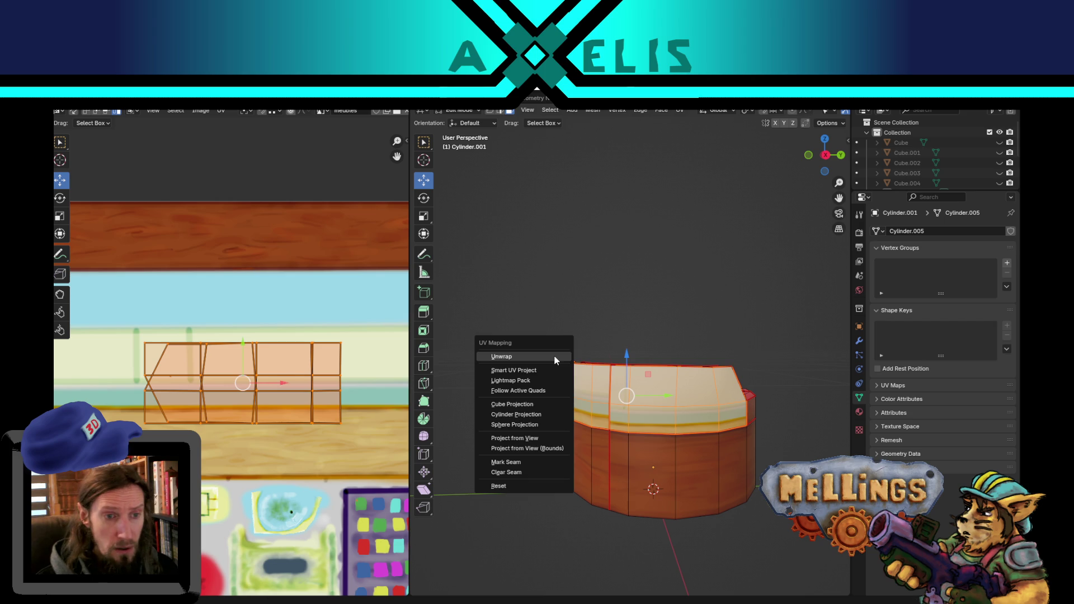
pyautogui.click(554, 354)
pyautogui.scroll(-3, 265, 393)
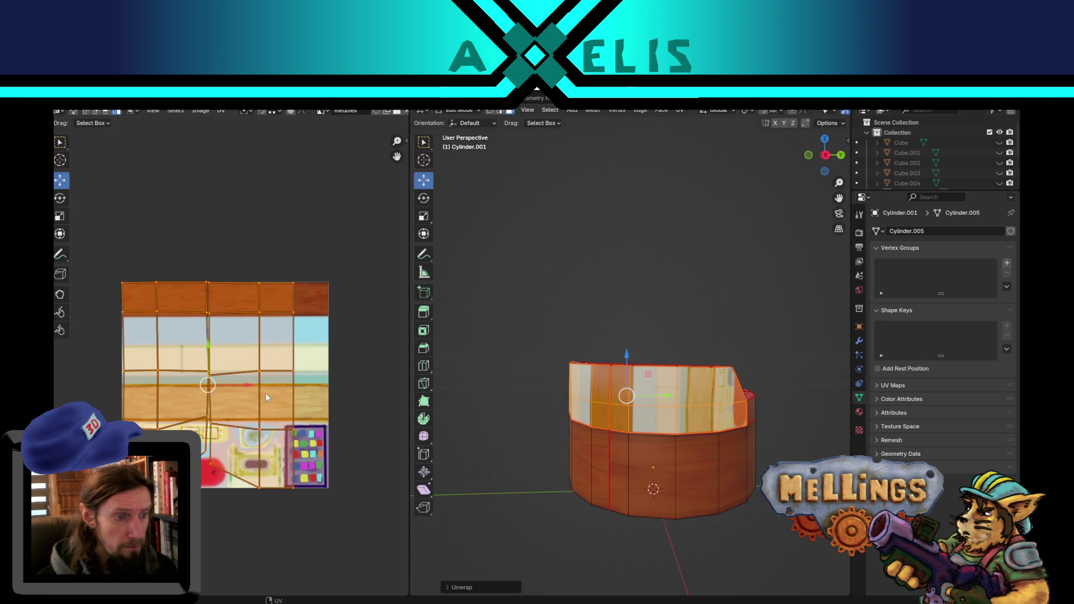
pyautogui.click(149, 374)
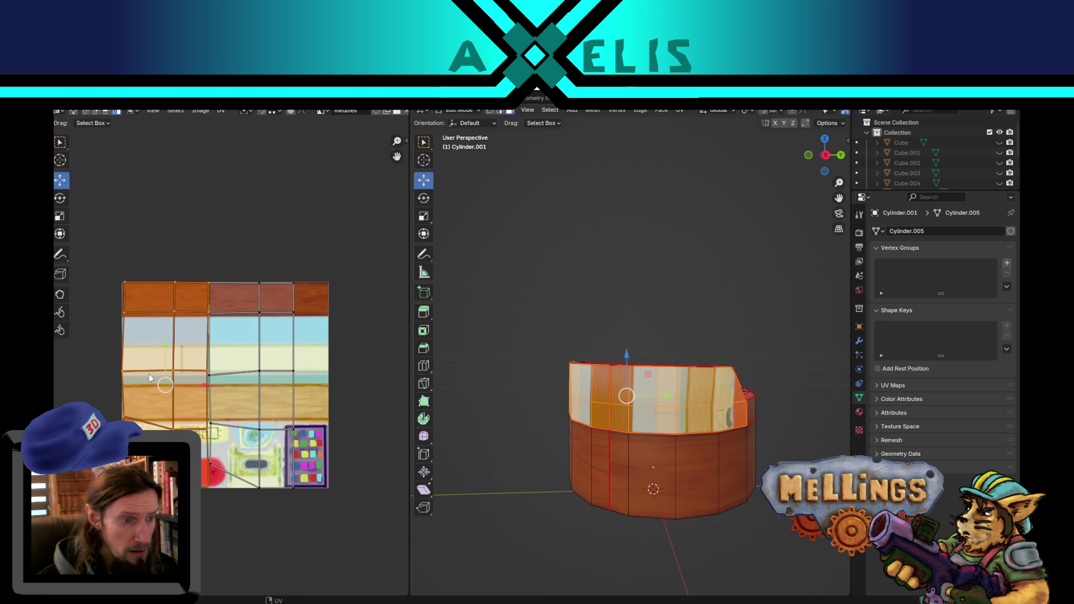
pyautogui.click(223, 111)
pyautogui.click(270, 111)
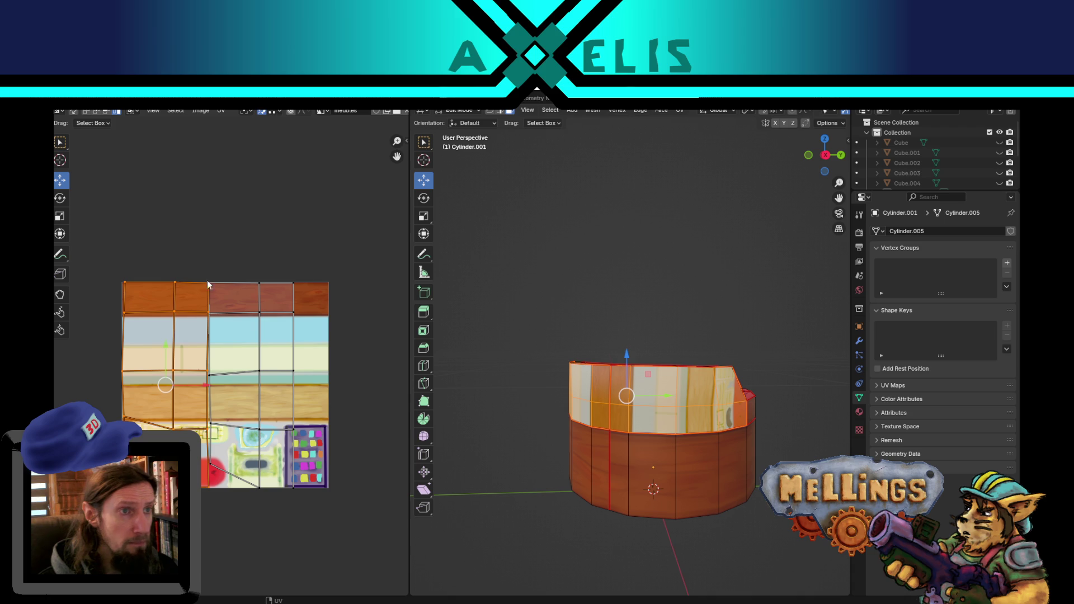
pyautogui.press('g')
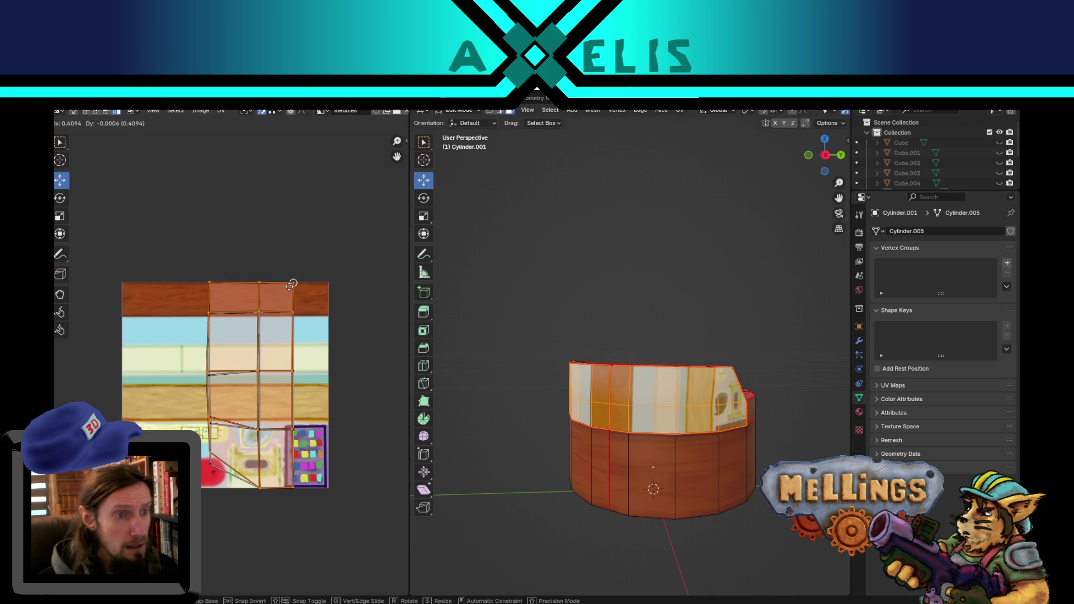
pyautogui.click(292, 284)
# Select the stacked island, turn off UV sync selection, and rotate it 90°.
pyautogui.scroll(1, 284, 370)
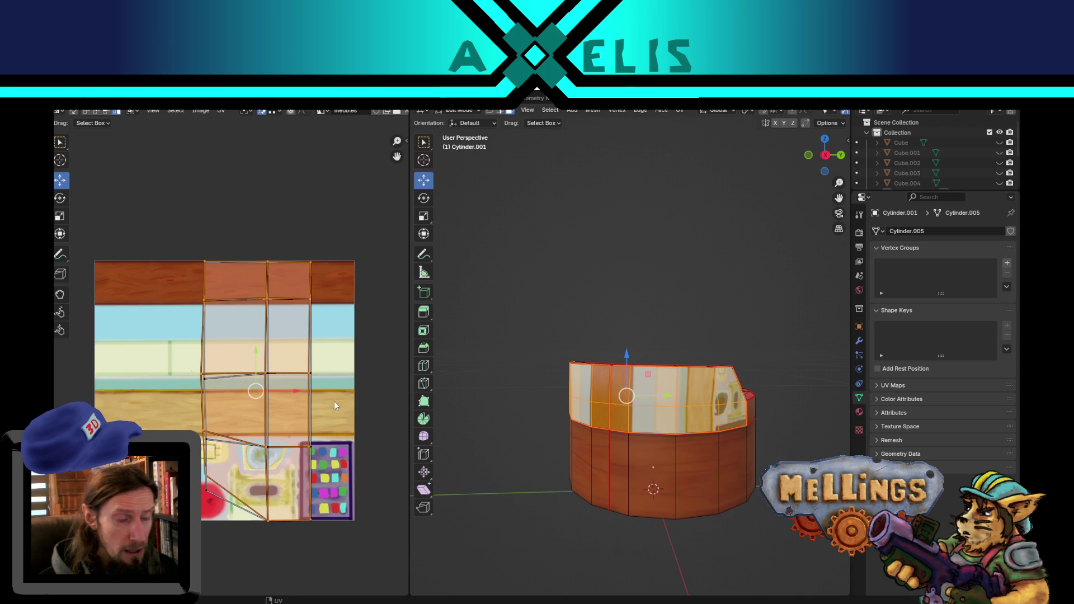
pyautogui.moveTo(186, 216); pyautogui.dragTo(345, 377)
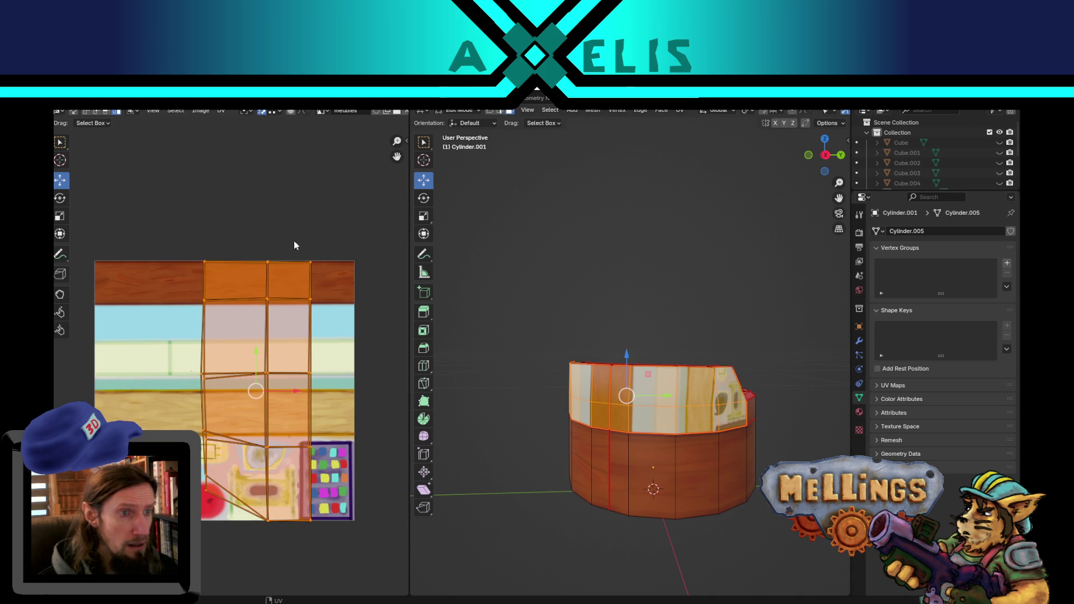
pyautogui.click(263, 112)
pyautogui.press('r')
pyautogui.click(368, 421)
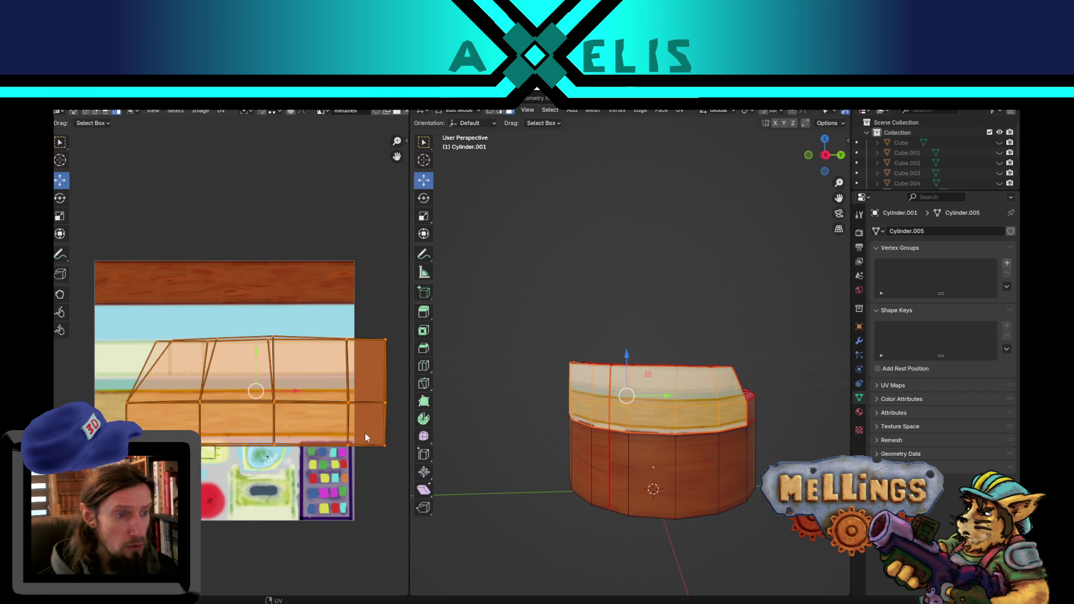
# Move the rotated island to the atlas top and scale it onto the wood strip.
pyautogui.press('g')
pyautogui.click(354, 284)
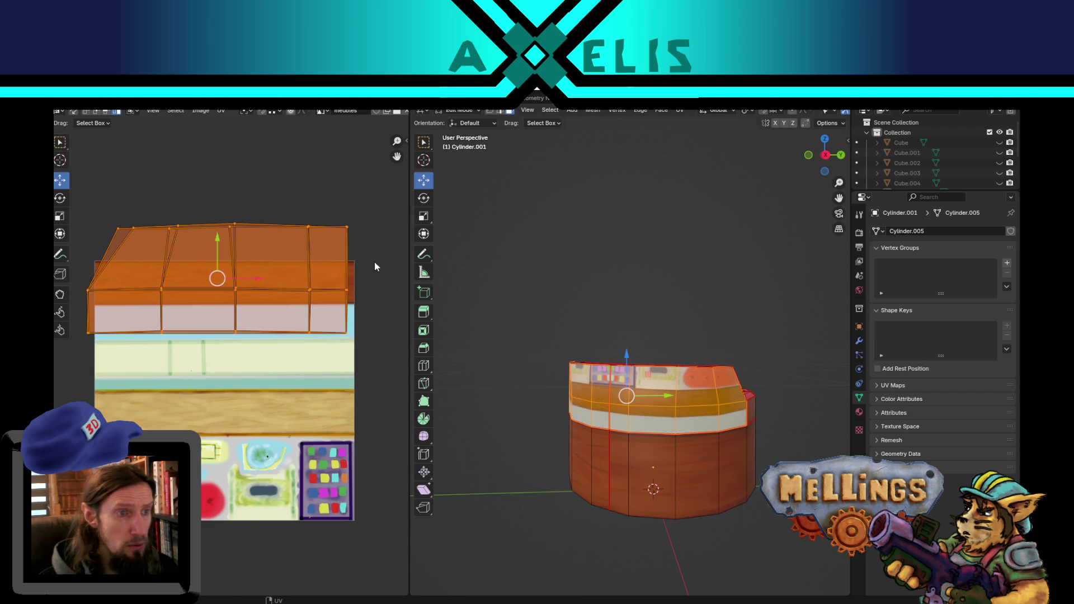
pyautogui.press('s')
pyautogui.click(270, 265)
pyautogui.scroll(2, 84, 168)
pyautogui.press('g')
pyautogui.click(355, 297)
pyautogui.press('s')
pyautogui.click(372, 295)
# Widen the whole island slightly and slide it left along the wood strip.
pyautogui.moveTo(152, 286); pyautogui.dragTo(388, 327)
pyautogui.press('s')
pyautogui.rightClick(388, 327)
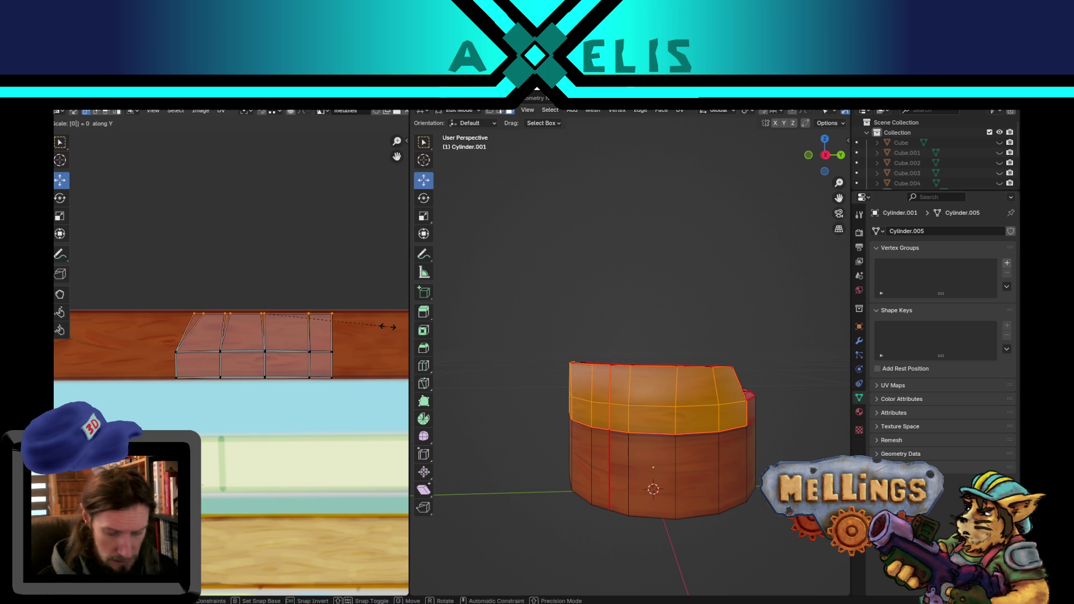
pyautogui.moveTo(135, 374); pyautogui.dragTo(362, 413)
pyautogui.moveTo(145, 278); pyautogui.dragTo(378, 414)
pyautogui.press('s')
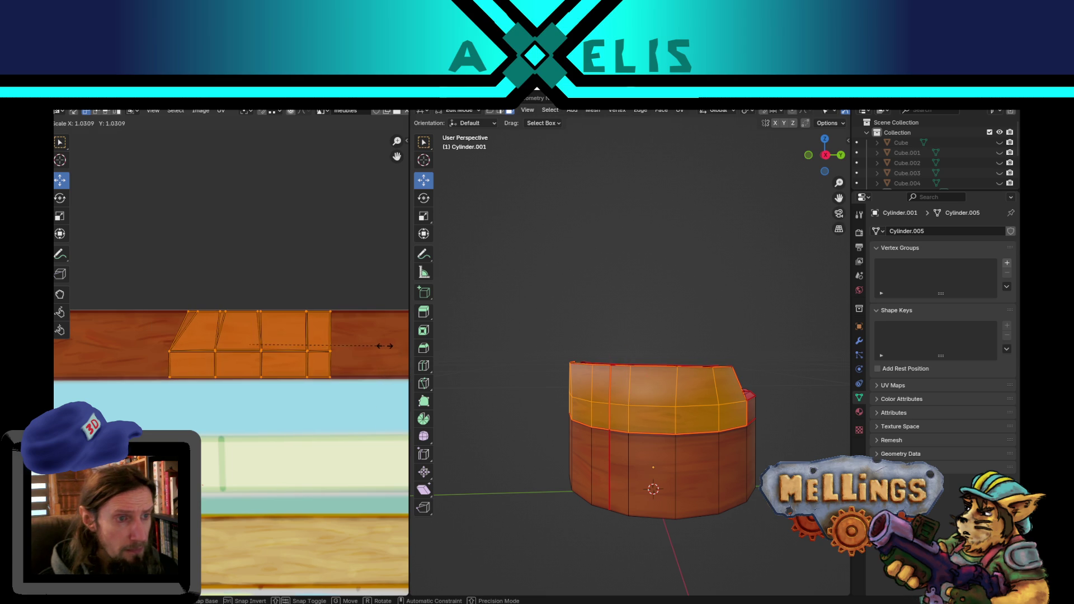
pyautogui.click(368, 354)
pyautogui.press('g')
pyautogui.press('x')
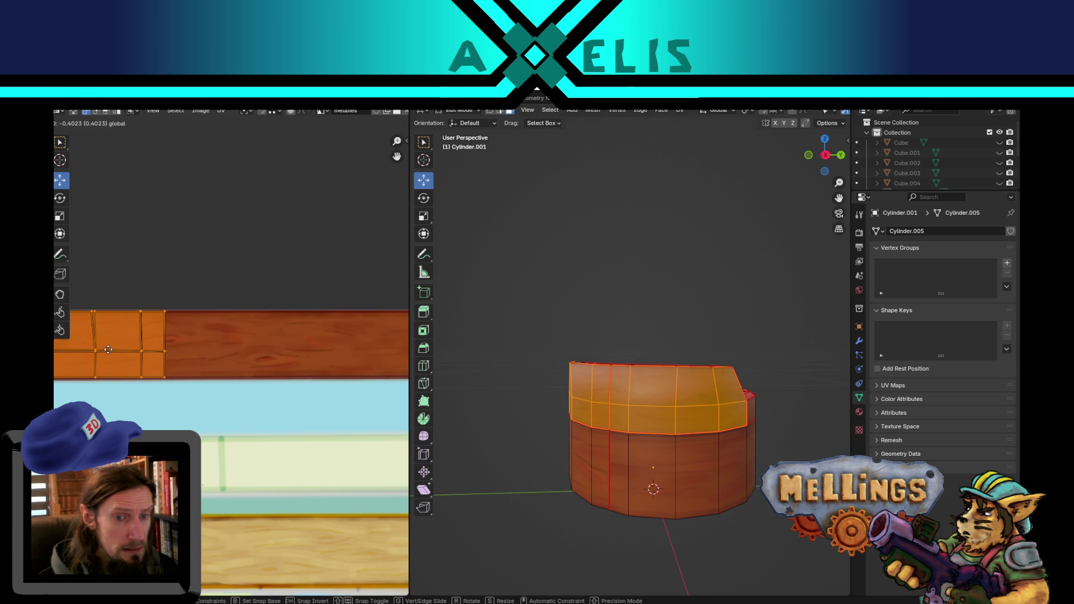
pyautogui.moveTo(602, 285)
pyautogui.mouseDown(button='middle')
pyautogui.moveTo(656, 351)
pyautogui.moveTo(680, 353)
pyautogui.moveTo(650, 338)
pyautogui.moveTo(495, 358)
pyautogui.moveTo(524, 361)
pyautogui.mouseUp(button='middle')
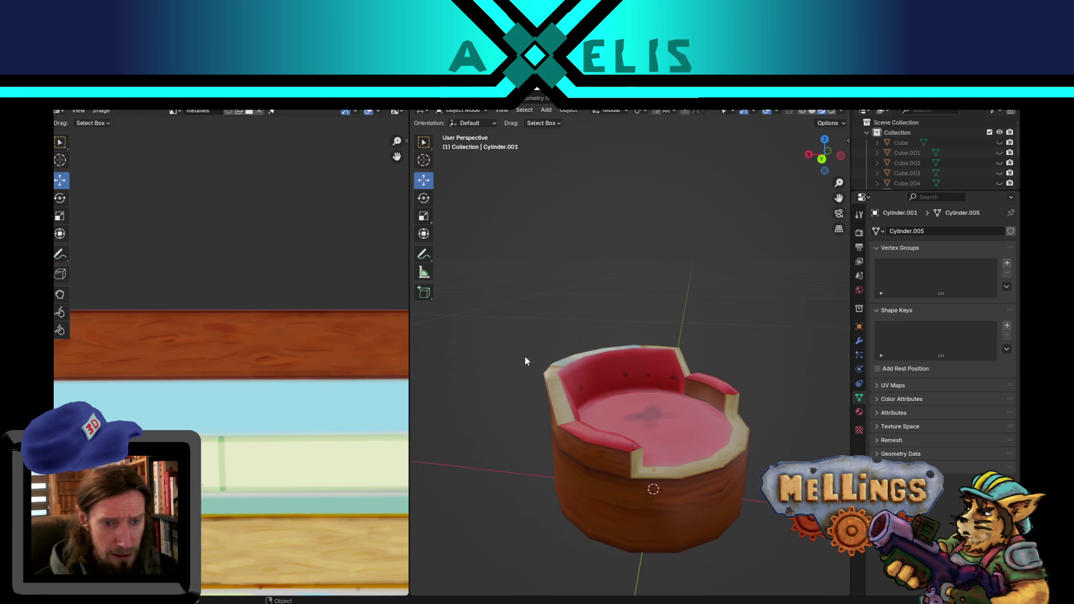
# Save the painted atlas image meubles.png.
pyautogui.moveTo(716, 411); pyautogui.dragTo(630, 390, button='middle')
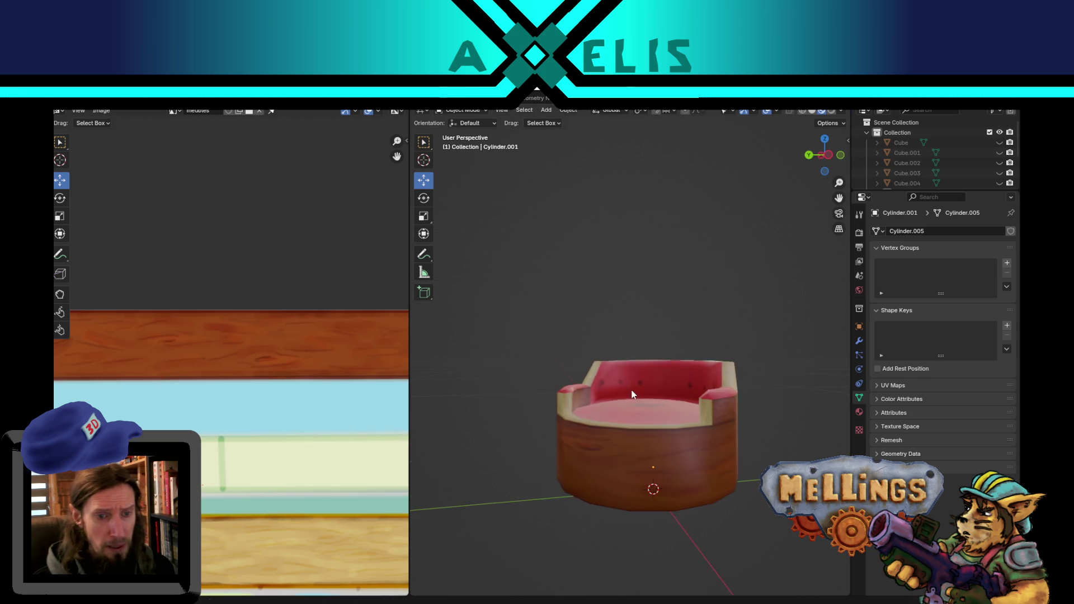
pyautogui.scroll(-4, 636, 432)
pyautogui.moveTo(636, 432)
pyautogui.mouseDown(button='middle')
pyautogui.moveTo(663, 441)
pyautogui.moveTo(663, 486)
pyautogui.mouseUp(button='middle')
pyautogui.hotkey('alt', 's')
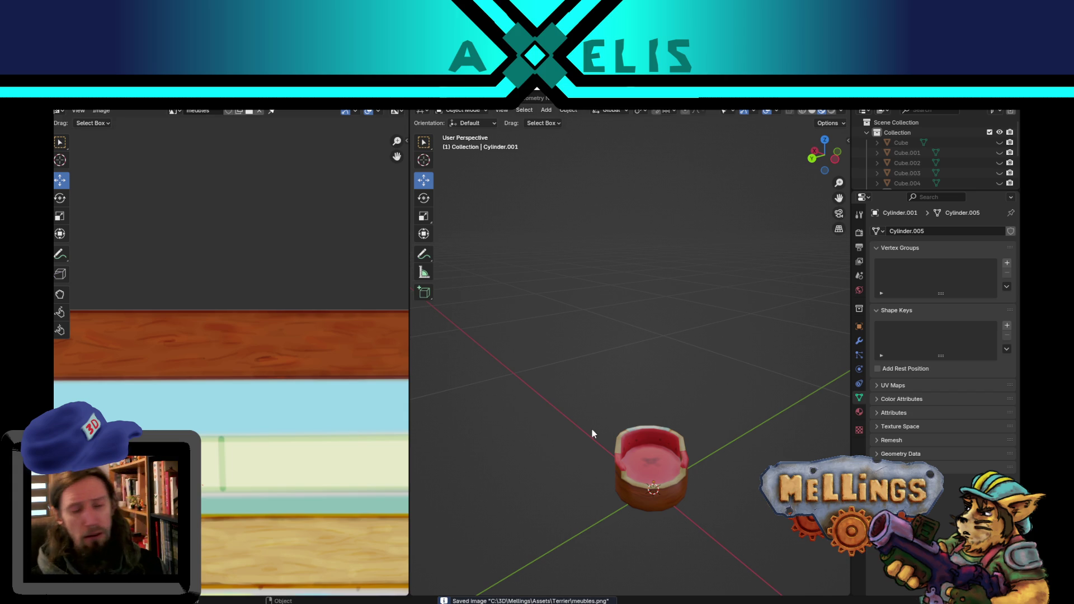
# Save chambre_equipage.blend and put the couch back into edit mode.
pyautogui.hotkey('ctrl', 's')
pyautogui.scroll(4, 596, 424)
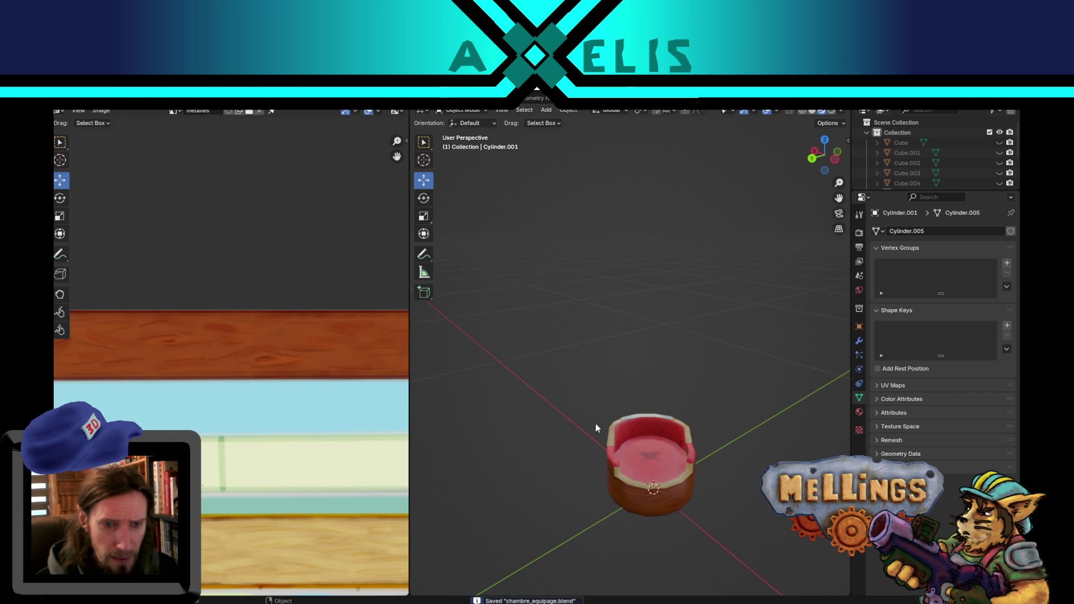
pyautogui.moveTo(595, 424)
pyautogui.mouseDown(button='middle')
pyautogui.moveTo(638, 472)
pyautogui.moveTo(663, 454)
pyautogui.moveTo(597, 463)
pyautogui.moveTo(646, 442)
pyautogui.mouseUp(button='middle')
pyautogui.press('Tab')
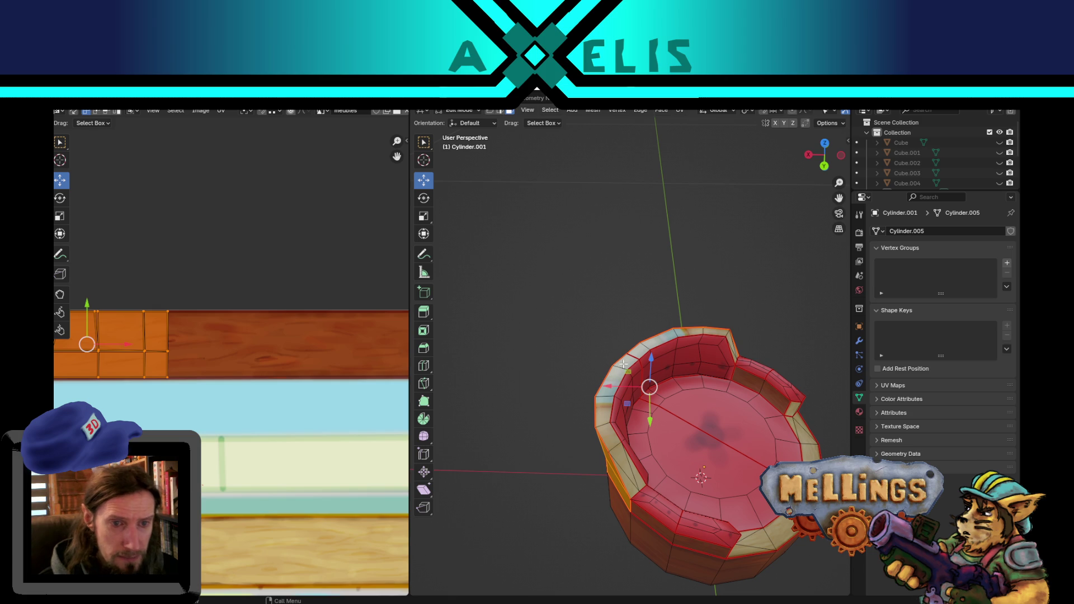
# Select two linked top-rim strips of the couch and unwrap them.
pyautogui.hotkey('ctrl', 'l')
pyautogui.keyDown('shift'); pyautogui.click(641, 353); pyautogui.keyUp('shift')
pyautogui.hotkey('ctrl', 'l')
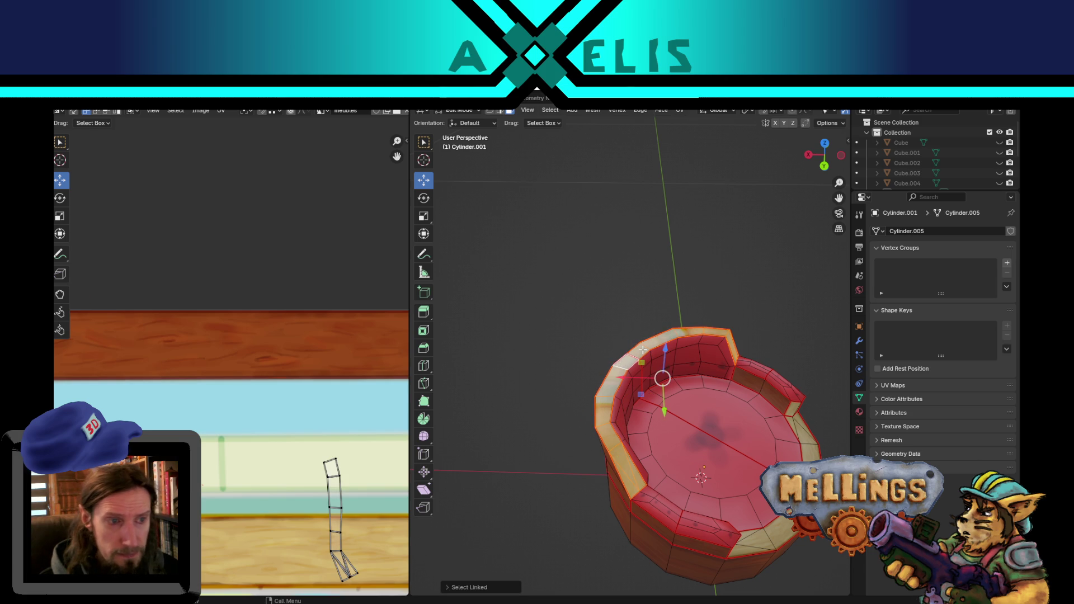
pyautogui.scroll(-4, 258, 427)
pyautogui.scroll(3, 258, 427)
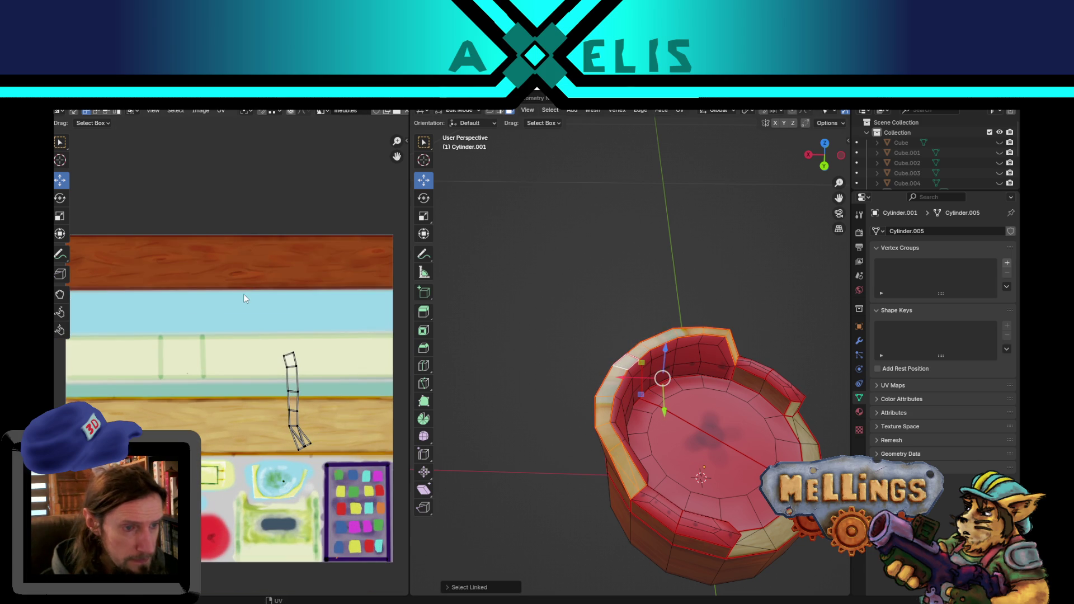
pyautogui.press('u')
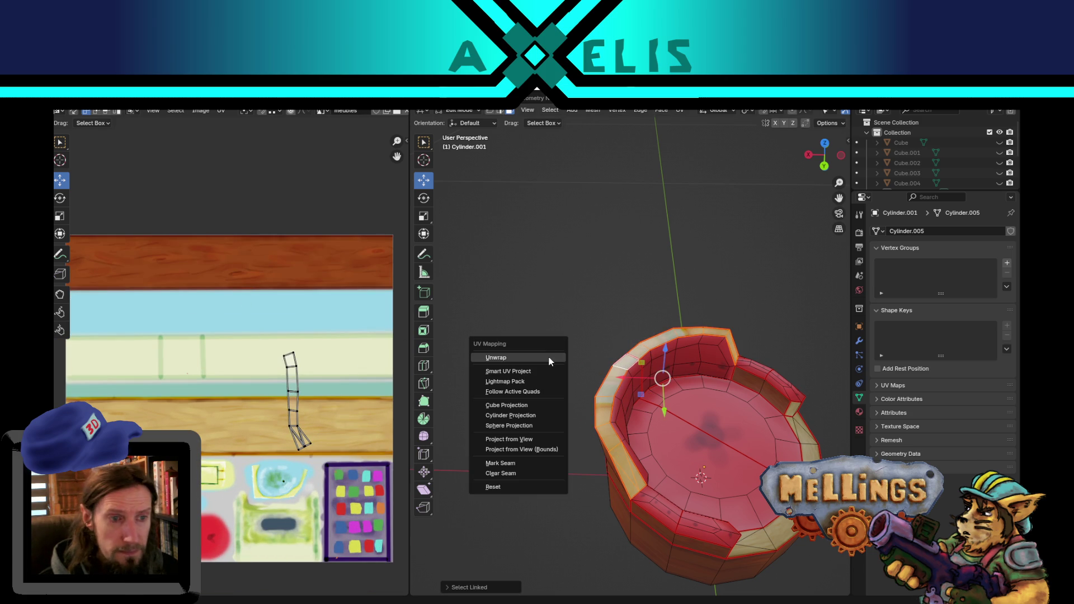
pyautogui.click(549, 358)
# Relay the right rim island as a cleaner strip and snap it onto the left island.
pyautogui.moveTo(253, 426); pyautogui.dragTo(308, 403, button='middle')
pyautogui.scroll(1, 311, 331)
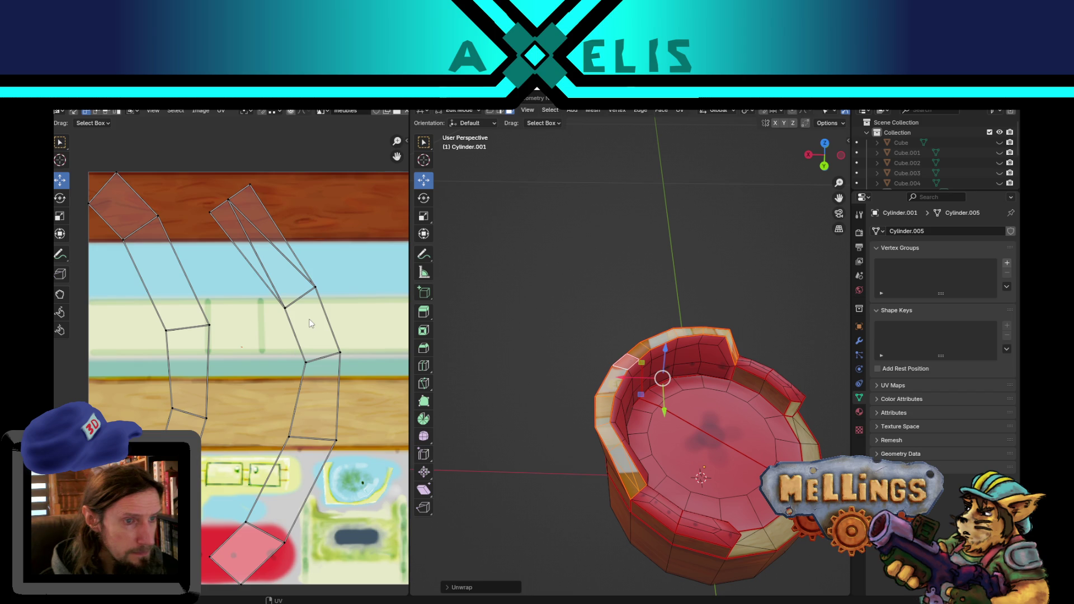
pyautogui.click(312, 324)
pyautogui.hotkey('ctrl', 'v')
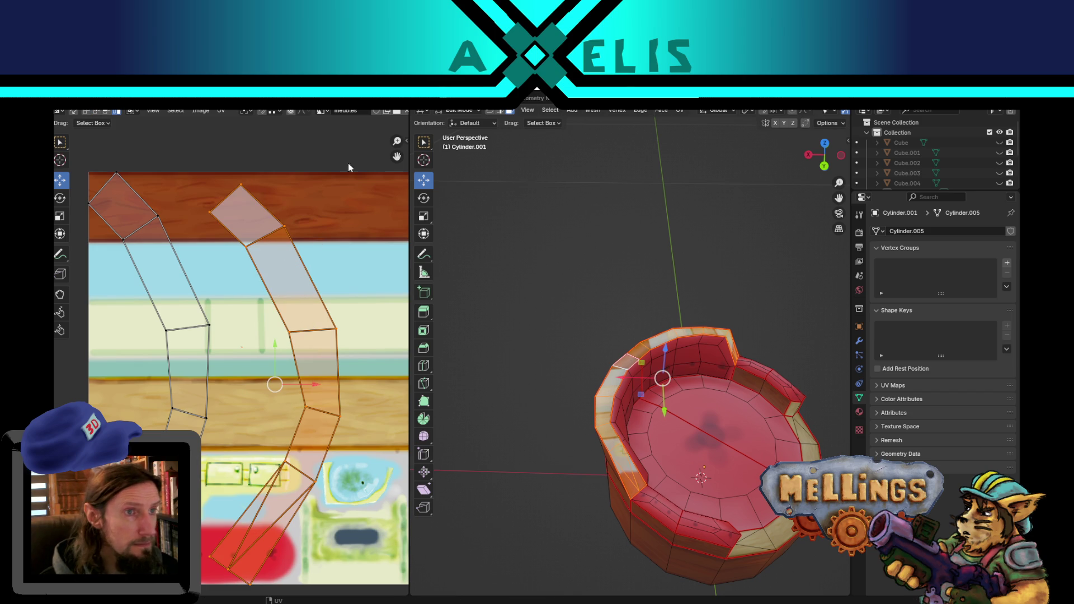
pyautogui.click(261, 112)
pyautogui.moveTo(193, 255); pyautogui.dragTo(282, 315, button='middle')
pyautogui.press('g')
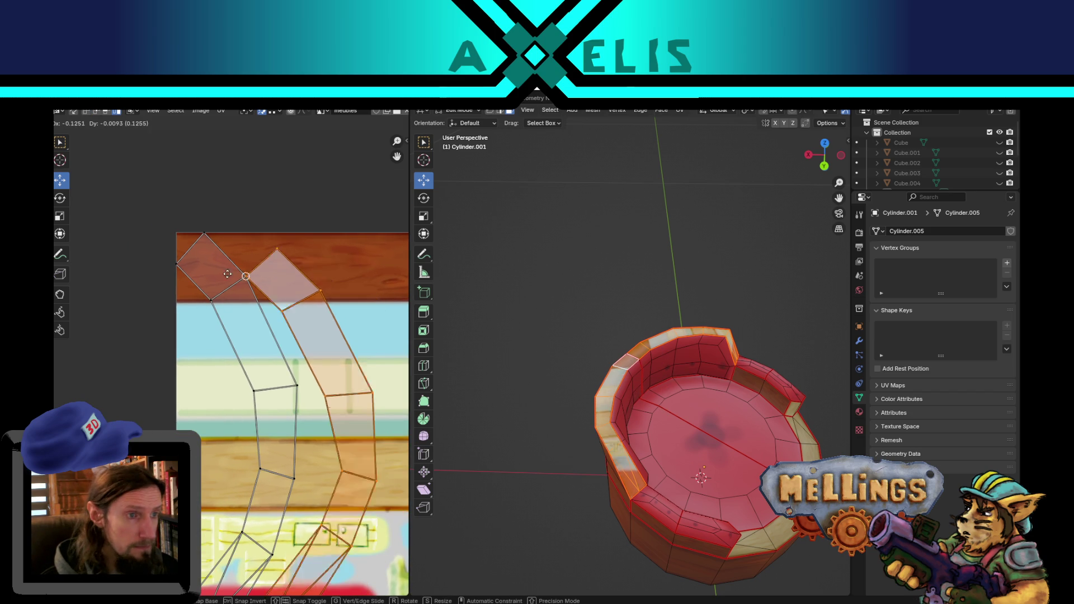
pyautogui.click(181, 276)
# Rotate the combined rim island 90° to lie horizontally, then deselect it.
pyautogui.moveTo(282, 436)
pyautogui.mouseDown(button='middle')
pyautogui.moveTo(293, 342)
pyautogui.moveTo(253, 405)
pyautogui.moveTo(227, 365)
pyautogui.moveTo(230, 336)
pyautogui.mouseUp(button='middle')
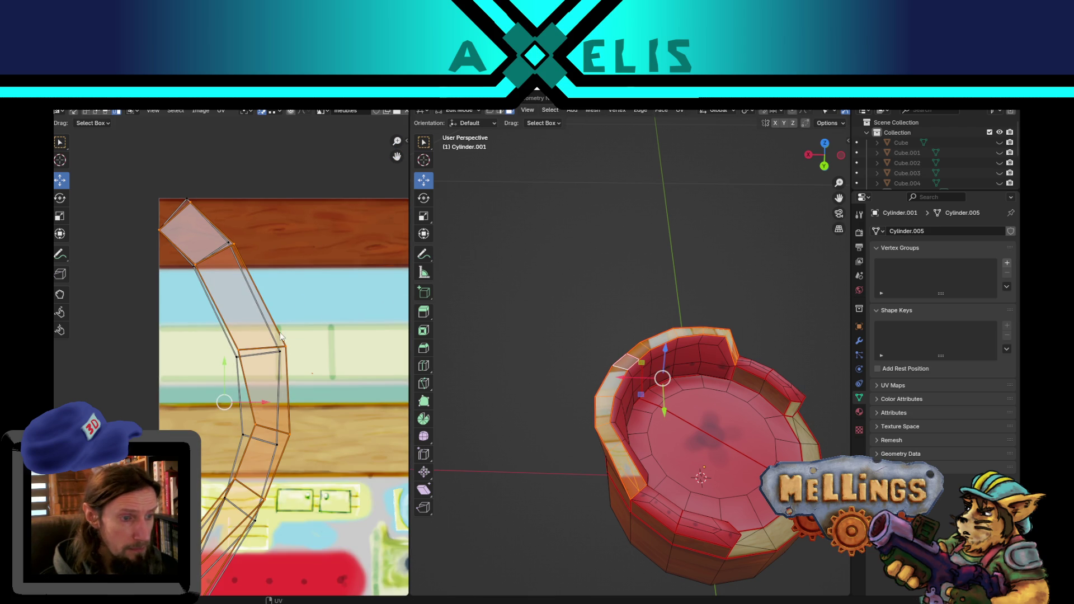
pyautogui.press('a')
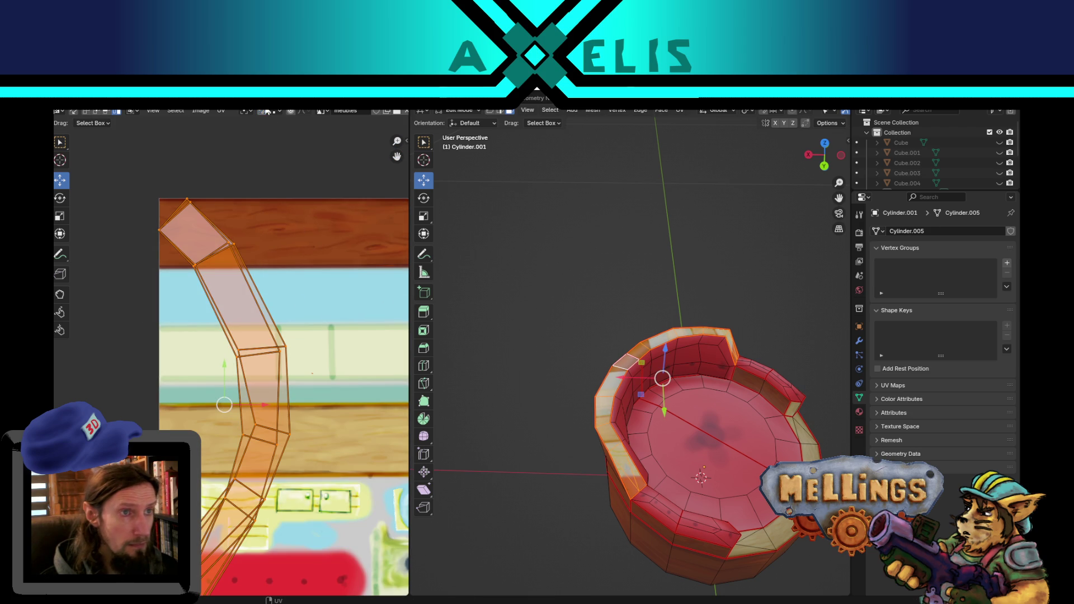
pyautogui.press('r')
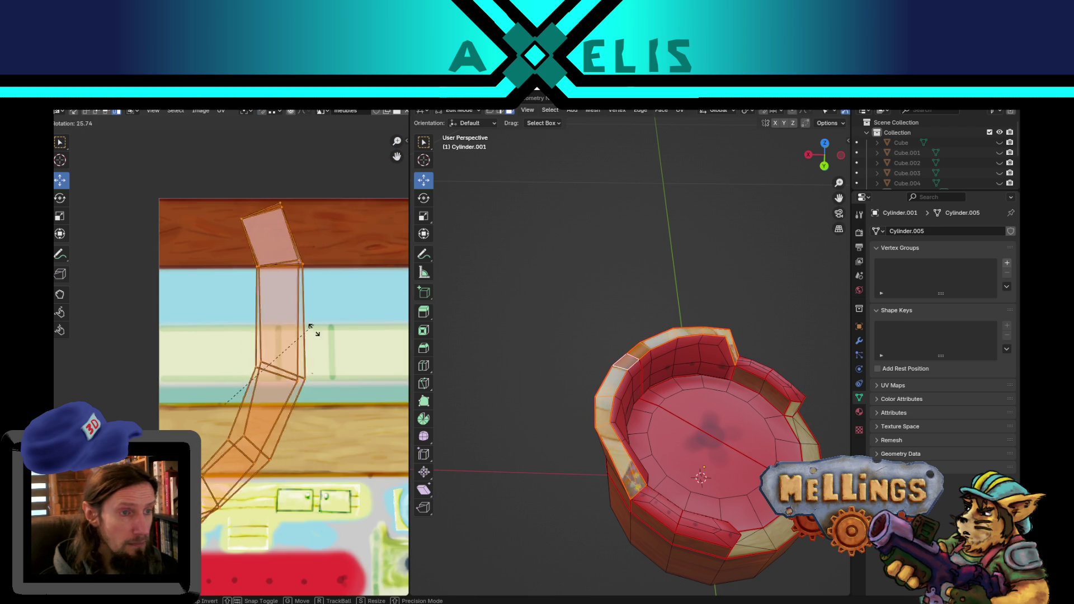
pyautogui.click(311, 460)
pyautogui.scroll(-2, 311, 460)
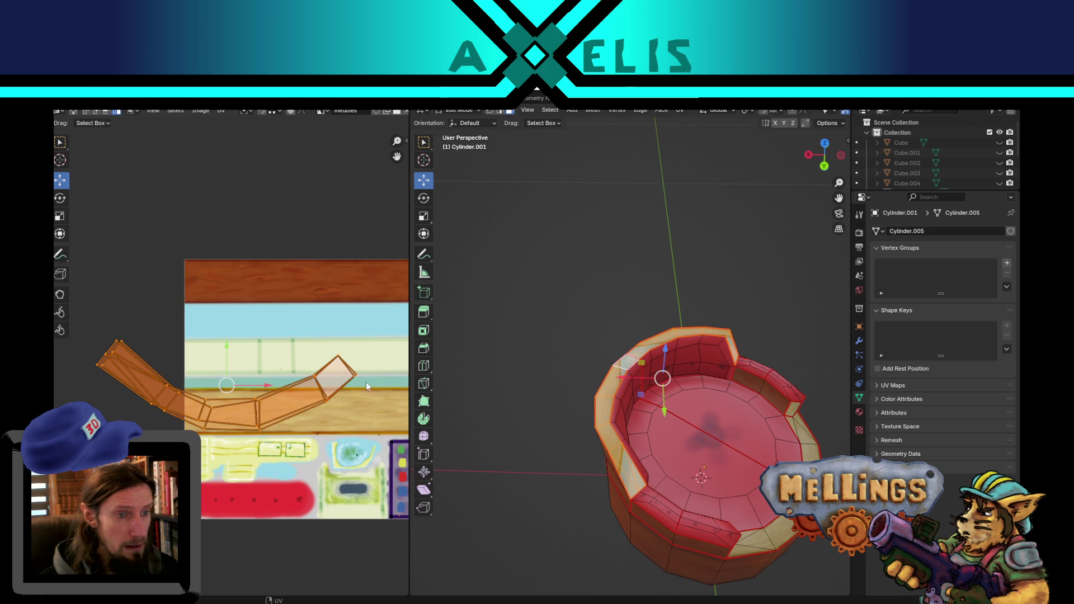
pyautogui.hotkey('alt', 'a')
# Circle-select the rim island's lower edges, flatten them with S Y 0, and lower them.
pyautogui.press('c')
pyautogui.moveTo(350, 376)
pyautogui.mouseDown()
pyautogui.moveTo(293, 405)
pyautogui.moveTo(177, 422)
pyautogui.moveTo(101, 379)
pyautogui.moveTo(101, 348)
pyautogui.moveTo(109, 358)
pyautogui.moveTo(106, 367)
pyautogui.moveTo(96, 356)
pyautogui.mouseUp()
pyautogui.rightClick(96, 356)
pyautogui.press('s')
pyautogui.press('y')
pyautogui.press('0')
pyautogui.press('Return')
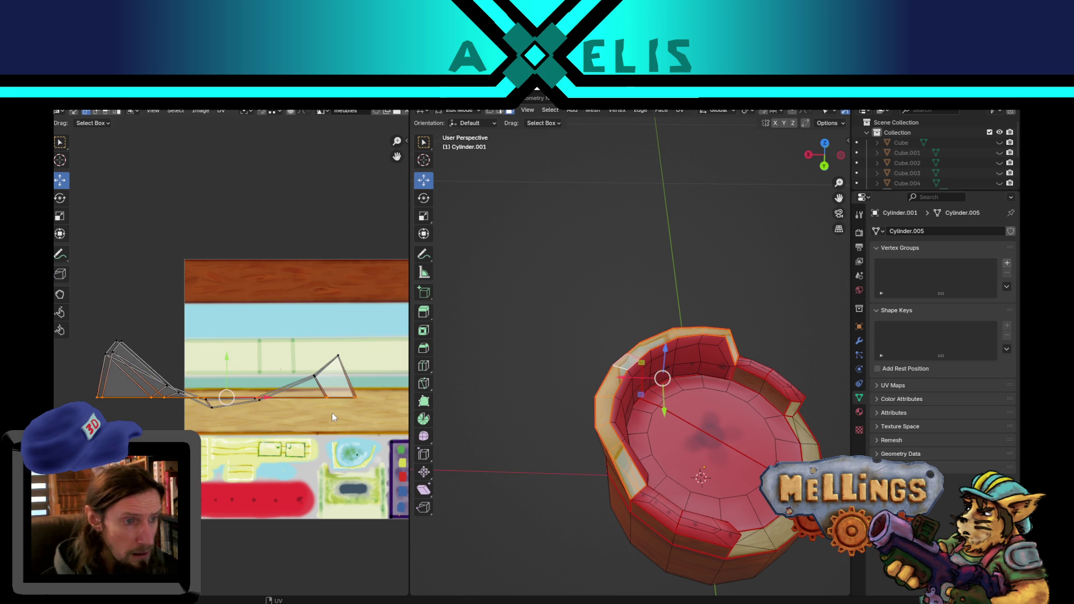
pyautogui.moveTo(226, 367); pyautogui.dragTo(219, 407)
# Pull the island's top-left corner vertex down and to the left.
pyautogui.hotkey('alt', 'a')
pyautogui.click(110, 353)
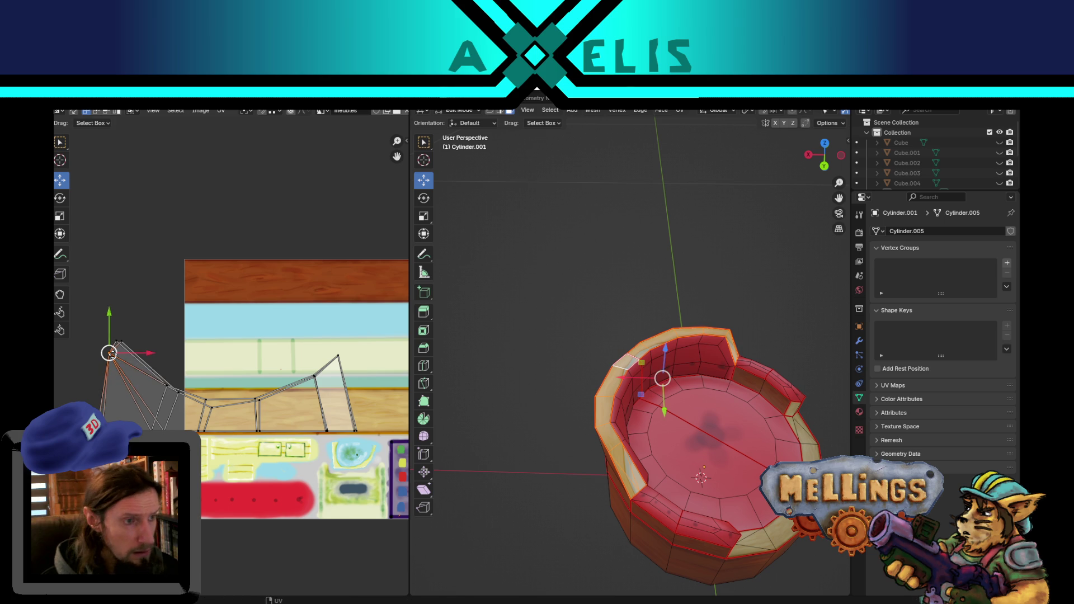
pyautogui.moveTo(110, 353); pyautogui.dragTo(99, 404)
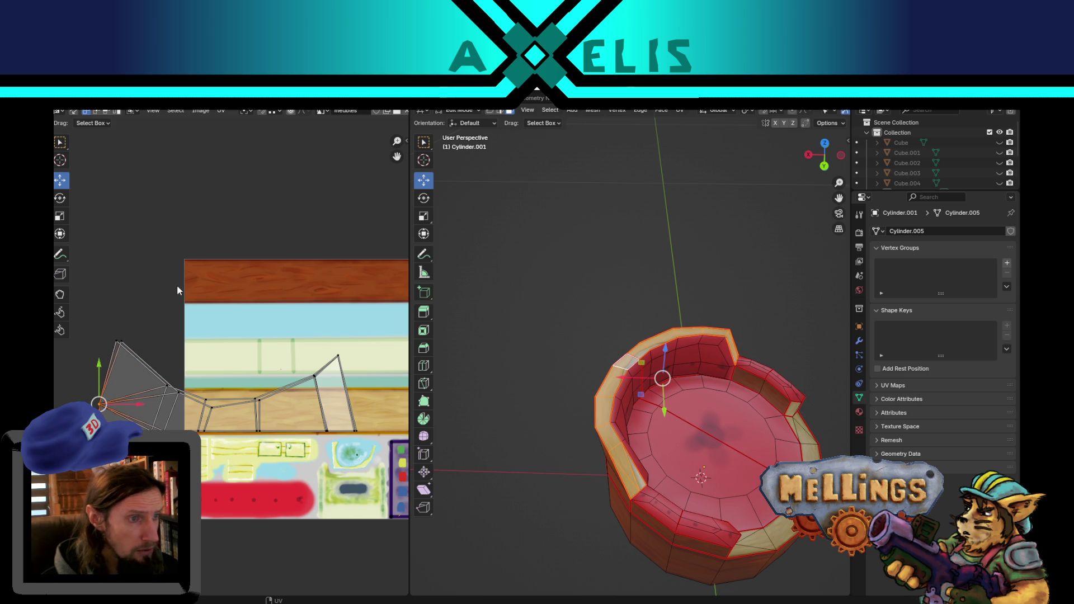
# Flatten the curved top row of vertices into a straight line and move it down.
pyautogui.click(118, 341)
pyautogui.keyDown('shift'); pyautogui.click(178, 391); pyautogui.keyUp('shift')
pyautogui.keyDown('shift'); pyautogui.click(338, 356); pyautogui.keyUp('shift')
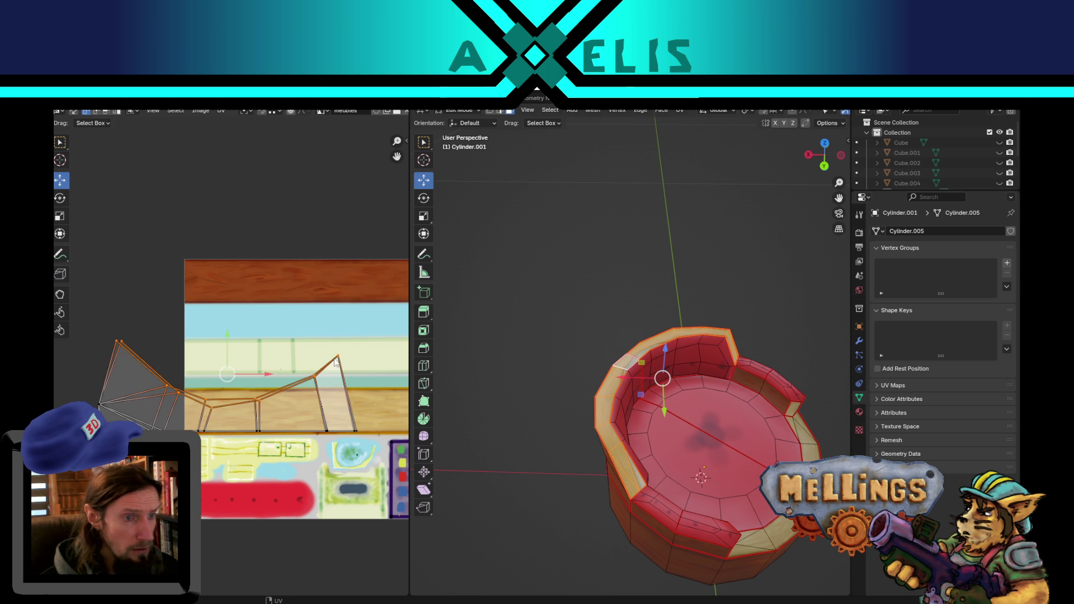
pyautogui.press('s')
pyautogui.press('y')
pyautogui.press('0')
pyautogui.press('Return')
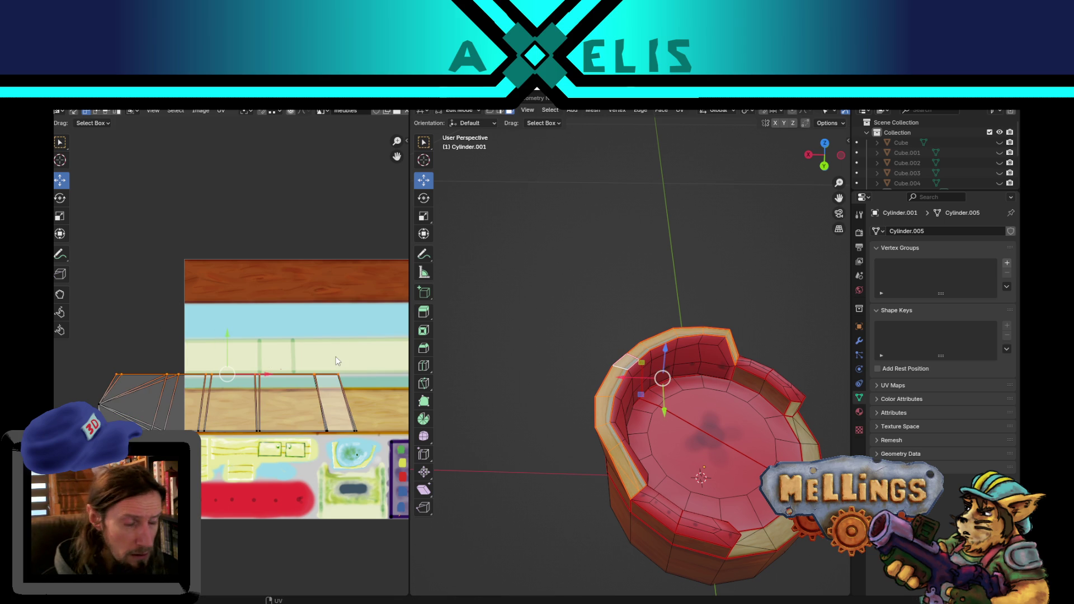
pyautogui.press('g')
pyautogui.click(222, 373)
# Enlarge the outer-side UV island and stretch it along the atlas's light wood strip.
pyautogui.press('s')
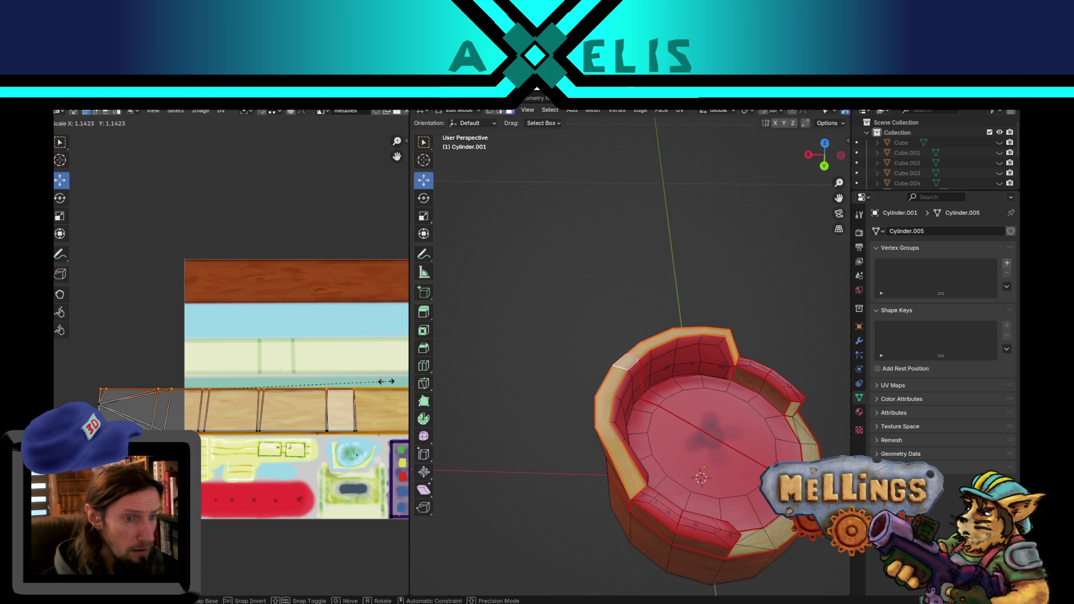
pyautogui.click(385, 382)
pyautogui.press('a')
pyautogui.moveTo(313, 417); pyautogui.dragTo(286, 420, button='middle')
pyautogui.press('g')
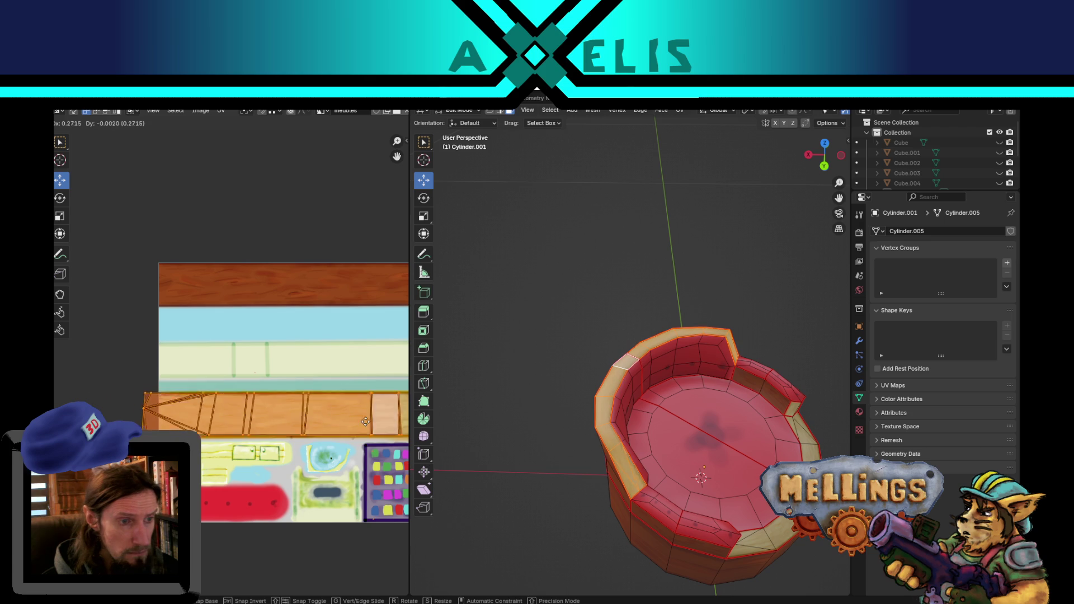
pyautogui.click(381, 418)
pyautogui.moveTo(370, 434); pyautogui.dragTo(306, 429, button='middle')
pyautogui.press('g')
pyautogui.click(385, 392)
pyautogui.press('s')
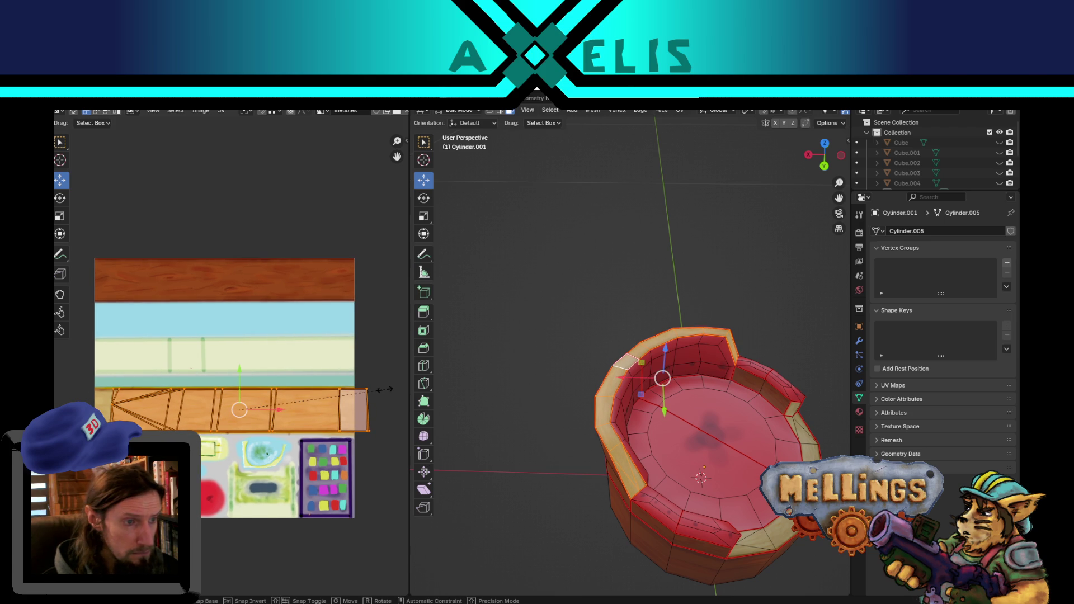
pyautogui.click(385, 390)
# Return to Object Mode to check the couch, then save the atlas image and chambre_equipage.blend.
pyautogui.press('Tab')
pyautogui.moveTo(704, 461)
pyautogui.mouseDown(button='middle')
pyautogui.moveTo(656, 432)
pyautogui.moveTo(511, 468)
pyautogui.moveTo(538, 463)
pyautogui.moveTo(532, 411)
pyautogui.moveTo(616, 413)
pyautogui.moveTo(636, 441)
pyautogui.mouseUp(button='middle')
pyautogui.scroll(3, 596, 452)
pyautogui.scroll(-2, 616, 414)
pyautogui.hotkey('alt', 's')
pyautogui.hotkey('ctrl', 's')
pyautogui.moveTo(593, 476)
pyautogui.mouseDown(button='middle')
pyautogui.moveTo(489, 456)
pyautogui.moveTo(617, 451)
pyautogui.moveTo(574, 468)
pyautogui.moveTo(575, 448)
pyautogui.moveTo(587, 492)
pyautogui.moveTo(515, 491)
pyautogui.mouseUp(button='middle')
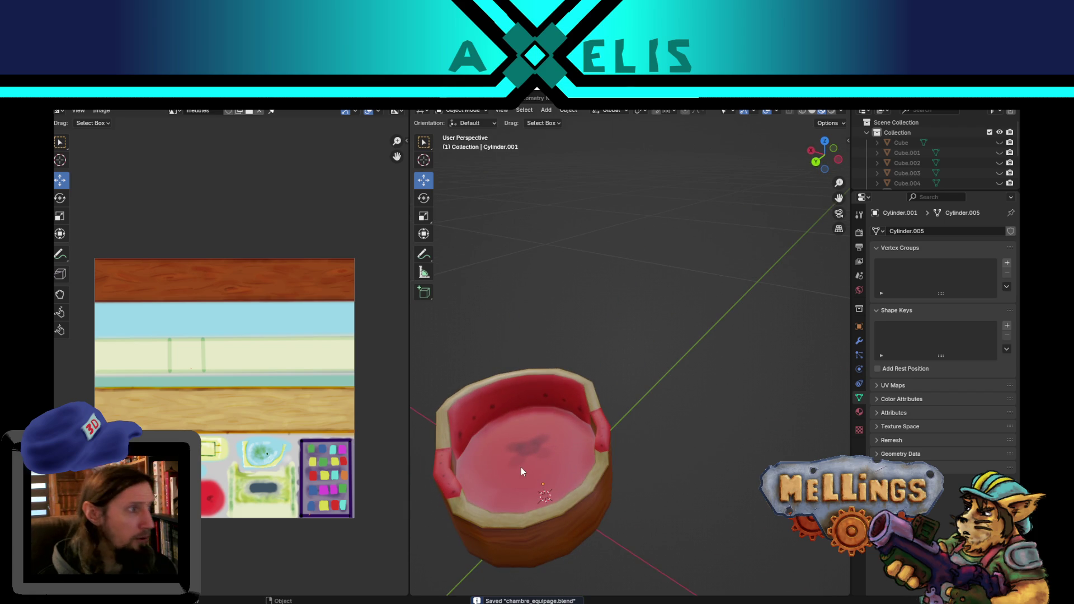
# Orbit and zoom around the textured couch to inspect it from low and high angles.
pyautogui.moveTo(522, 468); pyautogui.dragTo(585, 399, button='middle')
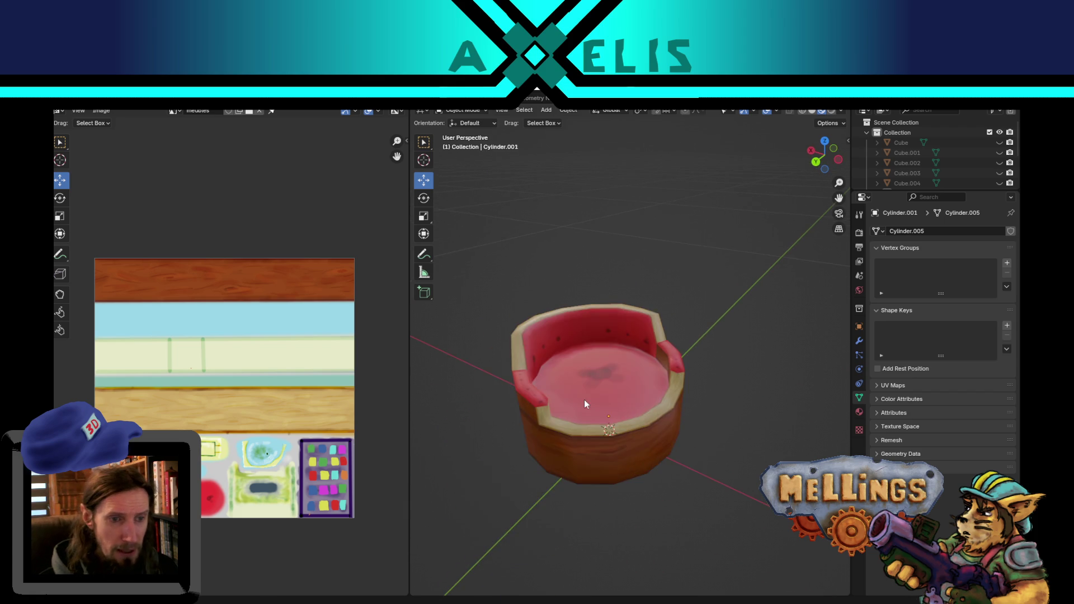
pyautogui.scroll(2, 584, 377)
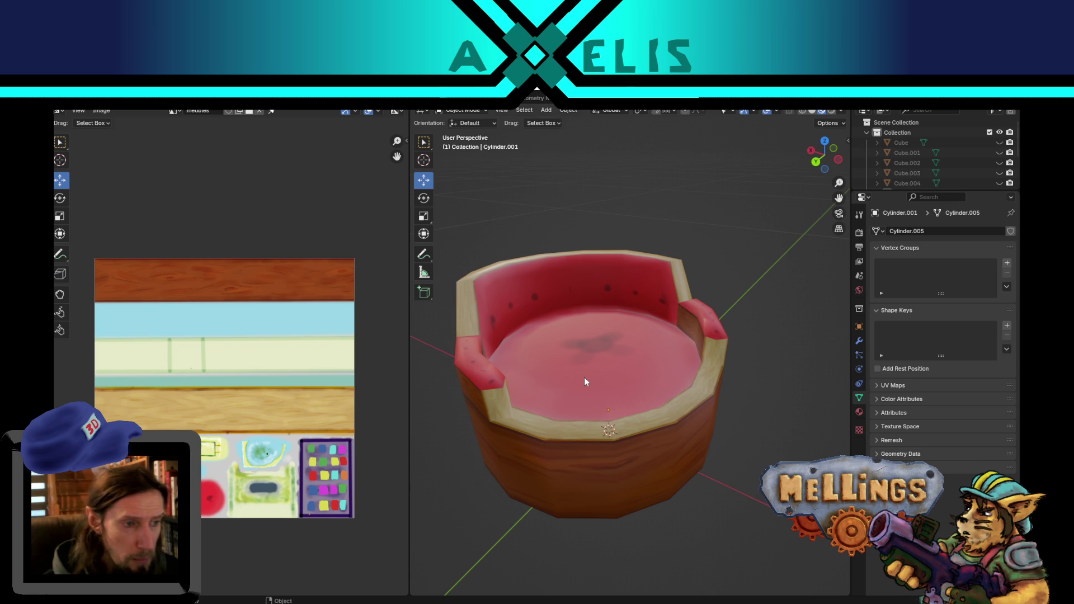
pyautogui.moveTo(585, 378); pyautogui.dragTo(600, 451, button='middle')
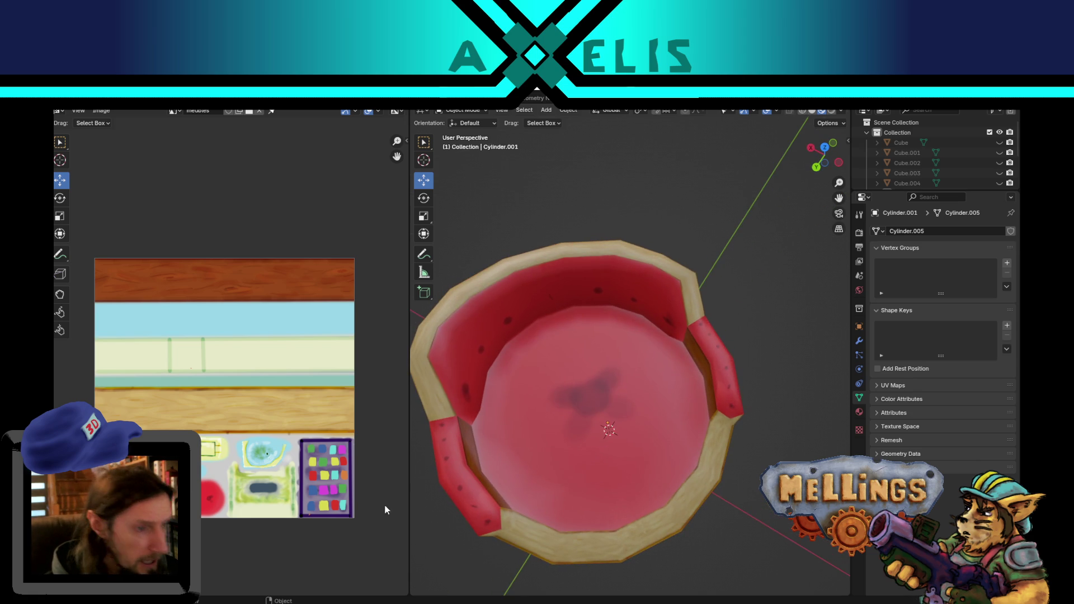
pyautogui.scroll(3, 234, 434)
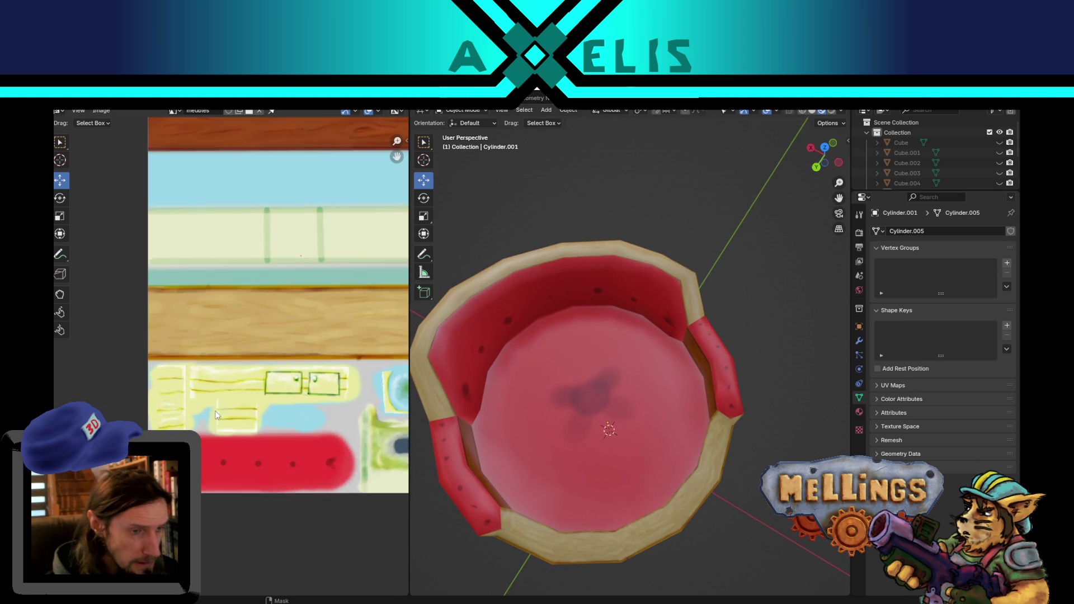
# Select the whole mesh in Edit Mode, return to Object Mode, and switch to Texture Paint.
pyautogui.press('Tab')
pyautogui.press('a')
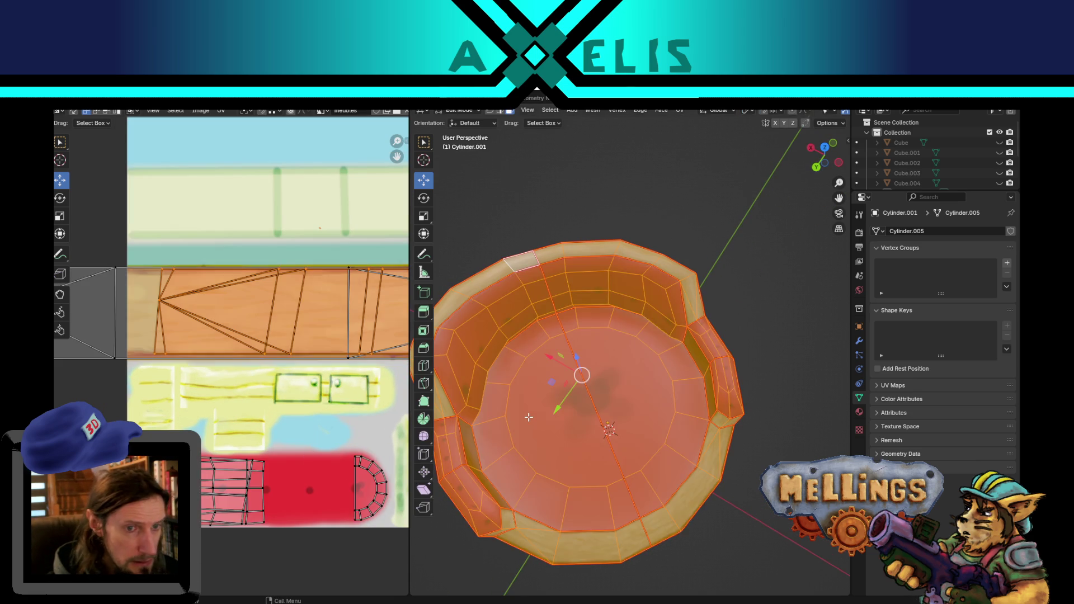
pyautogui.press('Tab')
pyautogui.press('Tab')
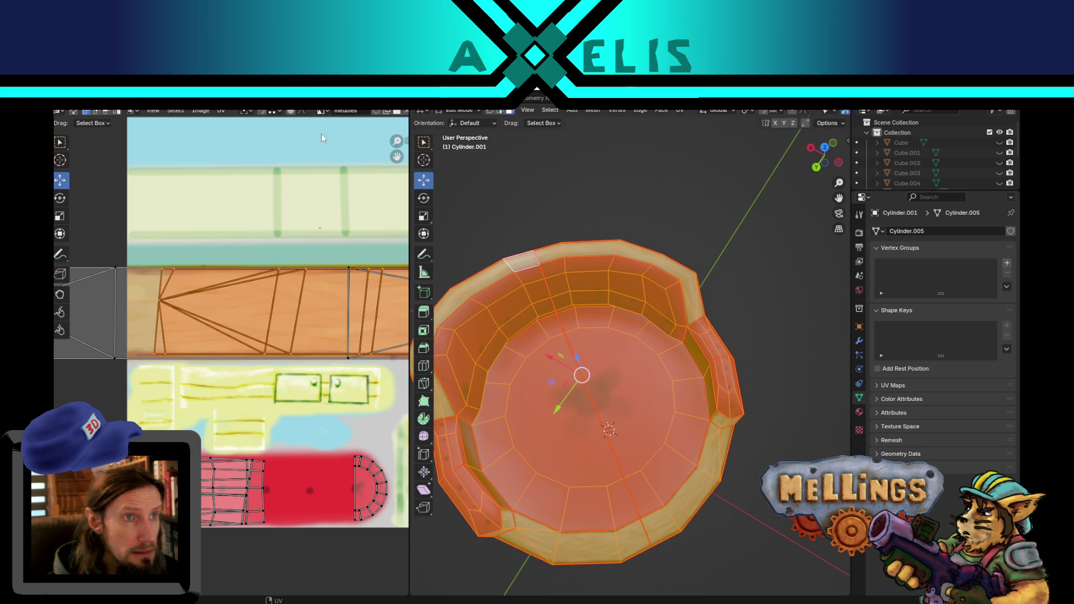
pyautogui.hotkey('ctrl', 'pagedown')
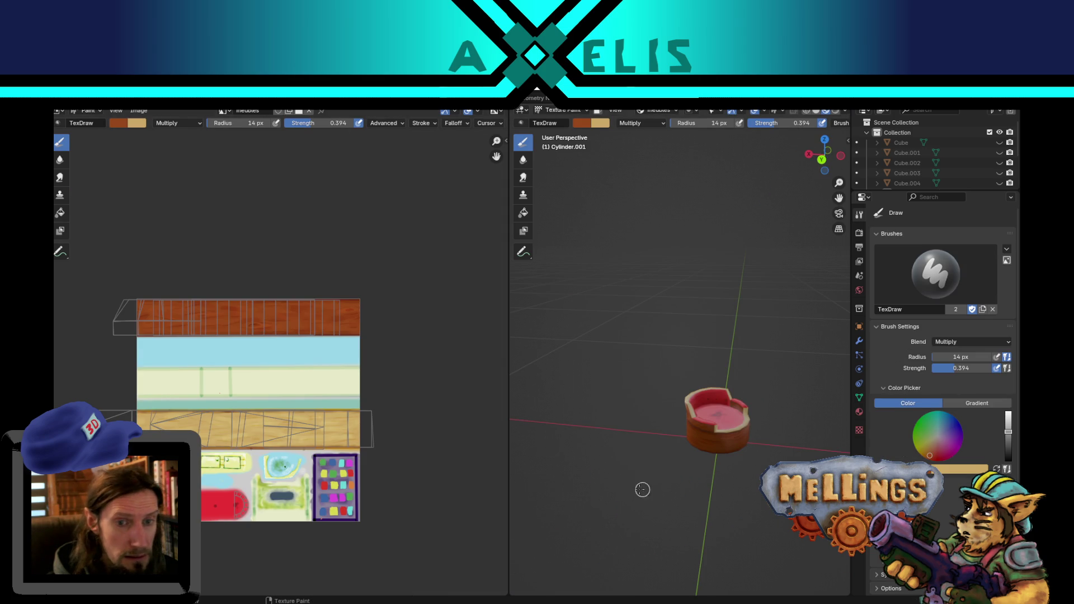
# Set the brush to the cushion's sampled red, Color Burn blend, and 0.503 strength.
pyautogui.scroll(6, 257, 523)
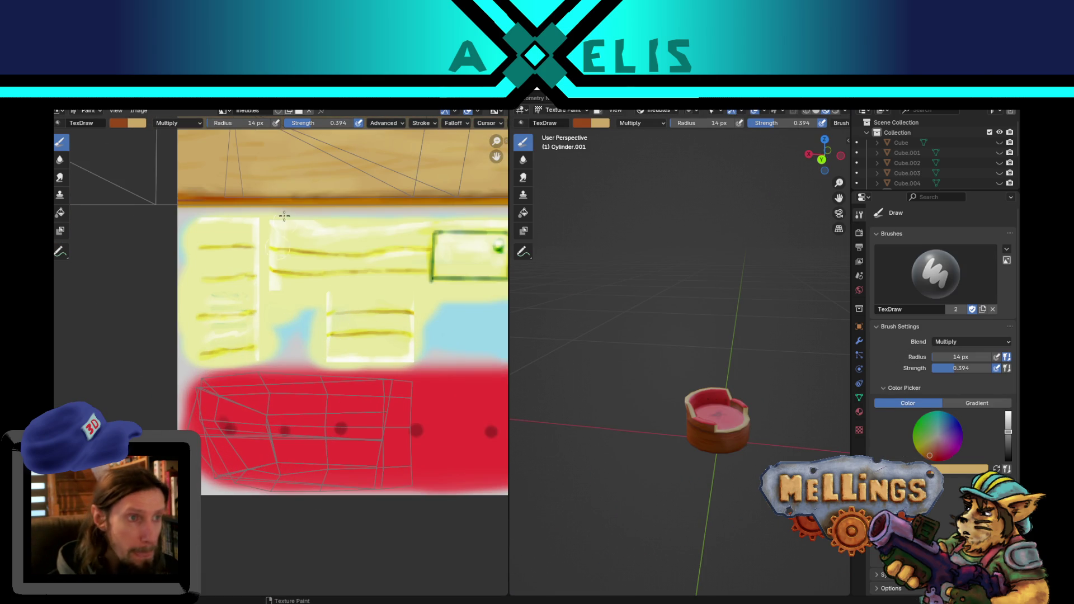
pyautogui.press('s')
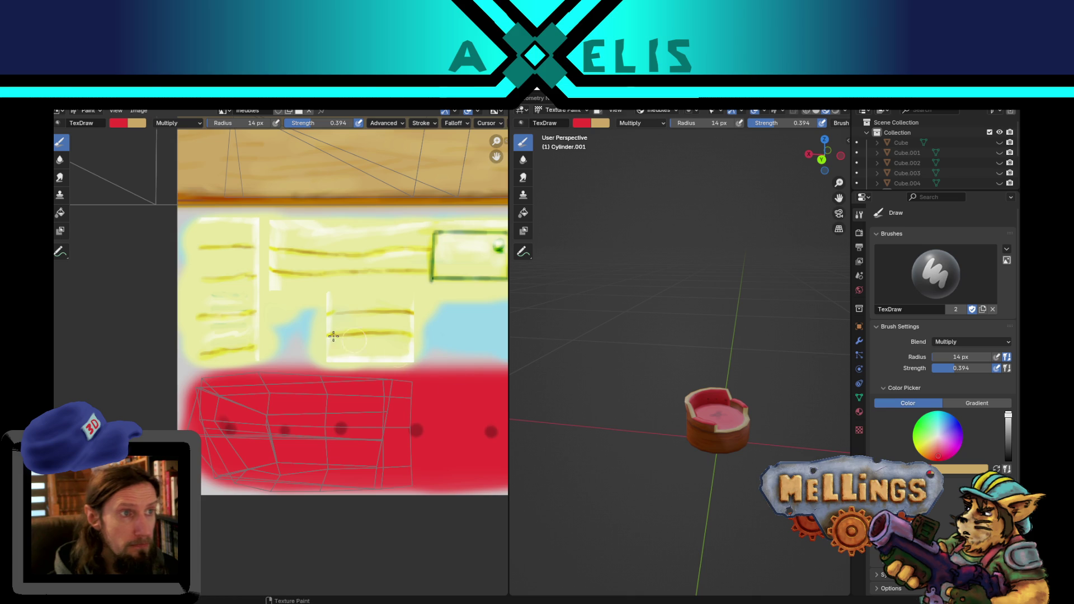
pyautogui.click(161, 123)
pyautogui.click(186, 186)
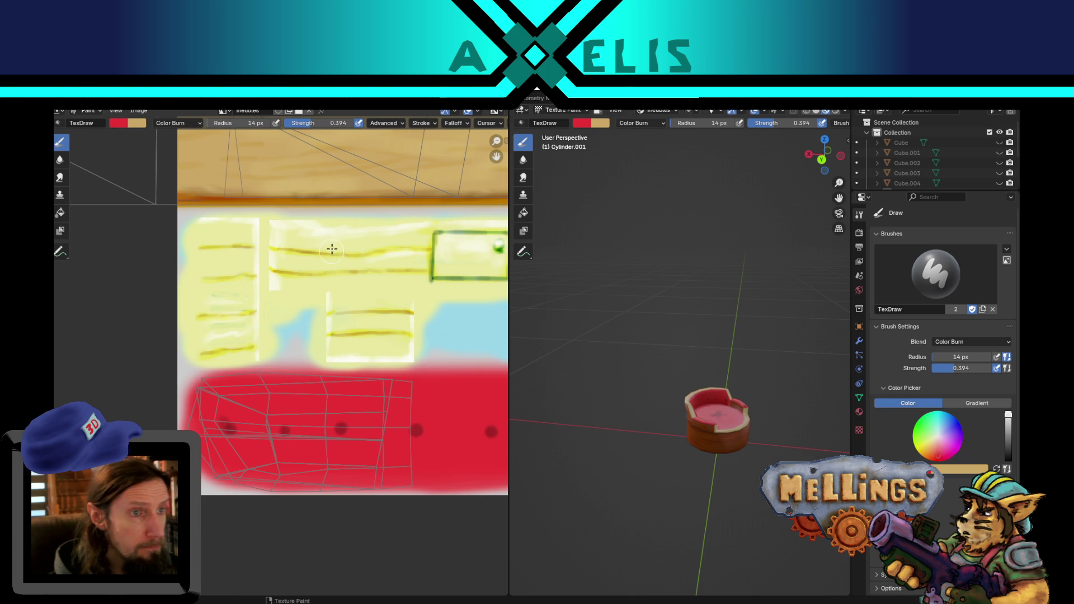
pyautogui.press('x')
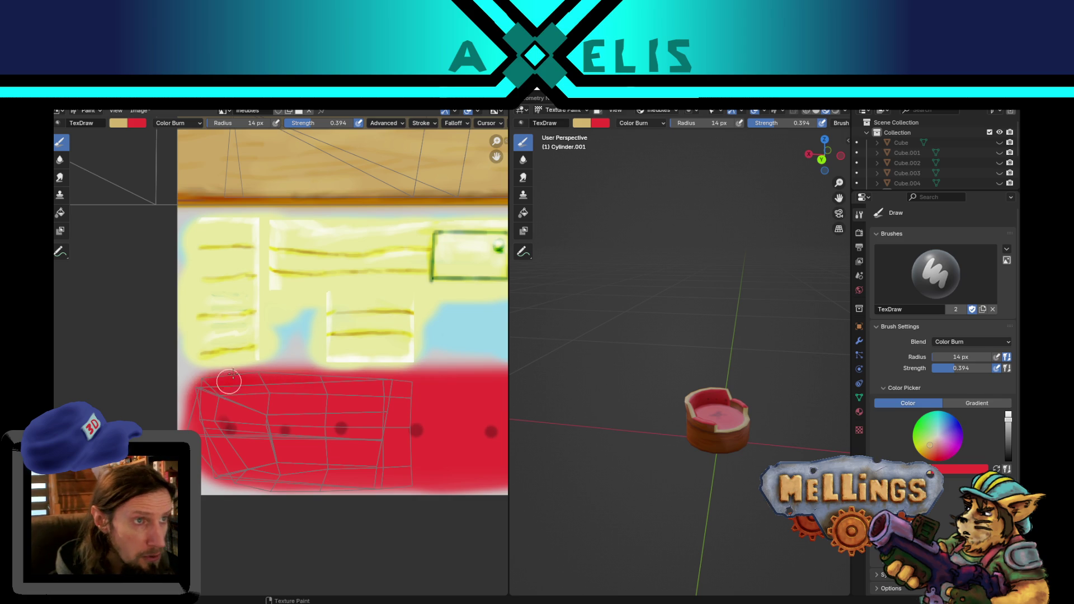
pyautogui.hotkey('shift', 'f')
pyautogui.click(297, 336)
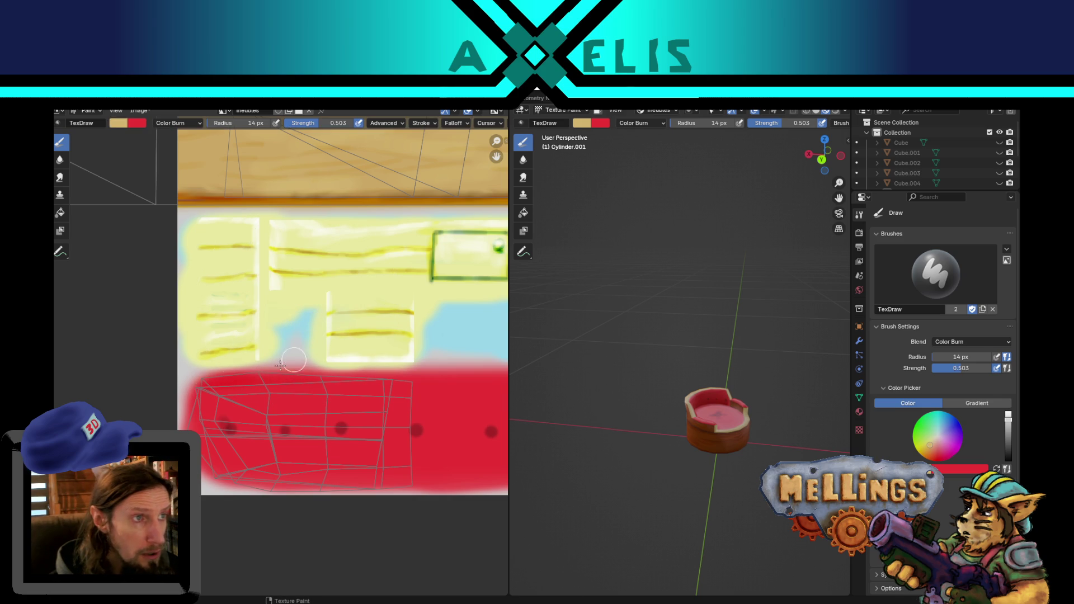
pyautogui.press('x')
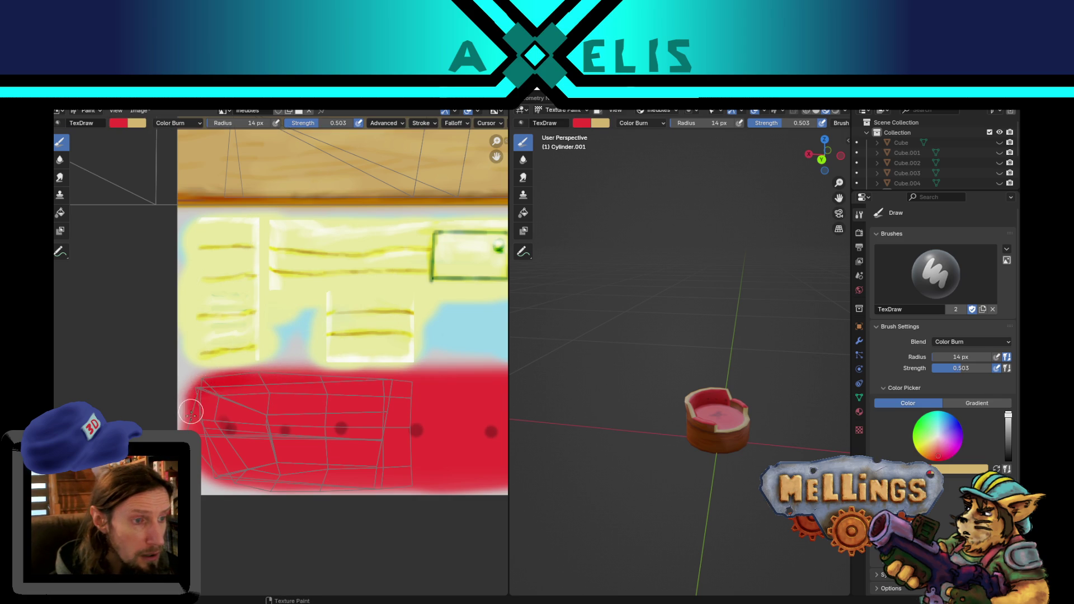
# Burn dark red along the cushion strip's left, bottom, and top edges on the atlas.
pyautogui.moveTo(192, 415)
pyautogui.mouseDown()
pyautogui.moveTo(238, 490)
pyautogui.moveTo(269, 478)
pyautogui.moveTo(419, 487)
pyautogui.moveTo(227, 476)
pyautogui.moveTo(214, 427)
pyautogui.moveTo(271, 488)
pyautogui.mouseUp()
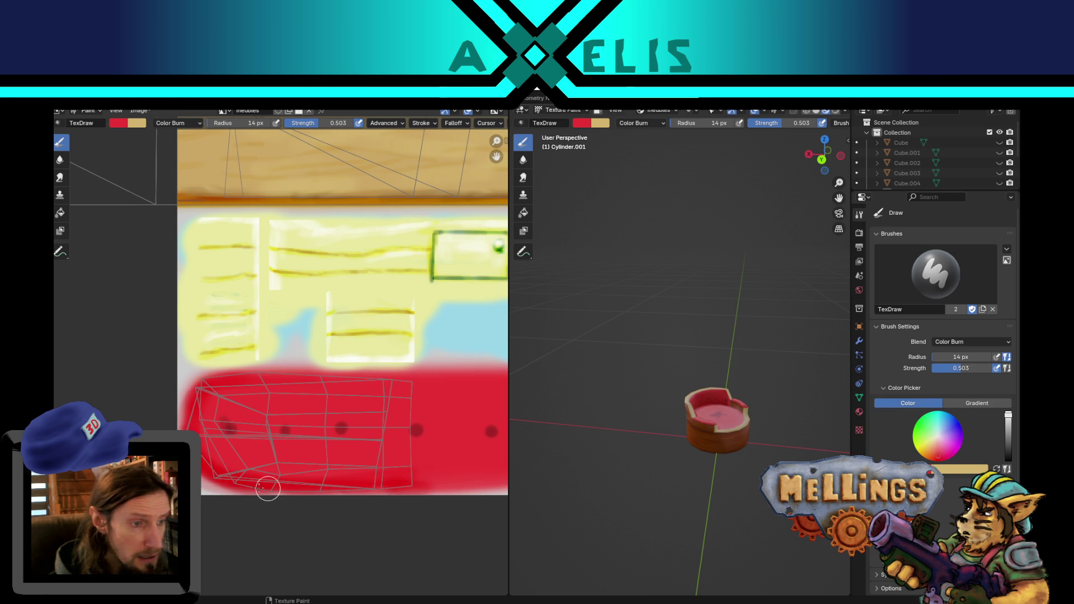
pyautogui.moveTo(182, 419)
pyautogui.mouseDown()
pyautogui.moveTo(210, 383)
pyautogui.moveTo(196, 386)
pyautogui.moveTo(503, 370)
pyautogui.mouseUp()
pyautogui.moveTo(441, 376)
pyautogui.mouseDown(button='middle')
pyautogui.moveTo(360, 403)
pyautogui.moveTo(300, 404)
pyautogui.mouseUp(button='middle')
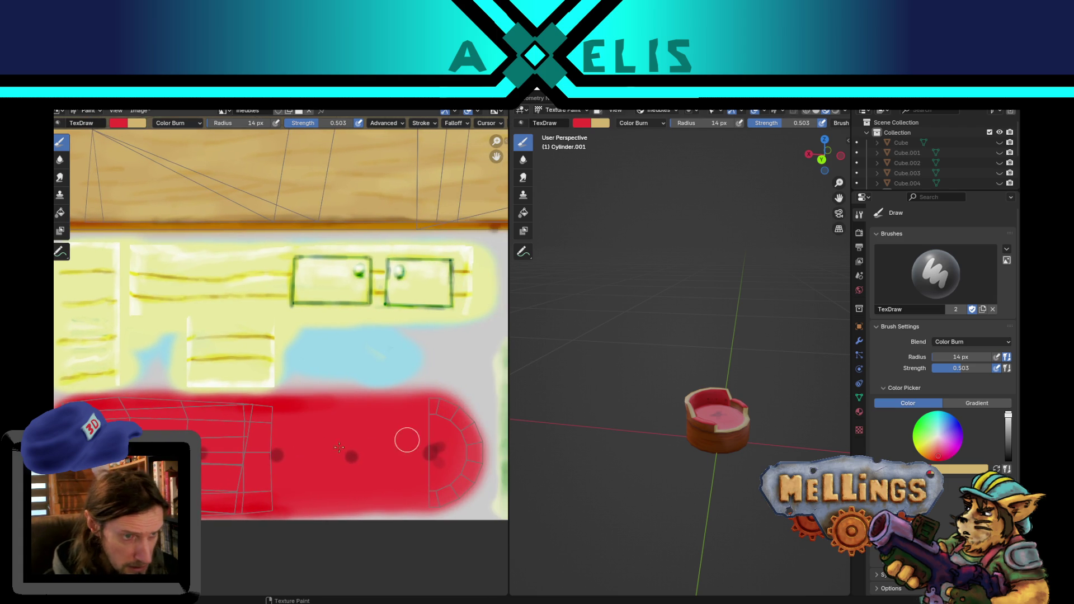
pyautogui.moveTo(312, 403)
pyautogui.mouseDown()
pyautogui.moveTo(360, 396)
pyautogui.moveTo(455, 407)
pyautogui.moveTo(474, 427)
pyautogui.moveTo(485, 466)
pyautogui.moveTo(474, 496)
pyautogui.moveTo(329, 523)
pyautogui.moveTo(232, 523)
pyautogui.moveTo(453, 501)
pyautogui.mouseUp()
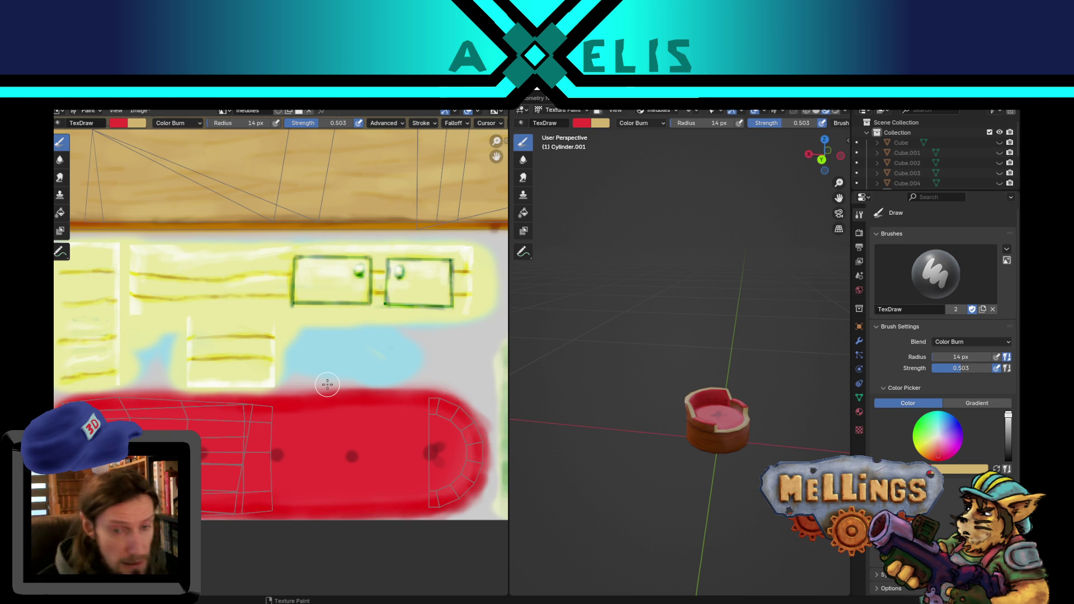
pyautogui.scroll(5, 781, 442)
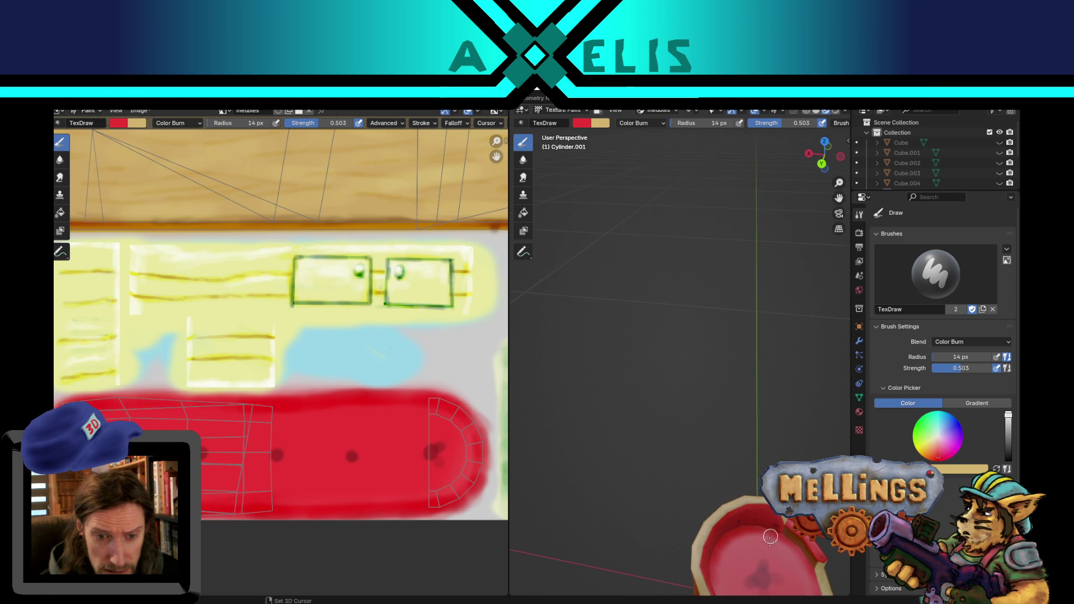
# Swap the paint colours and set the paint colour to blue.
pyautogui.moveTo(780, 441); pyautogui.dragTo(728, 468, button='middle')
pyautogui.scroll(2, 728, 468)
pyautogui.scroll(2, 723, 439)
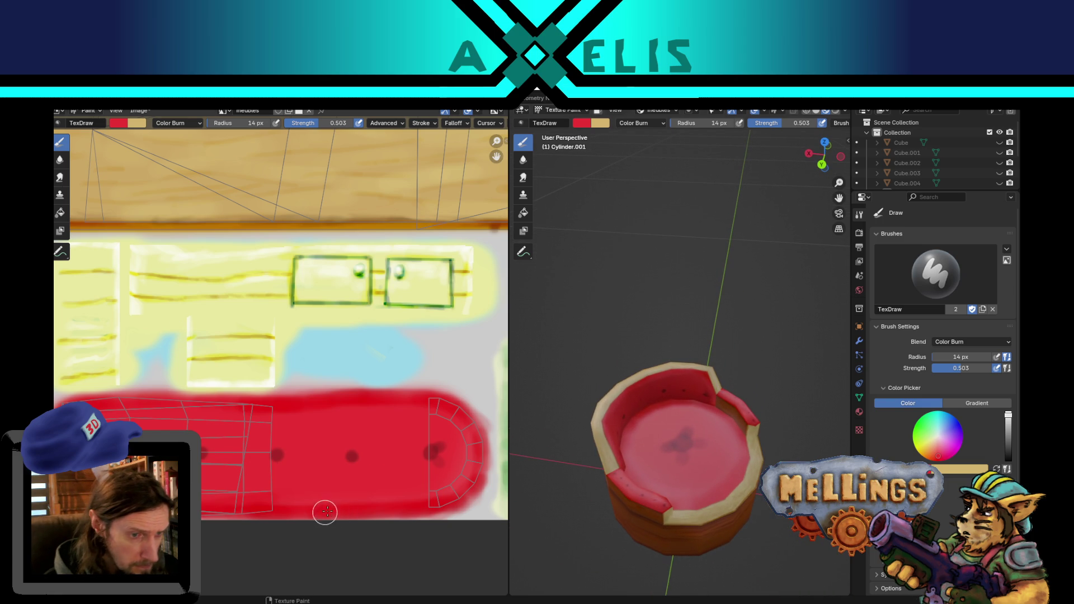
pyautogui.press('x')
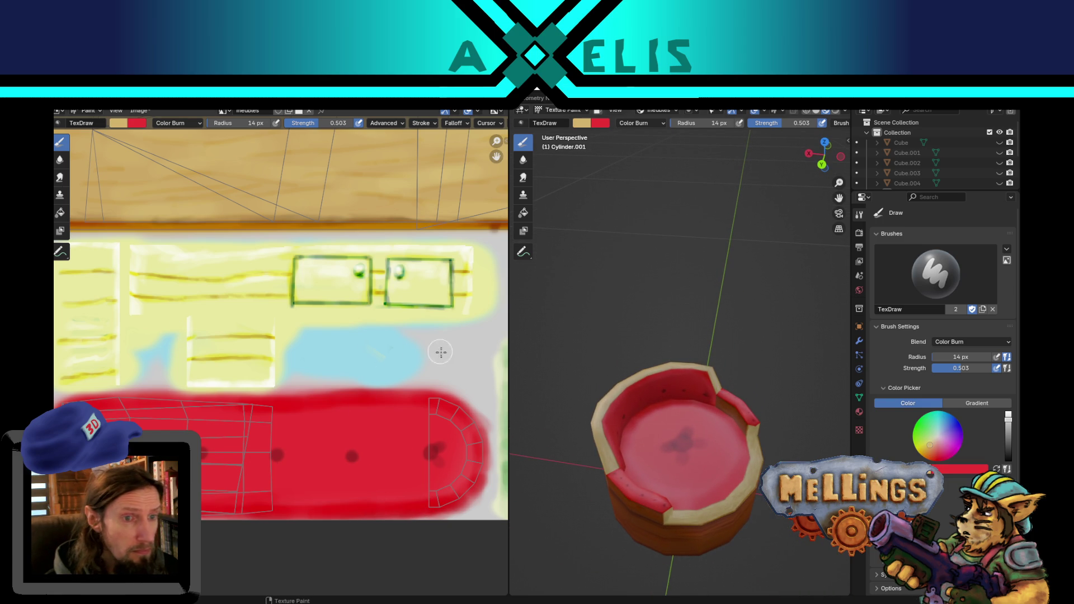
pyautogui.click(119, 123)
pyautogui.click(180, 164)
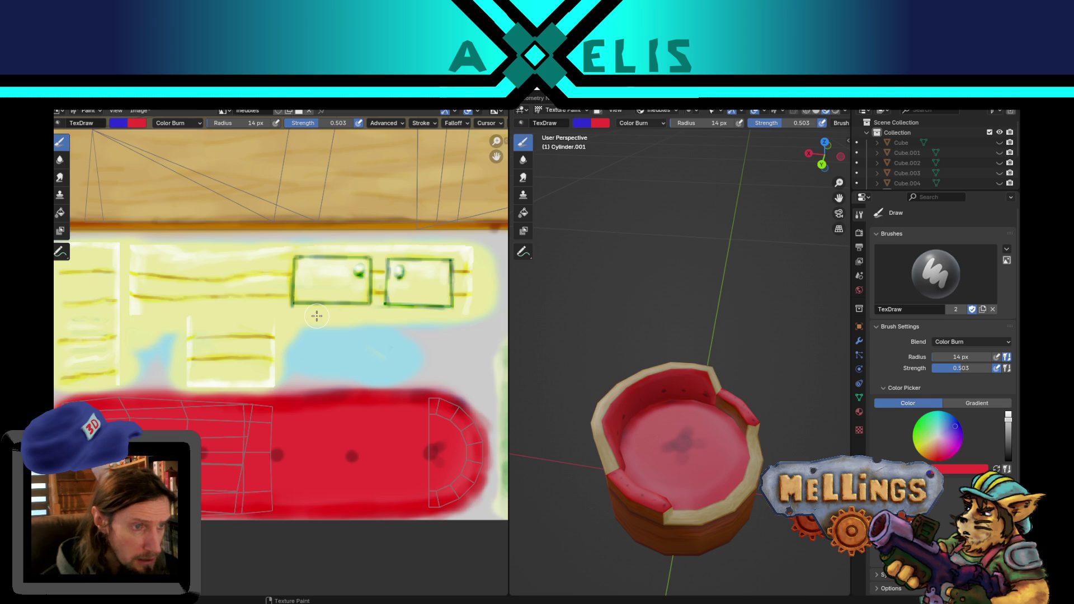
# Switch the brush to the Smear tool.
pyautogui.scroll(-1, 383, 353)
pyautogui.moveTo(390, 369); pyautogui.dragTo(395, 369, button='middle')
pyautogui.click(60, 177)
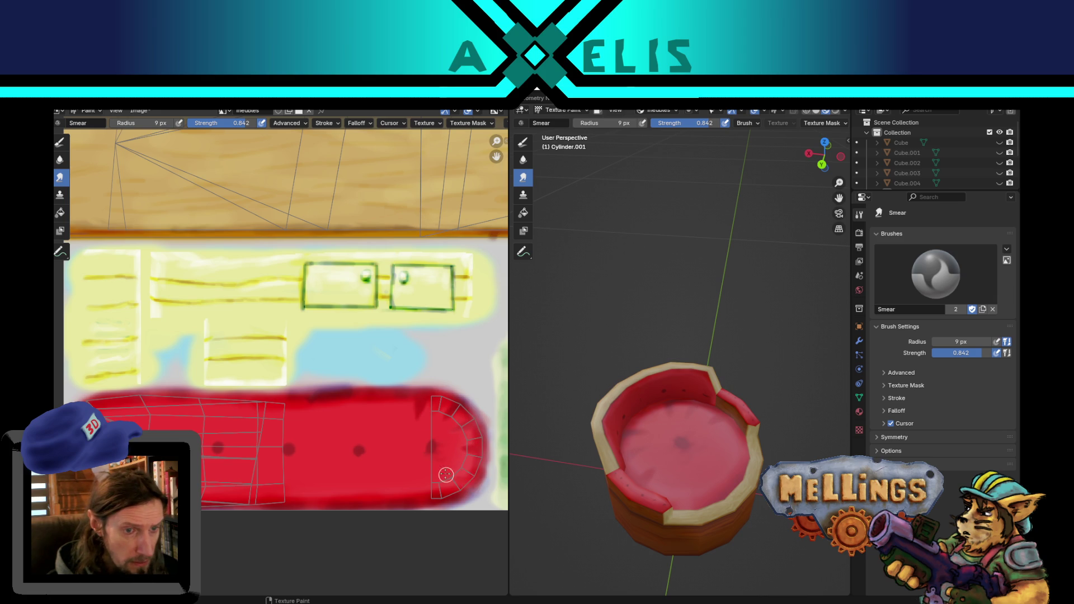
# Smear the rounded end and pull dark drips down from the red strip's top edge.
pyautogui.moveTo(451, 493); pyautogui.dragTo(441, 481)
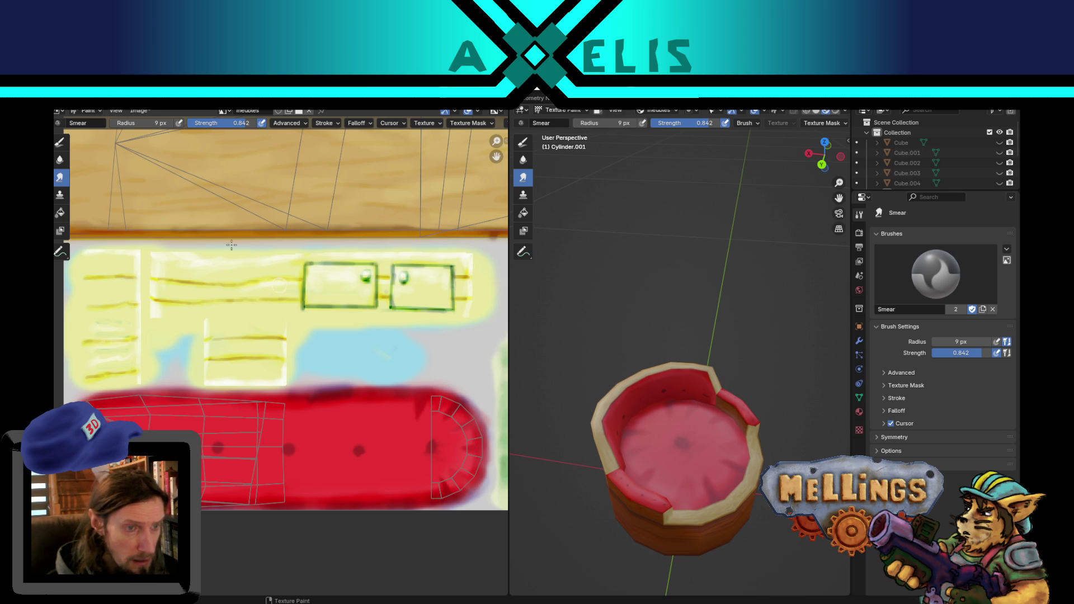
pyautogui.click(60, 141)
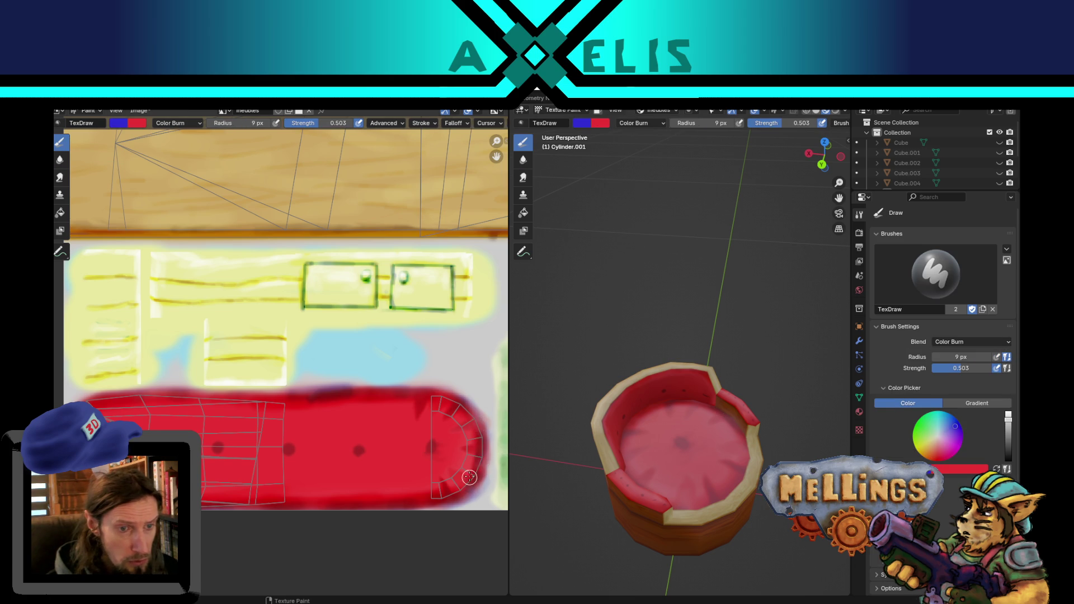
pyautogui.click(60, 177)
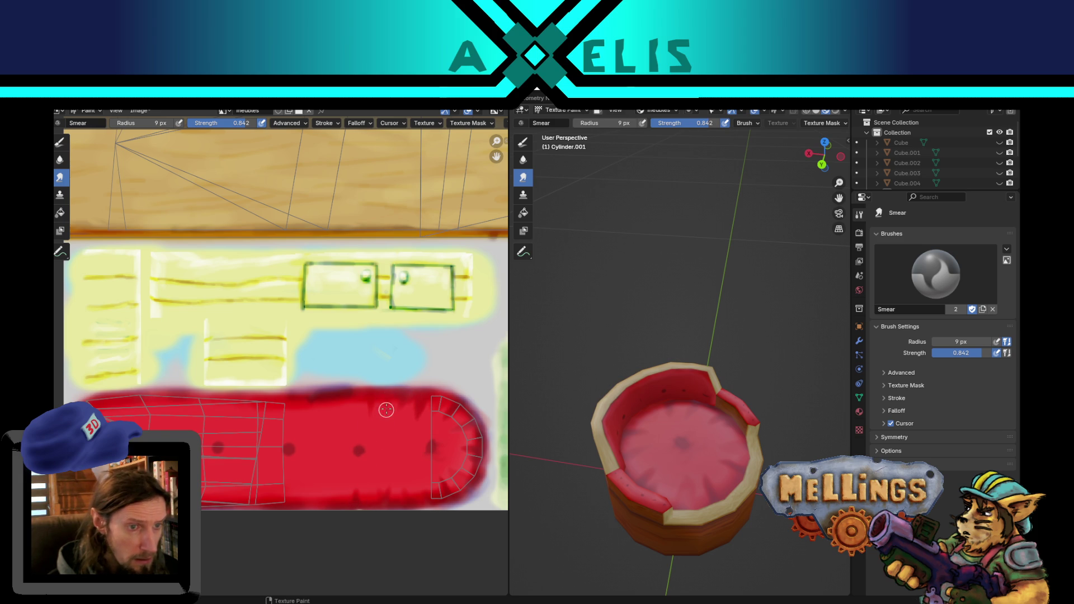
pyautogui.moveTo(348, 413)
pyautogui.mouseDown()
pyautogui.moveTo(349, 401)
pyautogui.moveTo(329, 400)
pyautogui.moveTo(329, 504)
pyautogui.mouseUp()
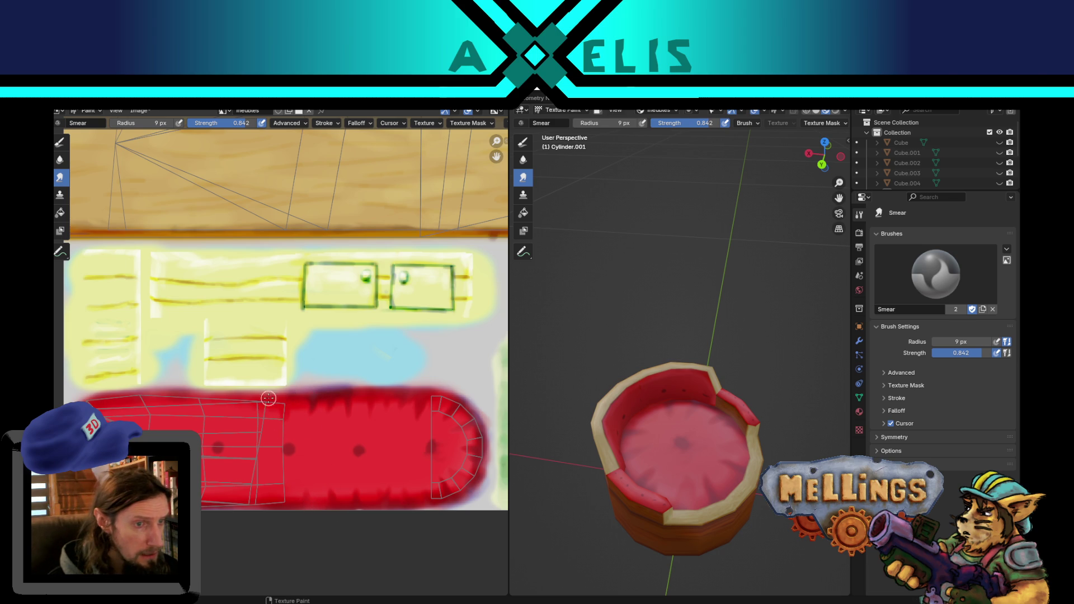
pyautogui.click(60, 144)
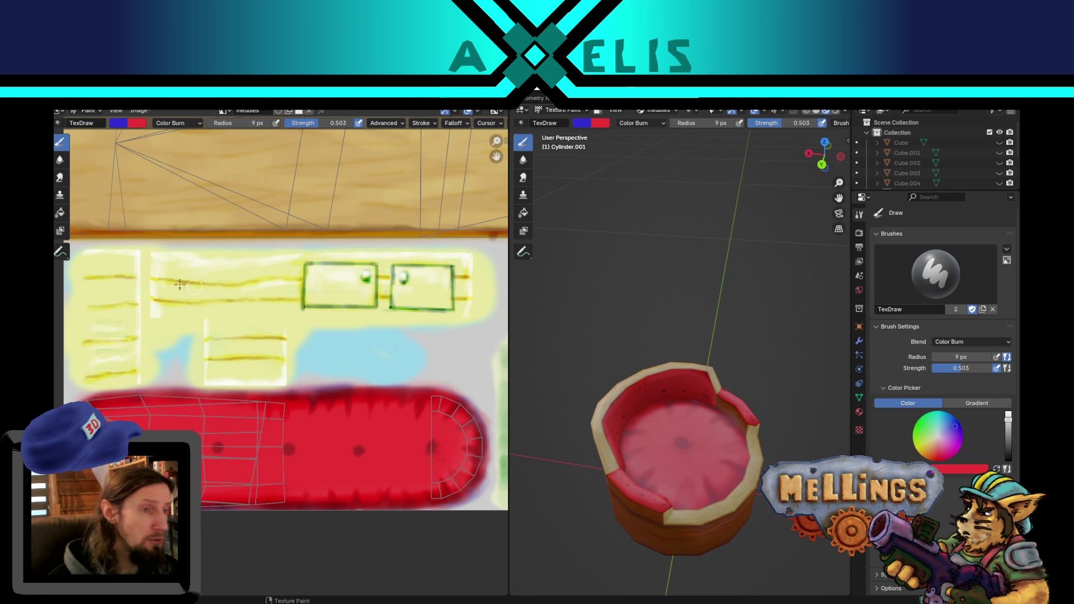
pyautogui.click(60, 178)
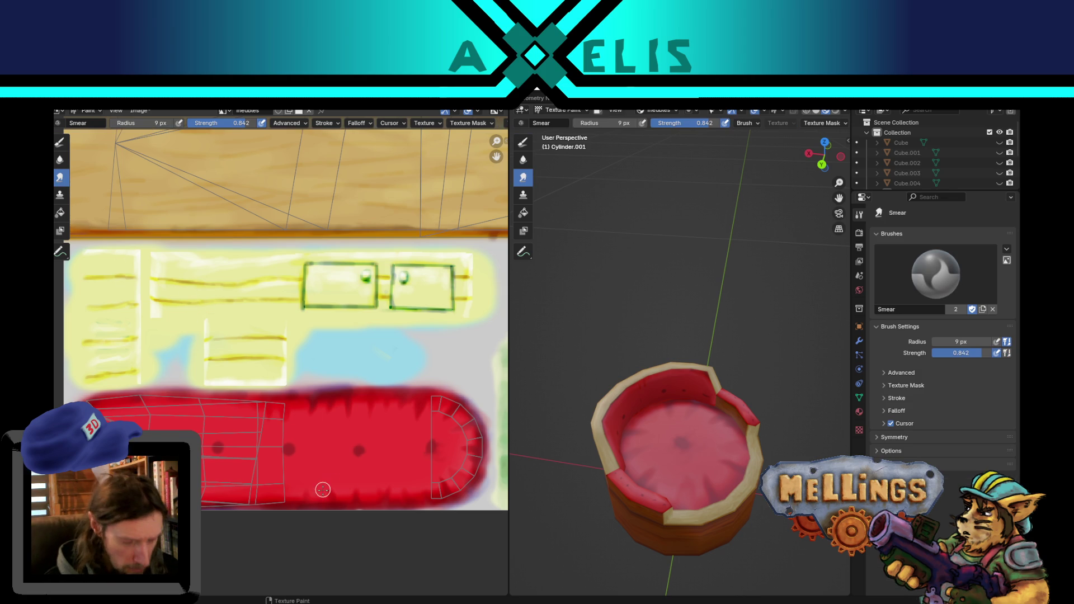
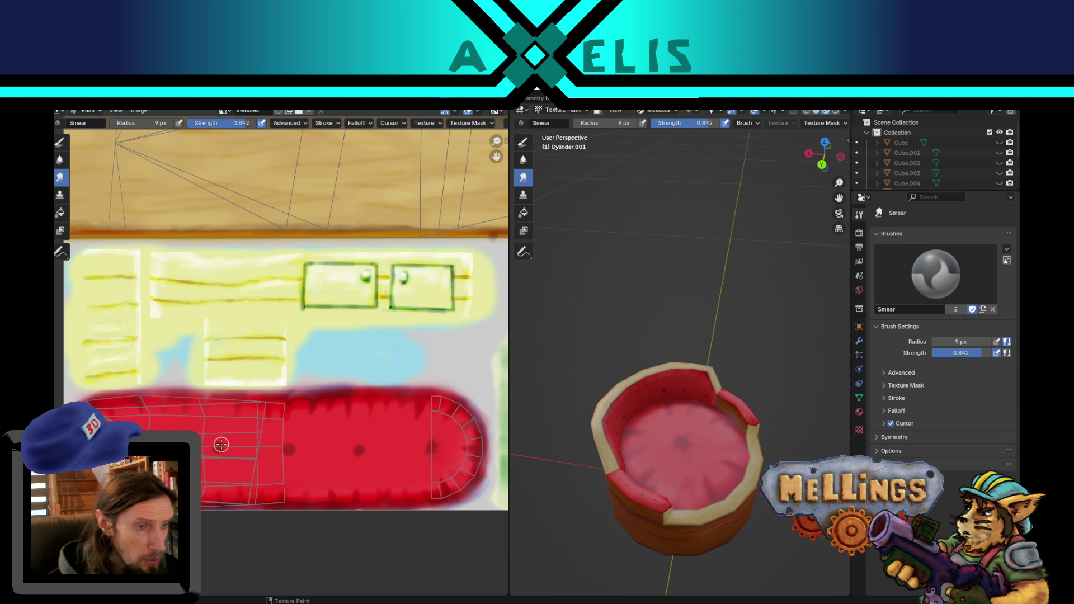
# Shrink the Smear brush to 5 px and smear dark tuft marks across the red cushion strip.
pyautogui.press('[')
pyautogui.press('[')
pyautogui.press('[')
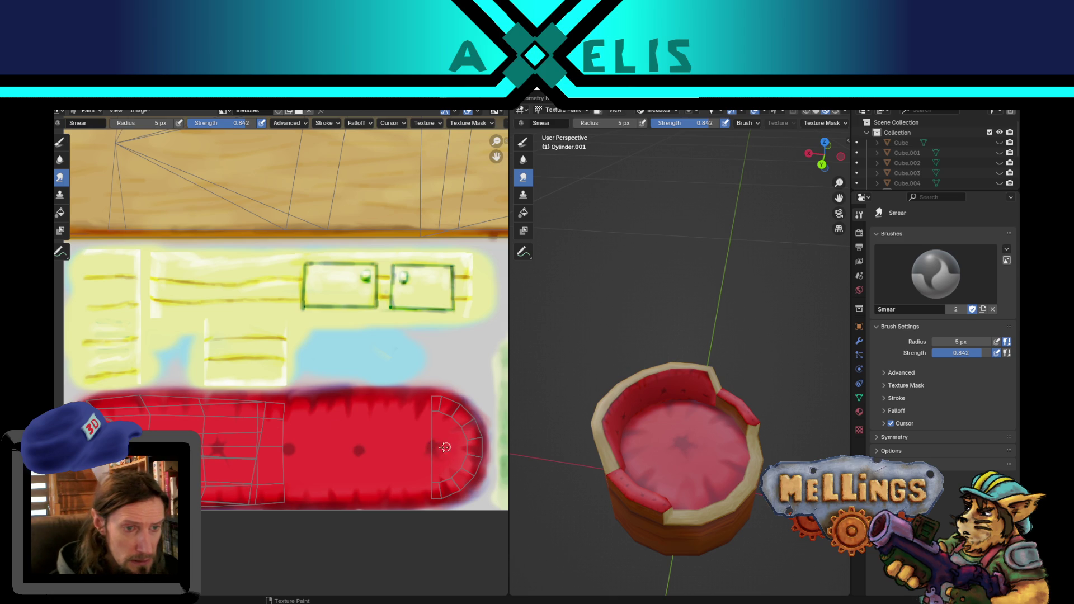
pyautogui.moveTo(432, 442)
pyautogui.mouseDown()
pyautogui.moveTo(420, 436)
pyautogui.moveTo(408, 449)
pyautogui.mouseUp()
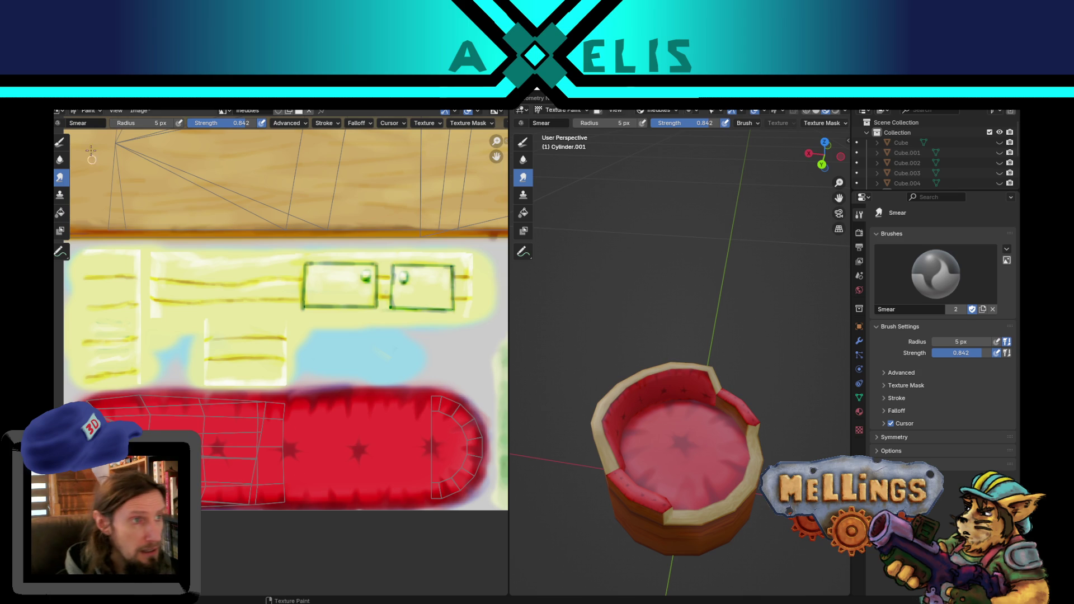
pyautogui.click(60, 142)
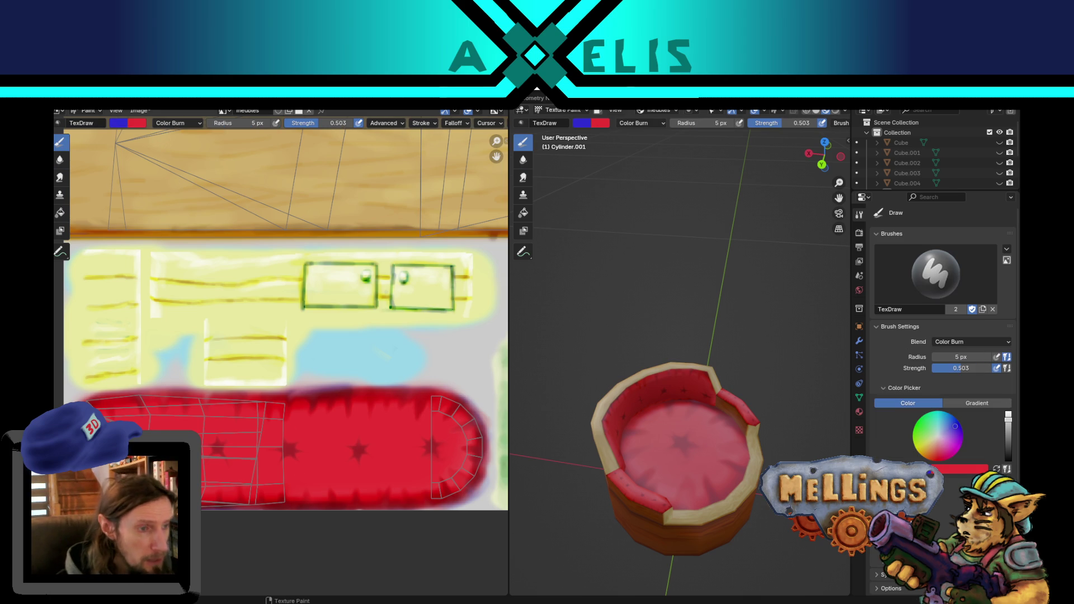
# Try the Smear brush at 9 px, then return to Draw and shrink its radius to 2 px.
pyautogui.scroll(2, 205, 391)
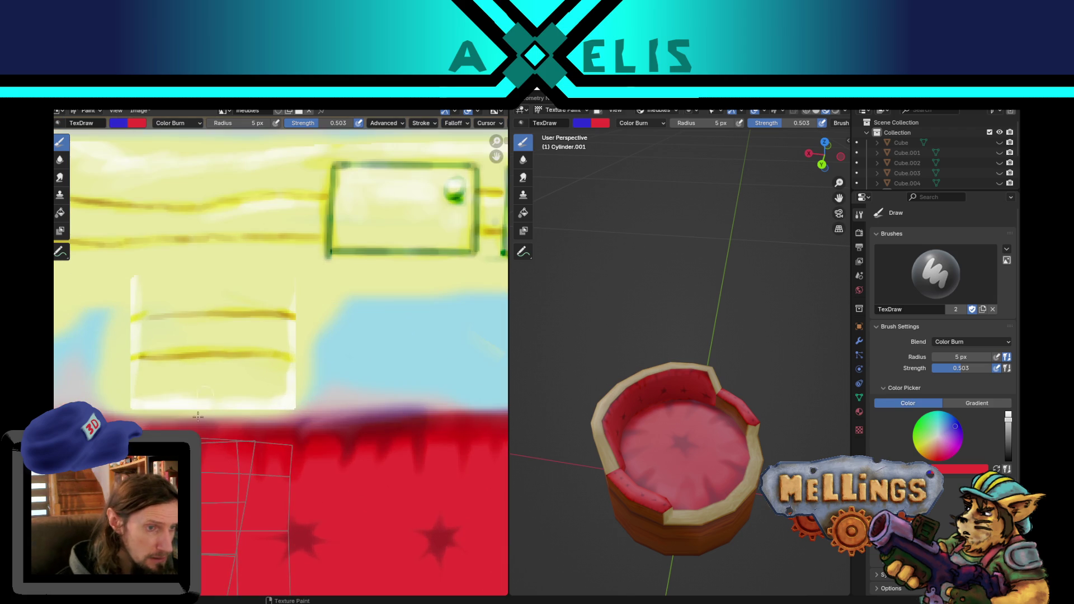
pyautogui.scroll(2, 406, 344)
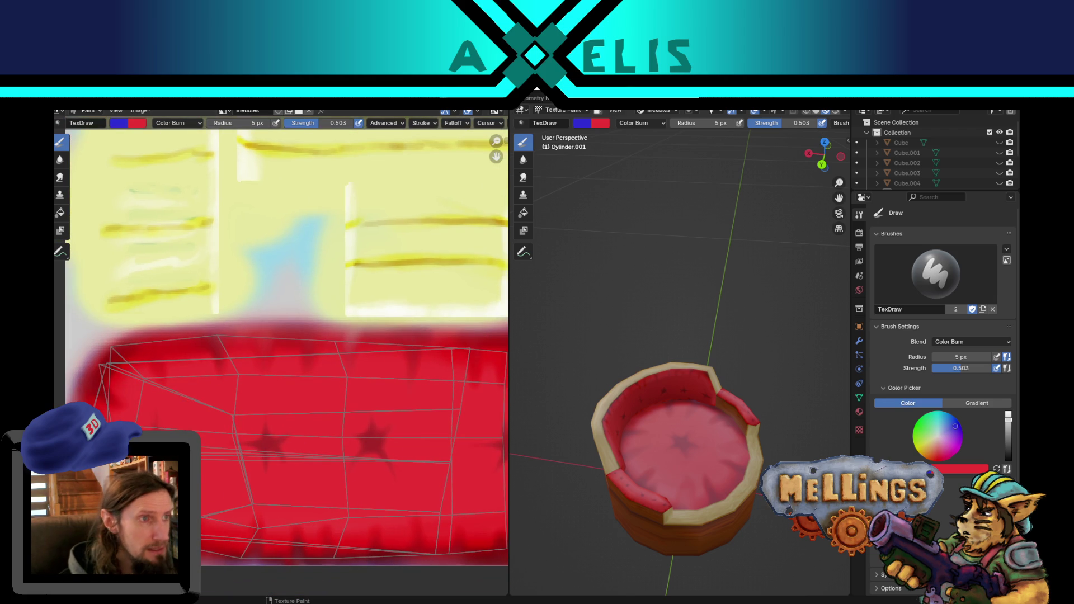
pyautogui.click(59, 178)
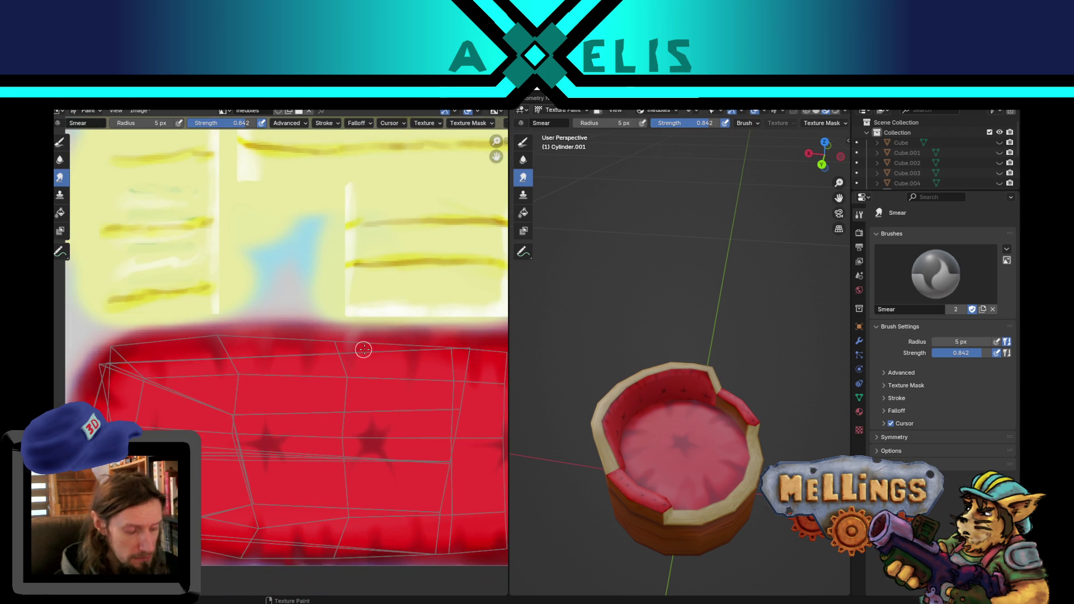
pyautogui.press(']')
pyautogui.press(']')
pyautogui.press(']')
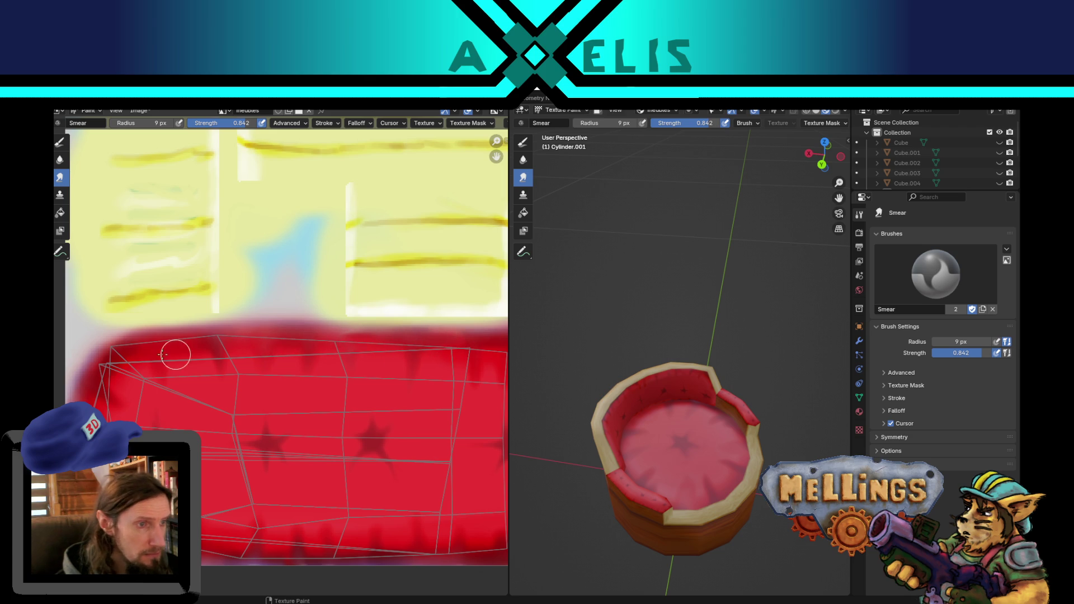
pyautogui.click(60, 142)
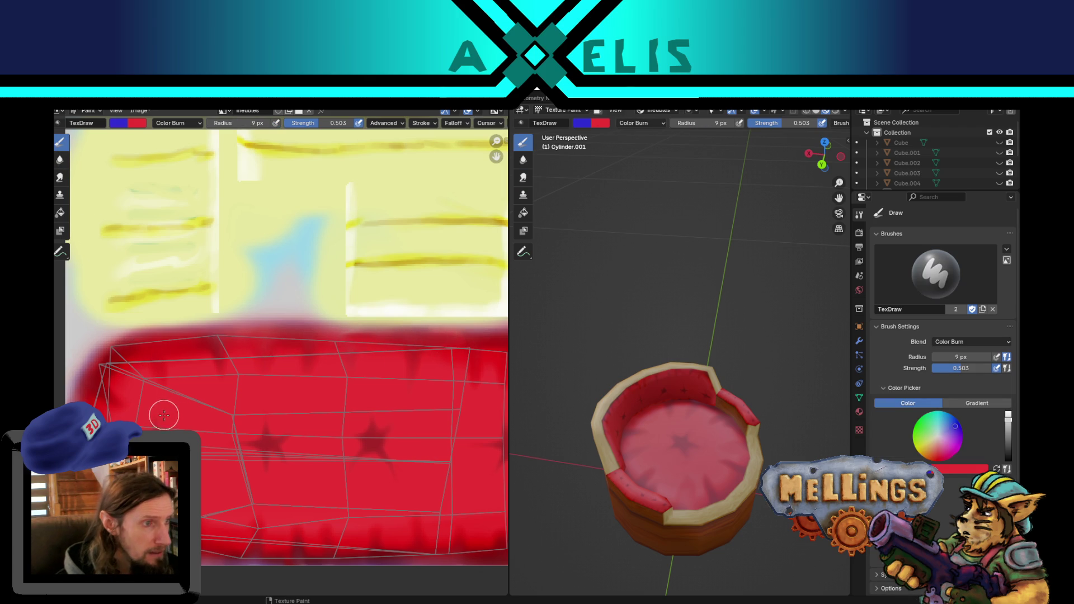
pyautogui.press('f')
pyautogui.click(157, 430)
pyautogui.press('f')
pyautogui.press('Return')
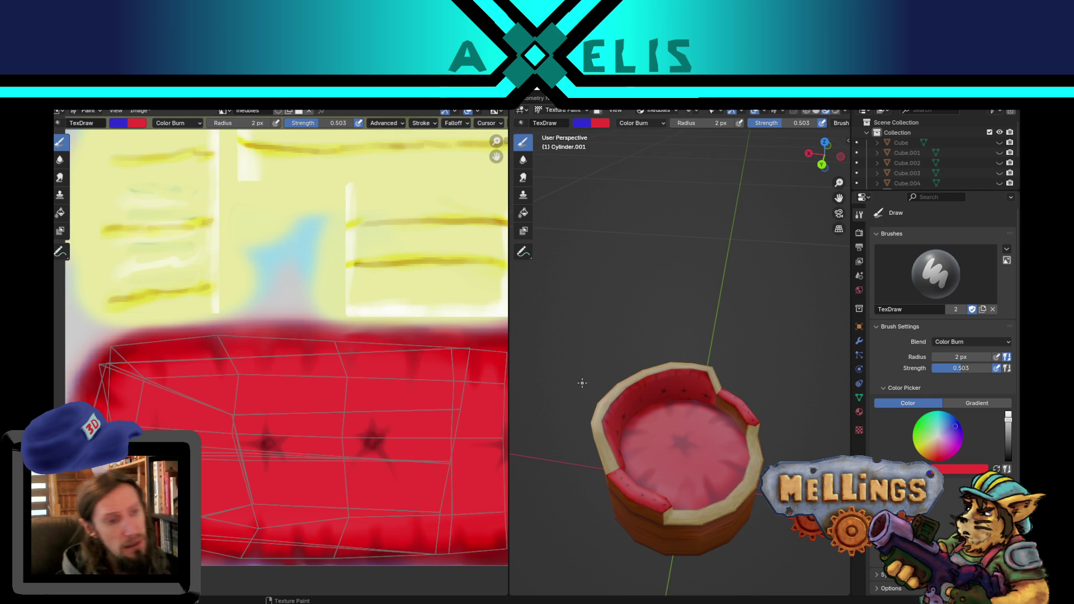
# Bring the red band's rounded end into view and set the blend mode to Mix.
pyautogui.scroll(3, 250, 430)
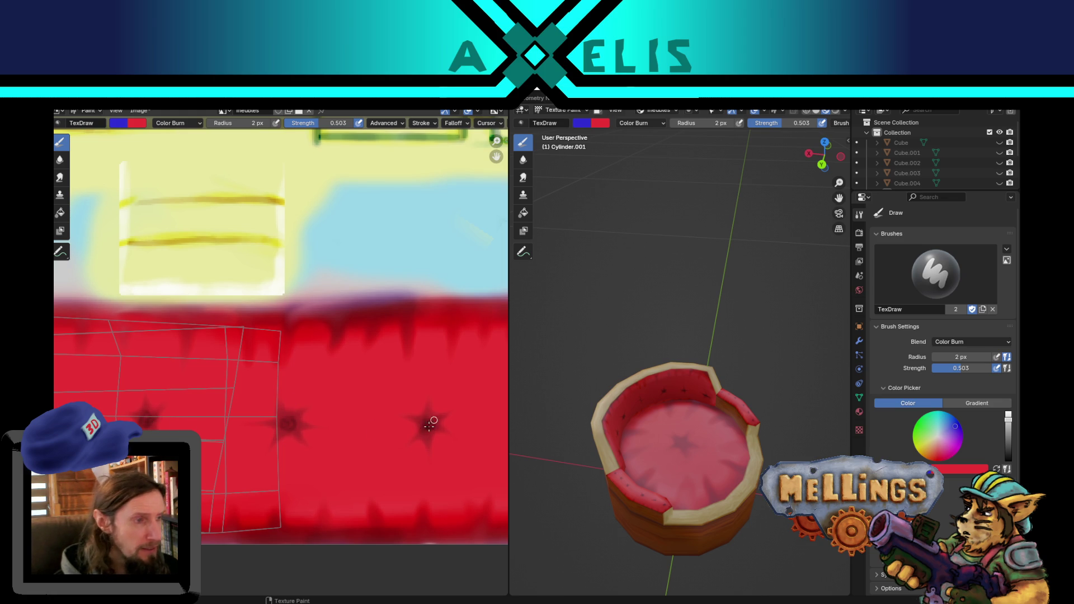
pyautogui.moveTo(455, 412)
pyautogui.mouseDown(button='middle')
pyautogui.moveTo(78, 417)
pyautogui.moveTo(124, 416)
pyautogui.mouseUp(button='middle')
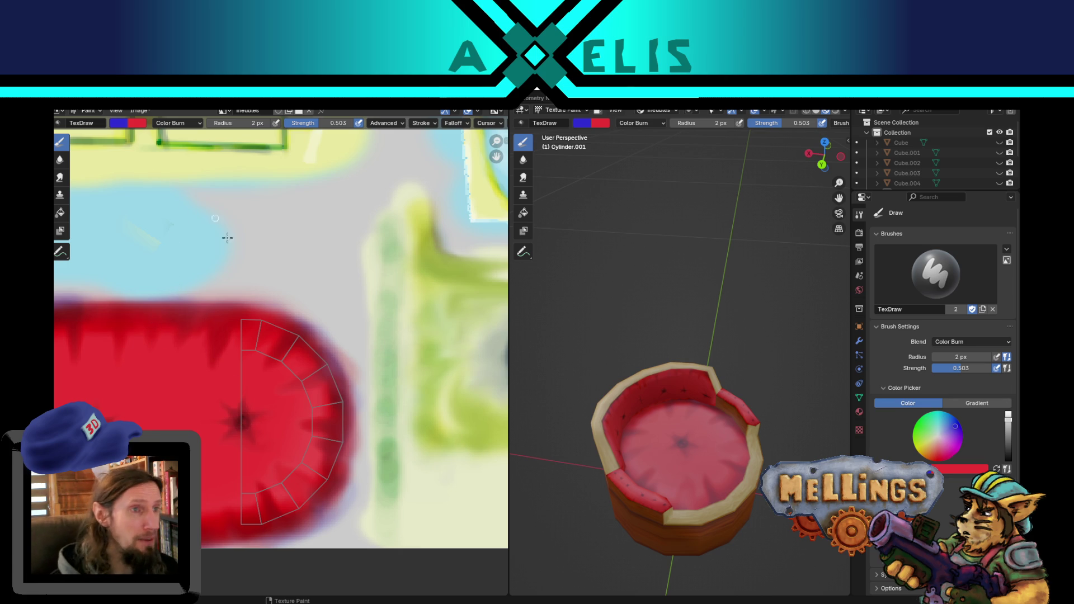
pyautogui.click(180, 123)
pyautogui.click(171, 151)
# Make light grey the paint colour and dab highlights onto the cushion's tuft centres.
pyautogui.press('s')
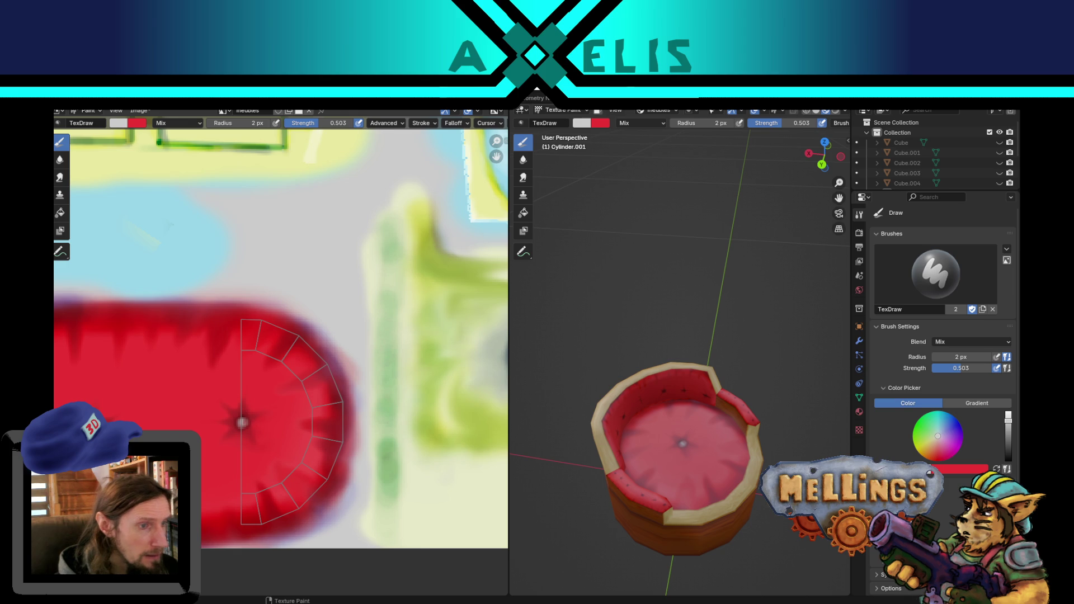
pyautogui.moveTo(168, 413)
pyautogui.mouseDown(button='middle')
pyautogui.moveTo(465, 396)
pyautogui.moveTo(503, 414)
pyautogui.mouseUp(button='middle')
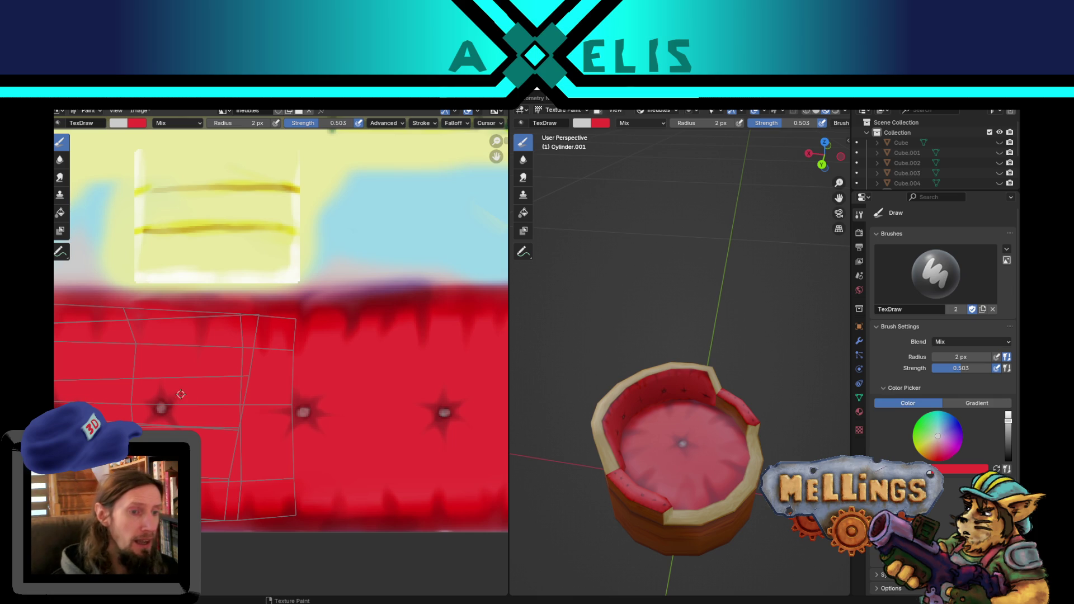
pyautogui.scroll(-1, 437, 386)
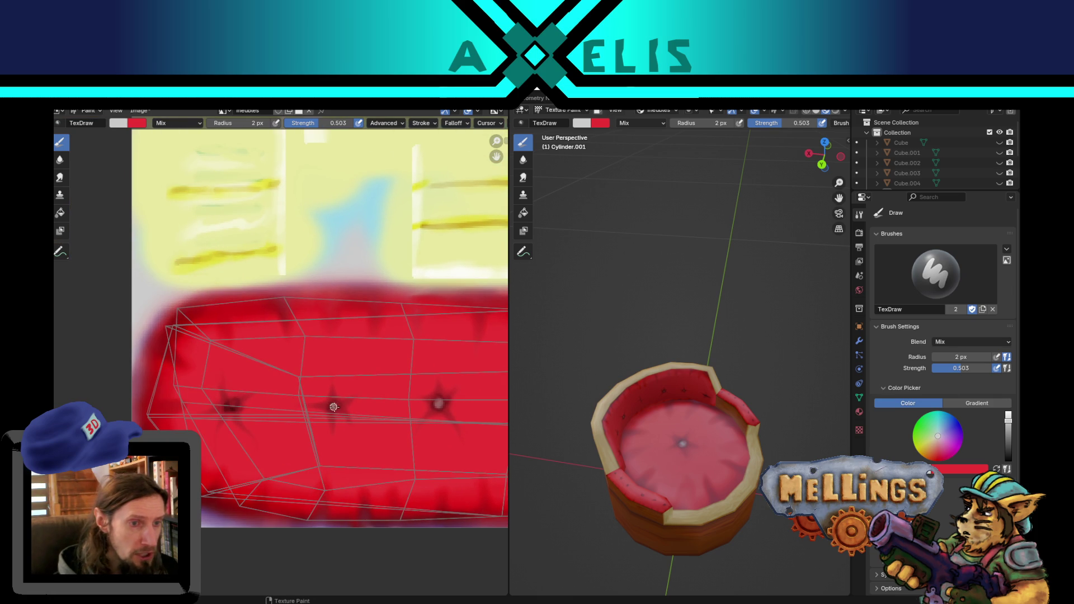
pyautogui.click(232, 405)
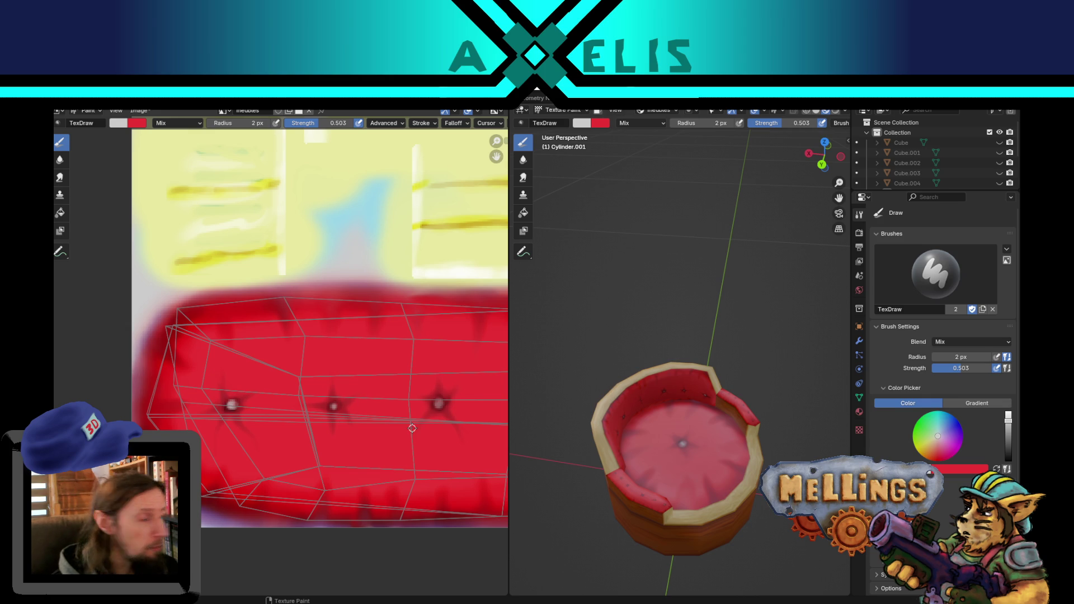
# Save the painted texture as meubles.png and switch over to Firefox.
pyautogui.hotkey('alt', 's')
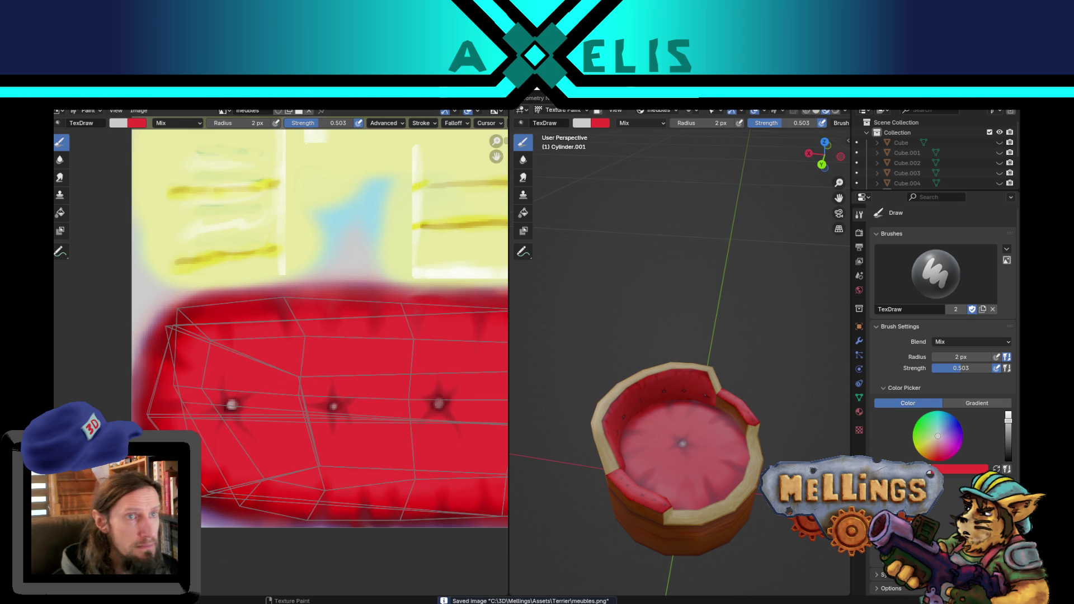
pyautogui.hotkey('alt', 'Tab')
pyautogui.click(667, 158)
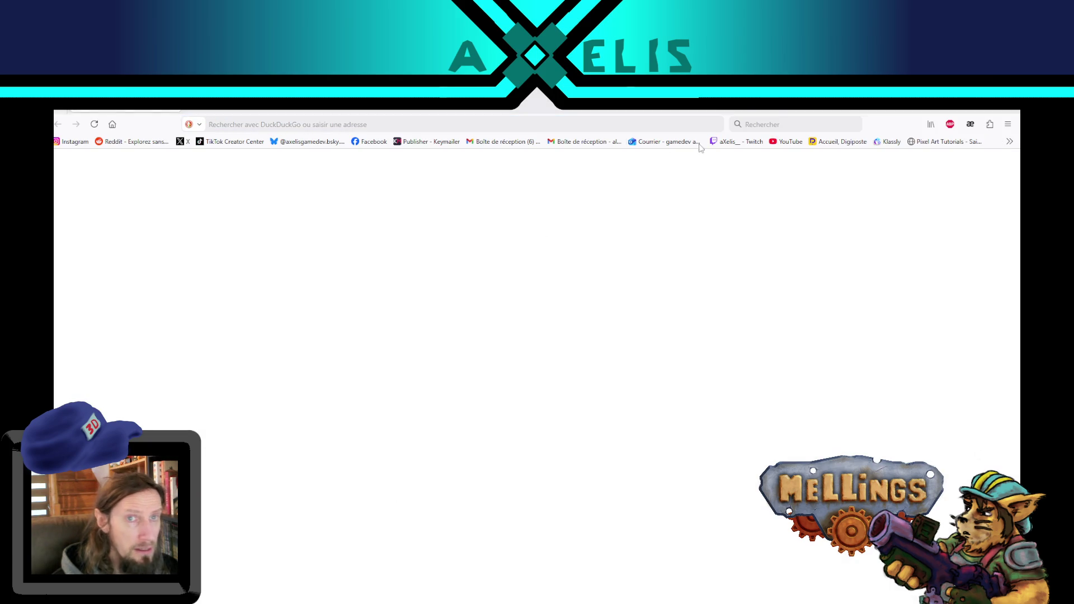
# Search DuckDuckGo for 'video game tps' and show the Images results.
pyautogui.click(779, 119)
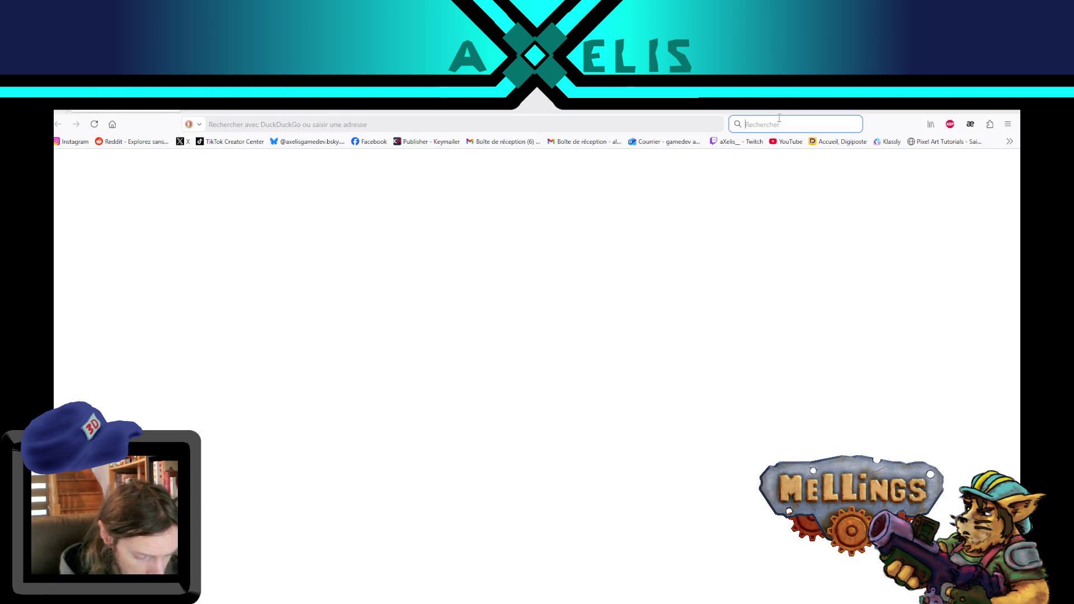
pyautogui.write('video')
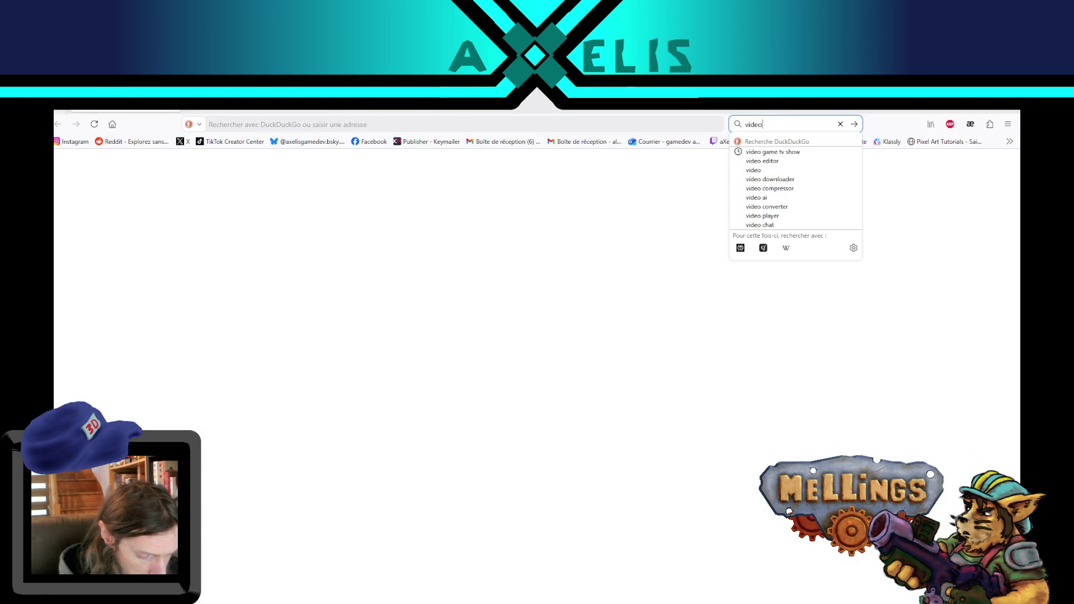
pyautogui.write(' game tps')
pyautogui.press('Return')
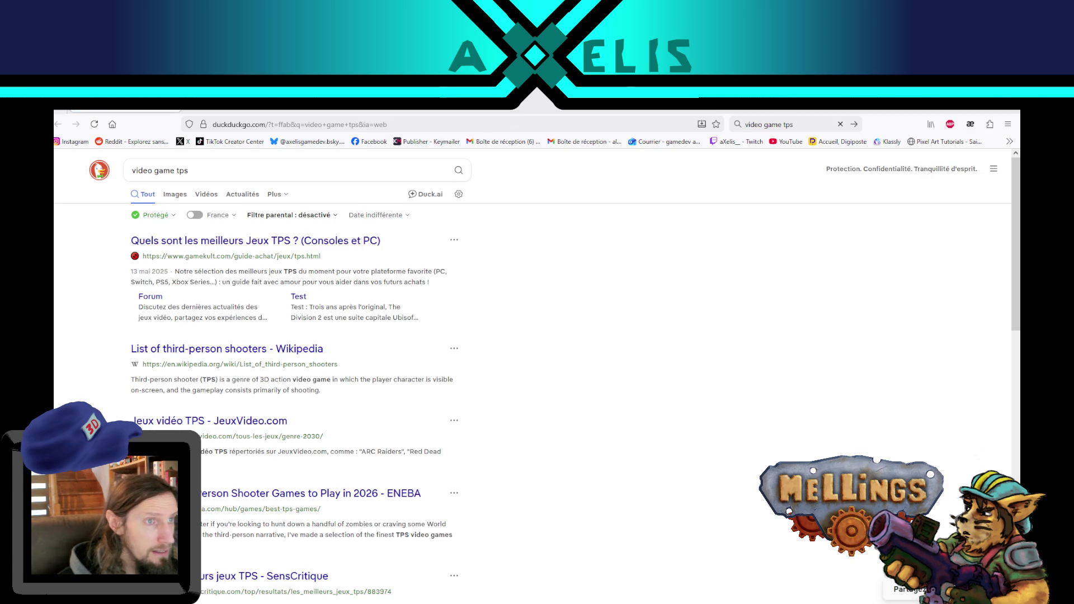
pyautogui.click(178, 194)
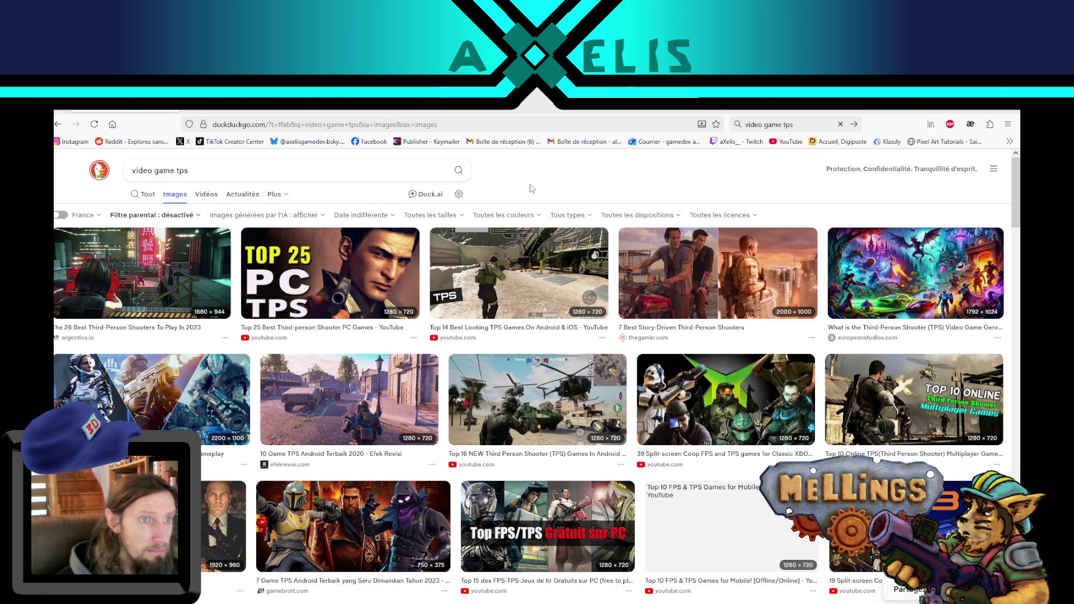
# Preview the Top 14 Best Looking TPS, Terbaik 2020, Top 16 NEW TPS and Top 10 Mobile images.
pyautogui.click(513, 270)
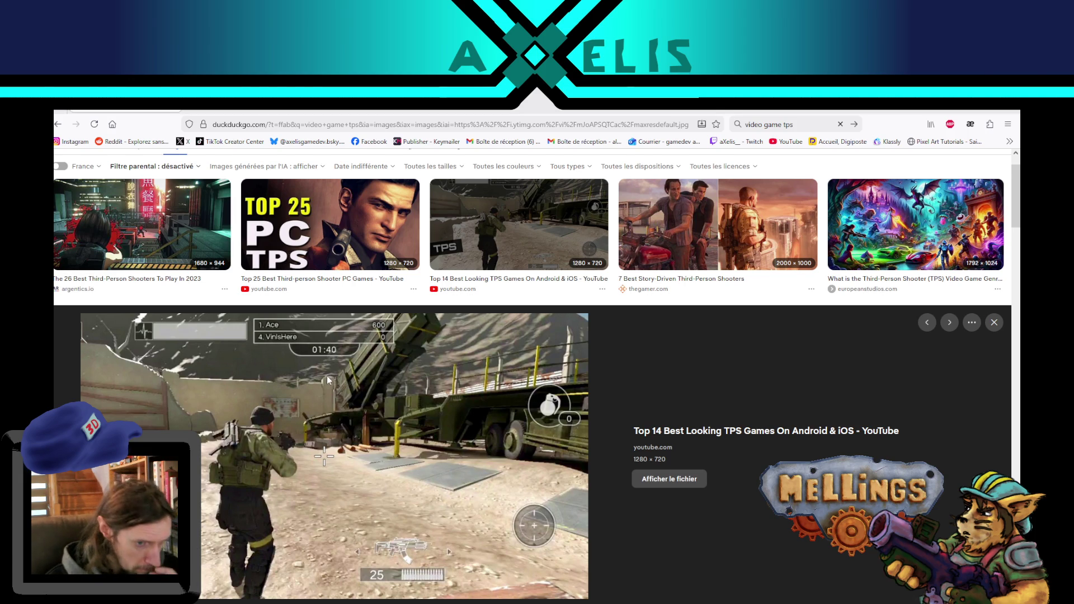
pyautogui.scroll(-5, 327, 375)
pyautogui.click(344, 389)
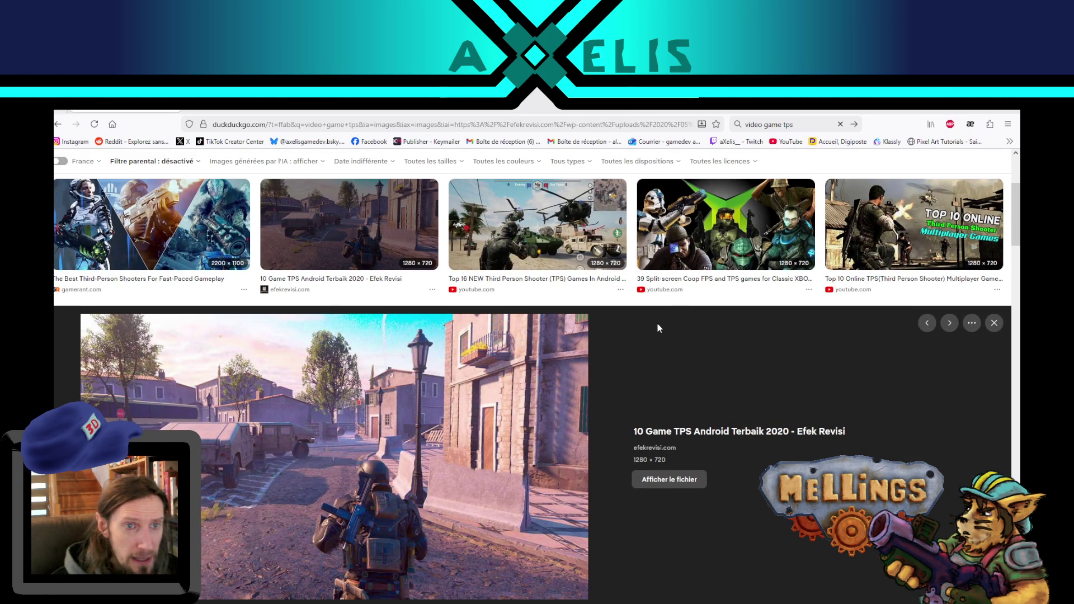
pyautogui.click(563, 251)
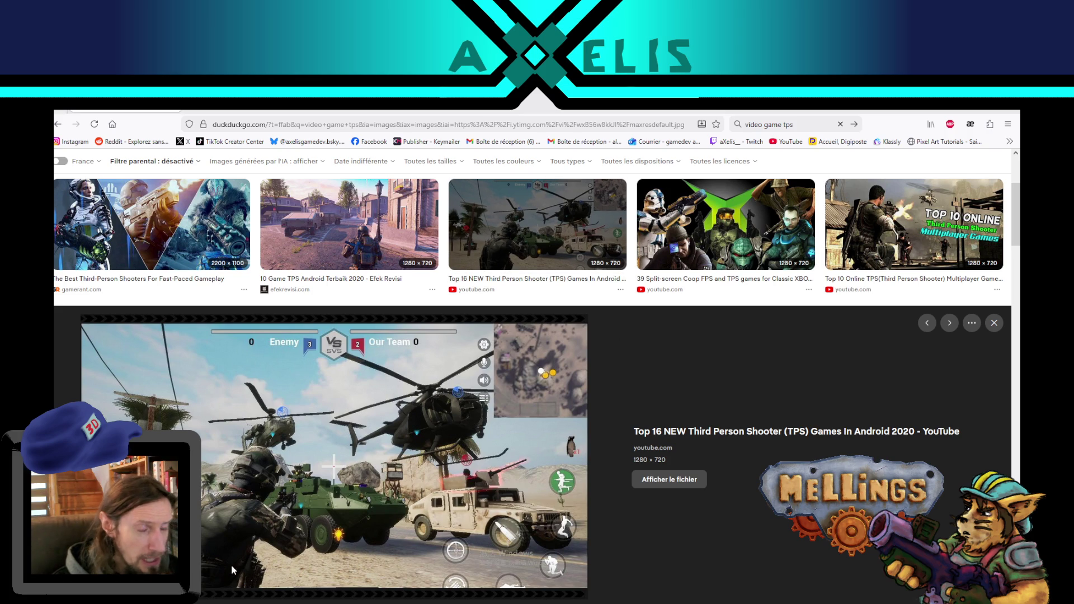
pyautogui.click(372, 240)
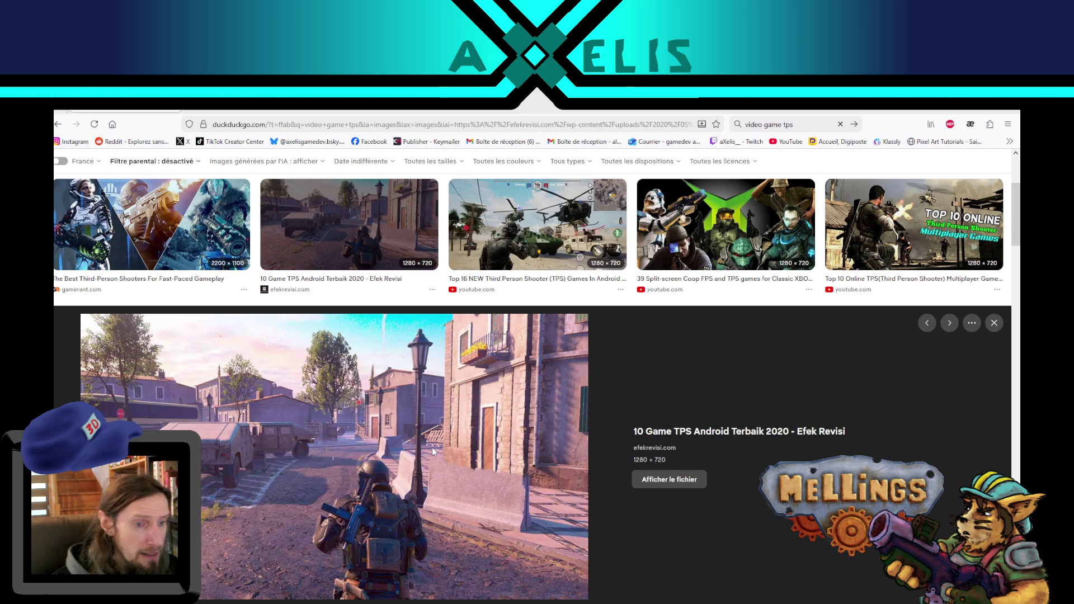
pyautogui.scroll(3, 406, 392)
pyautogui.click(528, 273)
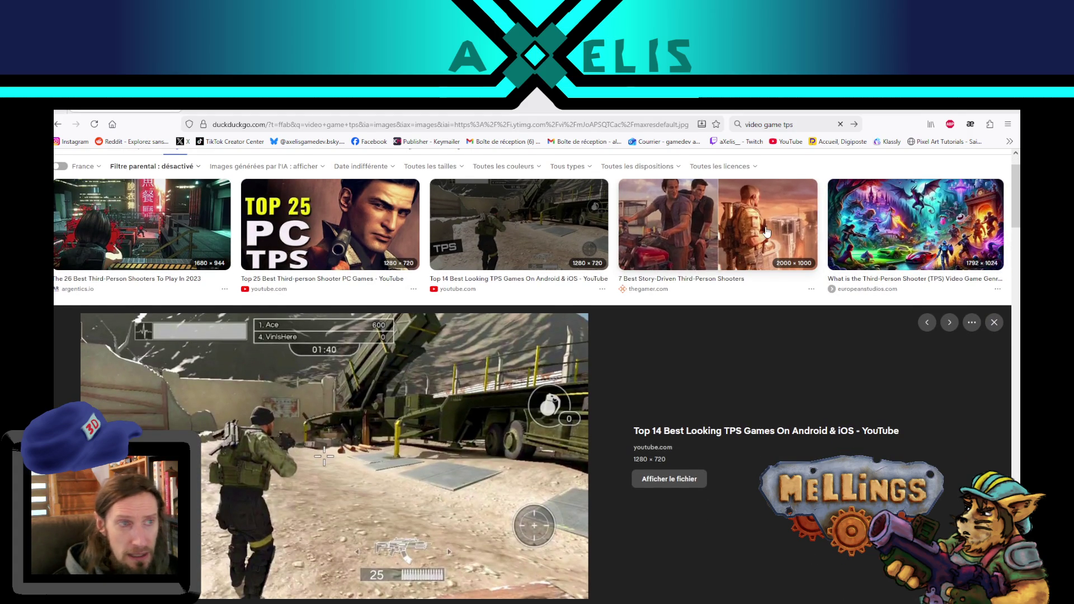
pyautogui.scroll(-3, 570, 264)
pyautogui.scroll(-3, 570, 264)
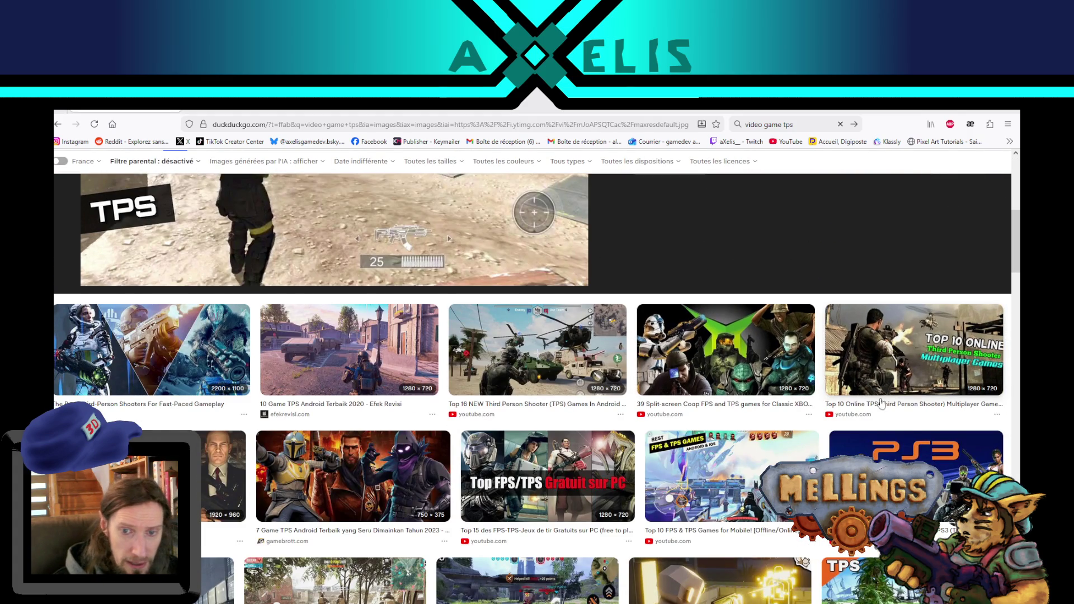
pyautogui.scroll(-2, 882, 402)
pyautogui.click(720, 371)
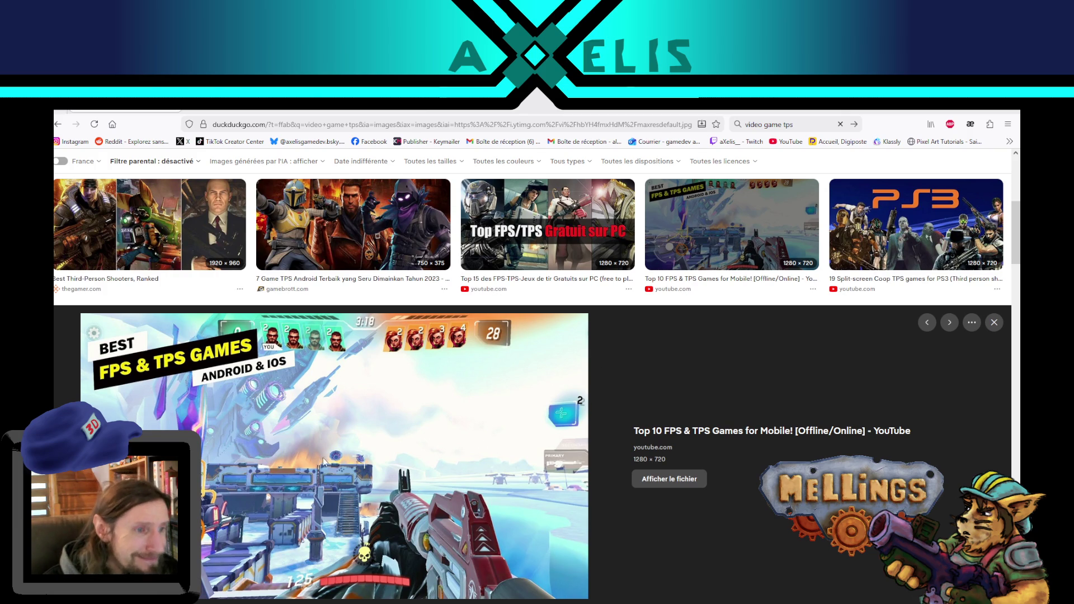
# Preview the Xbox Game Pass shooters, Terbaik 2020, Top 10 Mobile and 3rd Person vs 1st Person images.
pyautogui.scroll(-5, 323, 413)
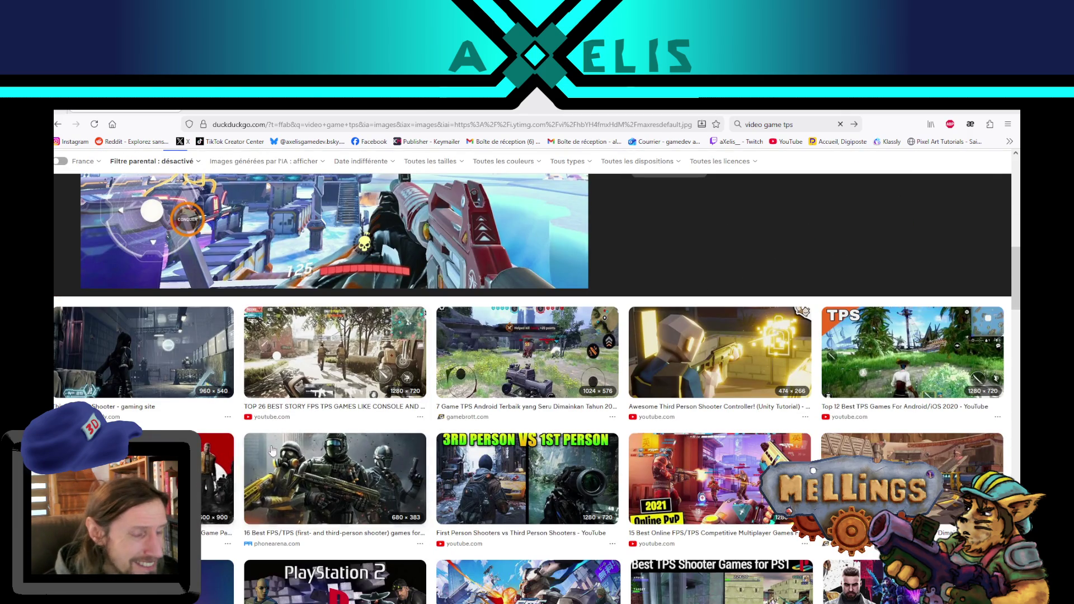
pyautogui.click(217, 480)
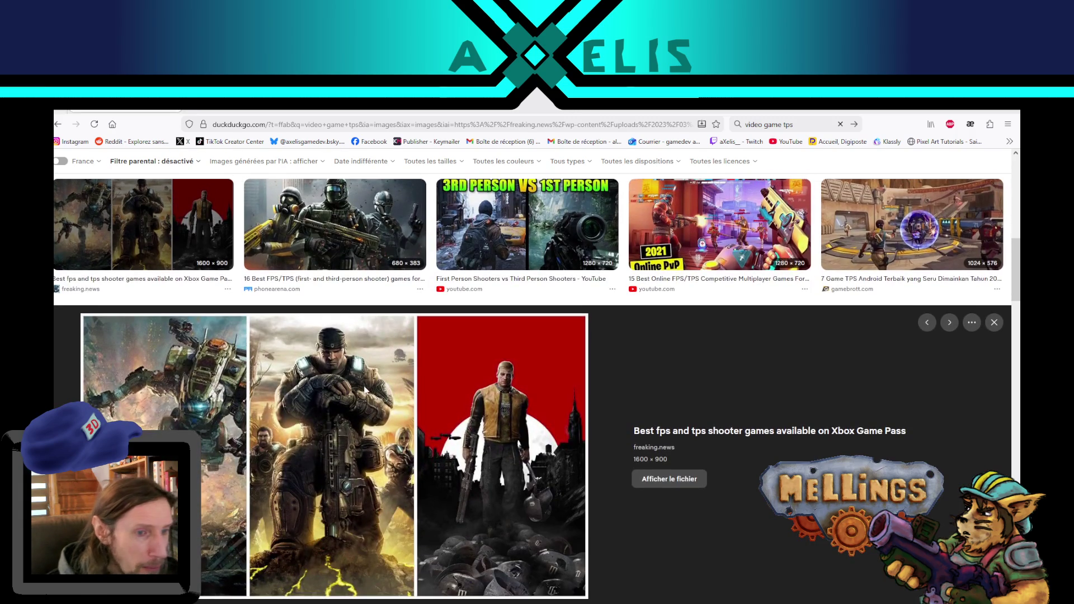
pyautogui.scroll(2, 365, 389)
pyautogui.scroll(1, 838, 301)
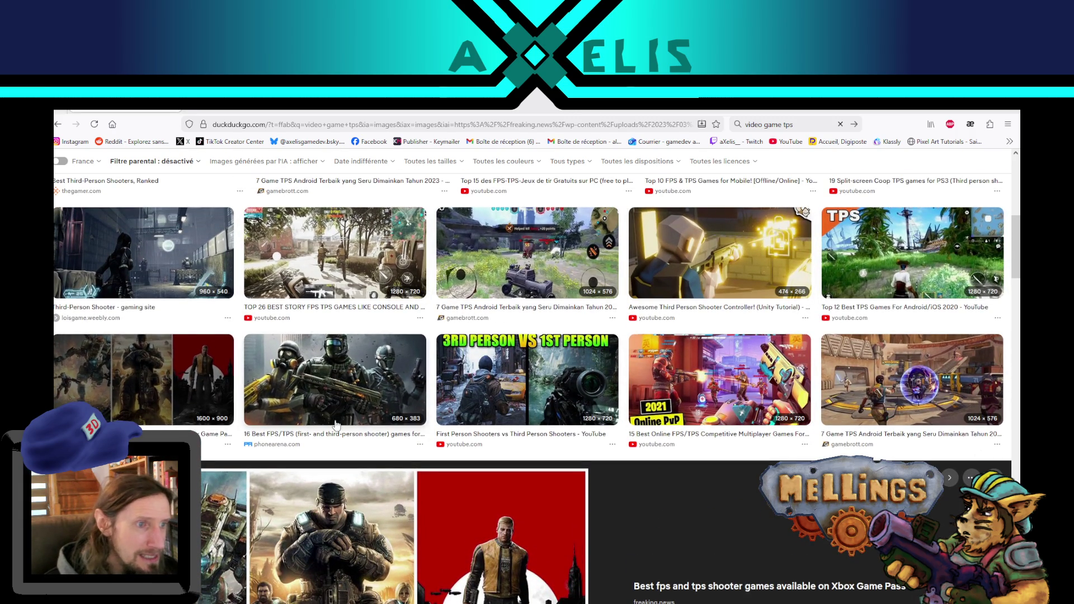
pyautogui.scroll(3, 229, 413)
pyautogui.scroll(4, 365, 373)
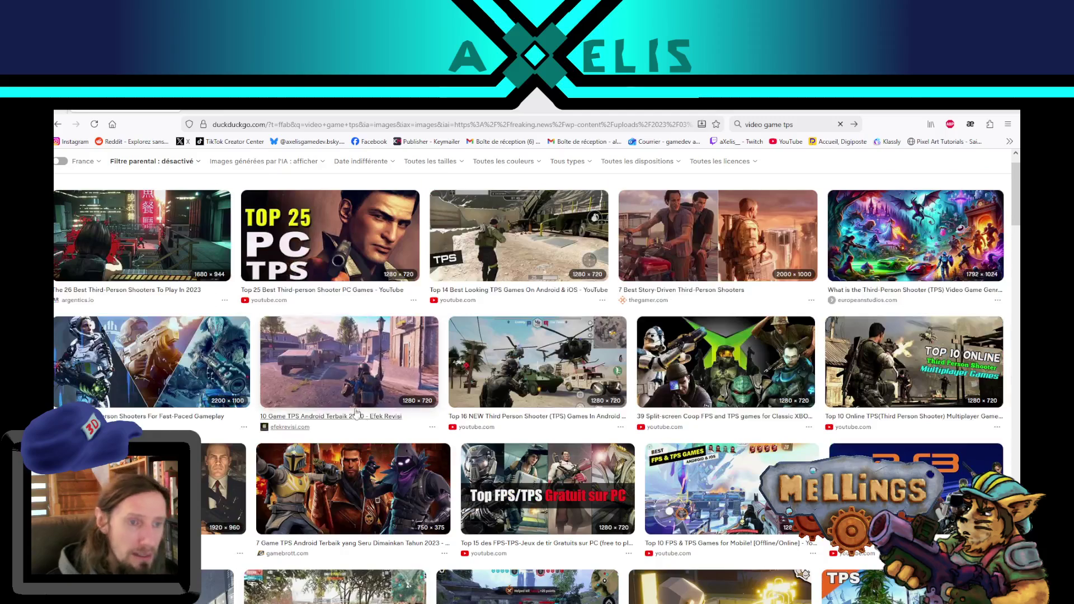
pyautogui.click(364, 373)
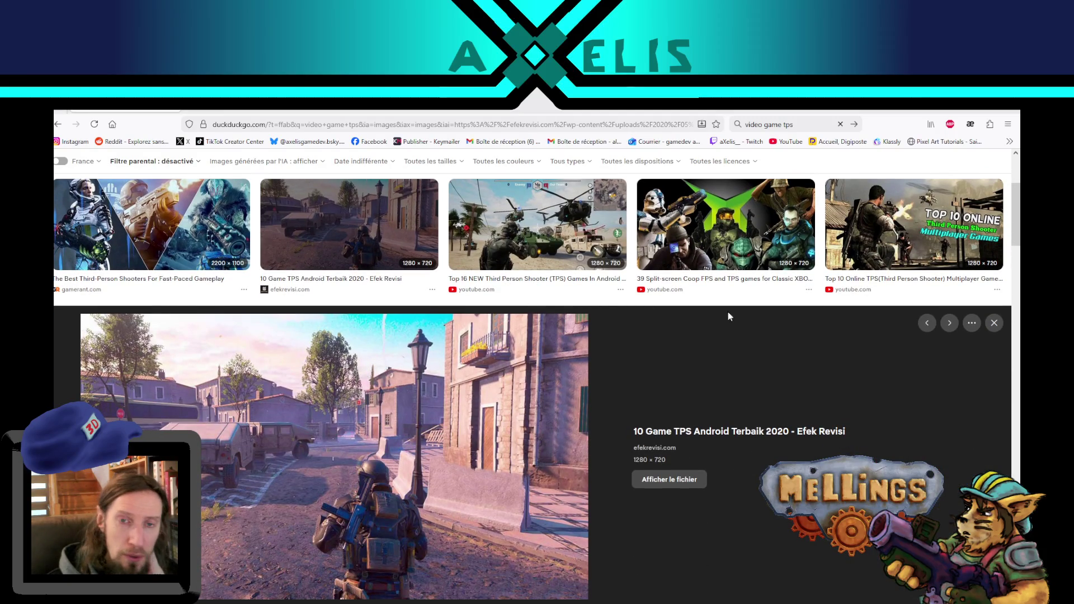
pyautogui.scroll(-5, 737, 322)
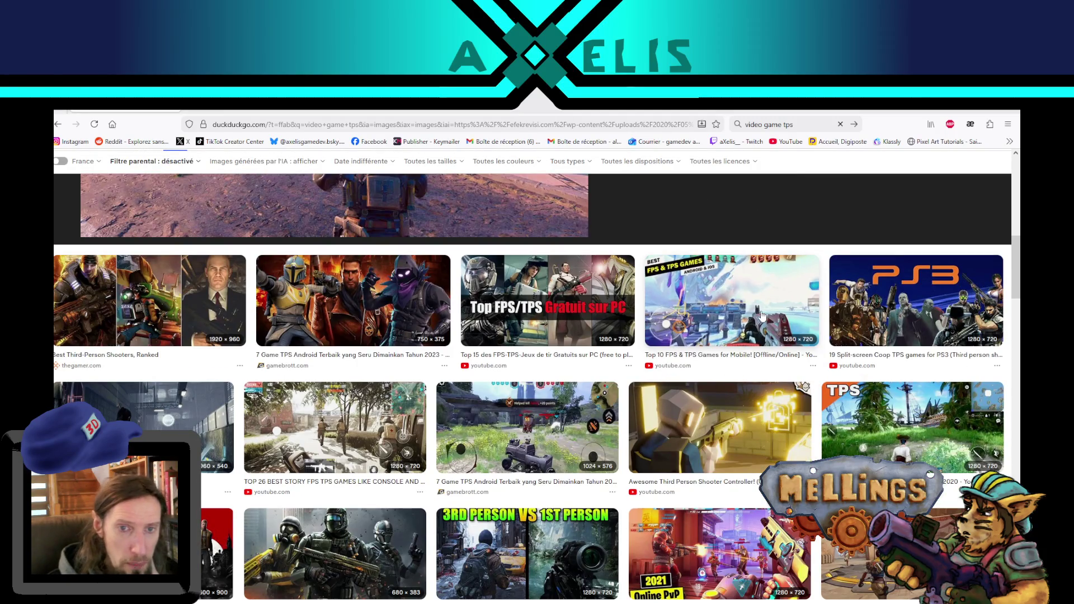
pyautogui.click(761, 316)
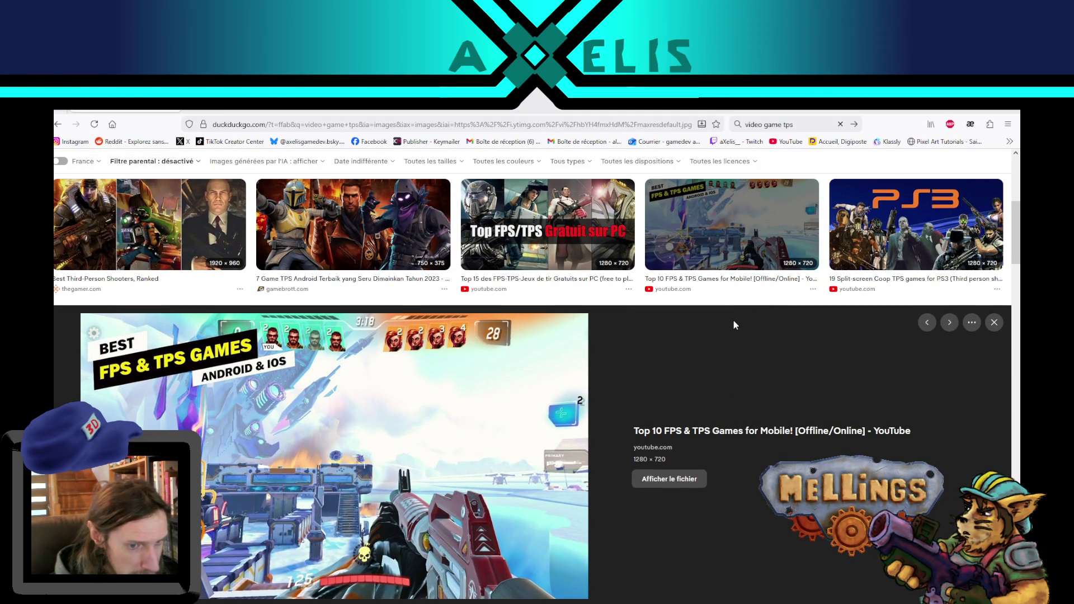
pyautogui.scroll(-8, 779, 358)
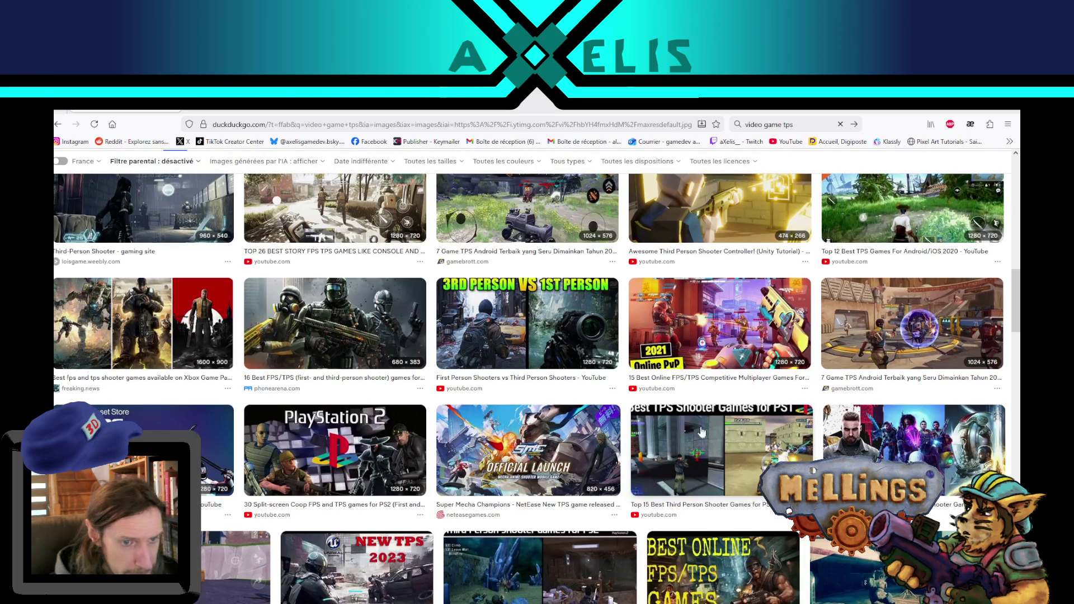
pyautogui.click(551, 370)
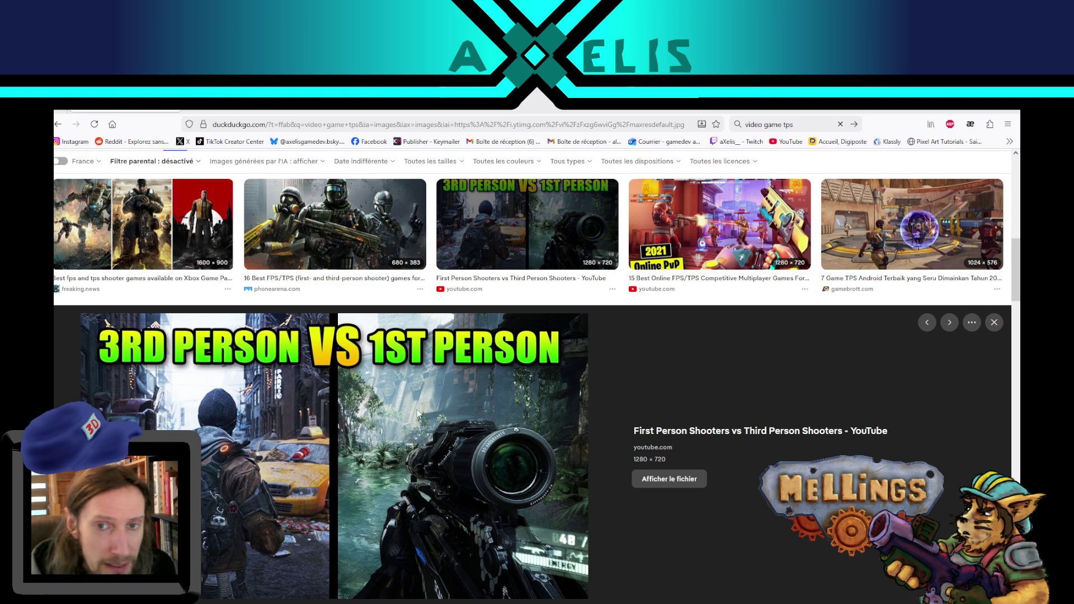
# Preview the NEW TPS 2023, Top 24 TPS Games and 10 Game TPS Offline Android images.
pyautogui.scroll(-5, 601, 323)
pyautogui.scroll(-2, 566, 310)
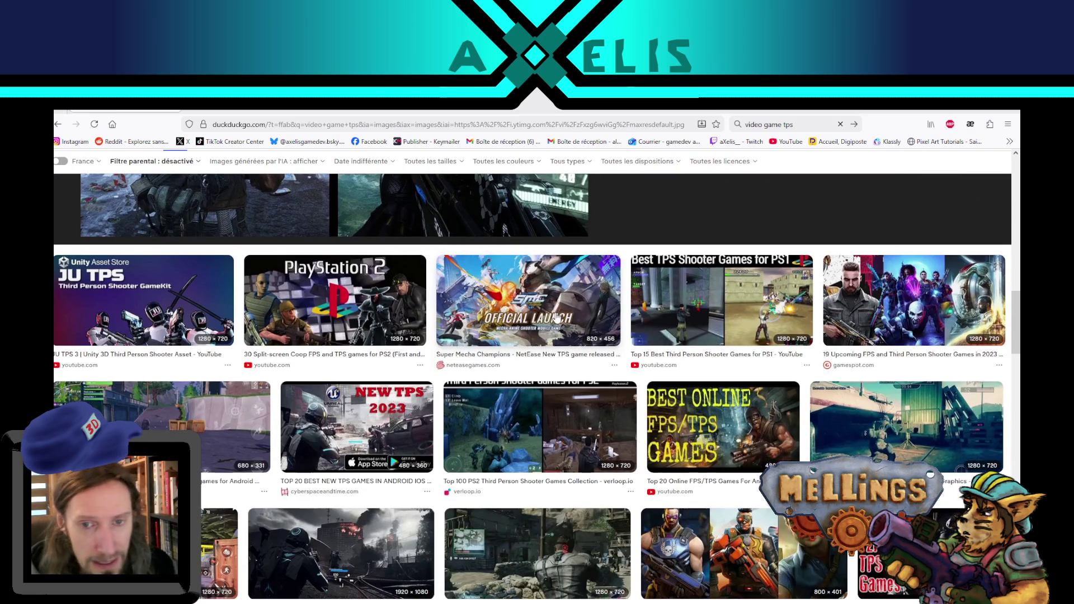
pyautogui.click(429, 421)
pyautogui.press('Left')
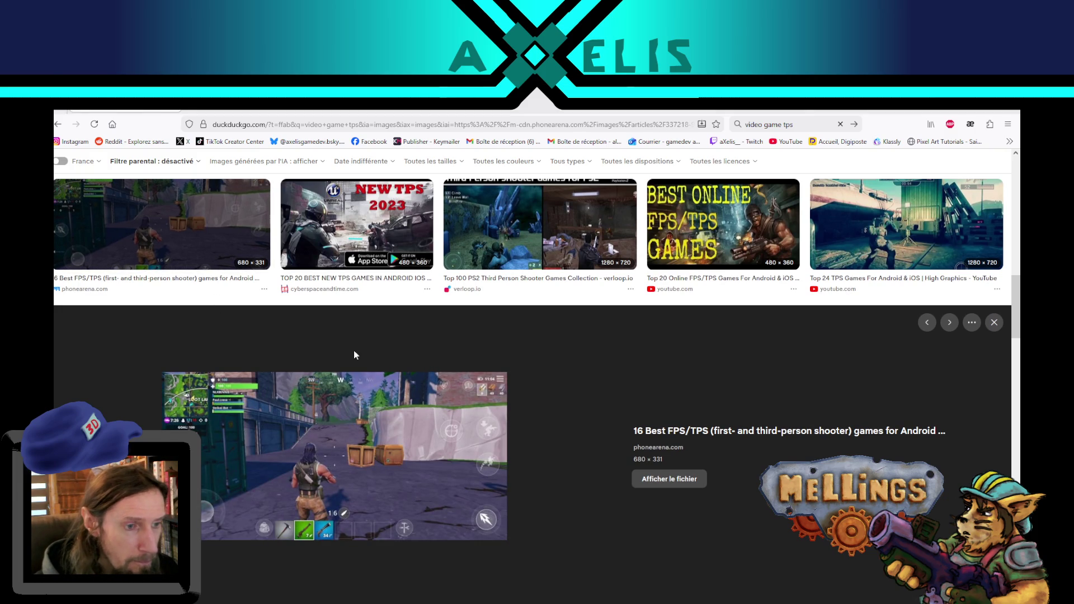
pyautogui.click(887, 236)
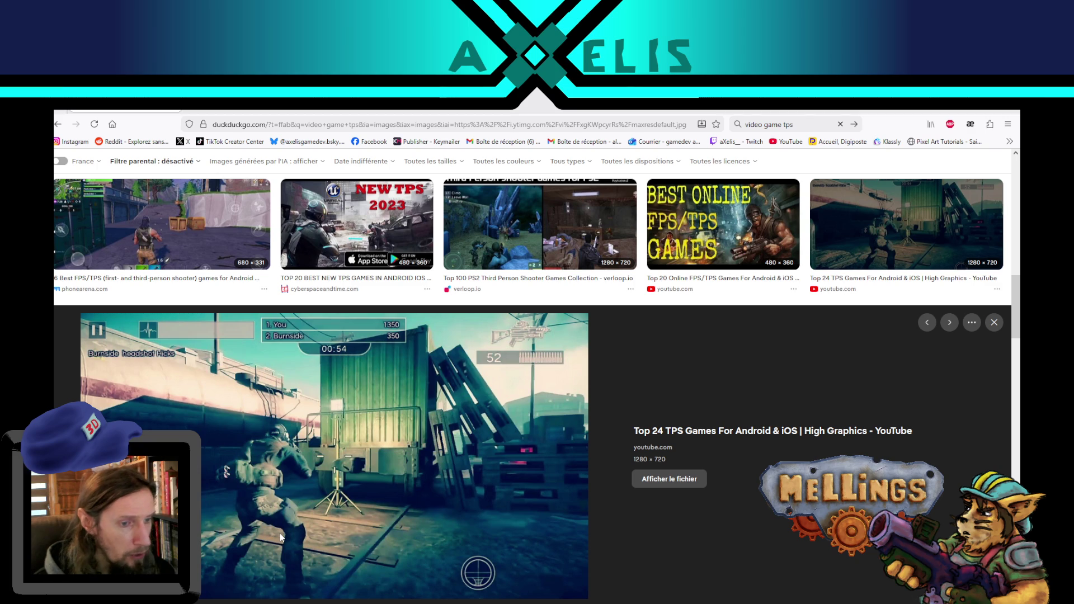
pyautogui.scroll(-3, 290, 525)
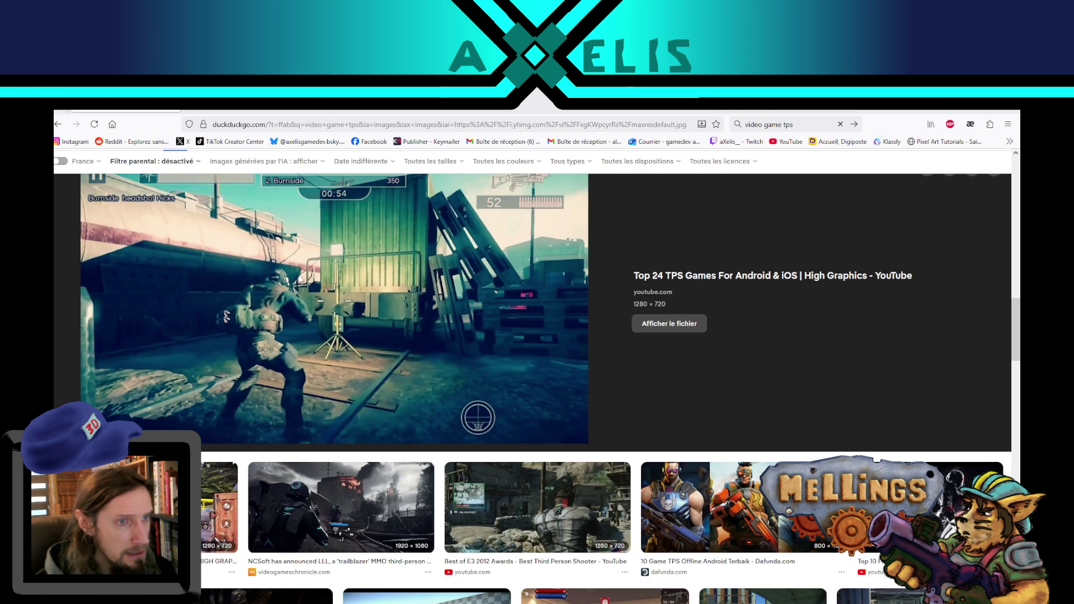
pyautogui.scroll(-1, 336, 316)
pyautogui.scroll(-2, 336, 316)
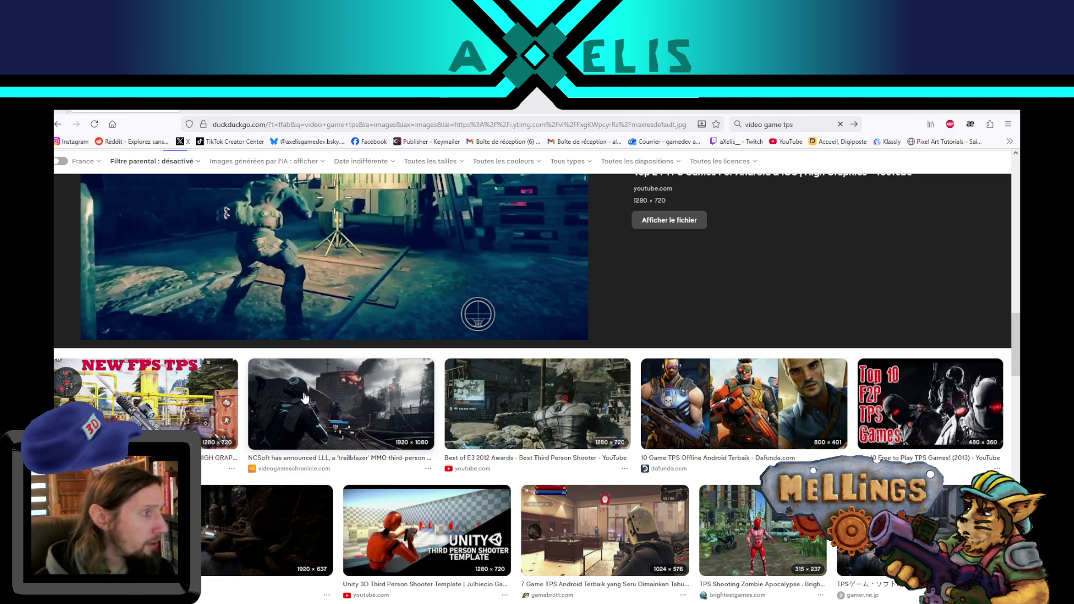
pyautogui.click(733, 386)
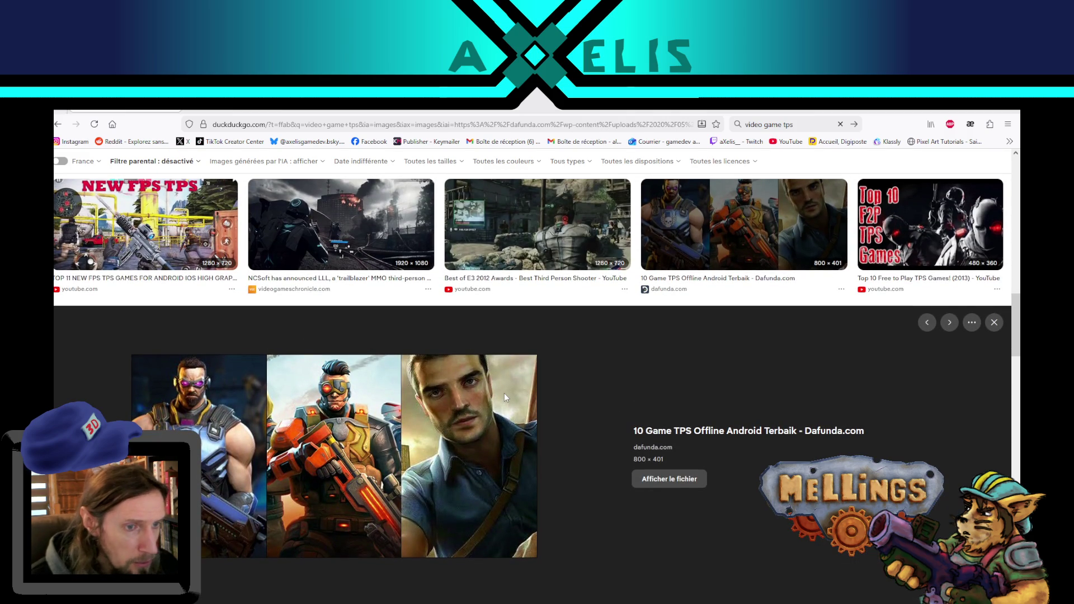
# Preview the E3 2012, NCSoft LLL, Quantum Knights, PS4 shooters and Hero Z images.
pyautogui.click(623, 240)
pyautogui.click(336, 247)
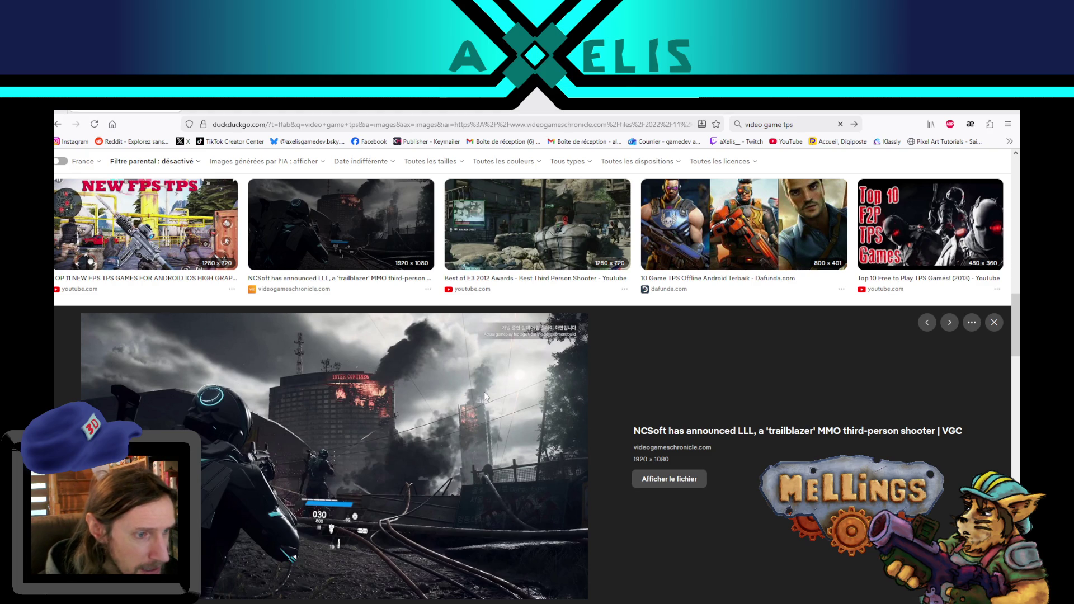
pyautogui.scroll(-6, 485, 396)
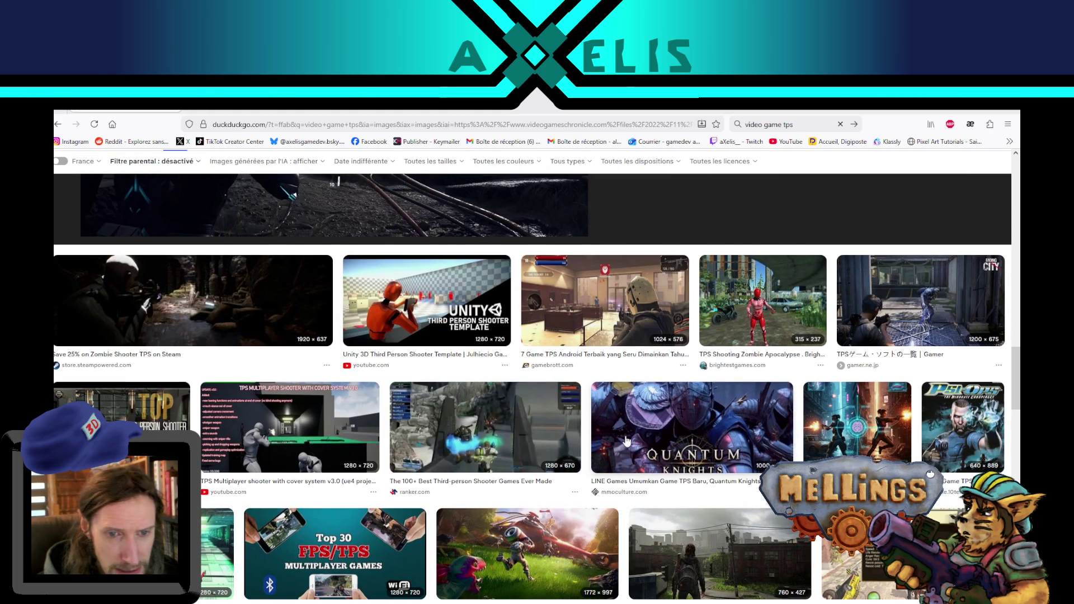
pyautogui.click(626, 442)
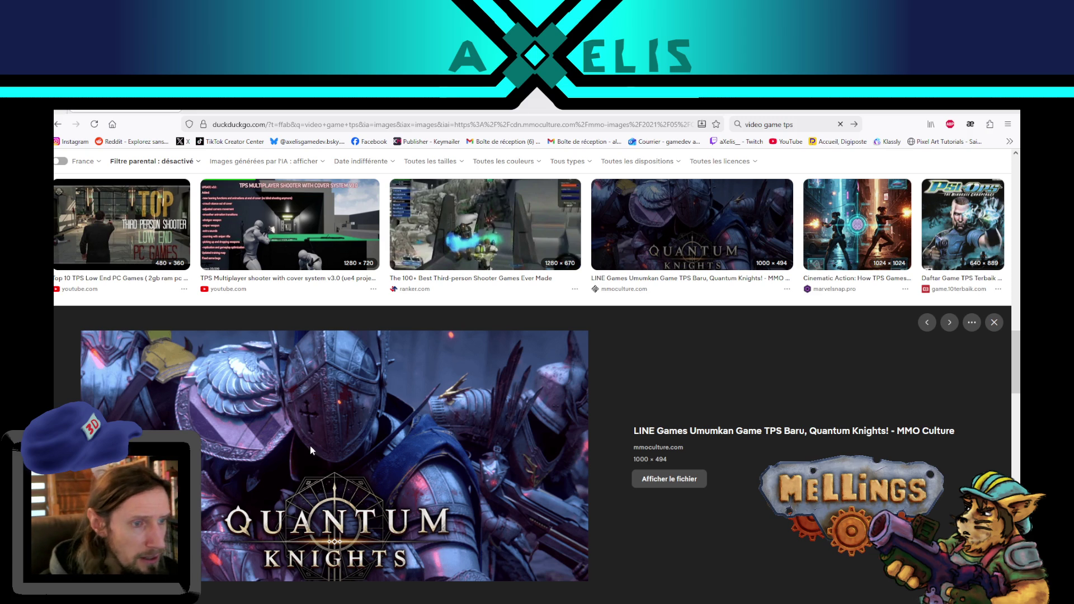
pyautogui.scroll(-5, 515, 402)
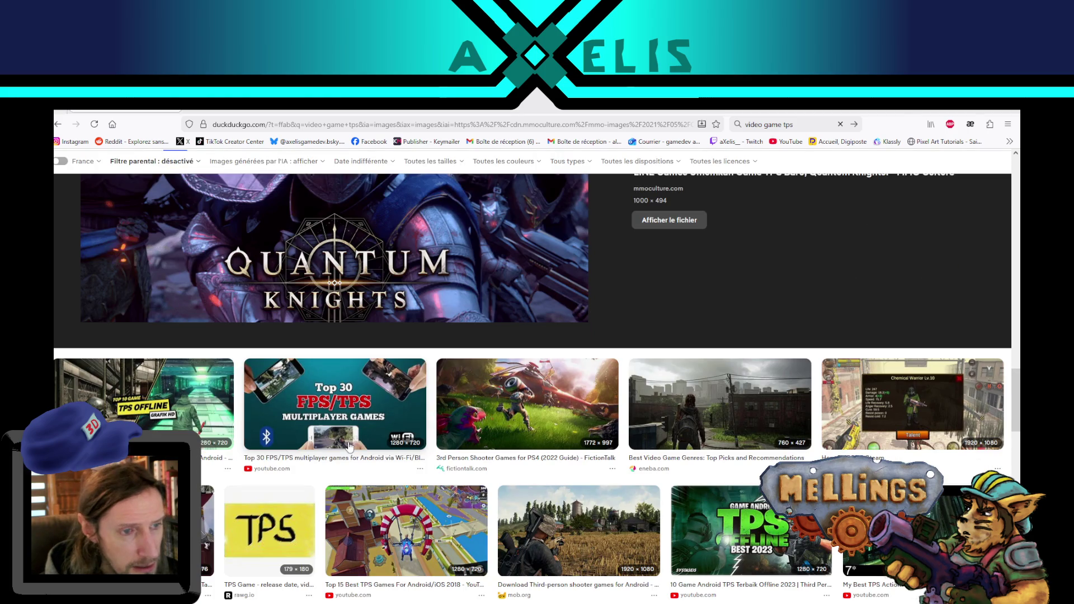
pyautogui.click(533, 400)
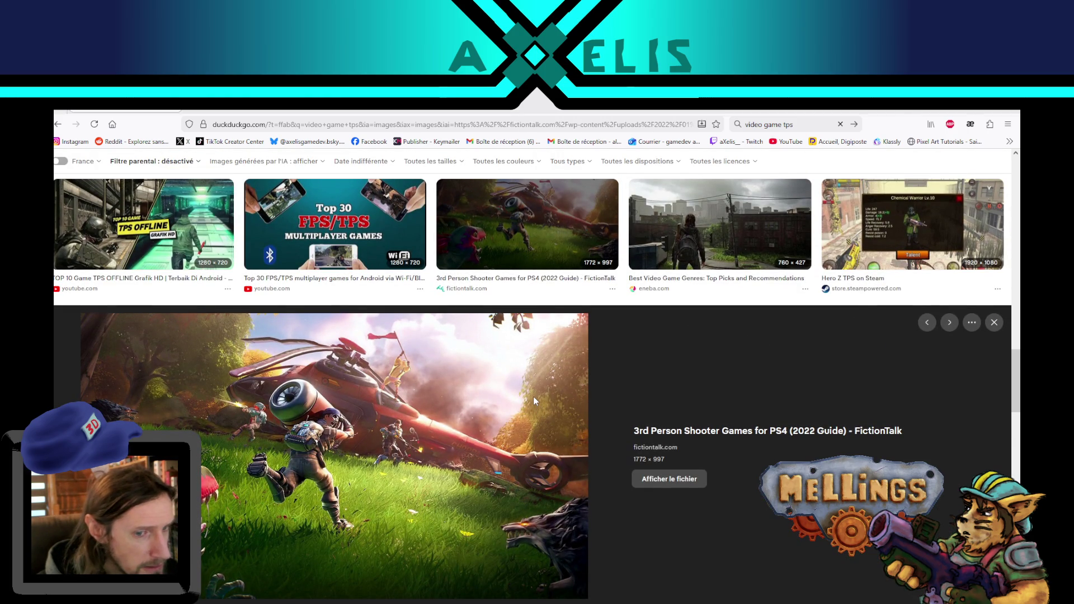
pyautogui.click(921, 248)
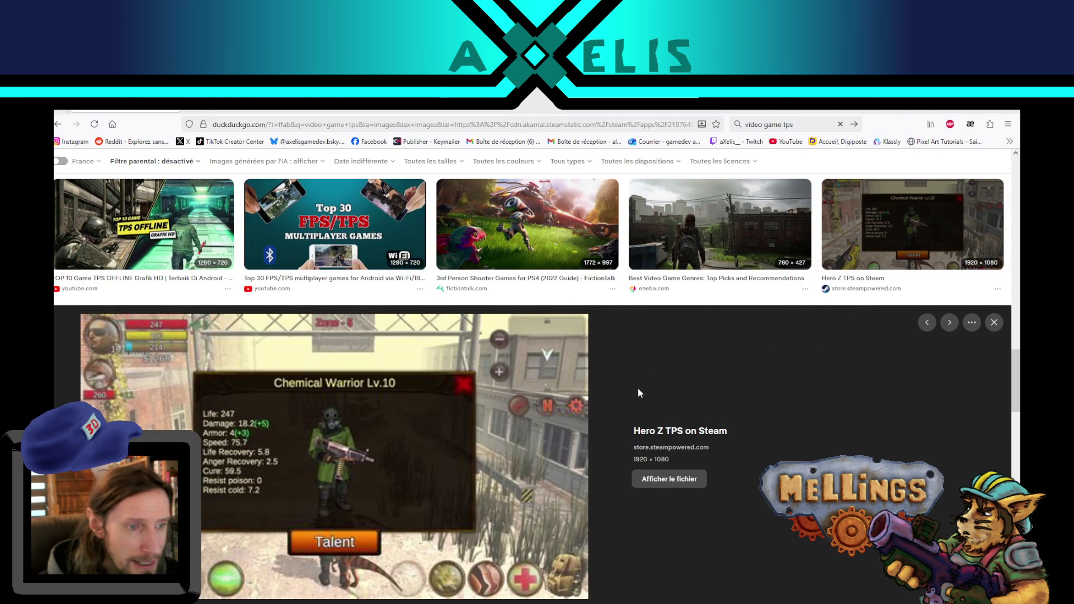
# Preview the Dreamcast, TPS-FPS Character System v2 and How to Create a TPS? images, then scroll back up.
pyautogui.scroll(-7, 638, 389)
pyautogui.click(438, 389)
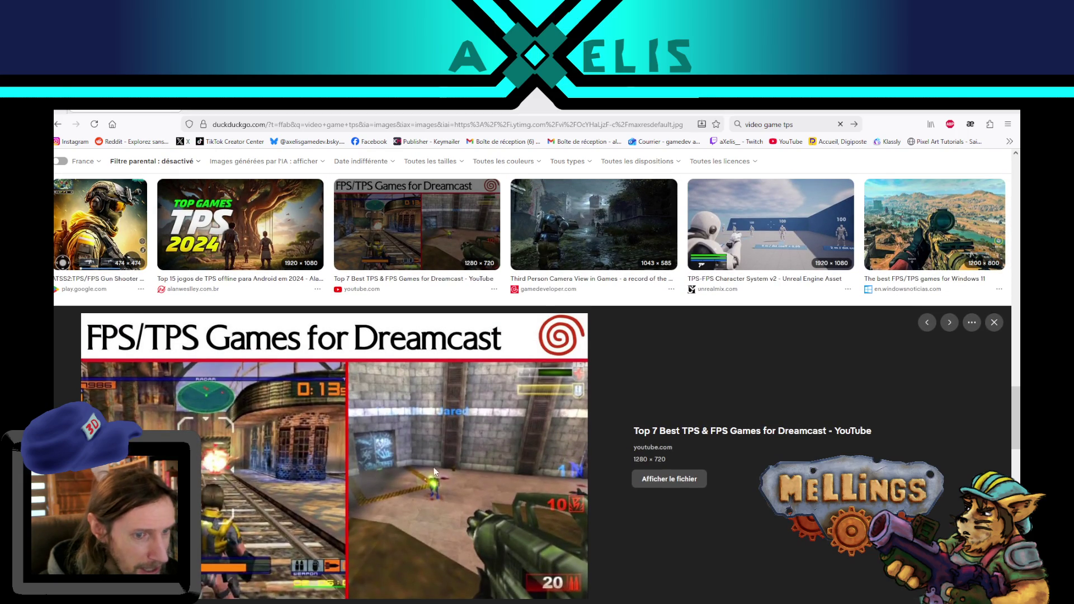
pyautogui.scroll(2, 770, 392)
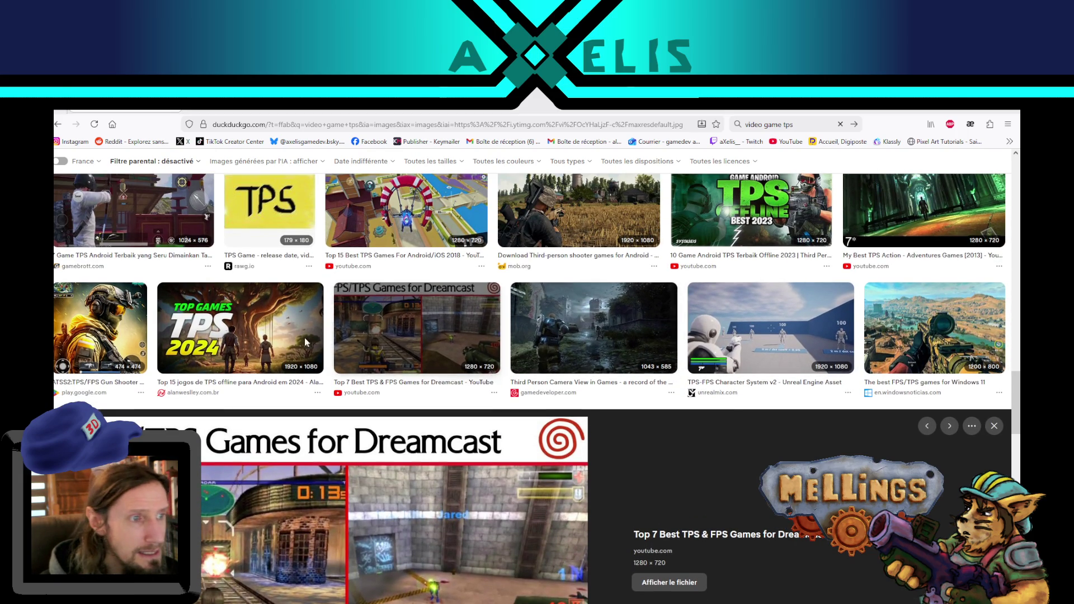
pyautogui.click(730, 300)
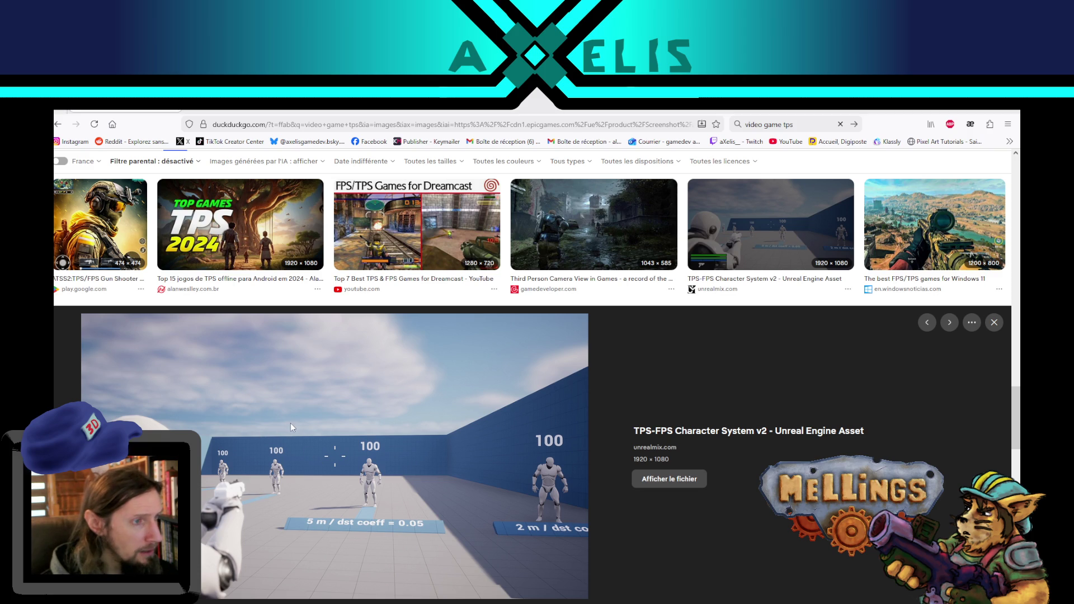
pyautogui.scroll(-5, 361, 405)
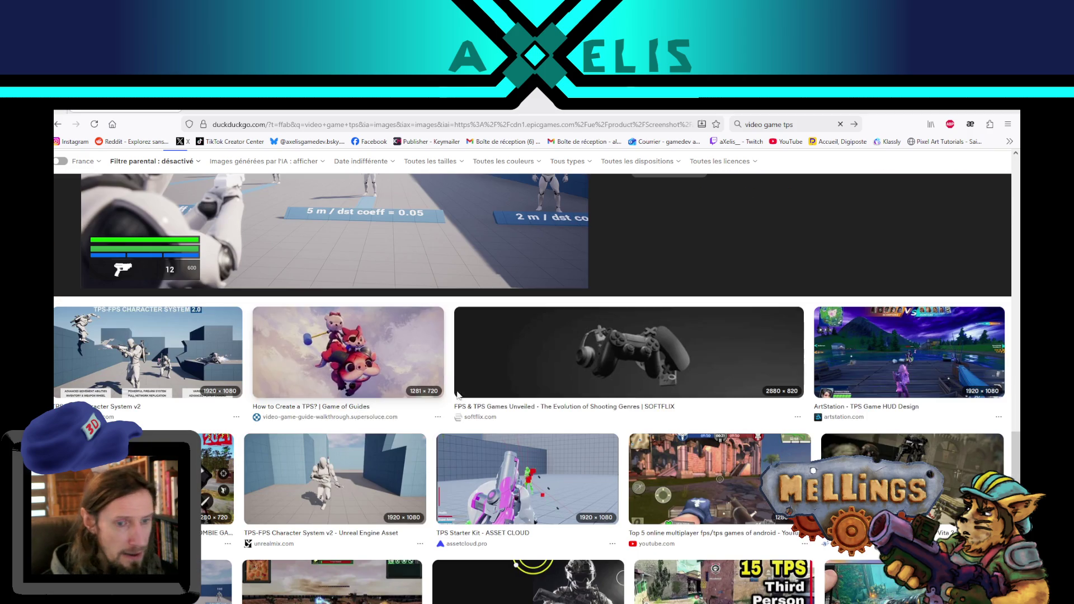
pyautogui.click(404, 384)
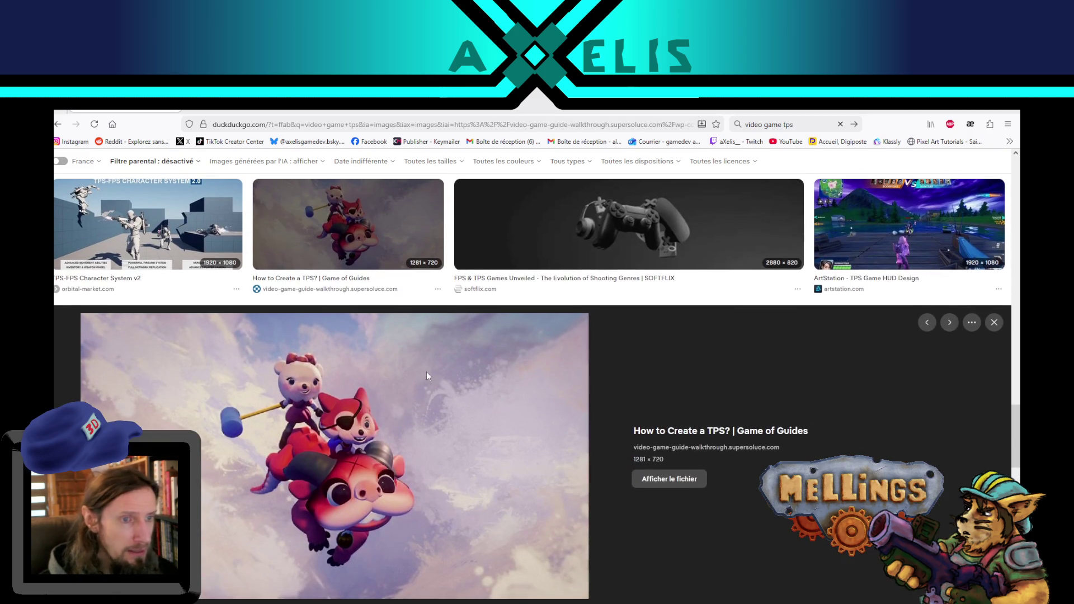
pyautogui.scroll(-2, 377, 410)
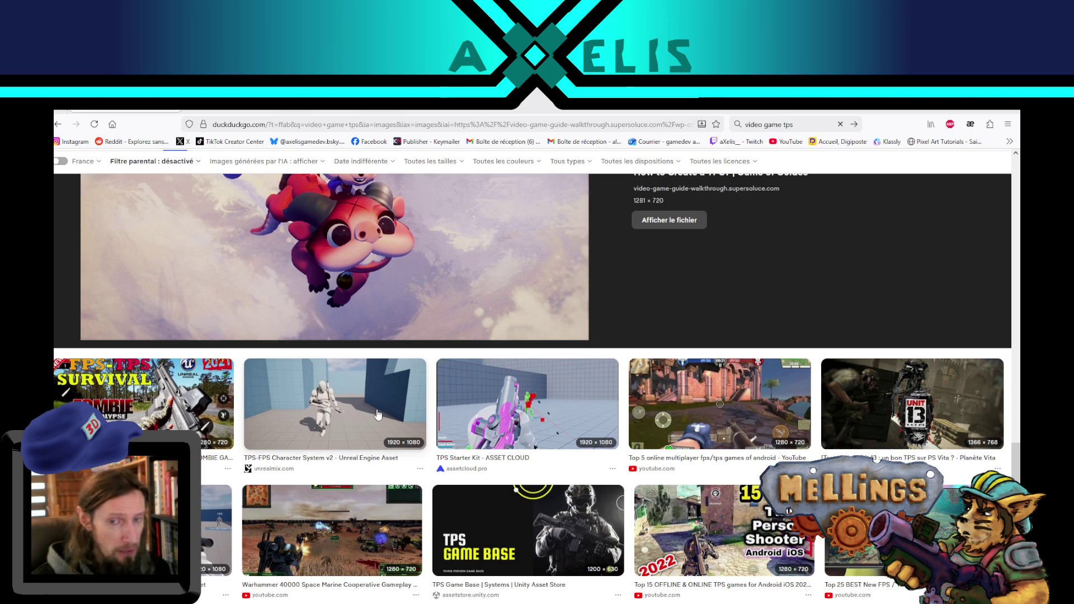
pyautogui.scroll(10, 478, 300)
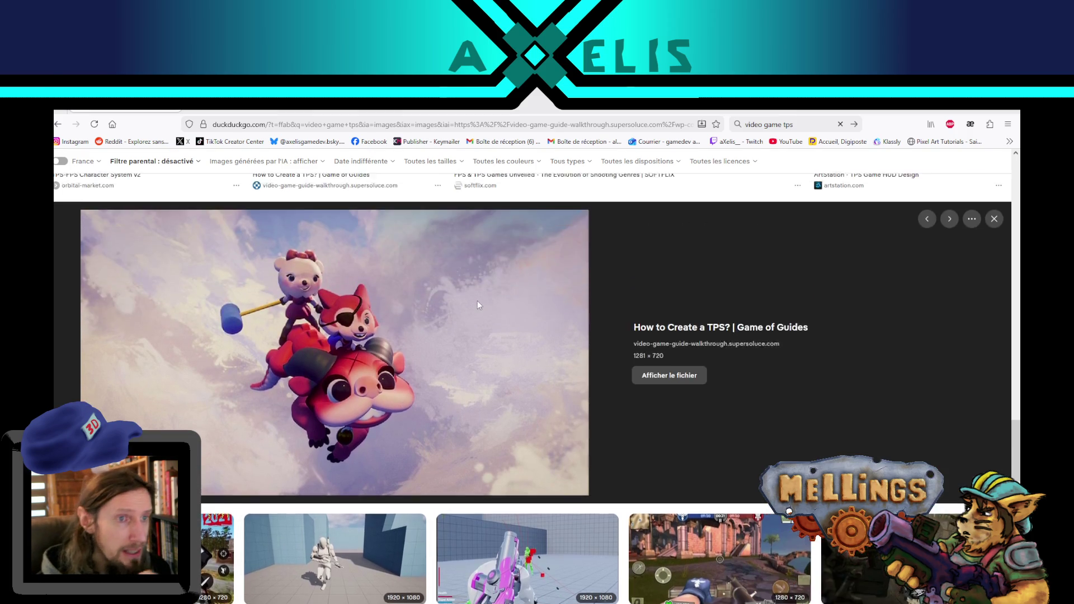
pyautogui.scroll(10, 157, 166)
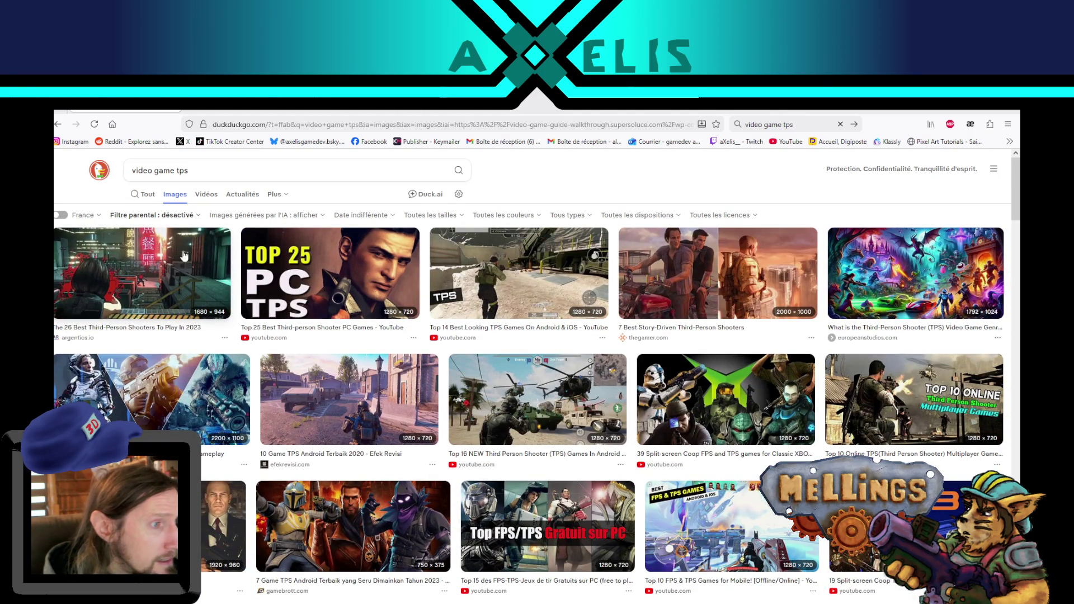
# Search images for 'warframe', then refine the query to 'warframe tps view'.
pyautogui.moveTo(162, 174)
pyautogui.mouseDown()
pyautogui.moveTo(190, 171)
pyautogui.moveTo(125, 167)
pyautogui.mouseUp()
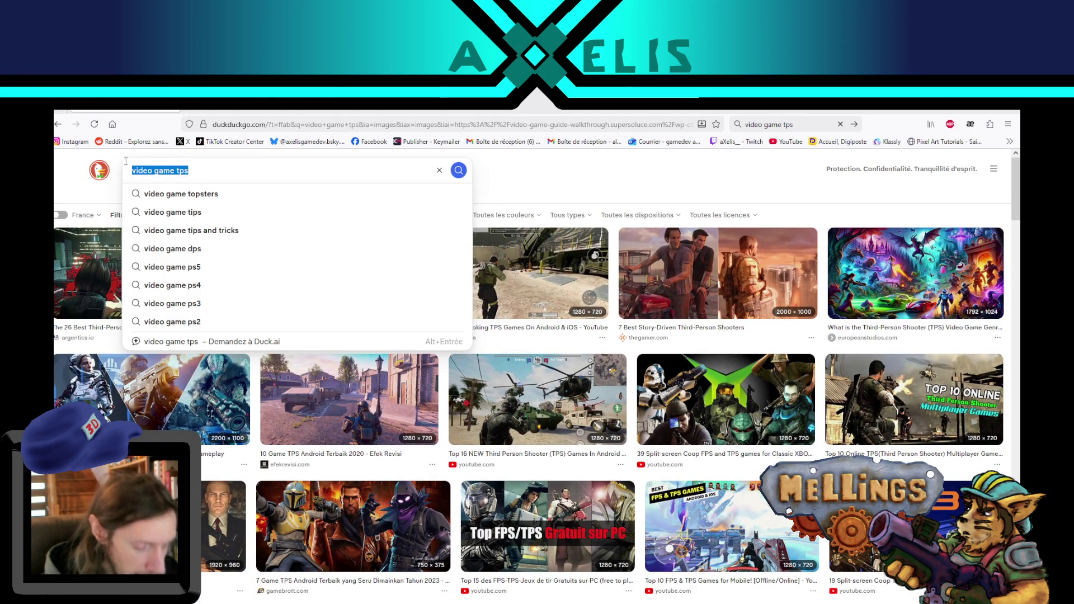
pyautogui.write('warframe')
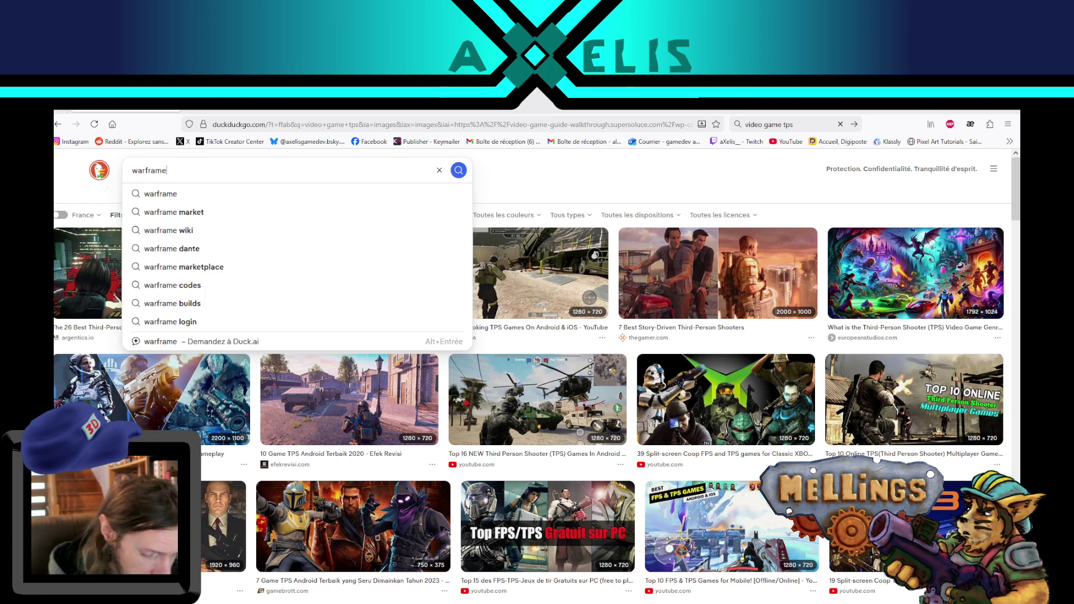
pyautogui.press('Return')
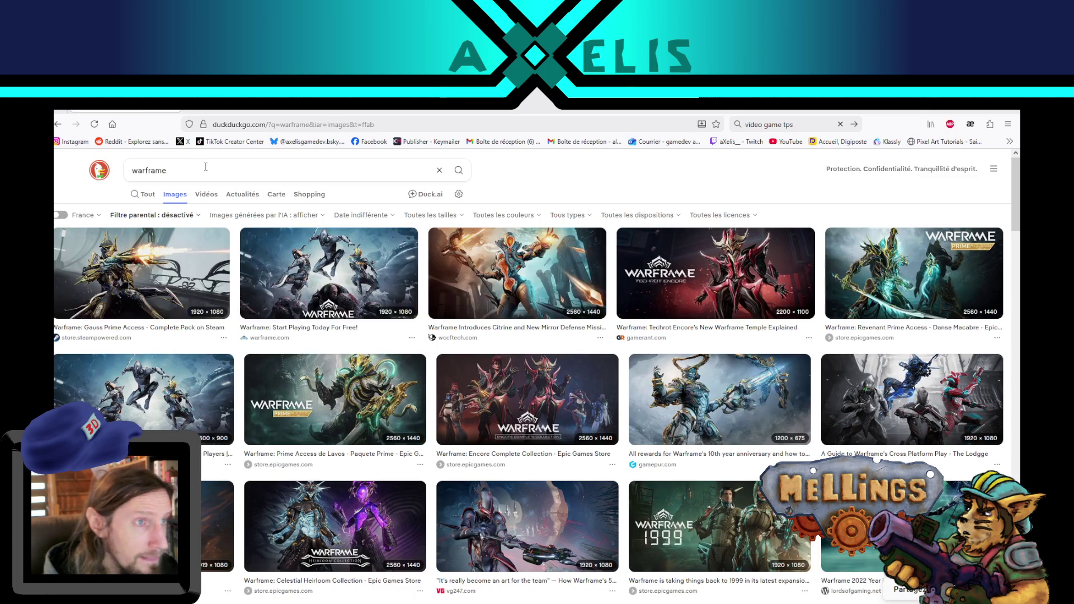
pyautogui.click(206, 167)
pyautogui.click(221, 169)
pyautogui.write('tps view')
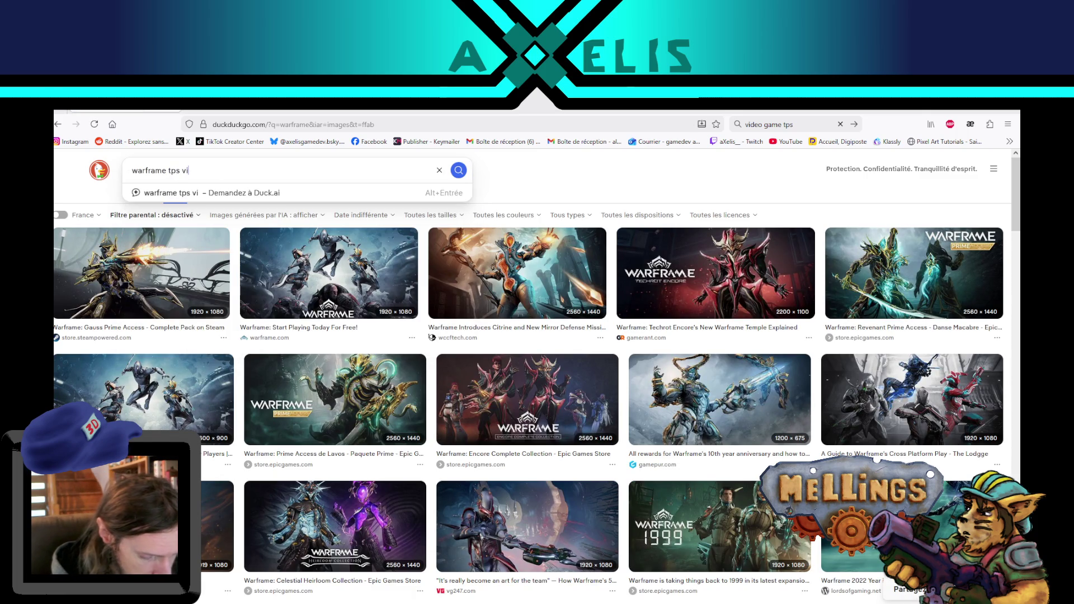
pyautogui.press('Return')
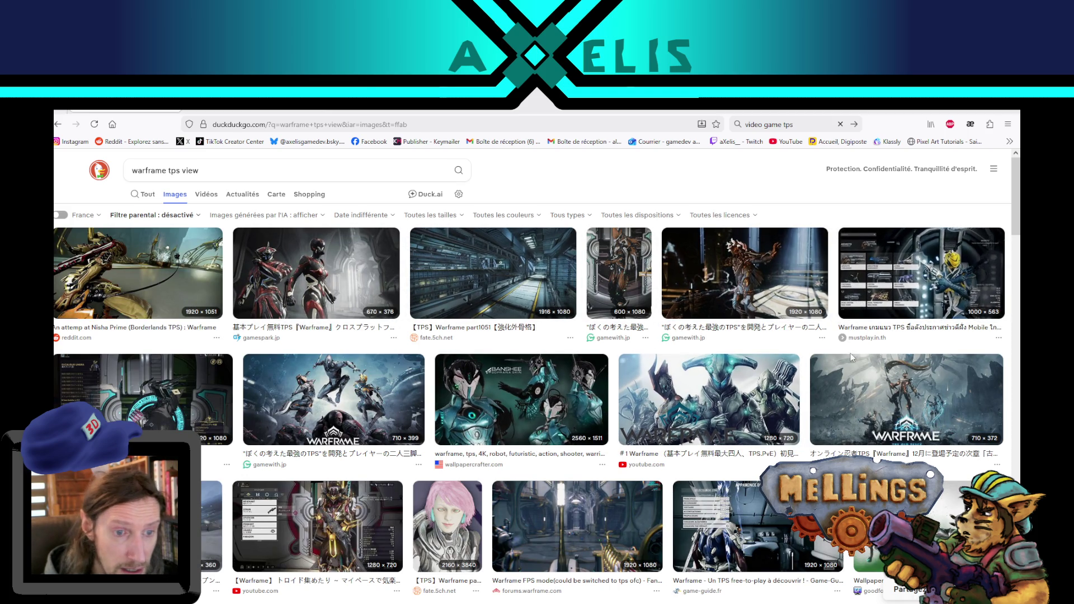
# Open the large preview of the Warframe FPS mode image and browse the results.
pyautogui.scroll(-2, 555, 421)
pyautogui.click(555, 421)
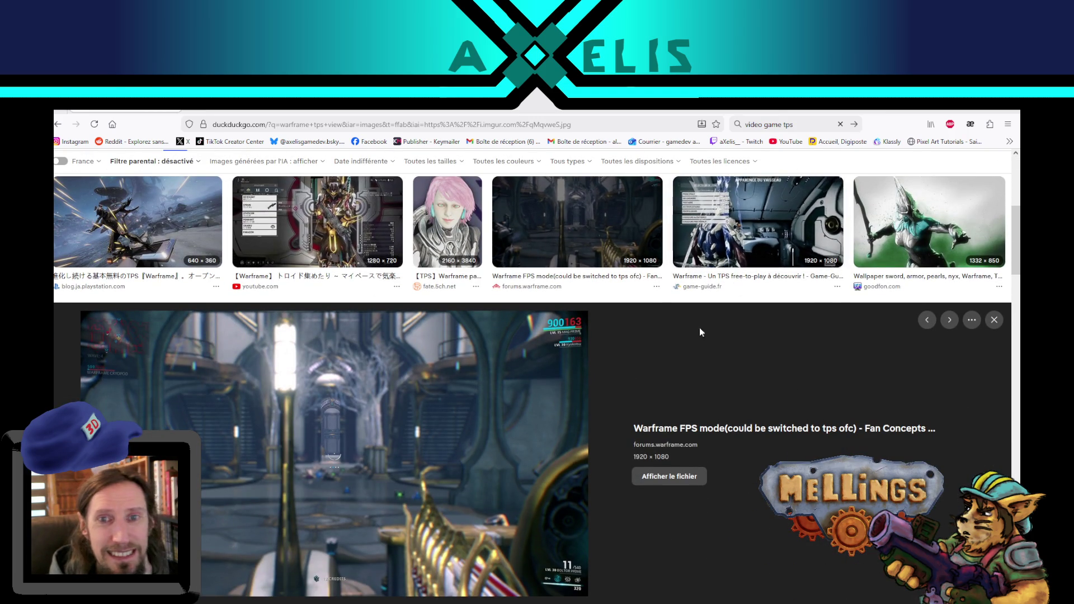
pyautogui.scroll(-5, 710, 325)
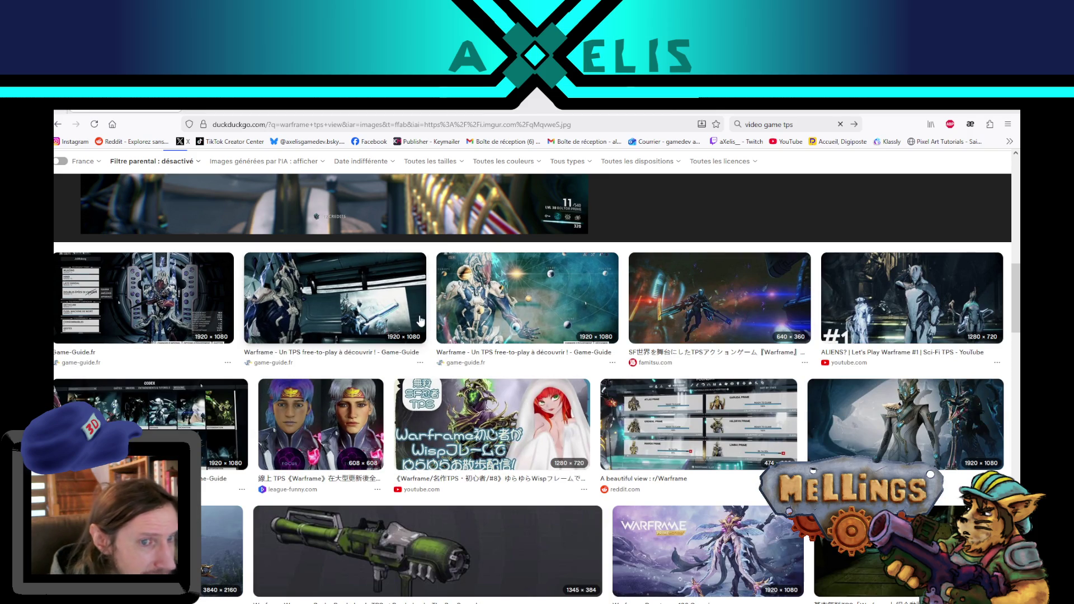
pyautogui.scroll(-5, 510, 369)
pyautogui.scroll(8, 512, 366)
pyautogui.scroll(10, 303, 324)
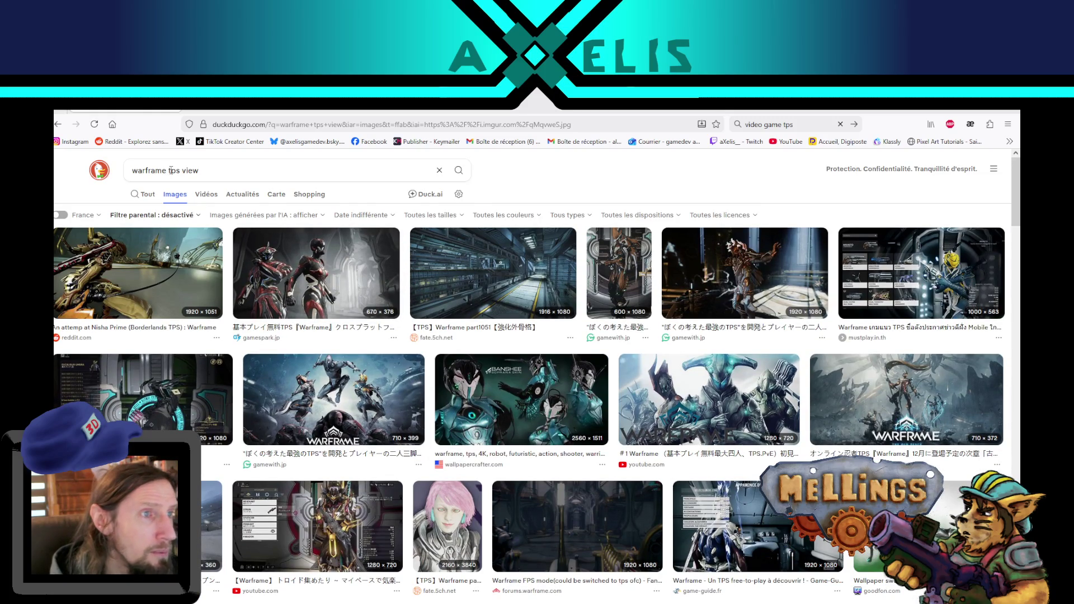
# Change the query to 'warframe damage' and run the image search.
pyautogui.moveTo(171, 170); pyautogui.dragTo(232, 170)
pyautogui.write('damage')
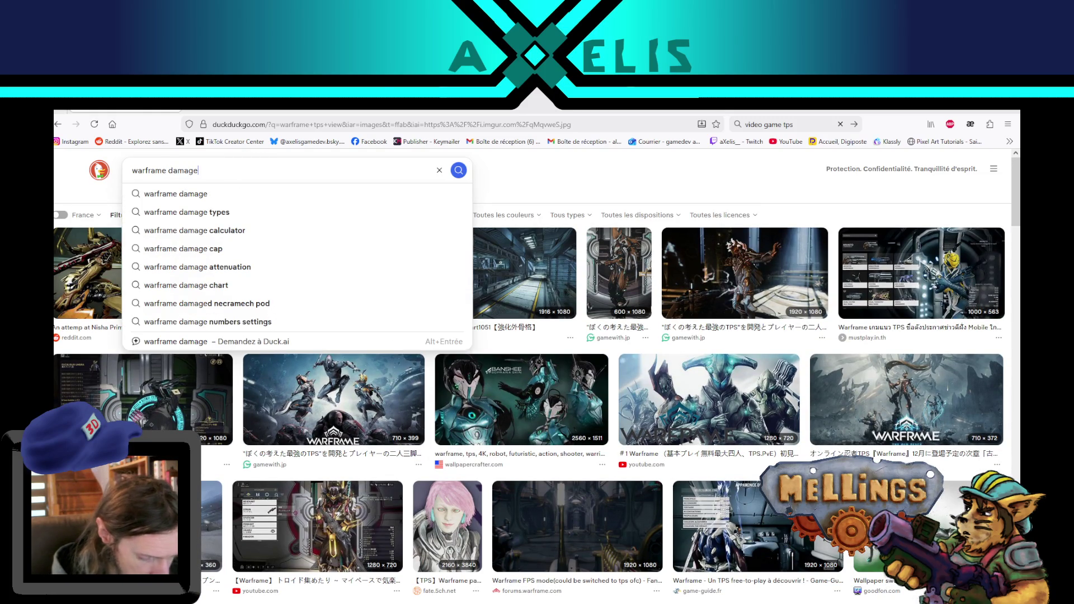
pyautogui.press('Return')
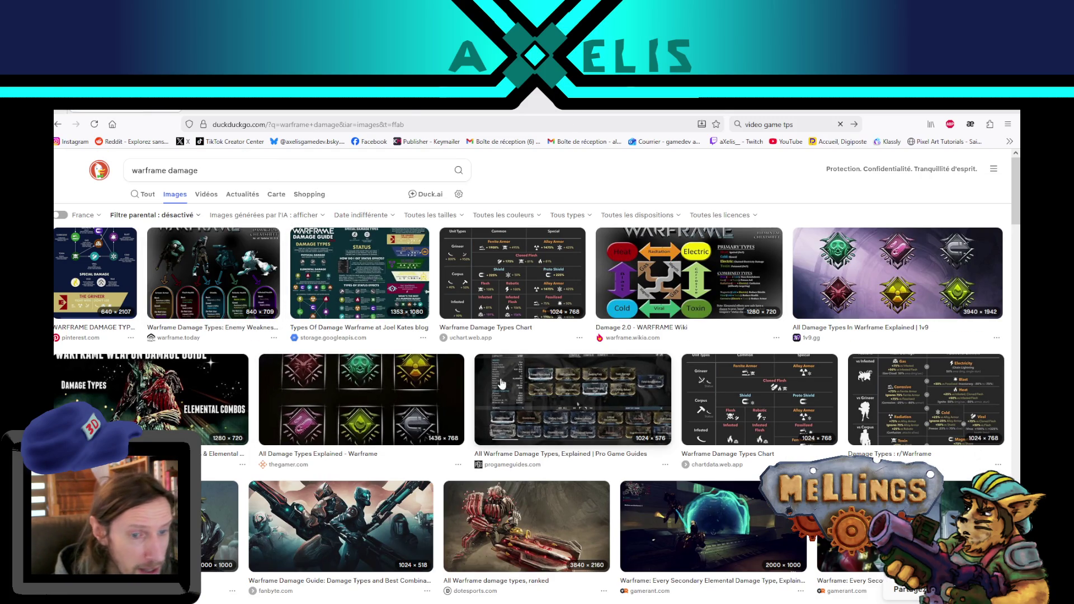
pyautogui.click(154, 171)
# Replace the query with 'remnant from the ashes' and search images.
pyautogui.hotkey('ctrl', 'a')
pyautogui.write('remnan')
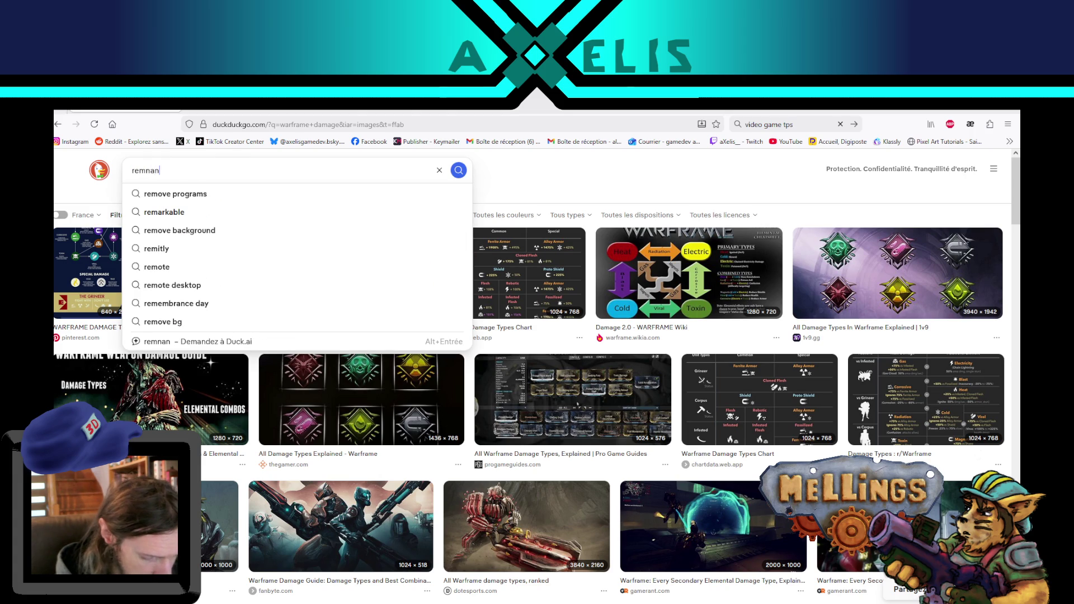
pyautogui.write('t from the ashes')
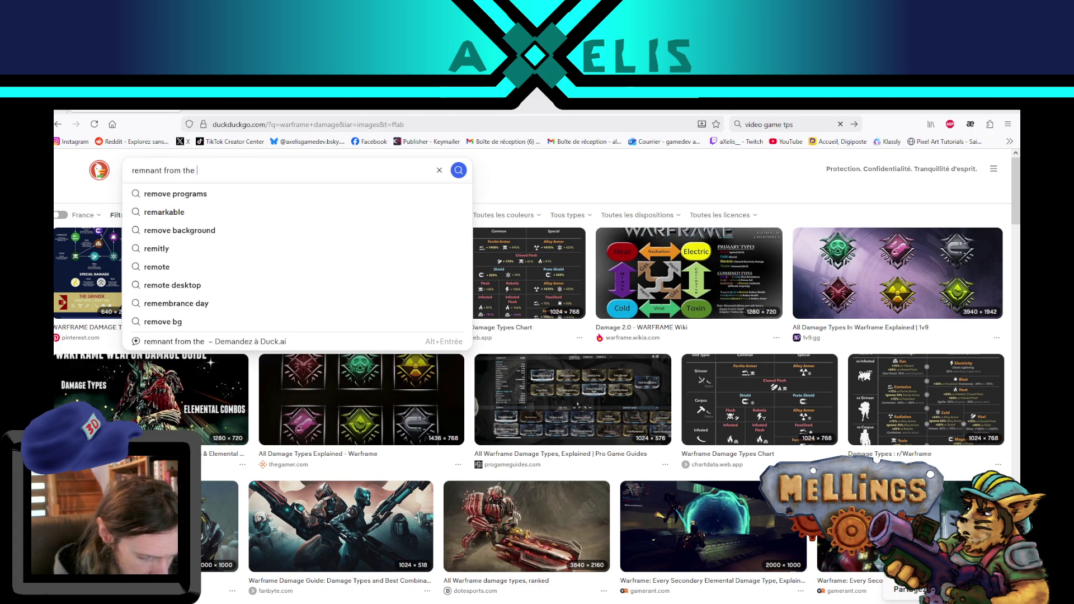
pyautogui.press('Return')
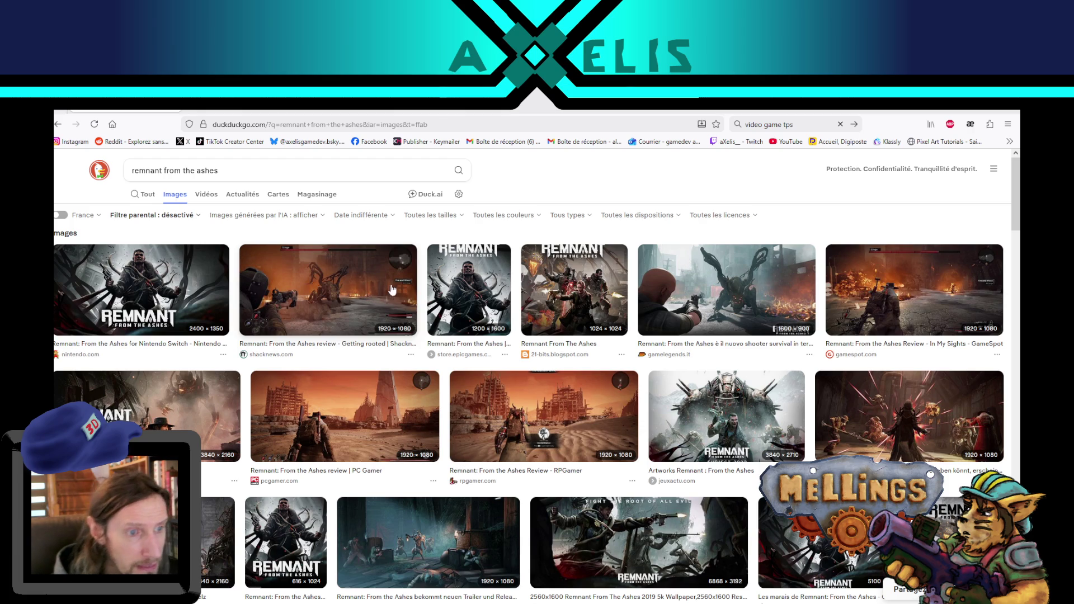
# Preview the GameSpot, playstation-hq.de, PC Gamer and RPGamer Remnant screenshots.
pyautogui.click(348, 320)
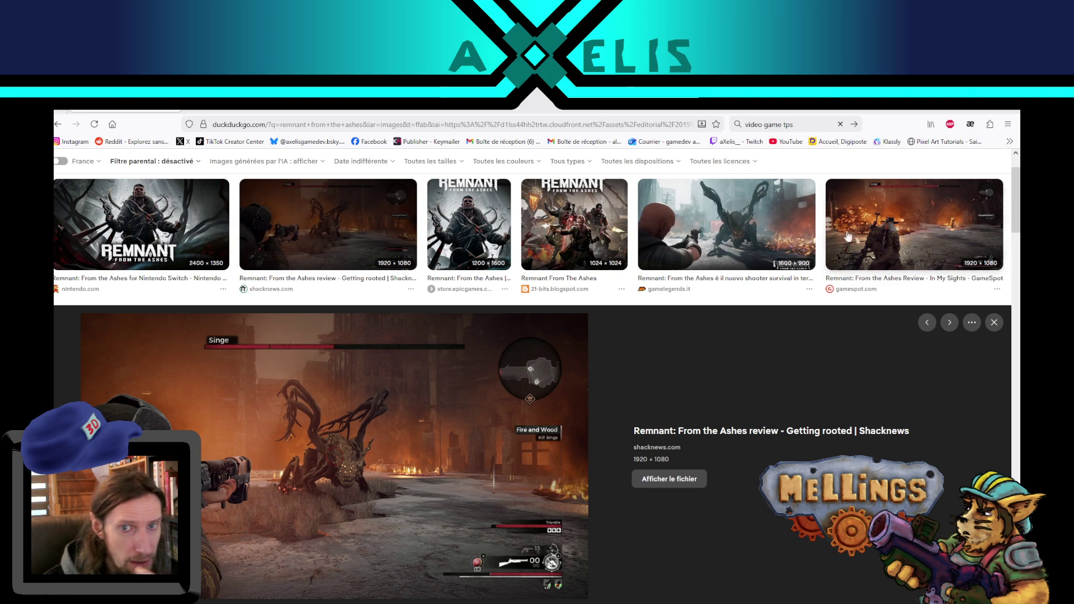
pyautogui.click(901, 232)
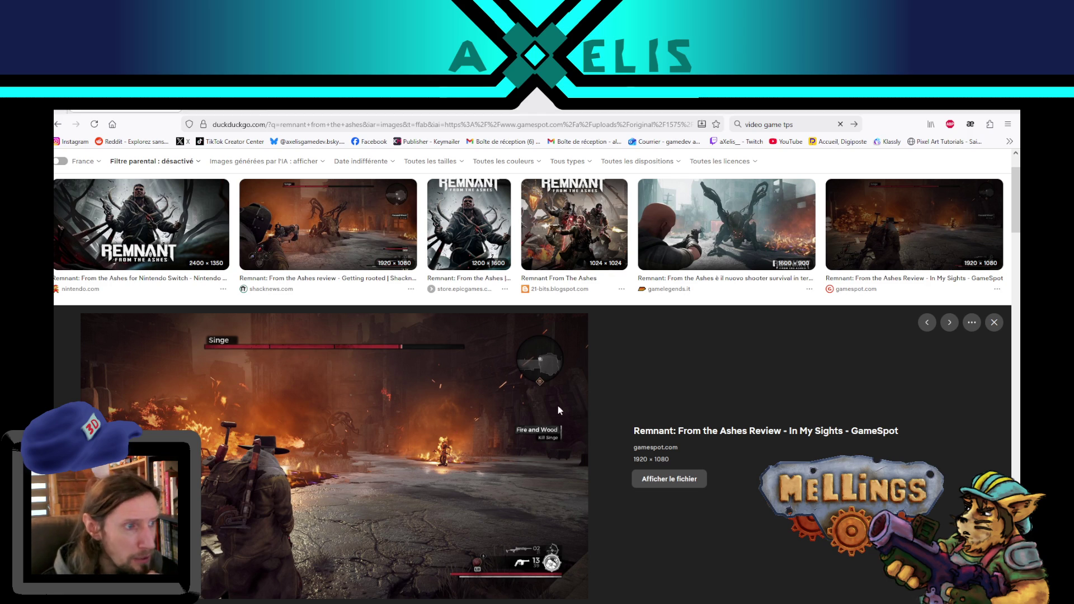
pyautogui.scroll(-5, 732, 321)
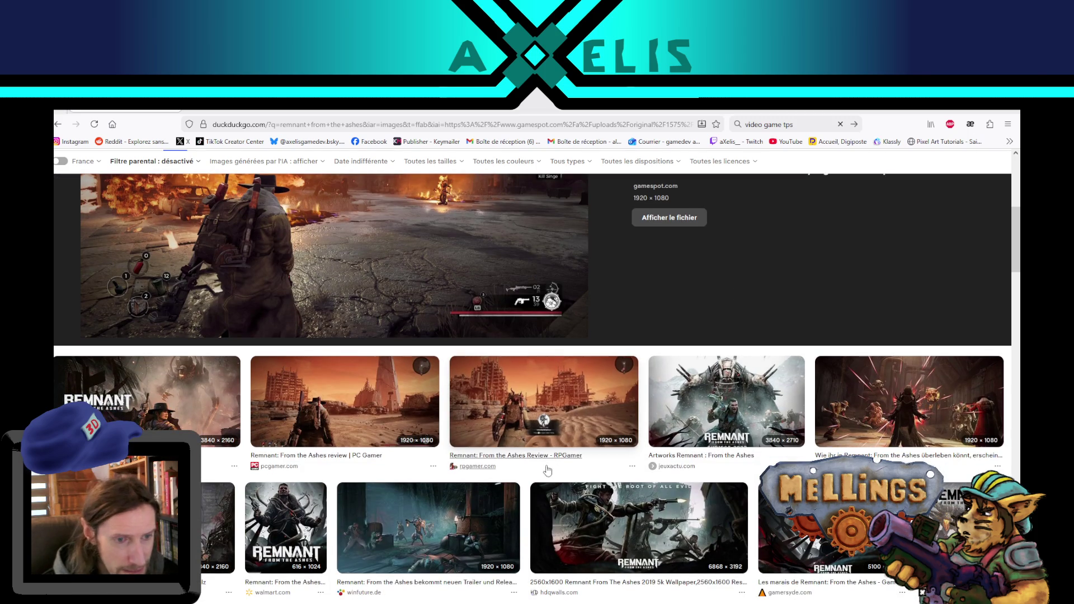
pyautogui.click(873, 400)
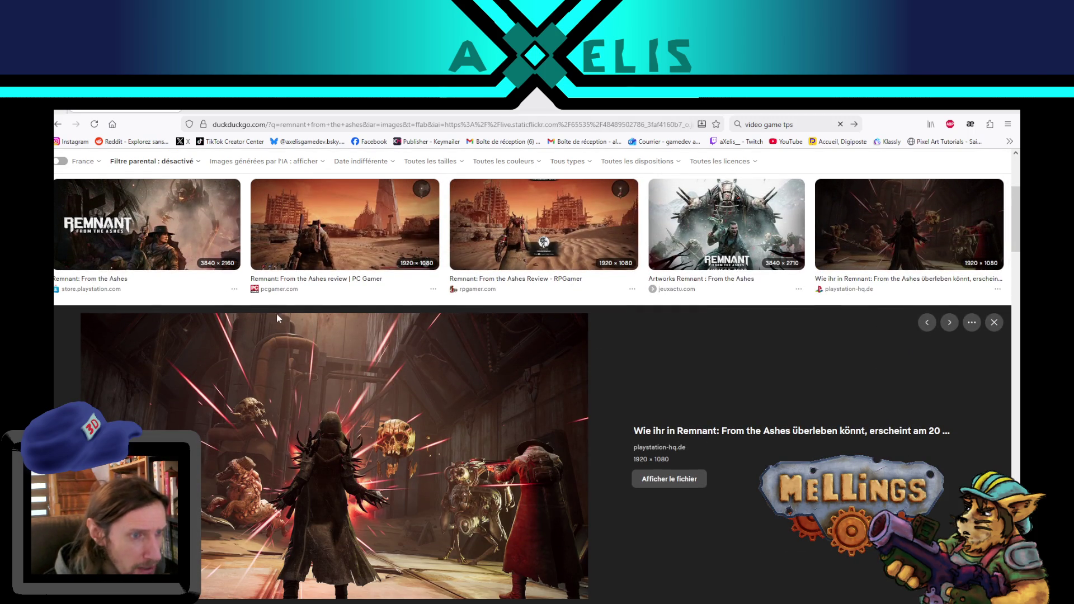
pyautogui.click(347, 235)
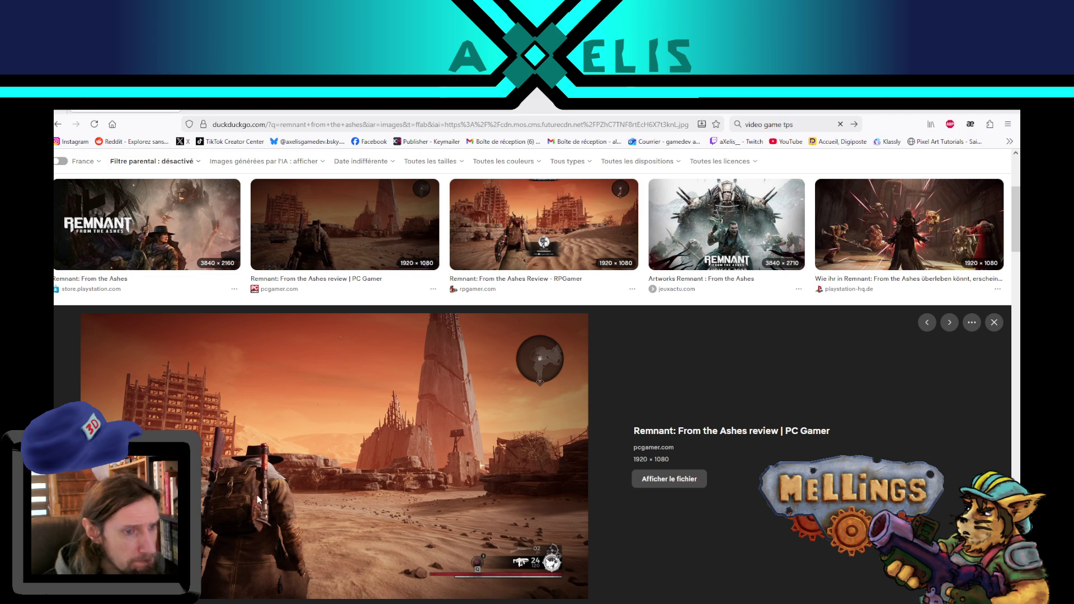
pyautogui.click(528, 233)
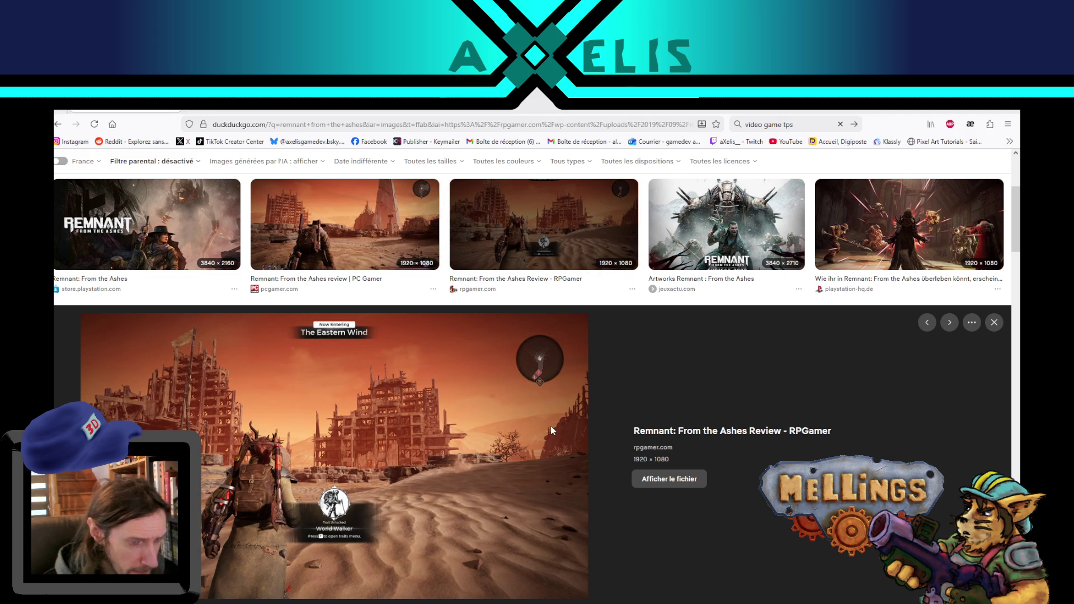
pyautogui.scroll(3, 401, 446)
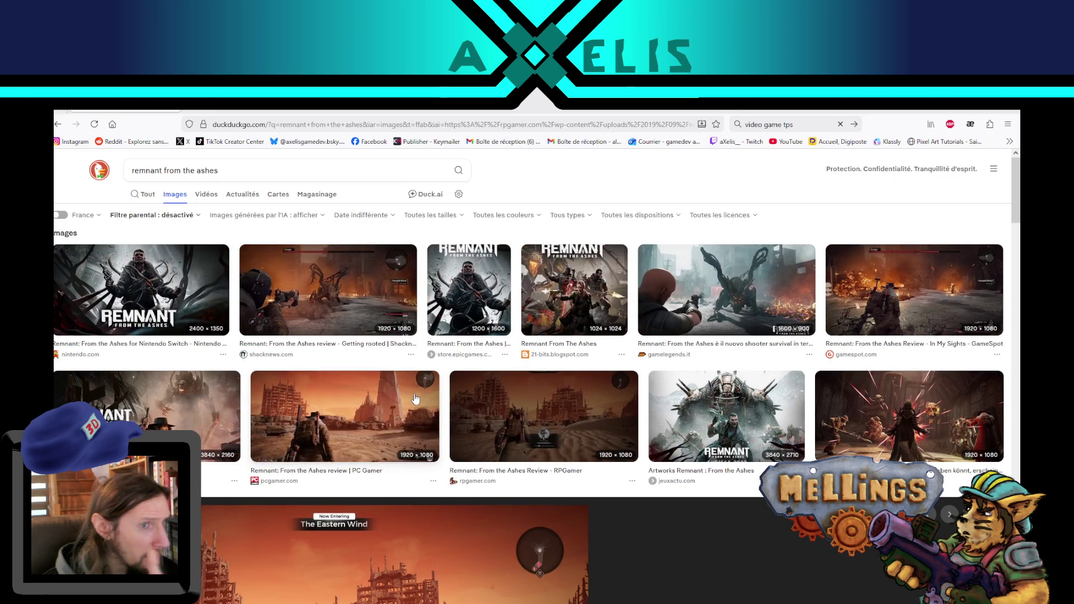
# Search images for 'orcs must die 3' and preview the DLC, jogorama and Game Legends screenshots.
pyautogui.moveTo(220, 171); pyautogui.dragTo(113, 174)
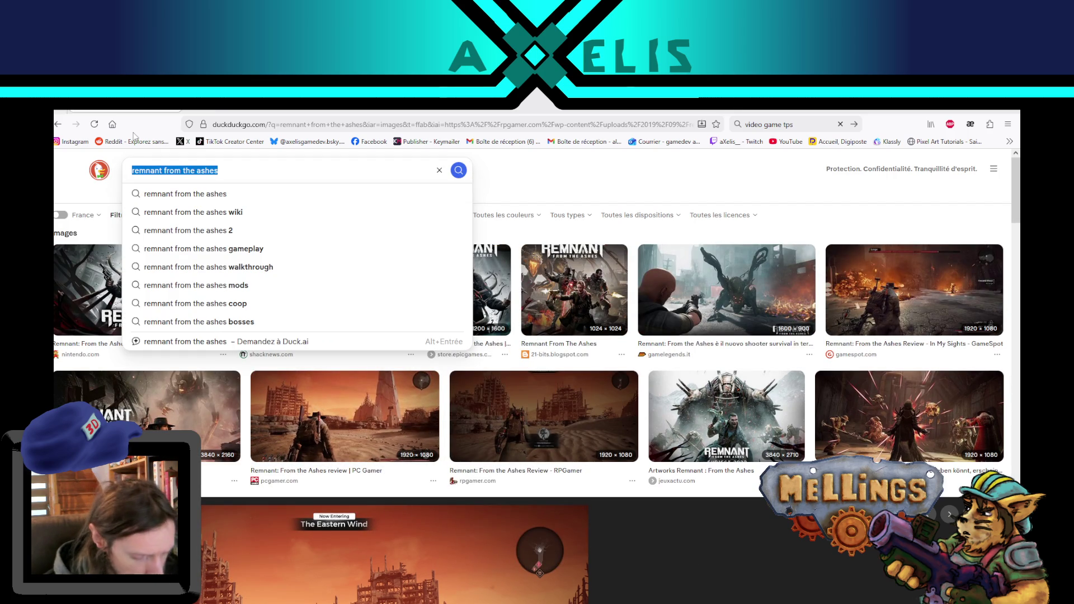
pyautogui.write('orcs ')
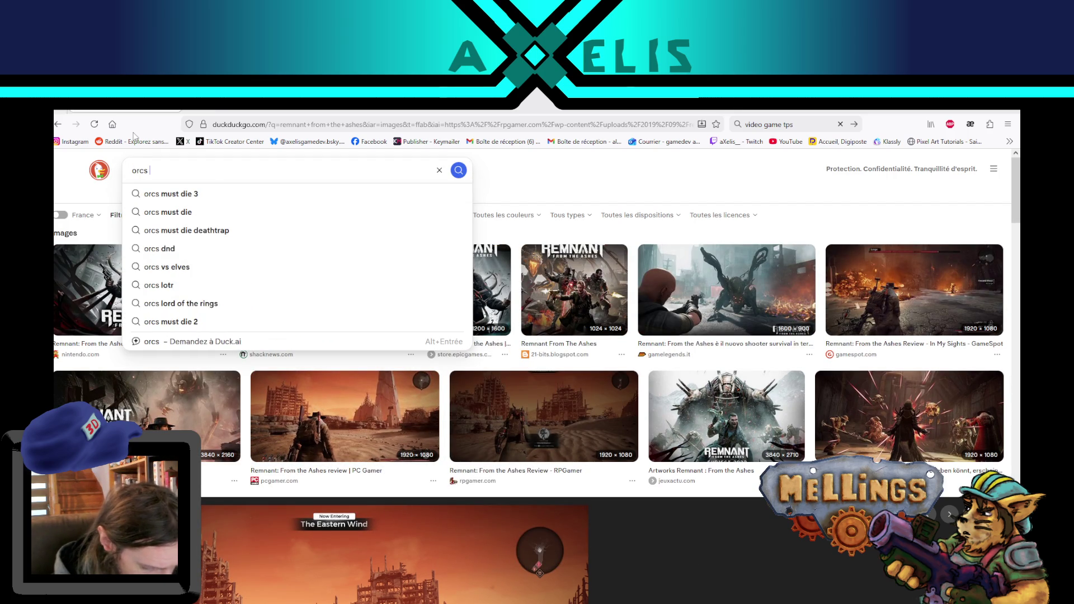
pyautogui.write('must die ')
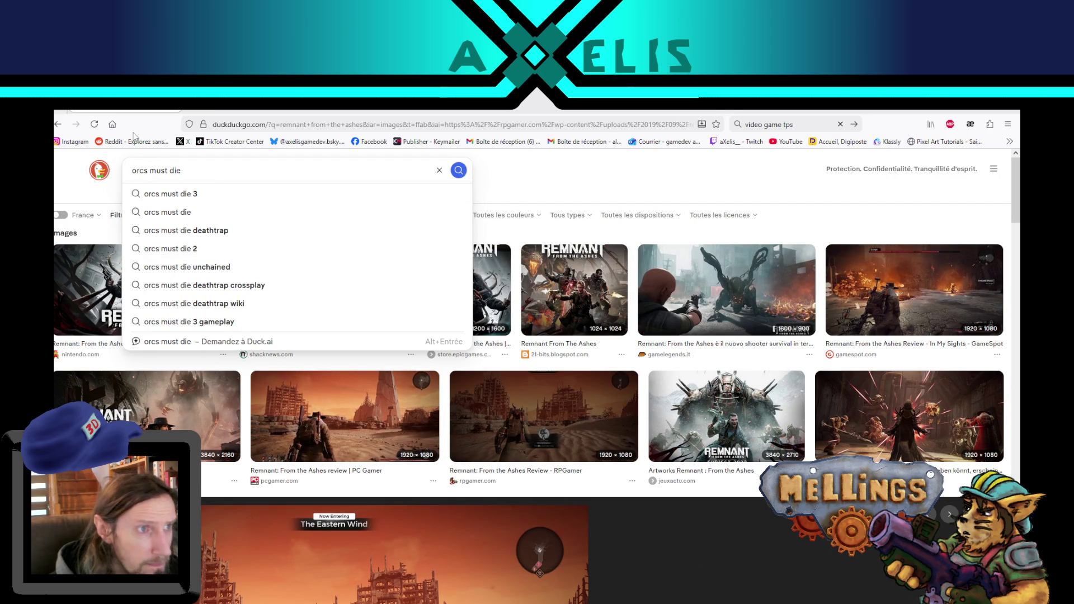
pyautogui.write('3')
pyautogui.press('Return')
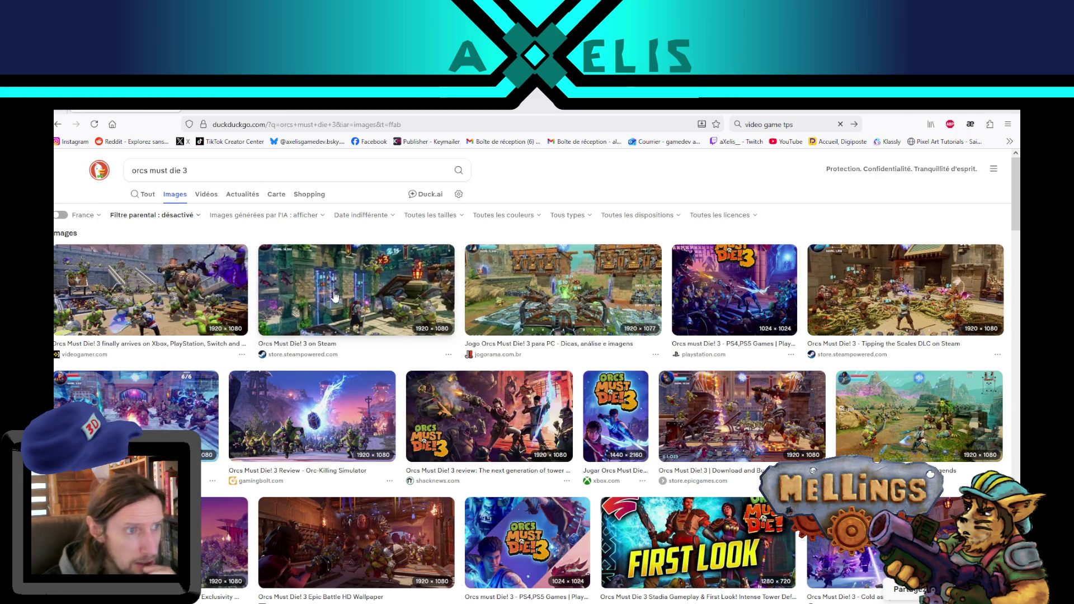
pyautogui.click(184, 307)
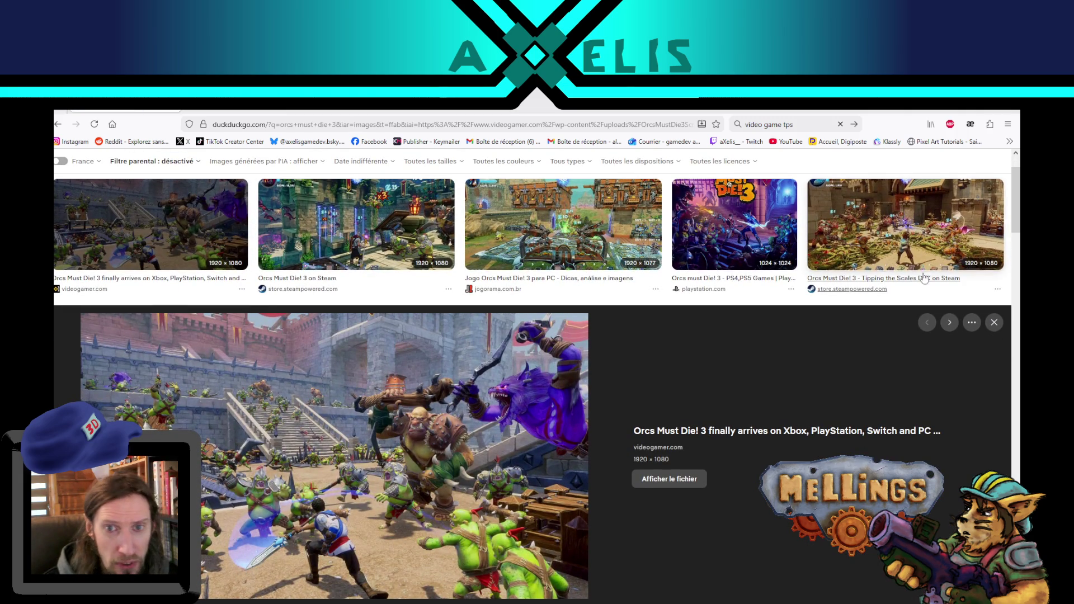
pyautogui.click(906, 224)
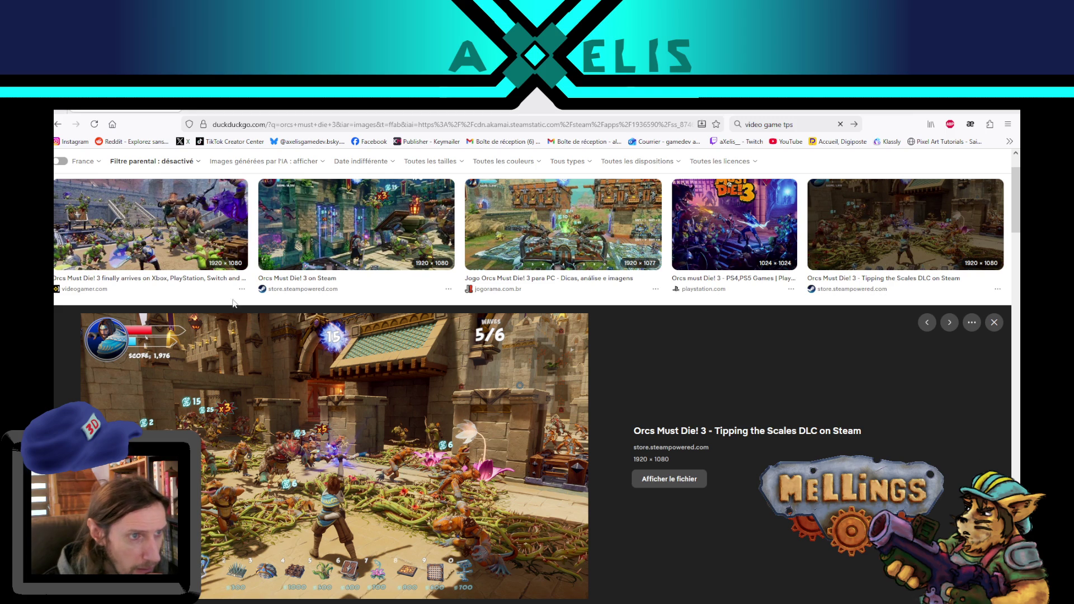
pyautogui.click(566, 239)
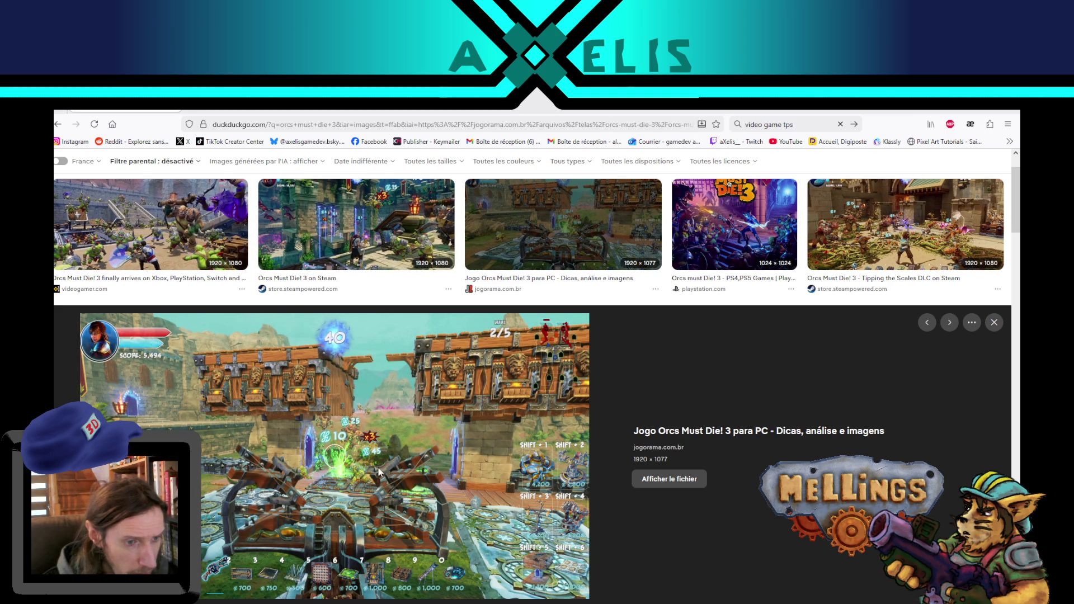
pyautogui.scroll(-3, 451, 442)
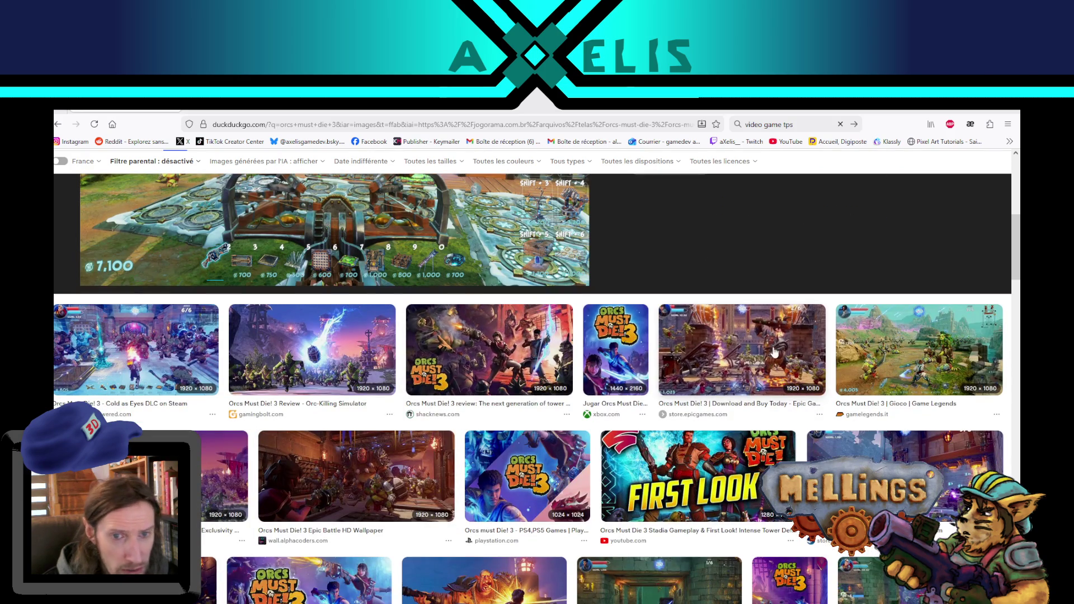
pyautogui.click(918, 353)
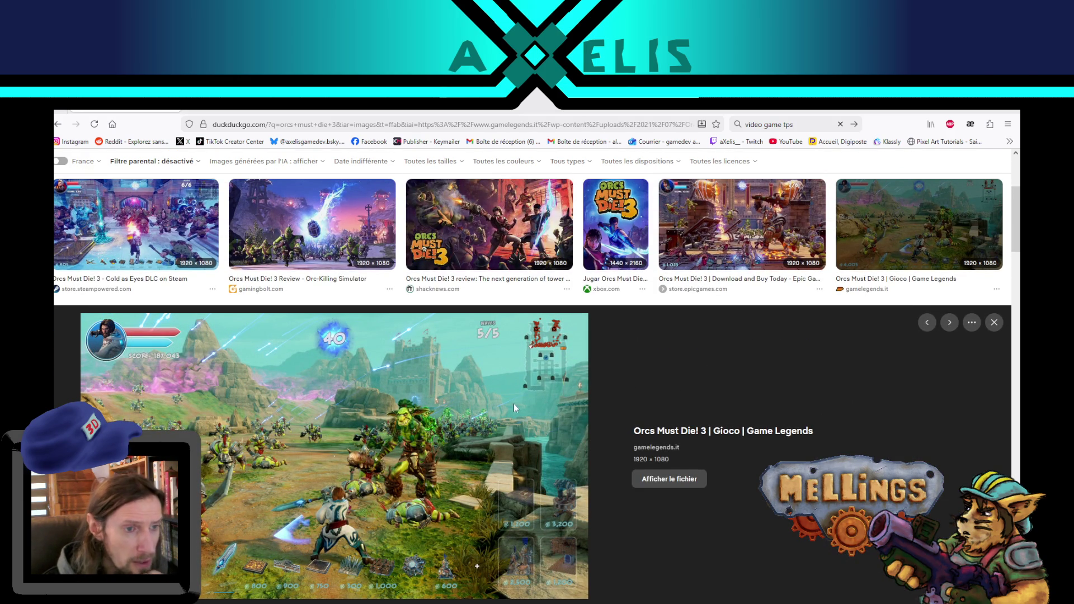
# Go back to the Remnant results and forward again, previewing the Tipping the Scales DLC screenshot.
pyautogui.click(57, 124)
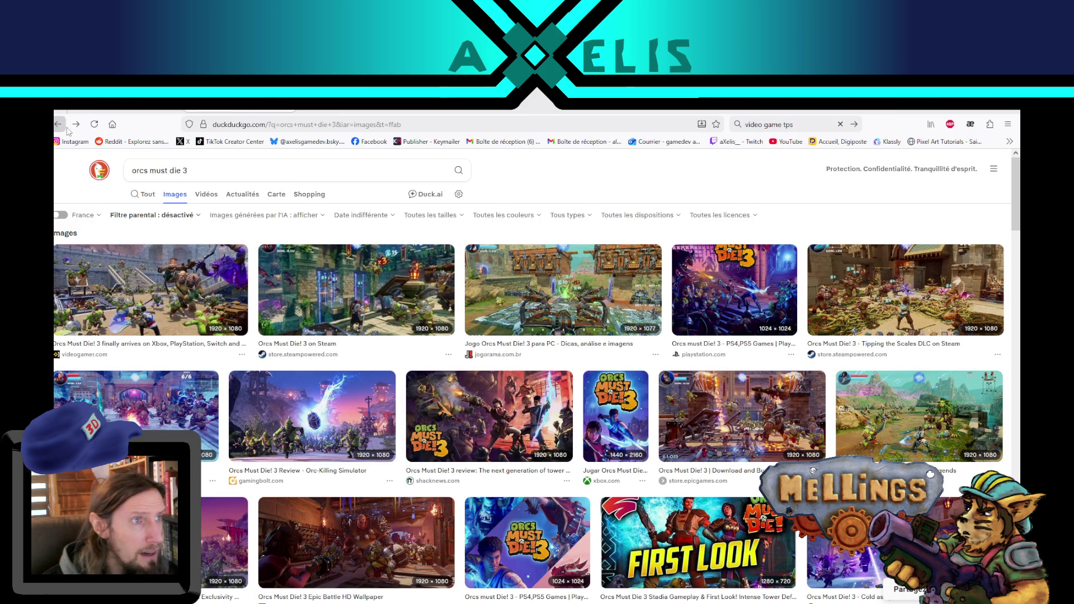
pyautogui.click(60, 126)
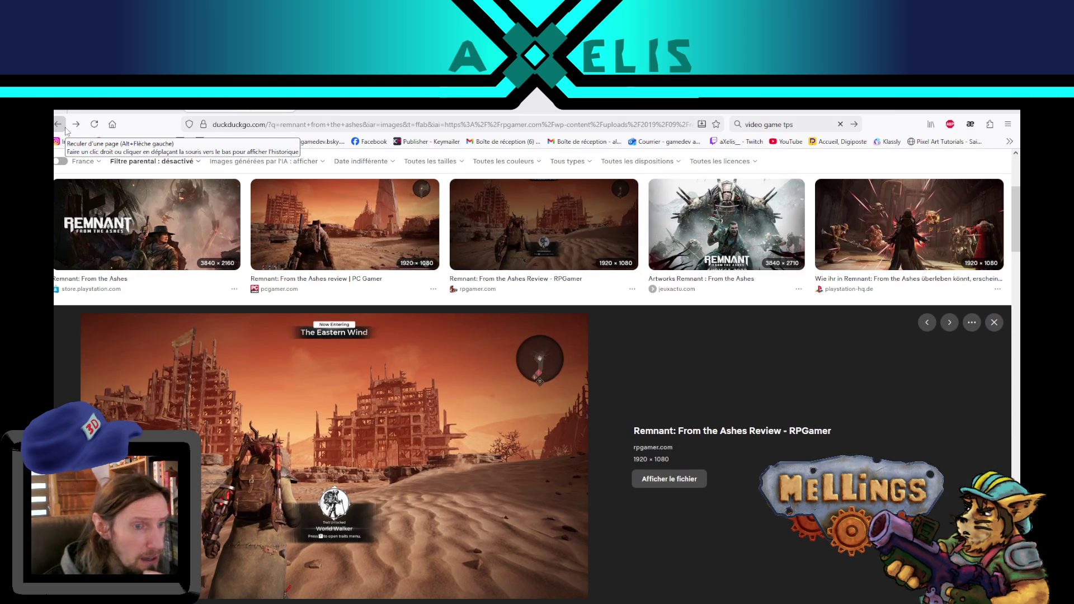
pyautogui.scroll(-2, 475, 417)
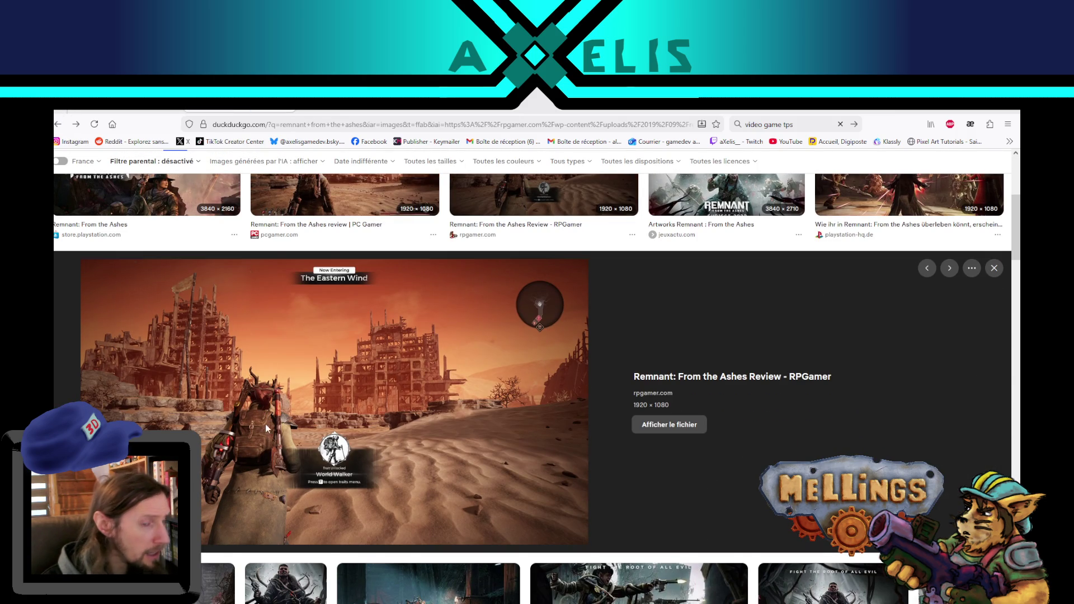
pyautogui.click(76, 124)
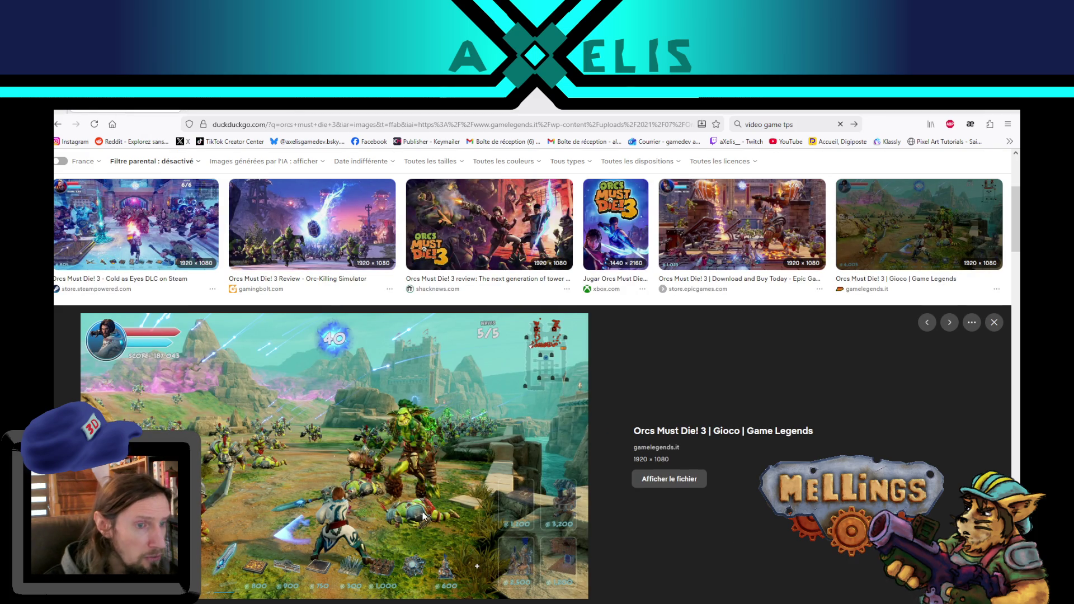
pyautogui.scroll(3, 493, 235)
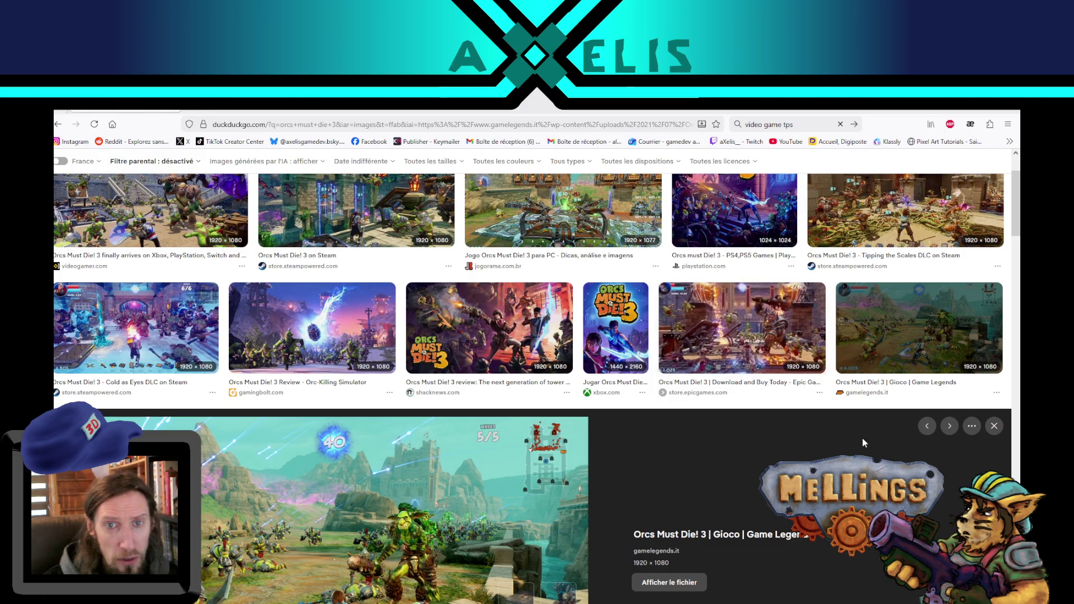
pyautogui.scroll(3, 854, 435)
pyautogui.click(873, 296)
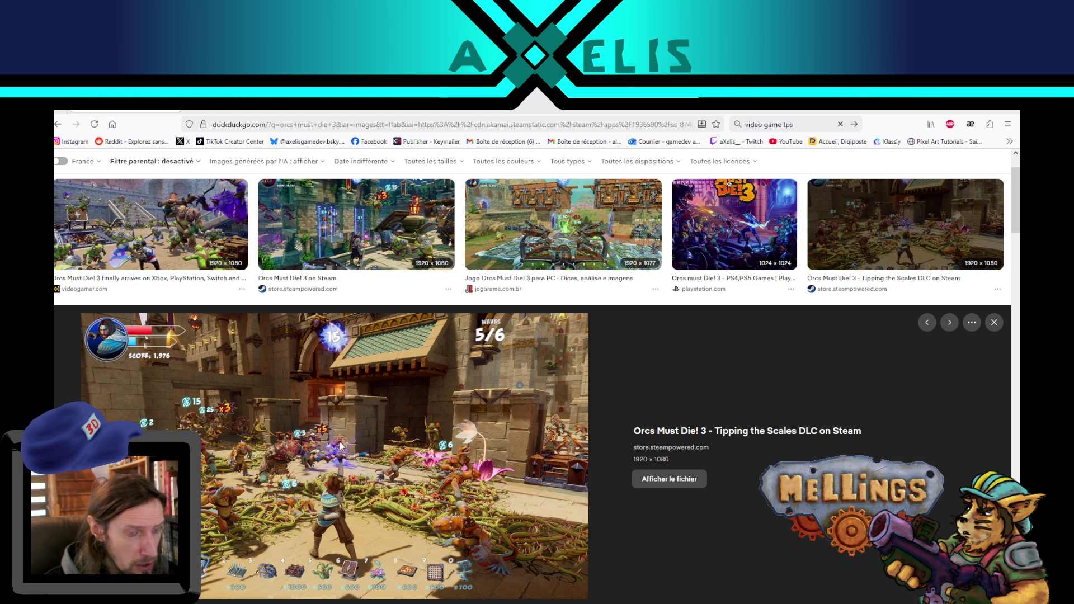
pyautogui.hotkey('alt', 'Left')
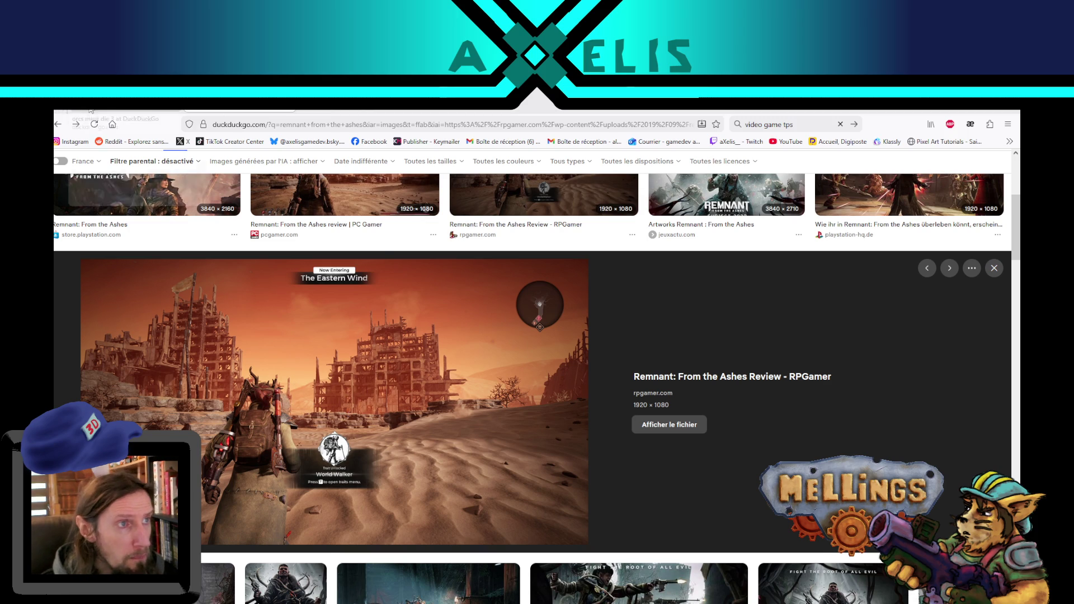
pyautogui.hotkey('alt', 'Right')
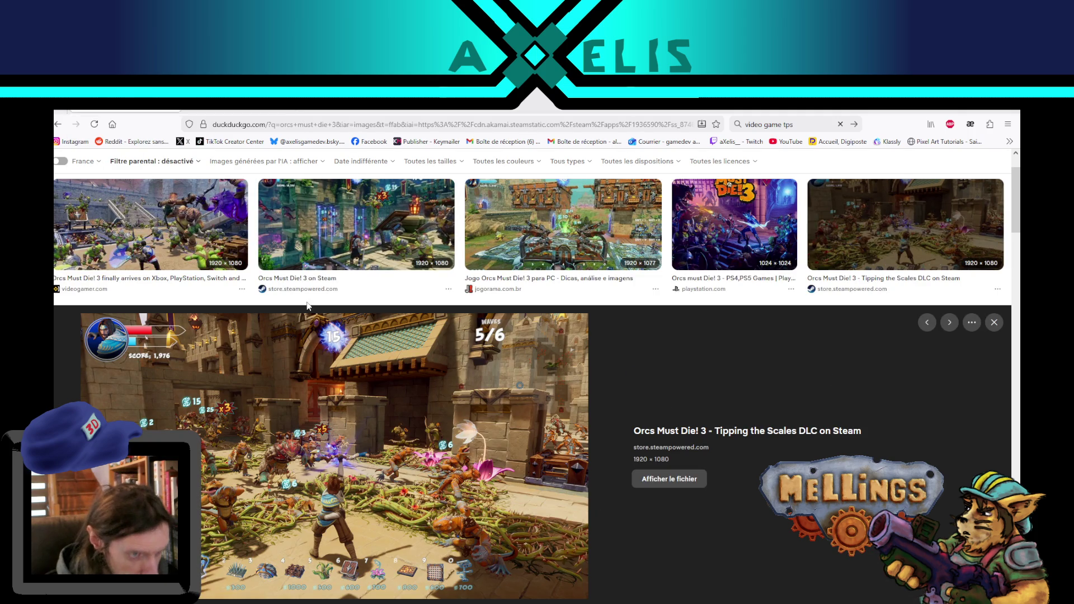
# Preview the Epic Games Store and Game Legends Orcs Must Die! 3 screenshots.
pyautogui.scroll(-2, 454, 448)
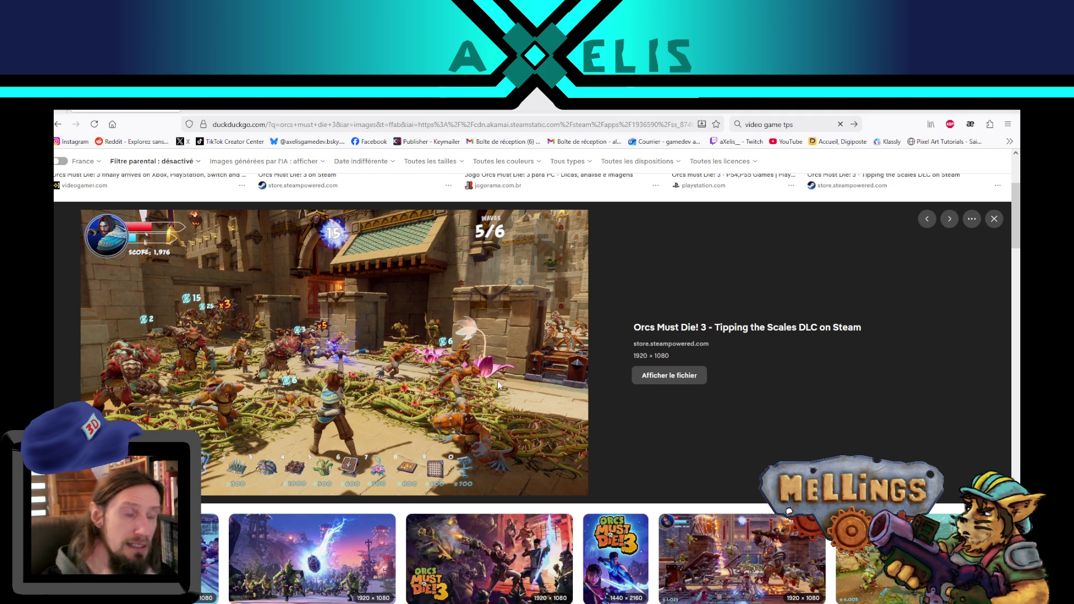
pyautogui.scroll(-2, 542, 336)
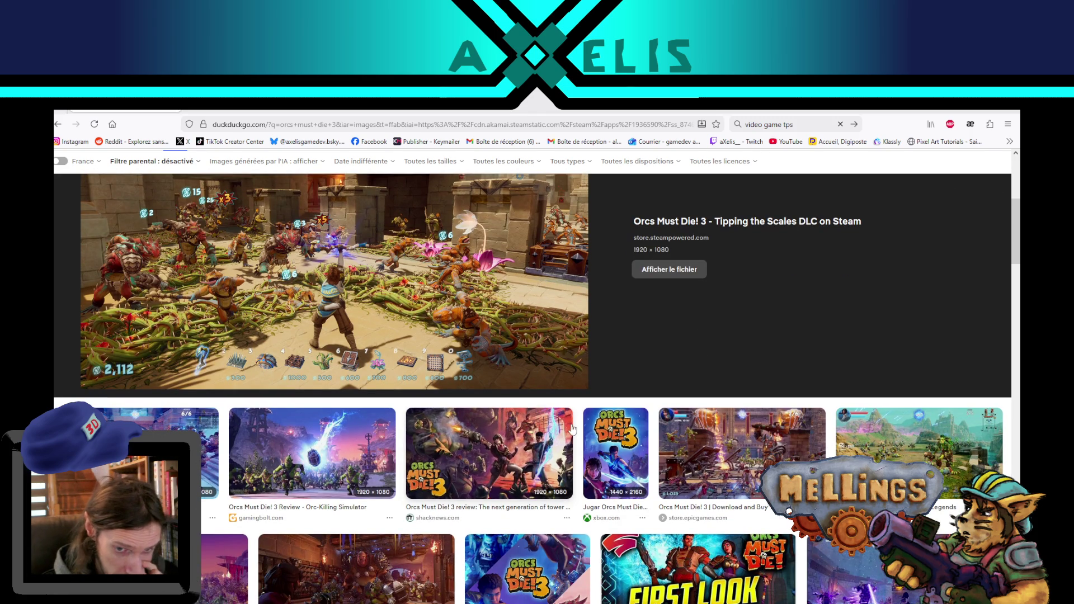
pyautogui.click(723, 458)
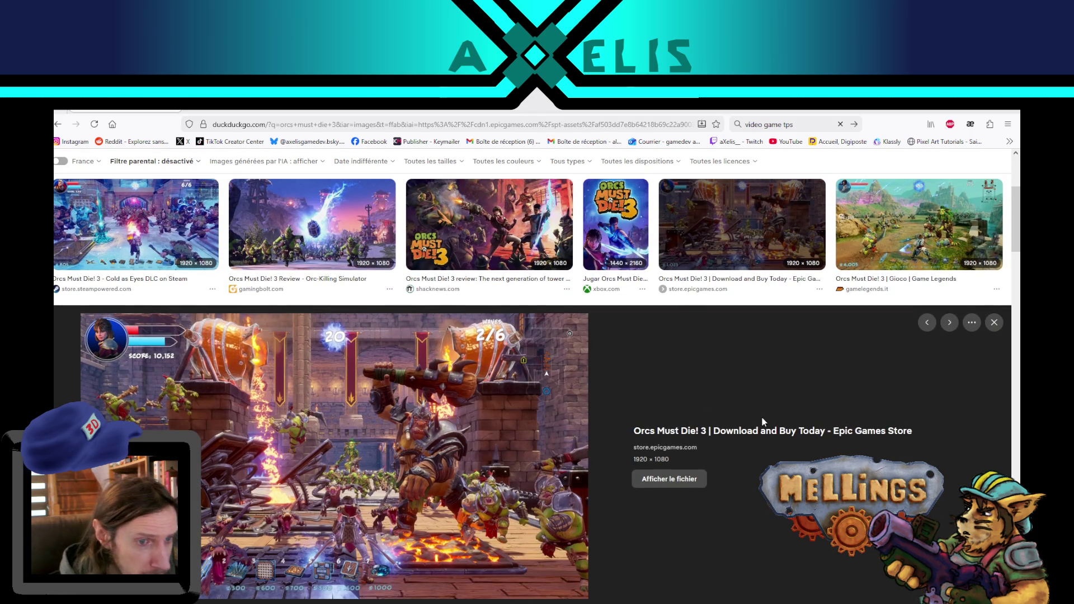
pyautogui.click(906, 229)
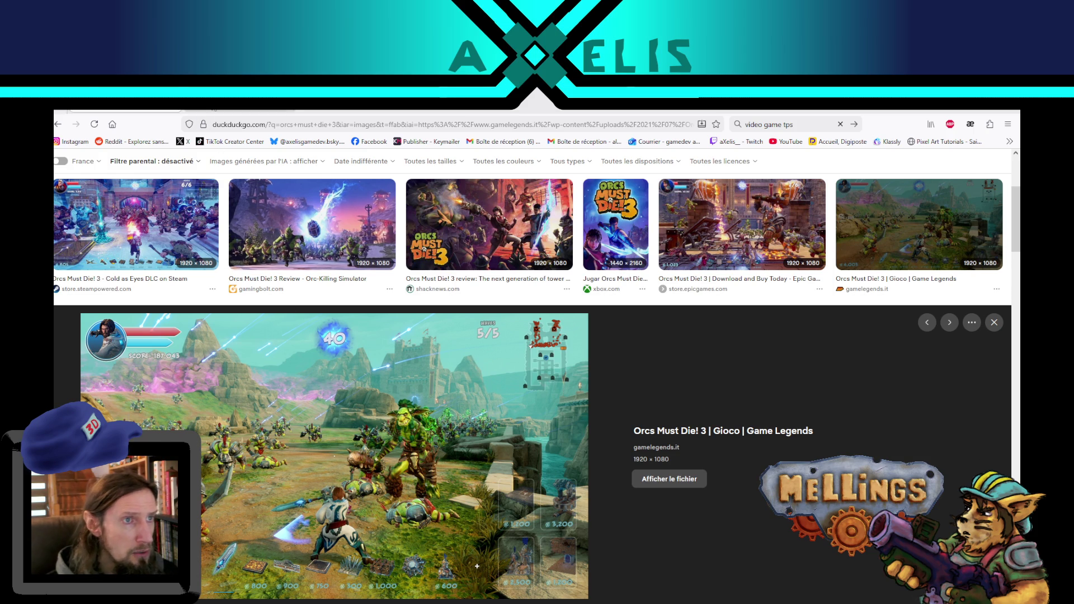
# Toggle between the Remnant and Orcs Must Die 3 results, ending on the Epic Games Store preview.
pyautogui.click(214, 109)
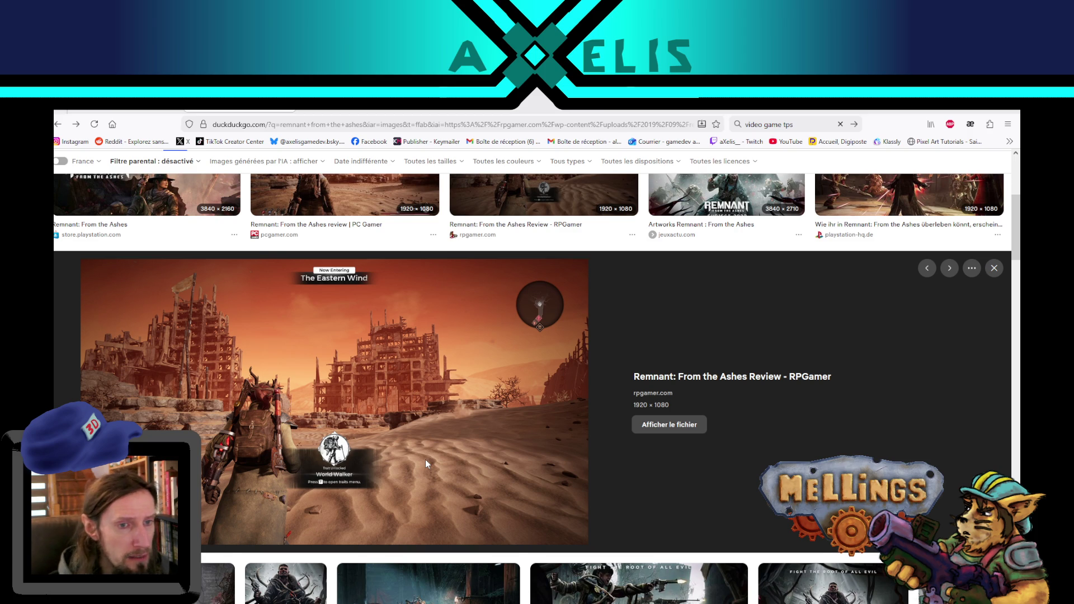
pyautogui.hotkey('alt', 'Right')
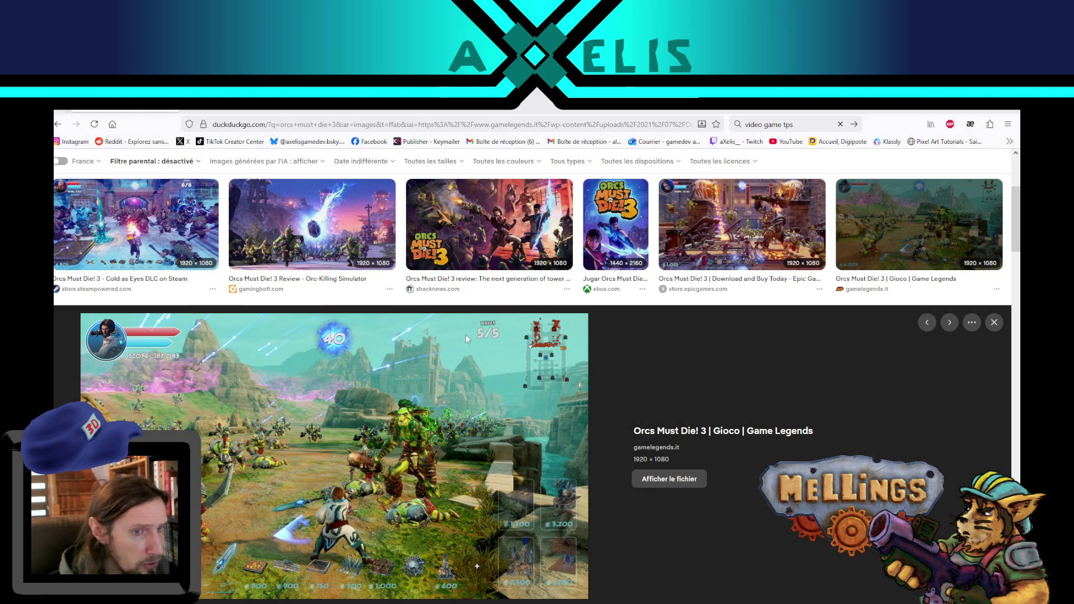
pyautogui.hotkey('alt', 'Left')
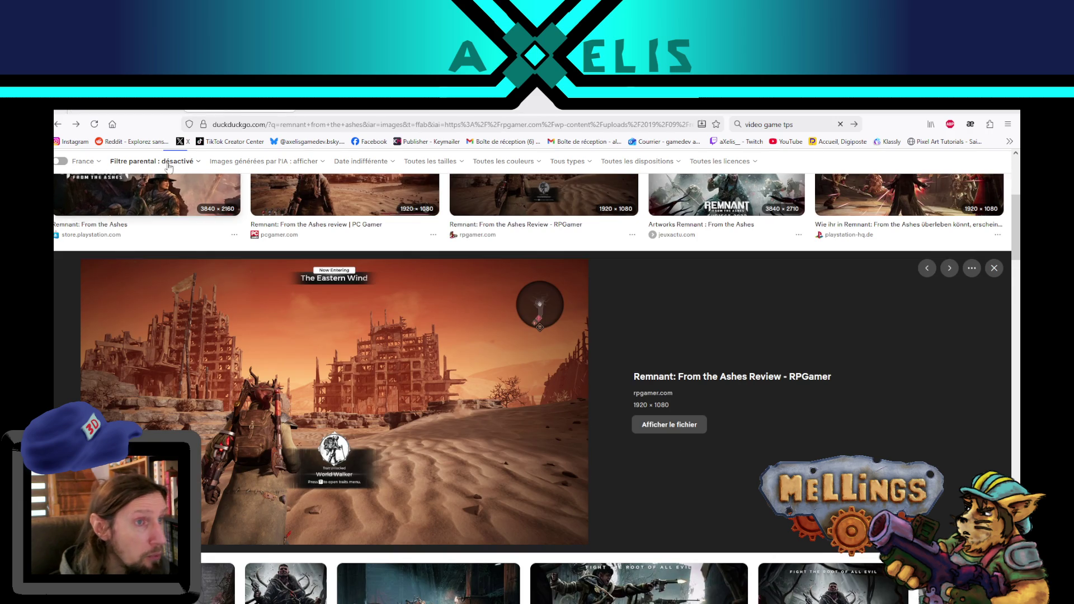
pyautogui.hotkey('alt', 'Right')
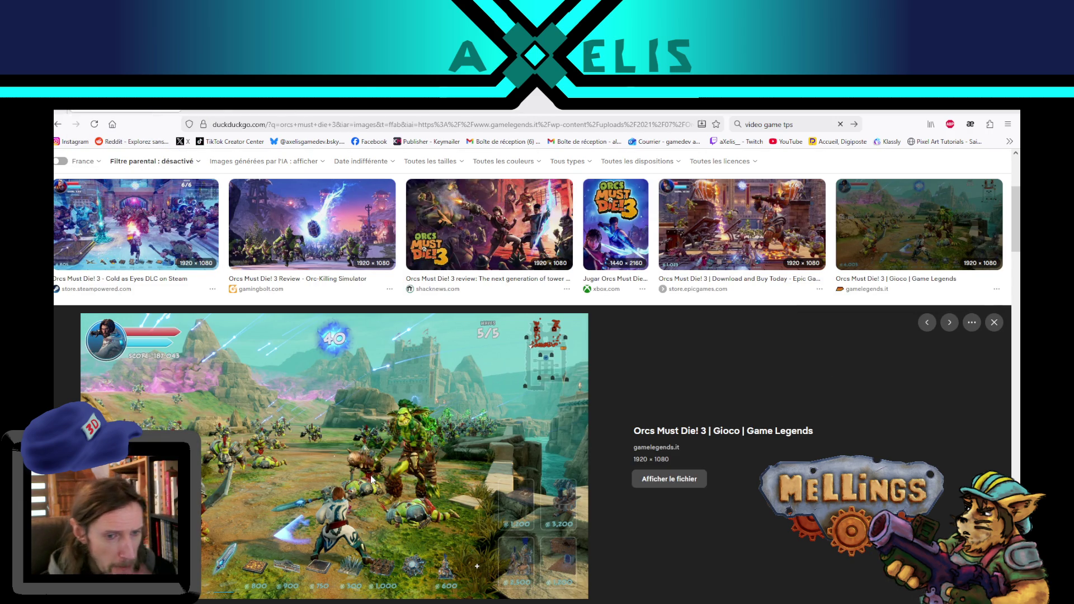
pyautogui.press('Left')
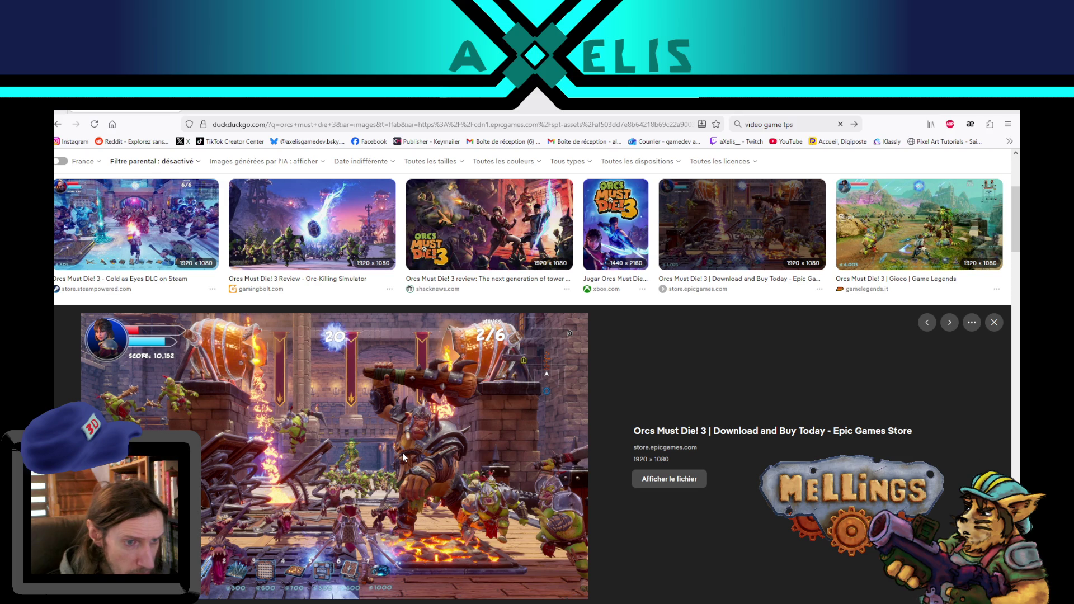
pyautogui.scroll(-6, 403, 457)
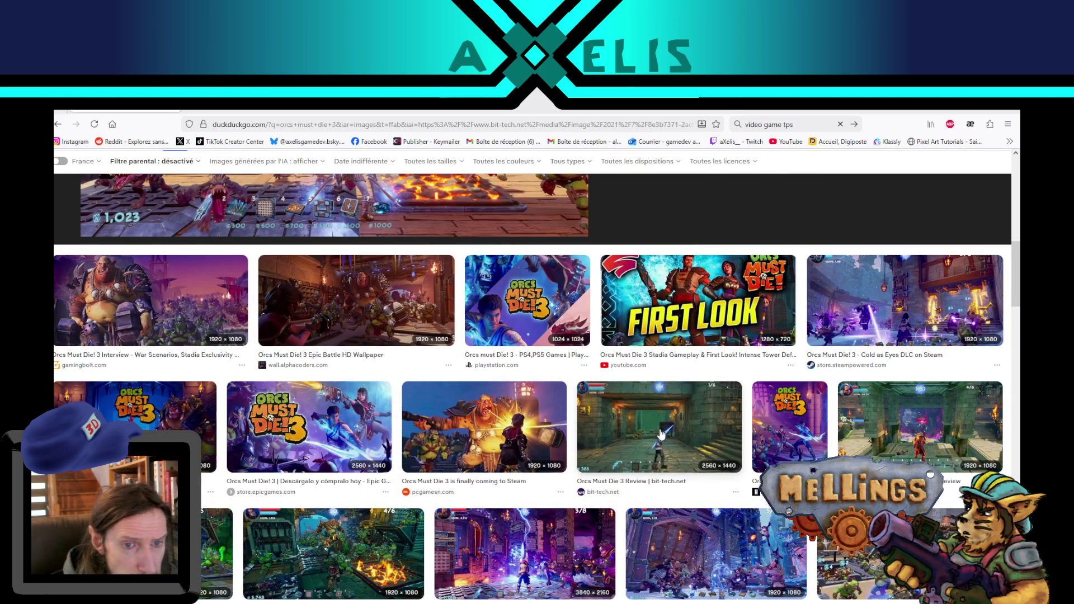
# Preview the bit-tech Orcs Must Die 3 Review image, then return to the Orcs Must Die 3 results.
pyautogui.click(641, 441)
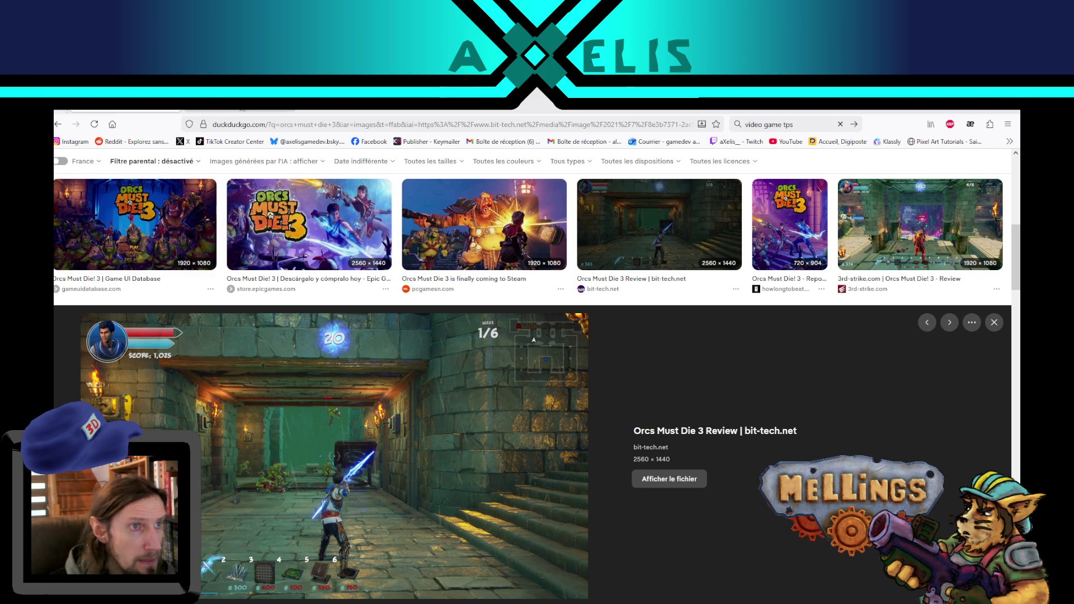
pyautogui.hotkey('alt', 'Left')
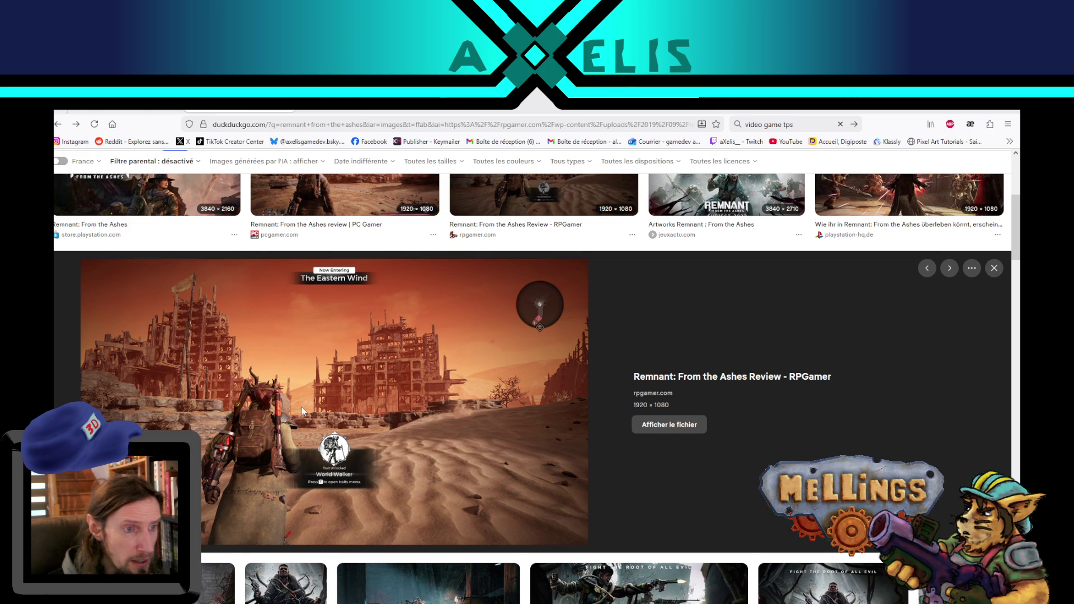
pyautogui.click(129, 110)
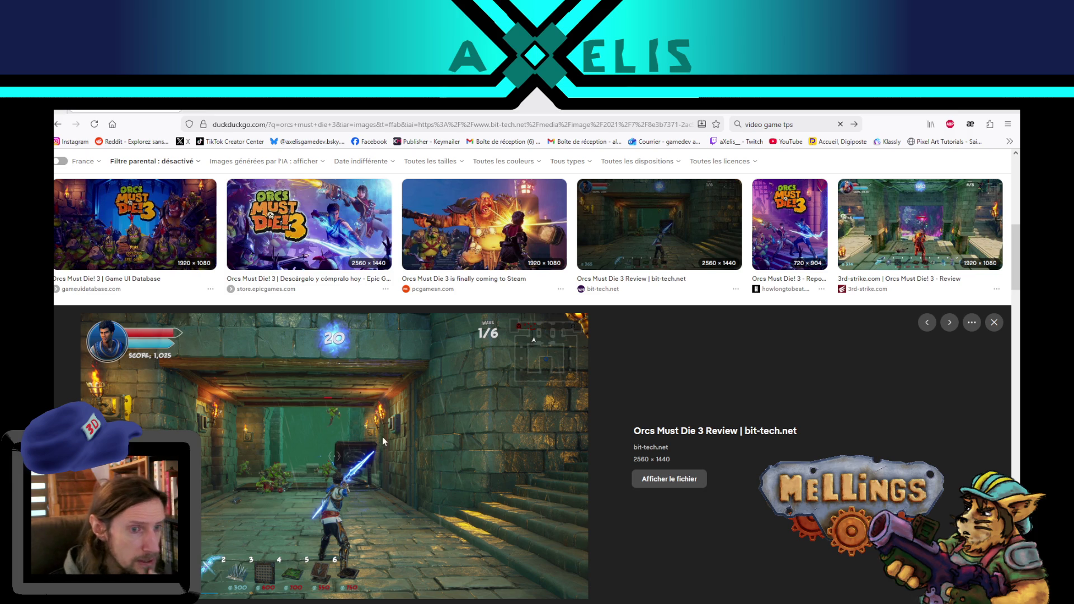
pyautogui.press('Right')
pyautogui.press('Right')
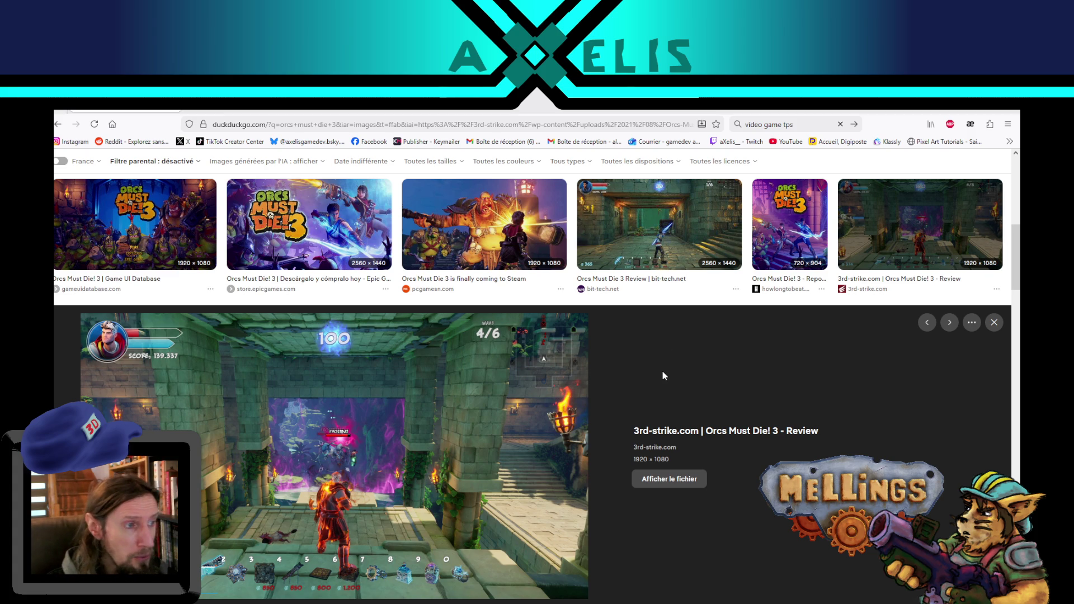
# Scroll down and enlarge the PC Gamer Orcs Must Die! 3 review screenshot (1200 × 647).
pyautogui.scroll(-3, 630, 361)
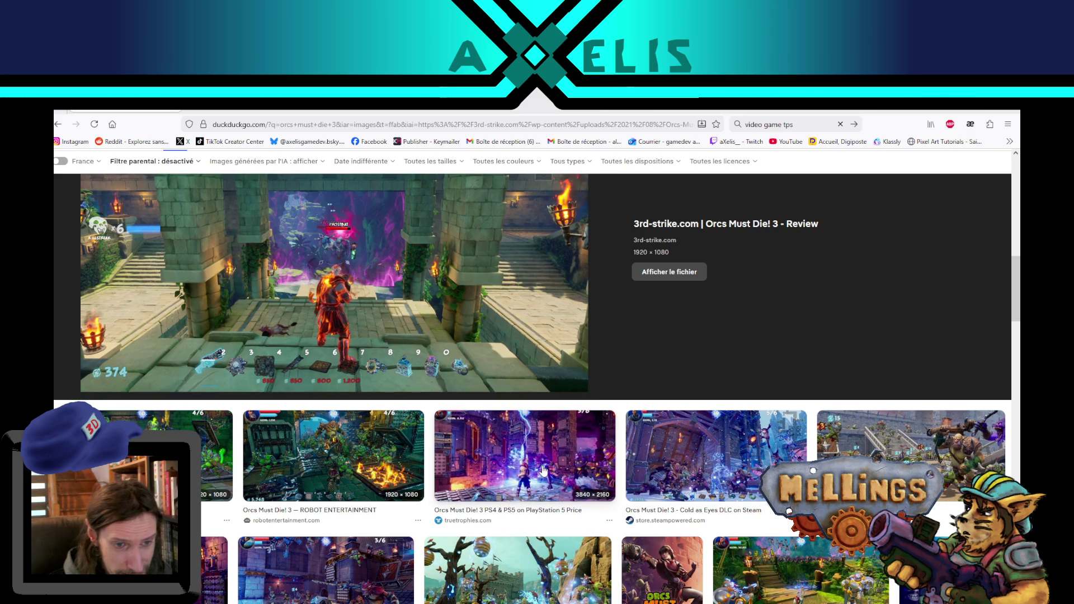
pyautogui.click(542, 471)
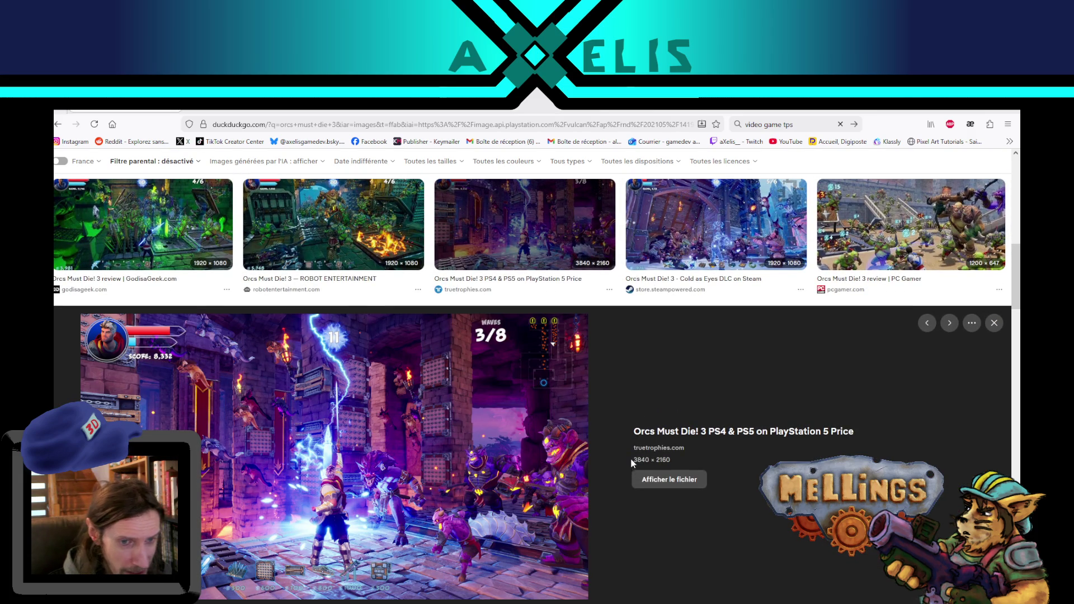
pyautogui.click(906, 230)
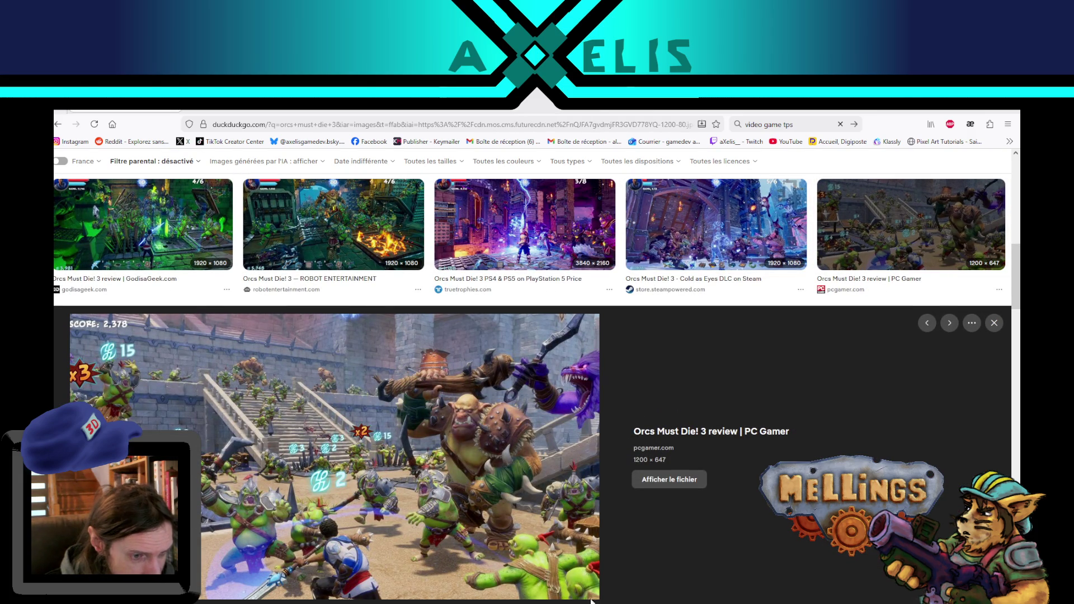
pyautogui.scroll(-1, 432, 445)
pyautogui.scroll(-2, 431, 445)
pyautogui.scroll(2, 437, 443)
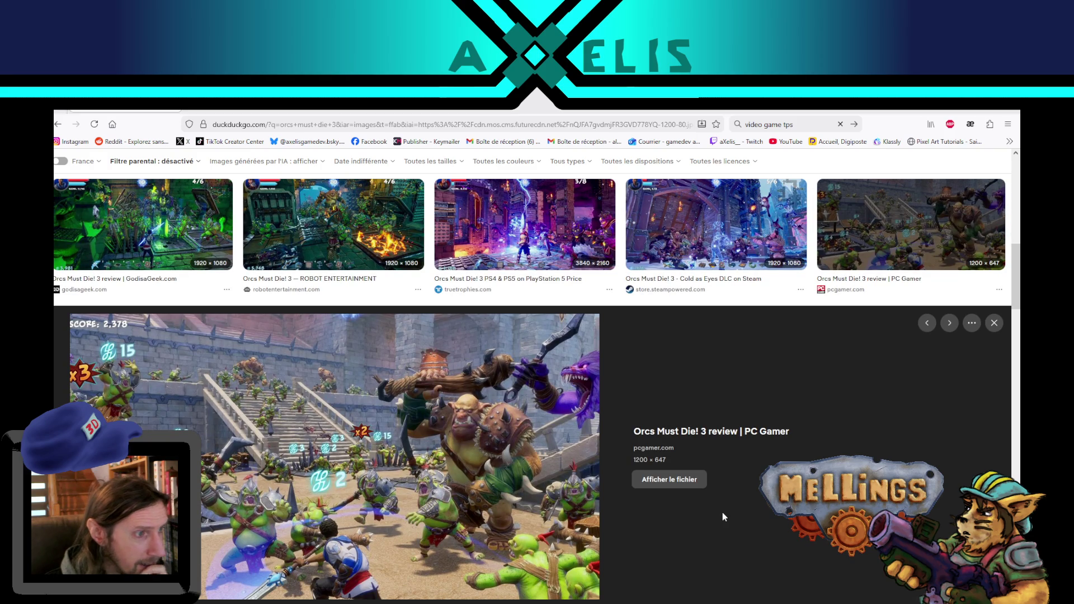
pyautogui.scroll(-1, 723, 517)
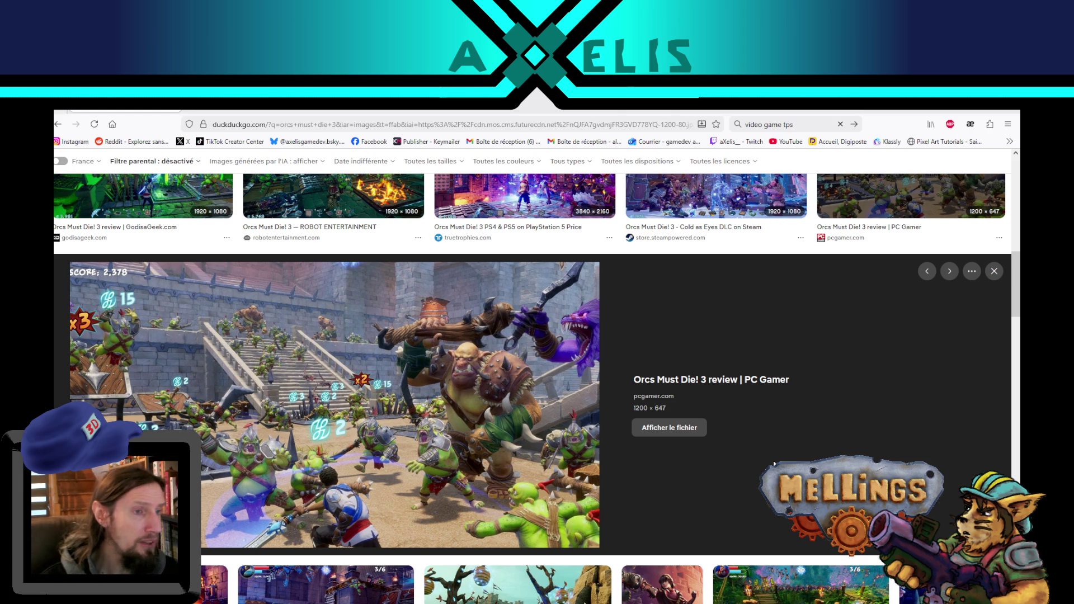
pyautogui.scroll(4, 532, 392)
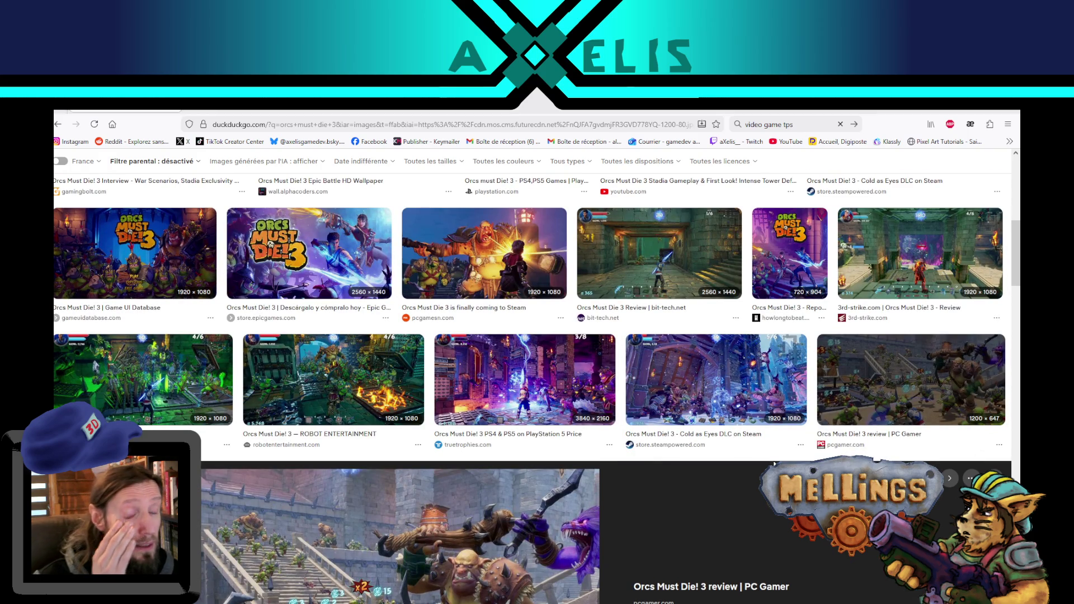
pyautogui.scroll(-2, 236, 426)
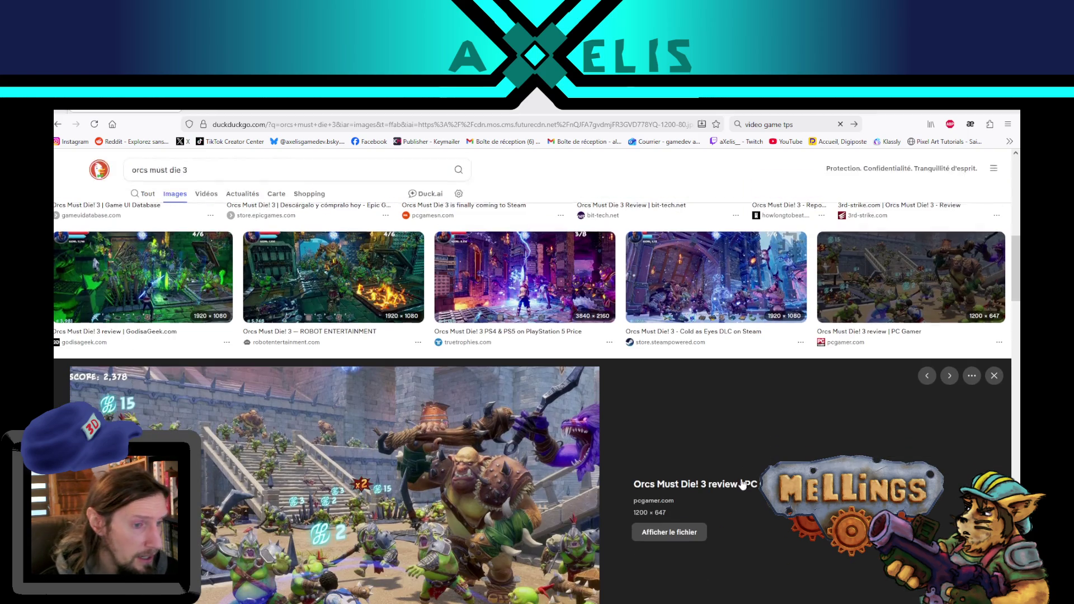
# Preview the MobyGames Tipping the Scales art and the Epic Games Store screenshot, then close the preview.
pyautogui.scroll(-3, 274, 471)
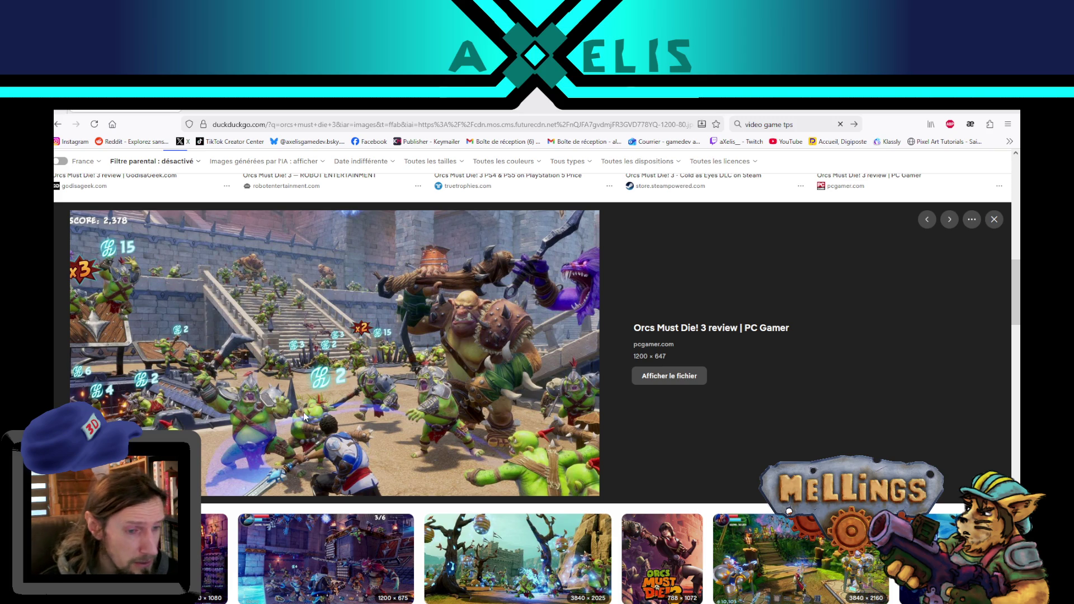
pyautogui.scroll(-3, 305, 417)
pyautogui.click(313, 431)
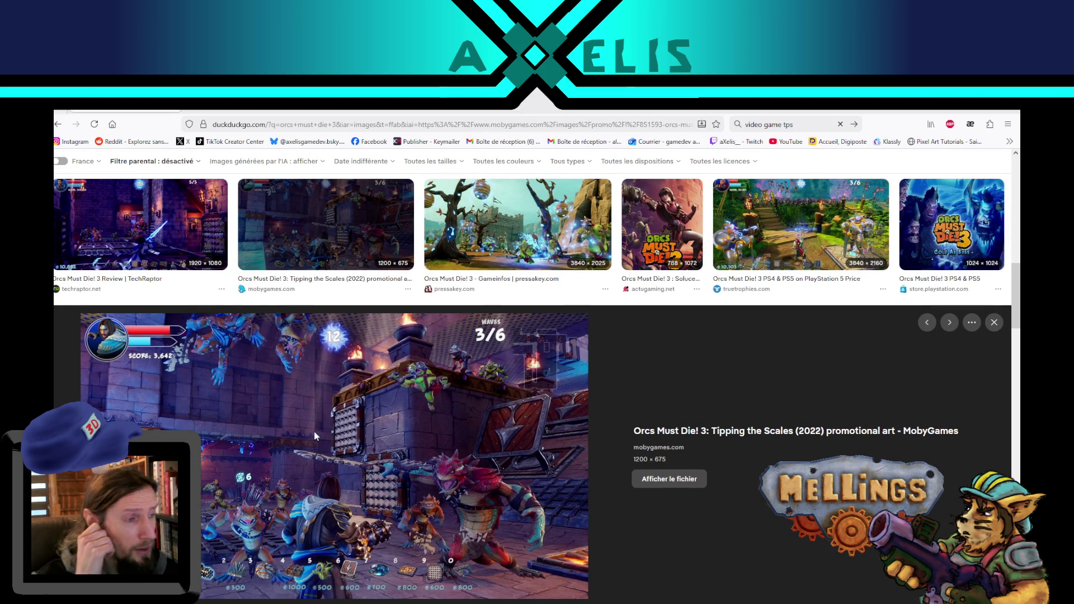
pyautogui.click(547, 386)
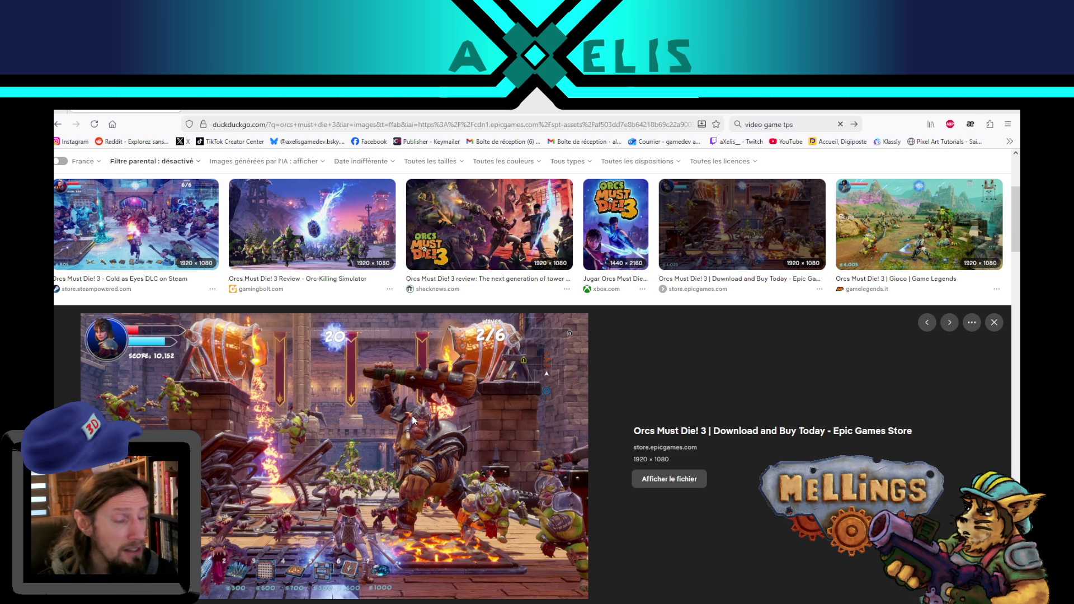
pyautogui.click(690, 242)
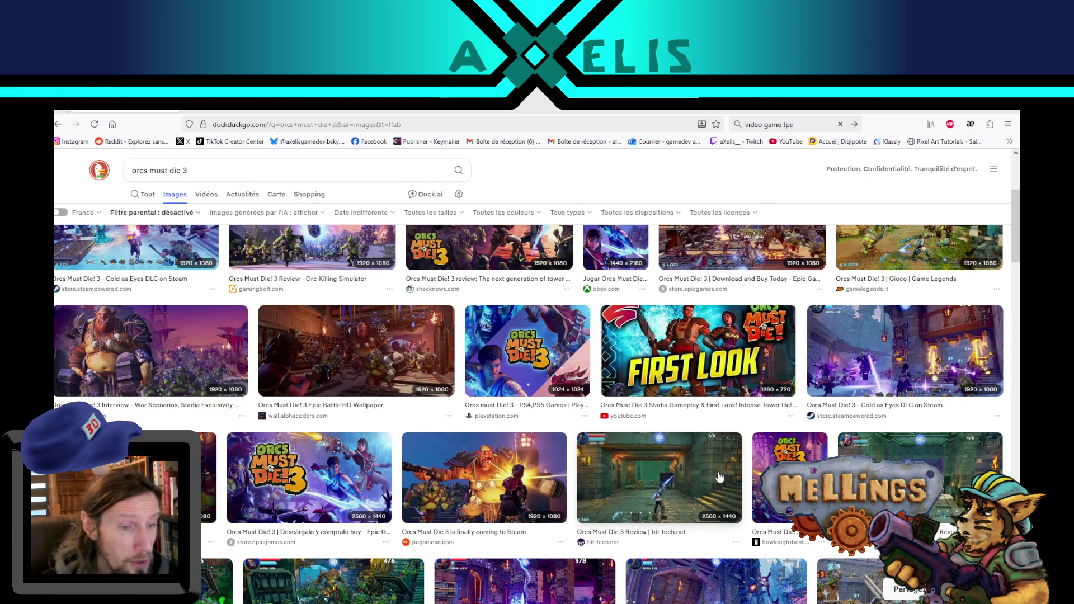
# Enlarge the bit-tech Orcs Must Die 3 Review image, then the Robot Entertainment 1920 × 1080 screenshot.
pyautogui.click(720, 477)
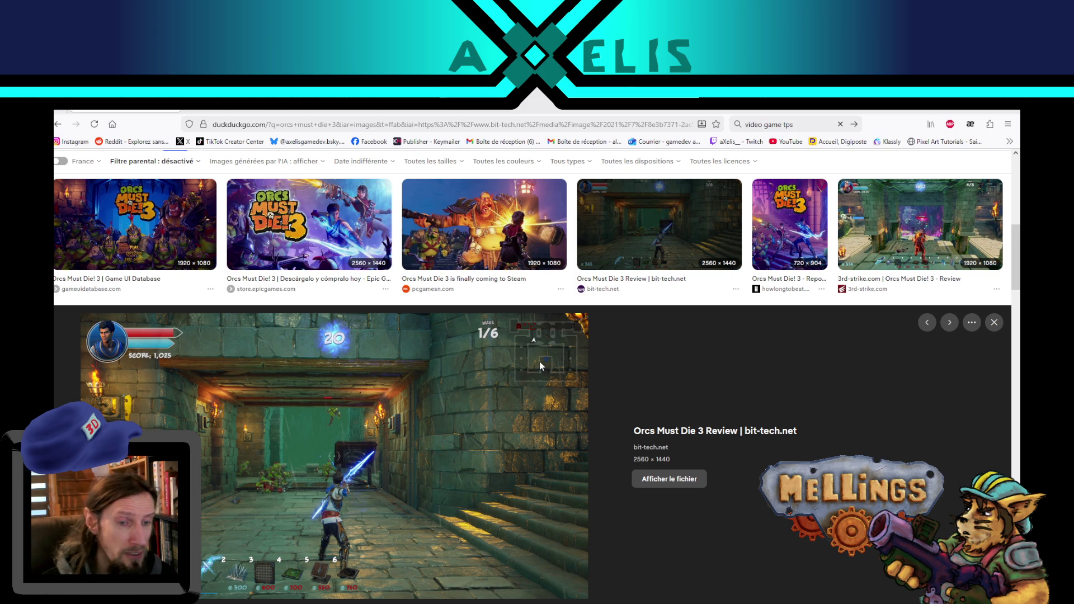
pyautogui.scroll(-4, 540, 364)
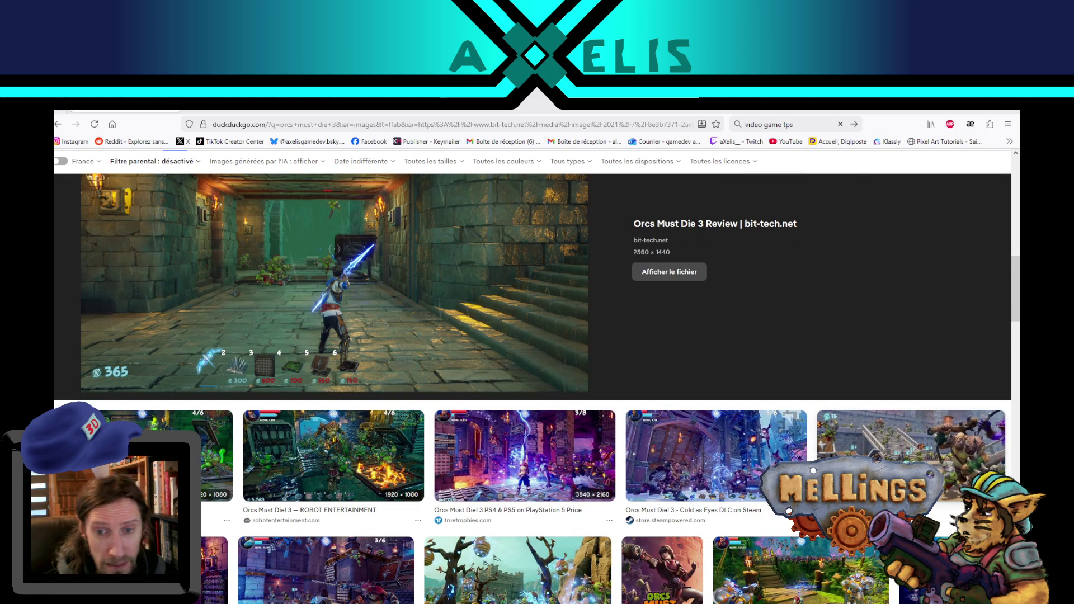
pyautogui.click(322, 449)
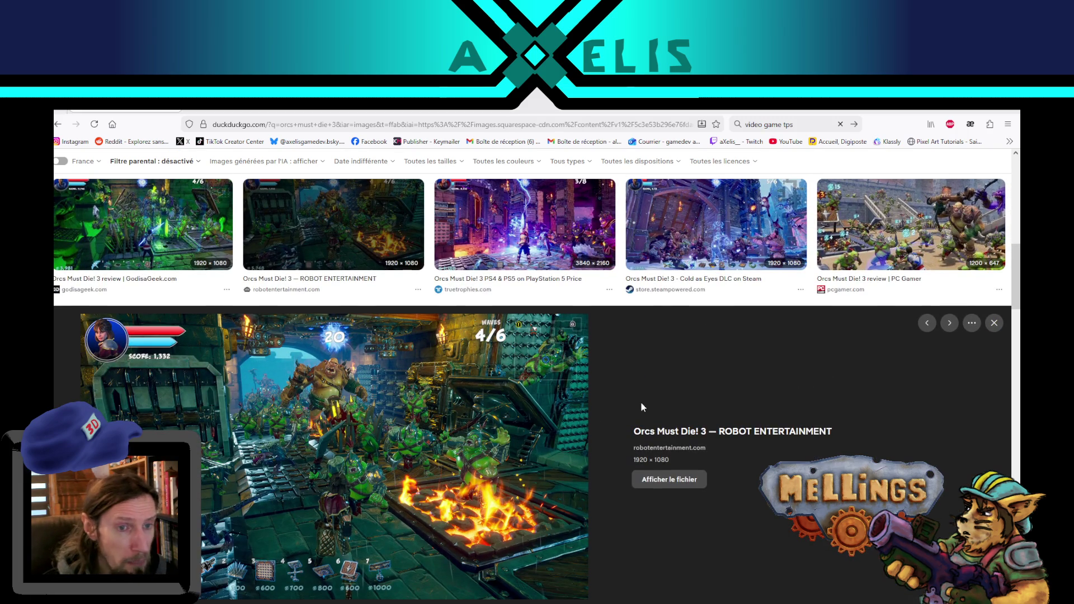
# Preview the Special Upgrade image, step through the Complete Bundle and Steam images, then close it.
pyautogui.scroll(-2, 563, 418)
pyautogui.scroll(2, 563, 419)
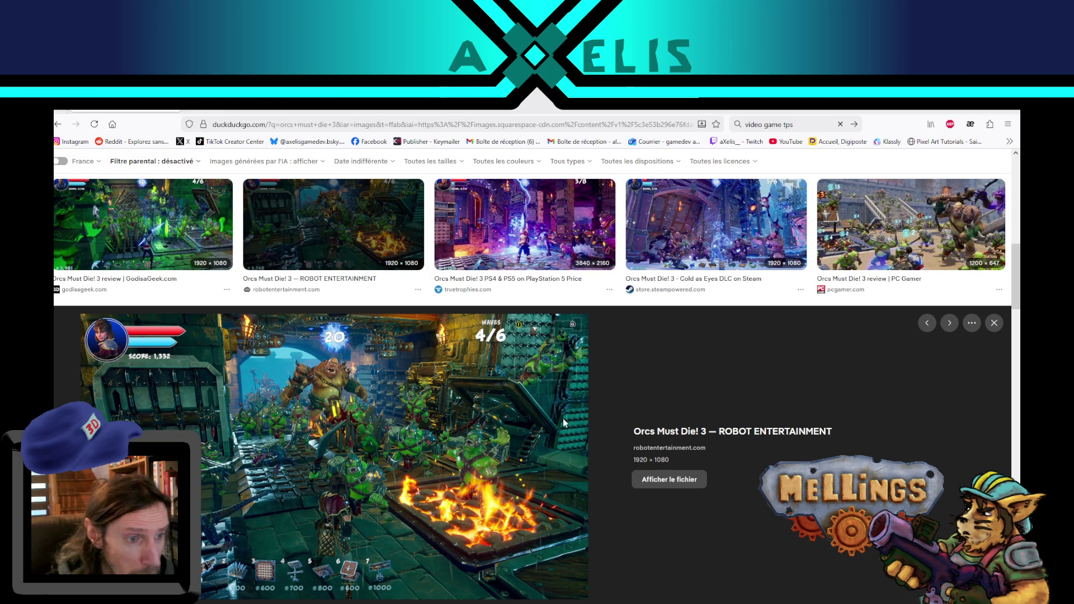
pyautogui.scroll(-2, 562, 421)
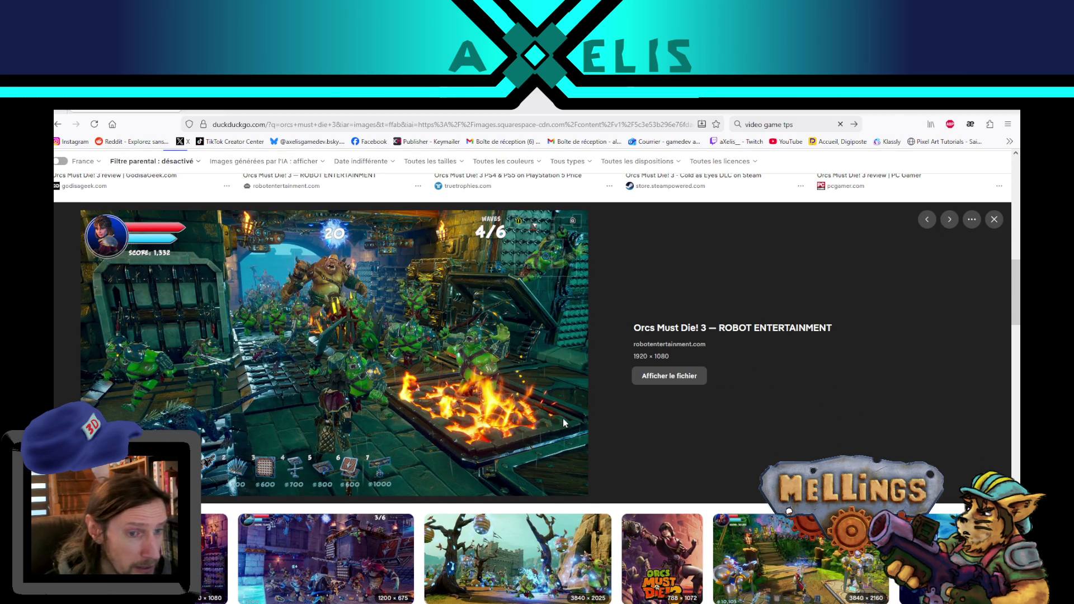
pyautogui.scroll(-3, 563, 418)
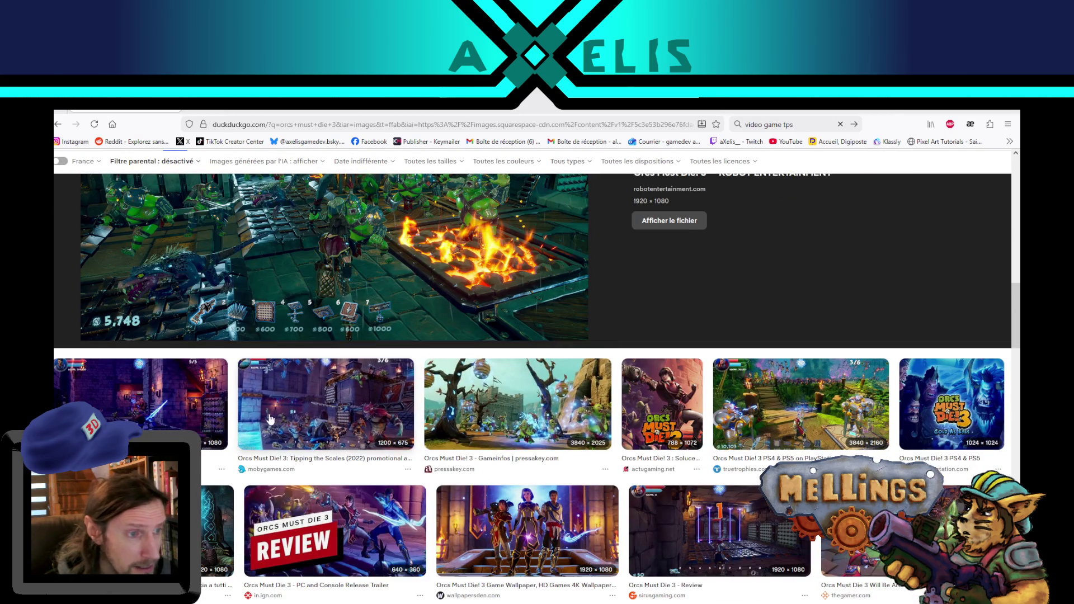
pyautogui.scroll(-2, 526, 428)
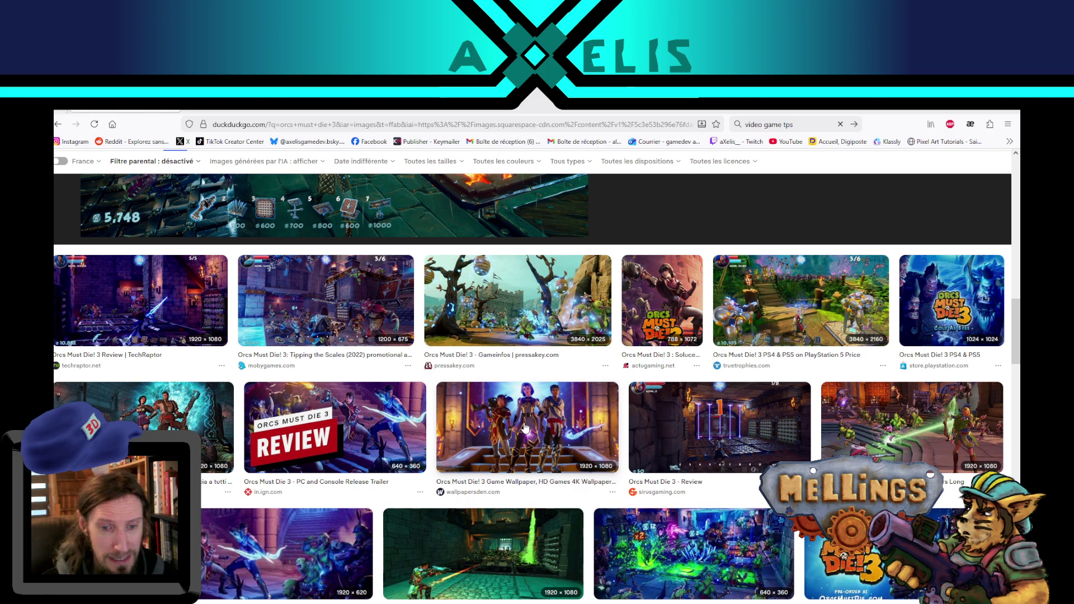
pyautogui.click(697, 567)
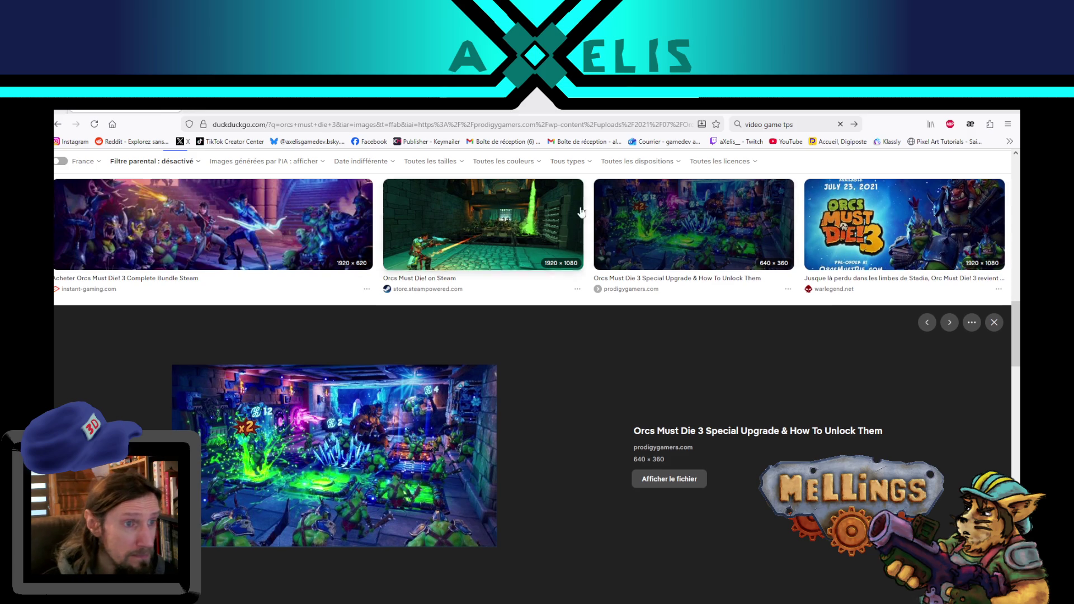
pyautogui.scroll(1, 699, 358)
pyautogui.press('Left')
pyautogui.press('Left')
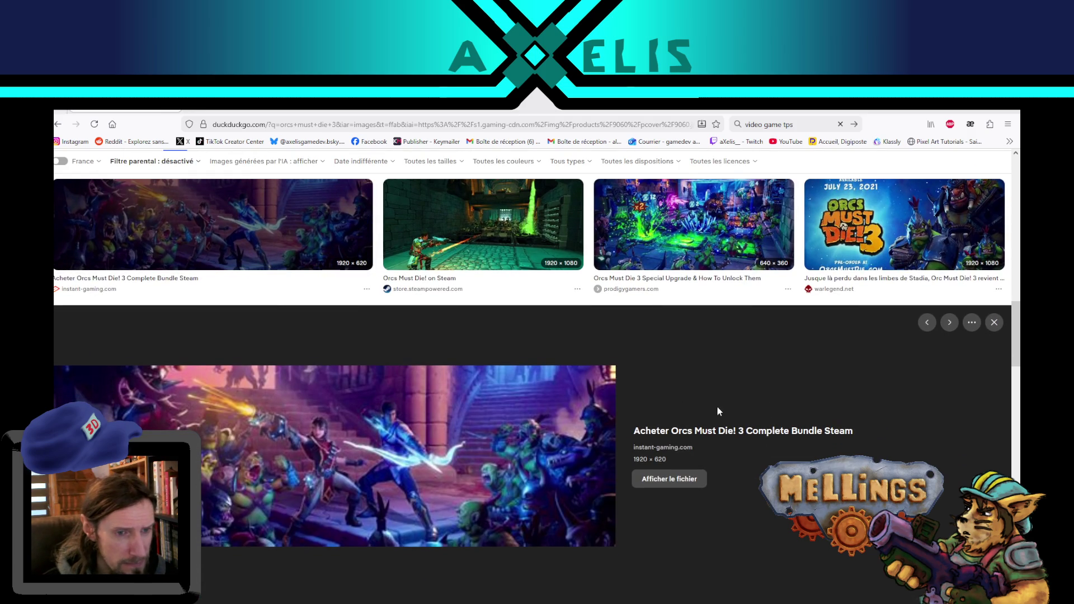
pyautogui.press('Right')
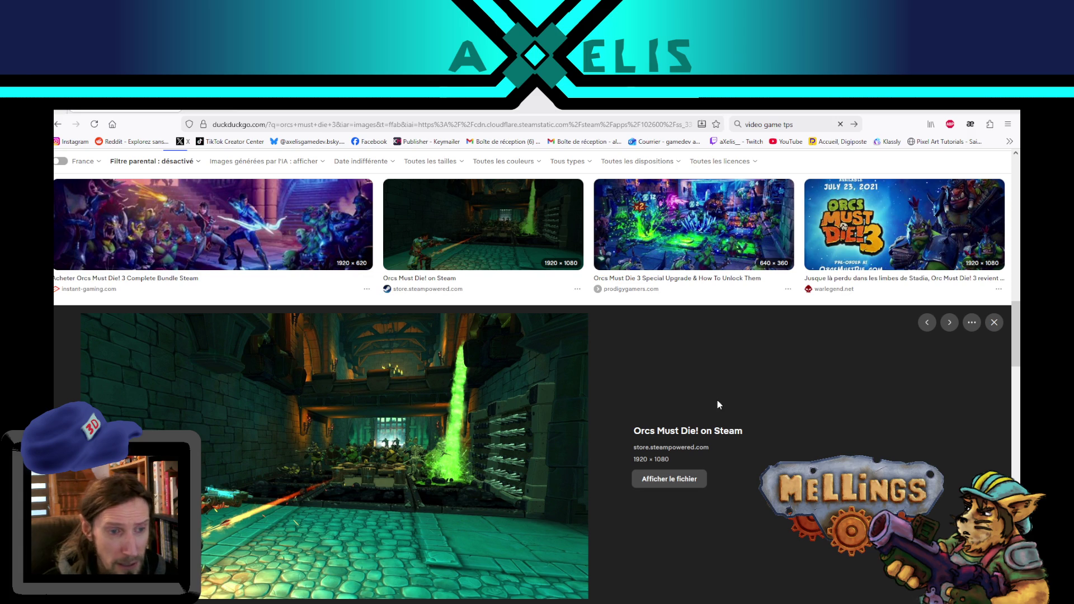
pyautogui.press('Escape')
# Preview the actugaming Orcs Must Die! 3 guide image and the truetrophies PS4 & PS5 screenshot.
pyautogui.scroll(-6, 429, 292)
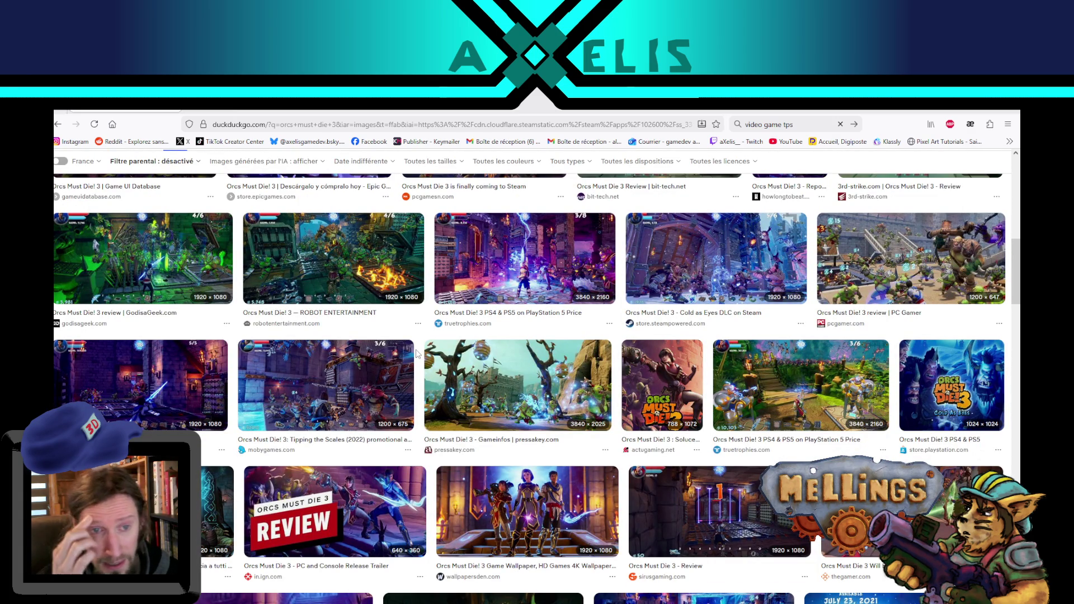
pyautogui.click(669, 387)
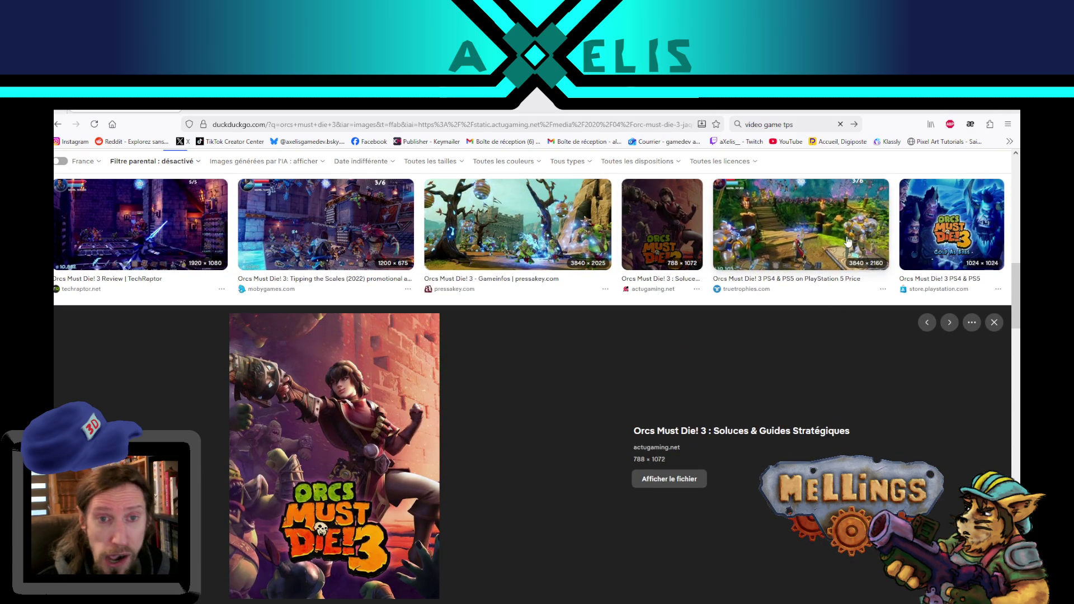
pyautogui.click(800, 224)
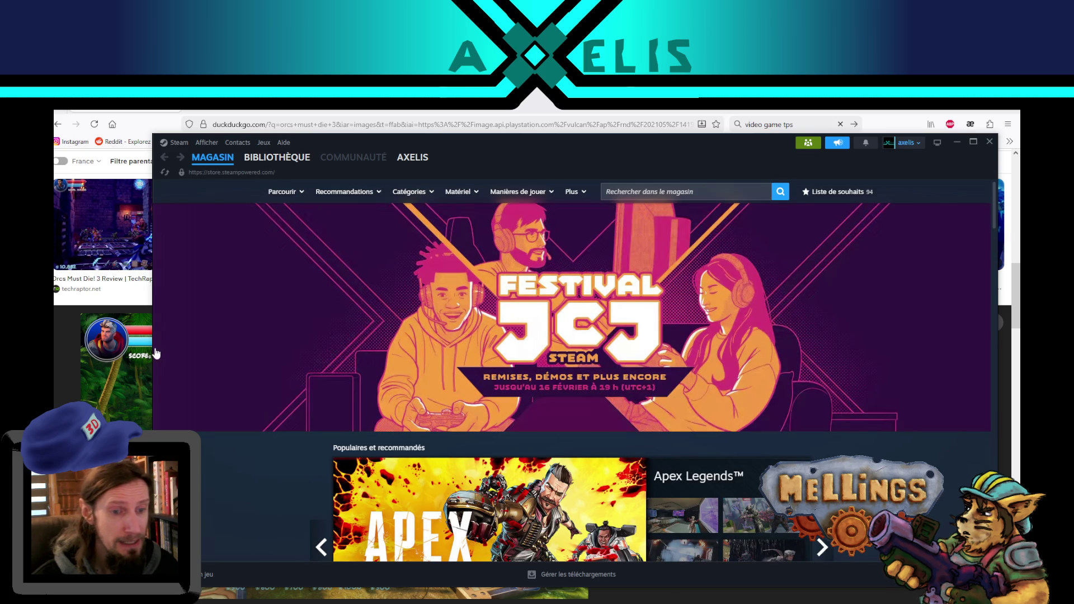
# Go to the Steam wishlist, search the store for Deathtrap, and open the Orcs Must Die! Deathtrap page.
pyautogui.scroll(-3, 209, 338)
pyautogui.scroll(3, 210, 338)
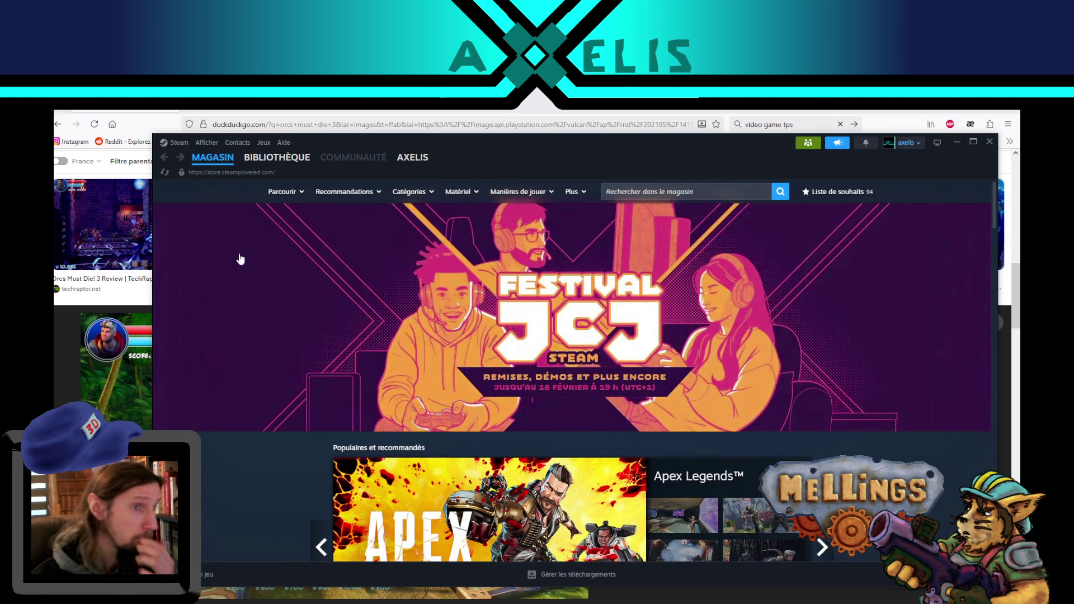
pyautogui.moveTo(224, 159)
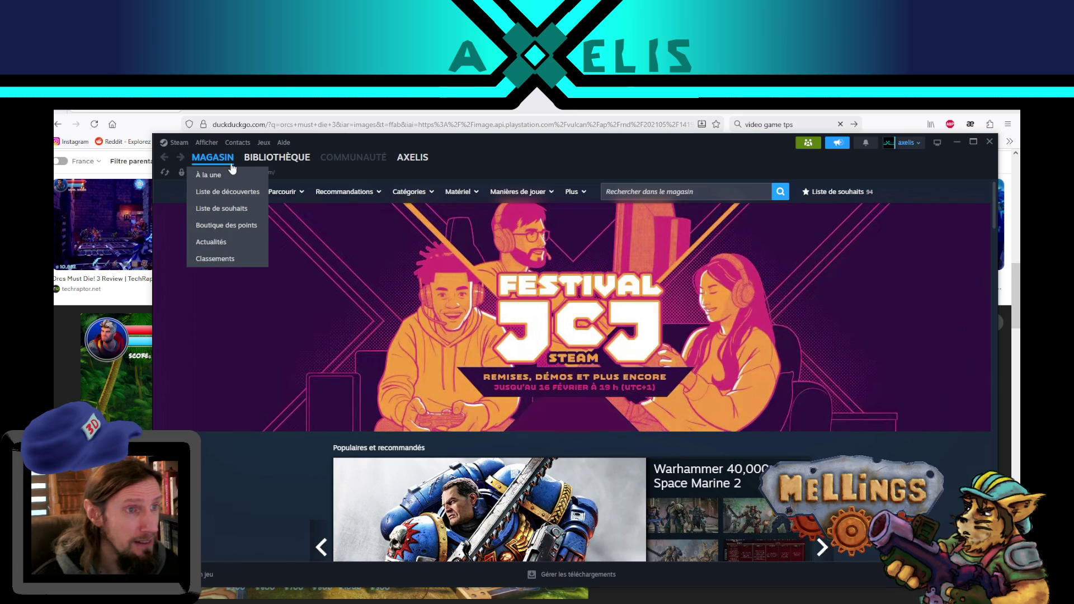
pyautogui.click(222, 208)
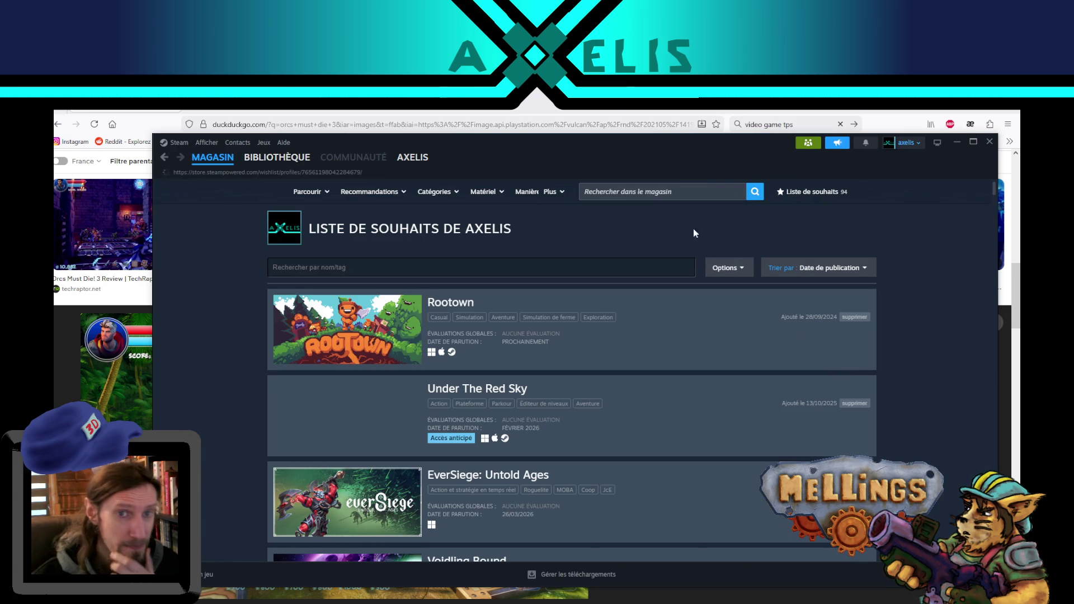
pyautogui.click(646, 190)
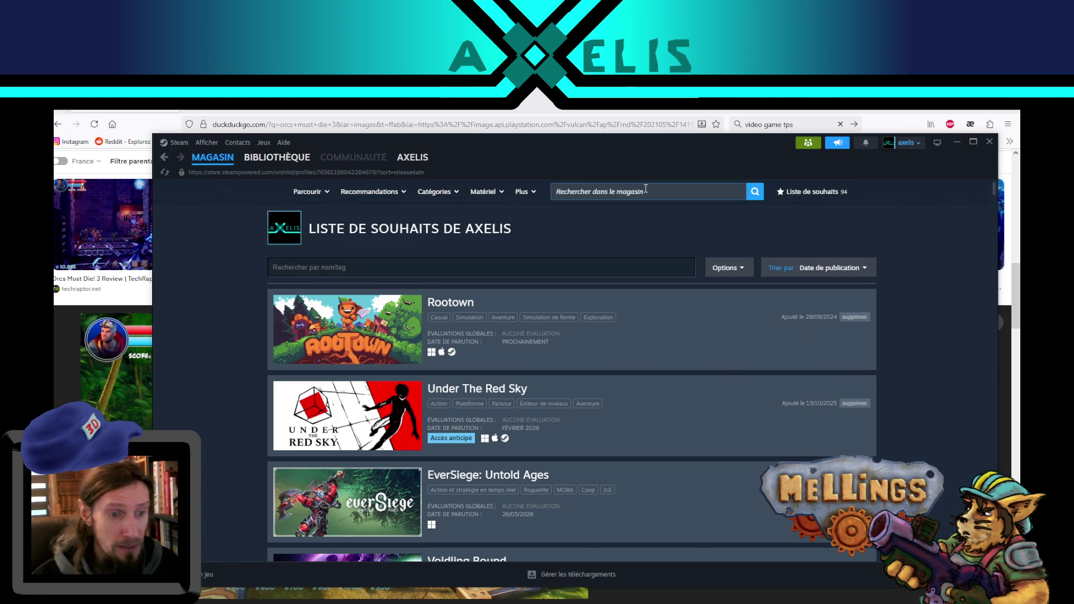
pyautogui.write('da')
pyautogui.write('athtrap')
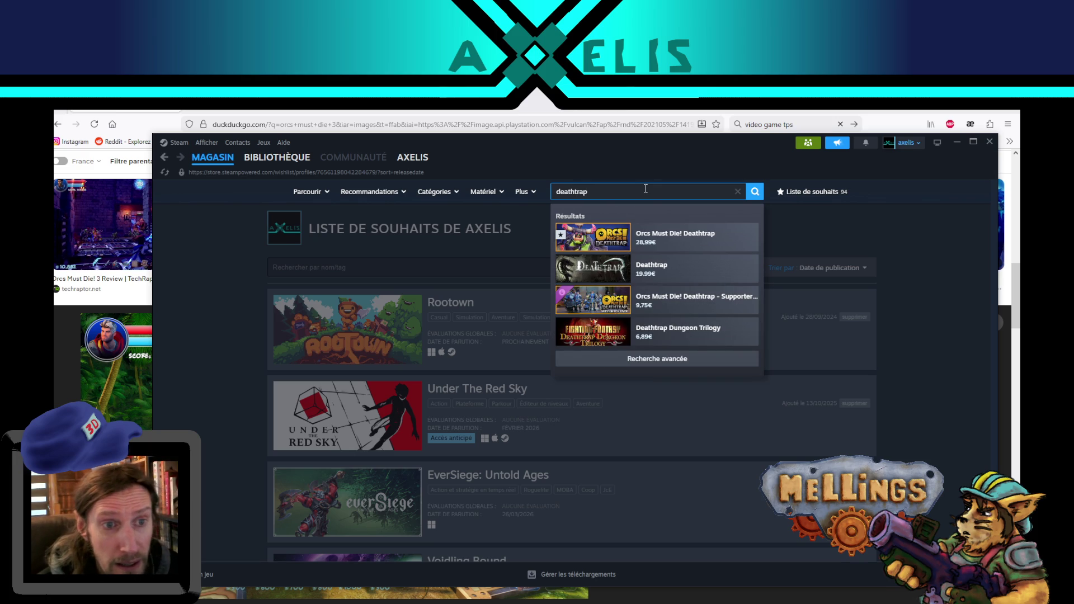
pyautogui.click(656, 244)
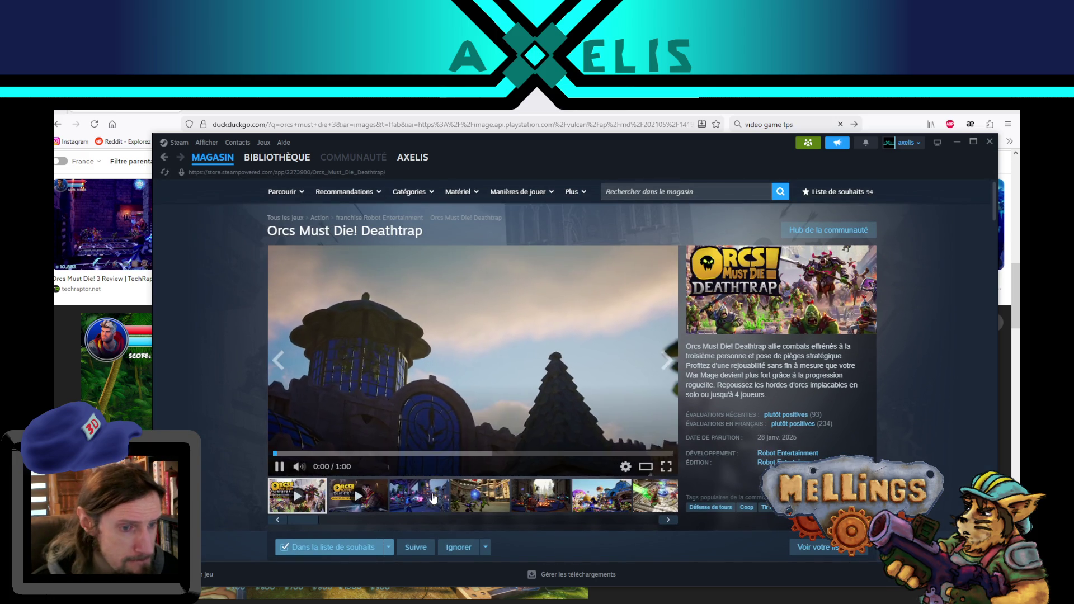
# Browse the Deathtrap screenshots: arena, lava arena, blue-dome castle, green-crystal arena, purple tree, girl casting.
pyautogui.click(433, 498)
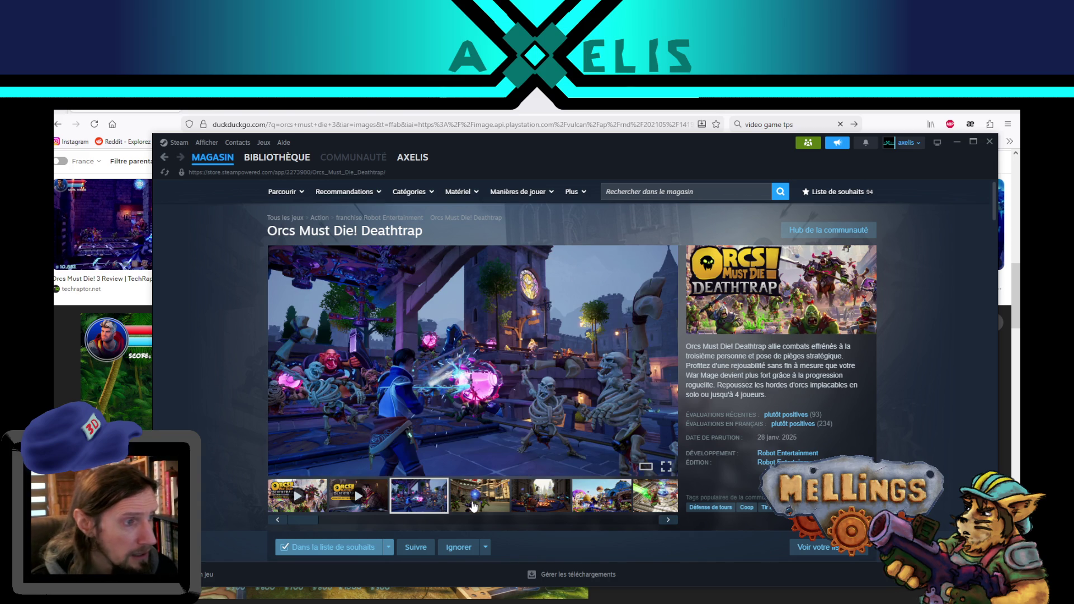
pyautogui.click(474, 506)
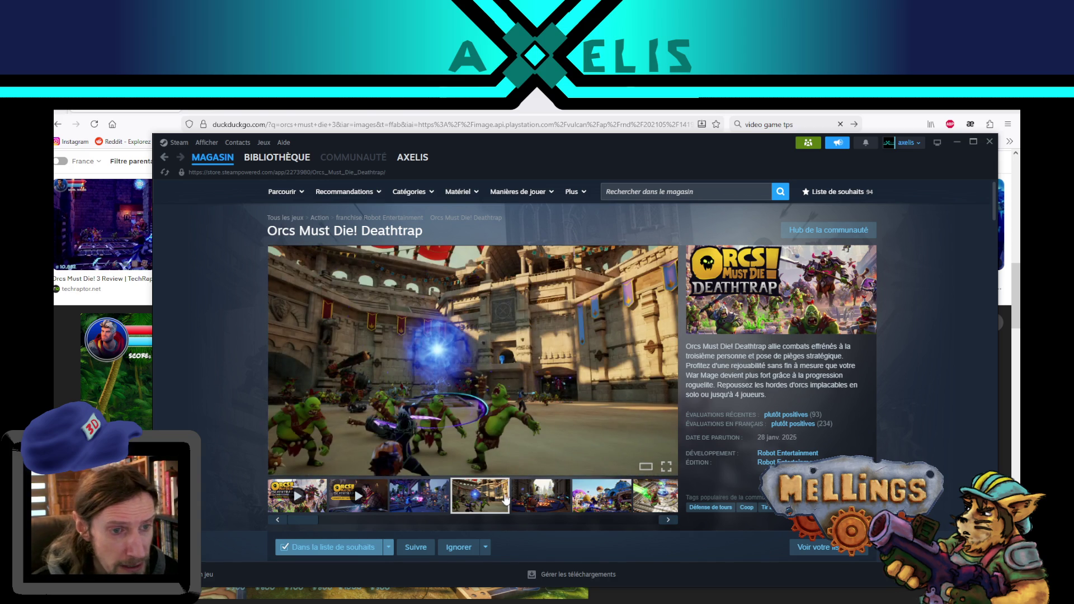
pyautogui.click(544, 502)
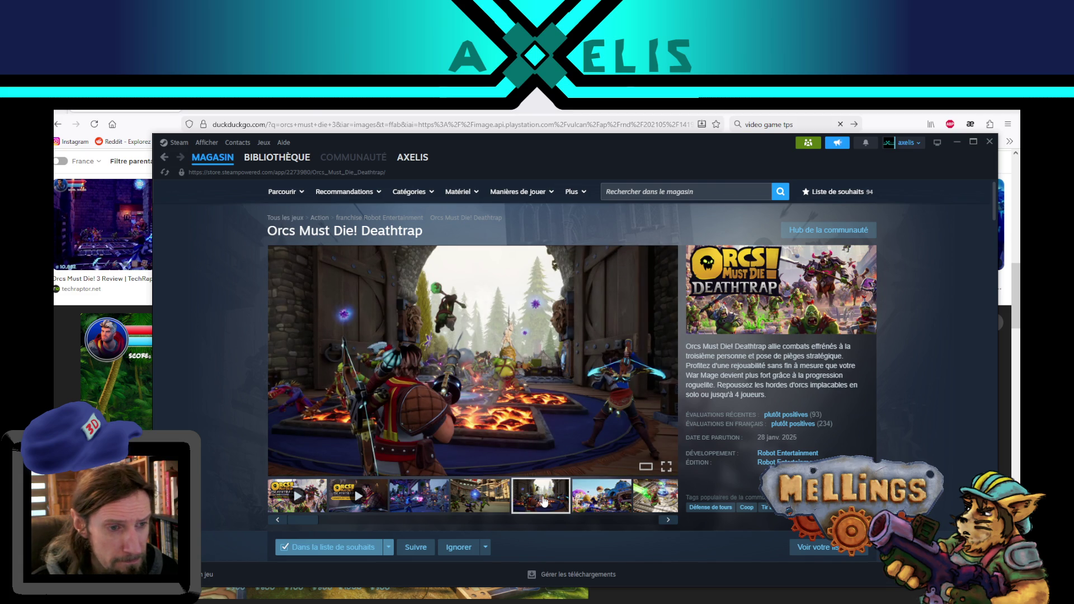
pyautogui.click(602, 501)
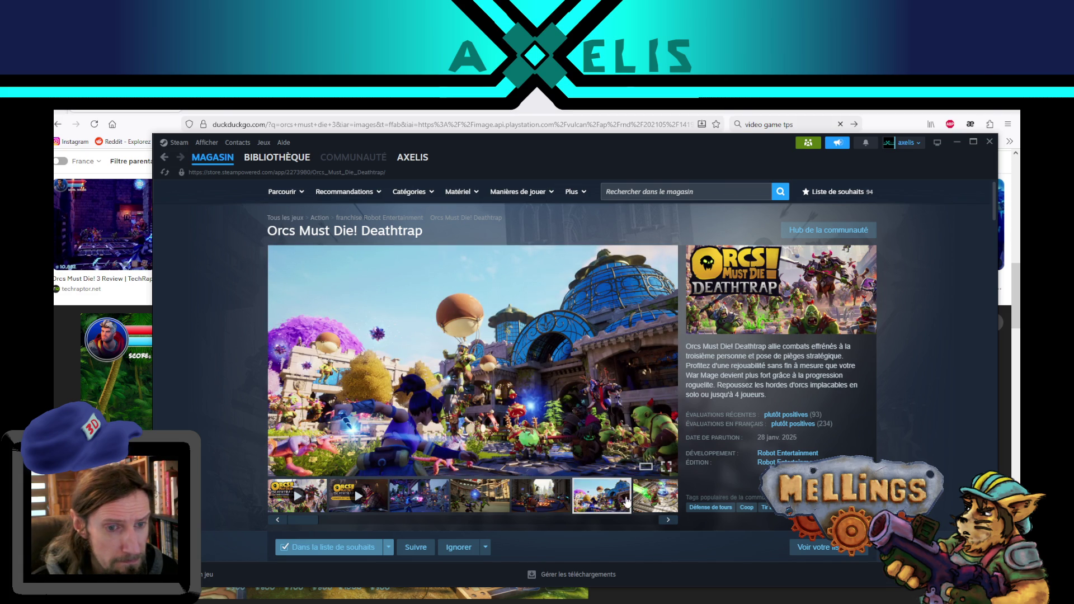
pyautogui.click(650, 506)
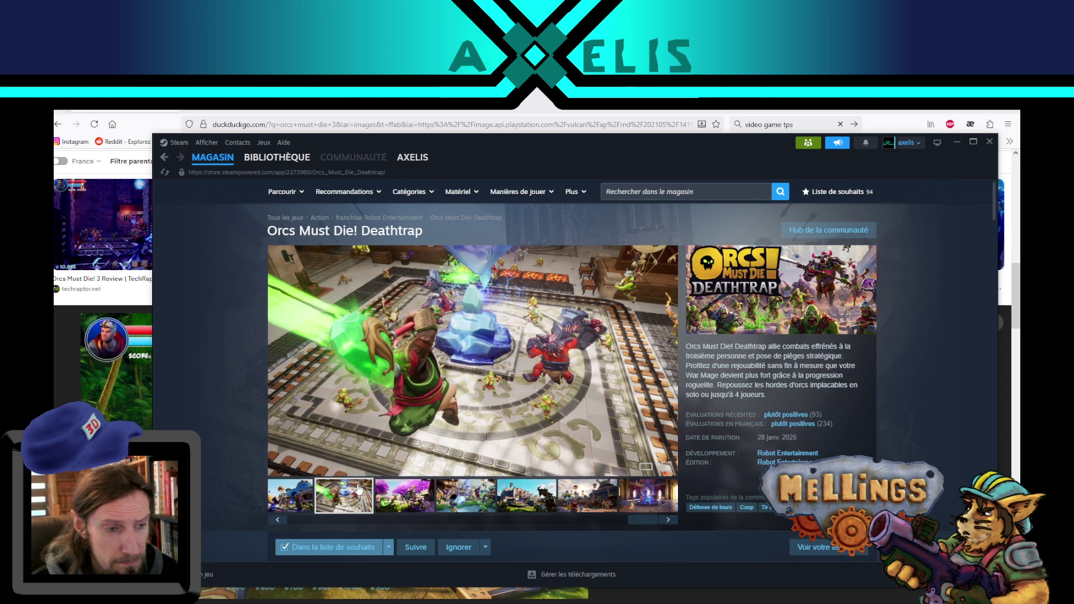
pyautogui.click(406, 500)
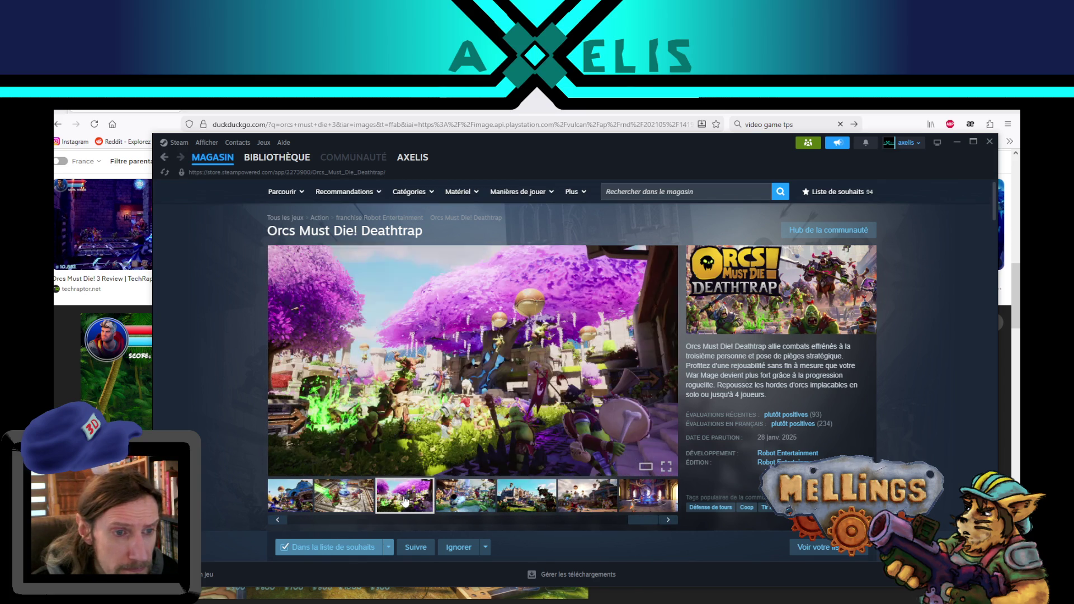
pyautogui.click(458, 507)
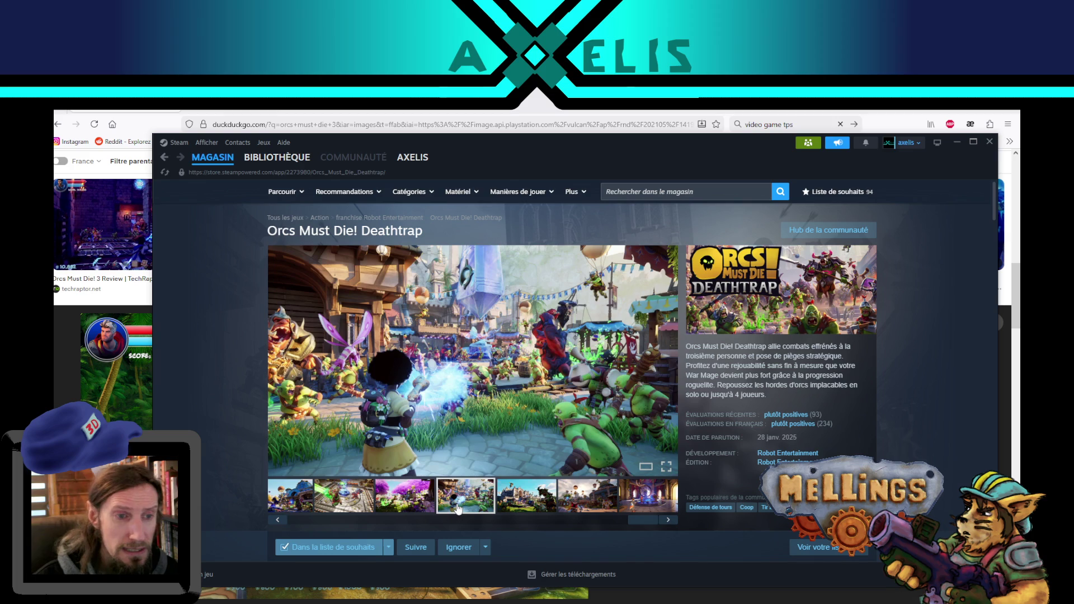
# Revisit the purple-tree, castle, domed town and interior screenshots, then start the 1:00 trailer.
pyautogui.click(412, 497)
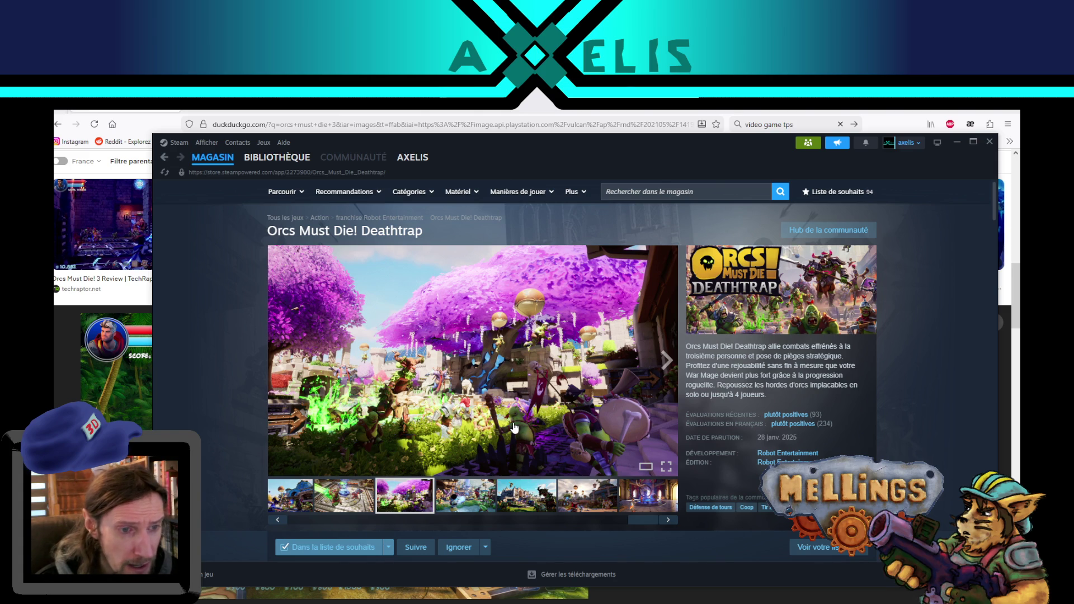
pyautogui.click(485, 504)
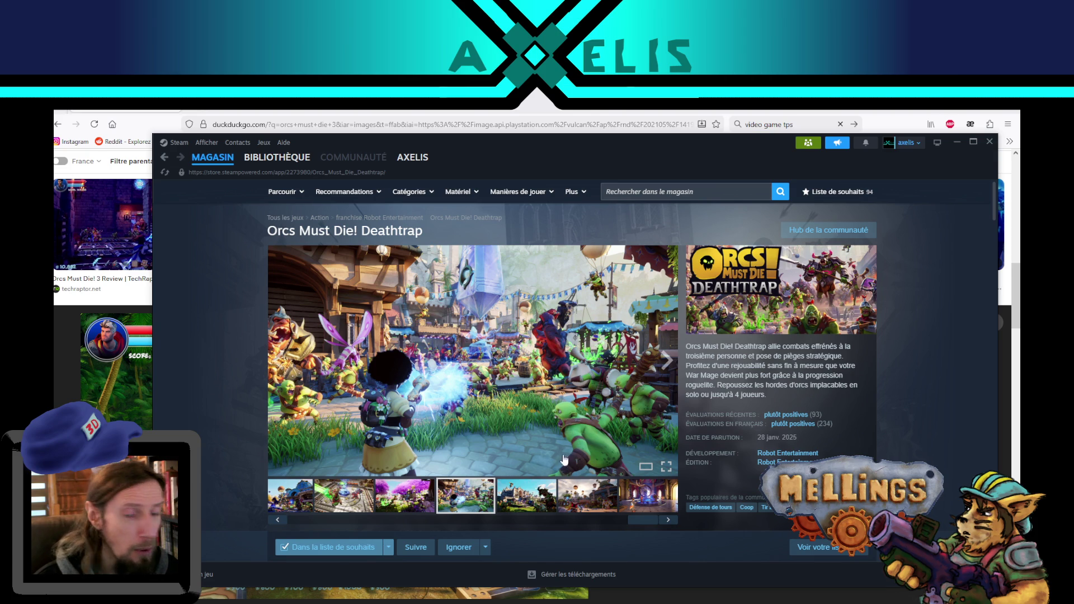
pyautogui.click(528, 504)
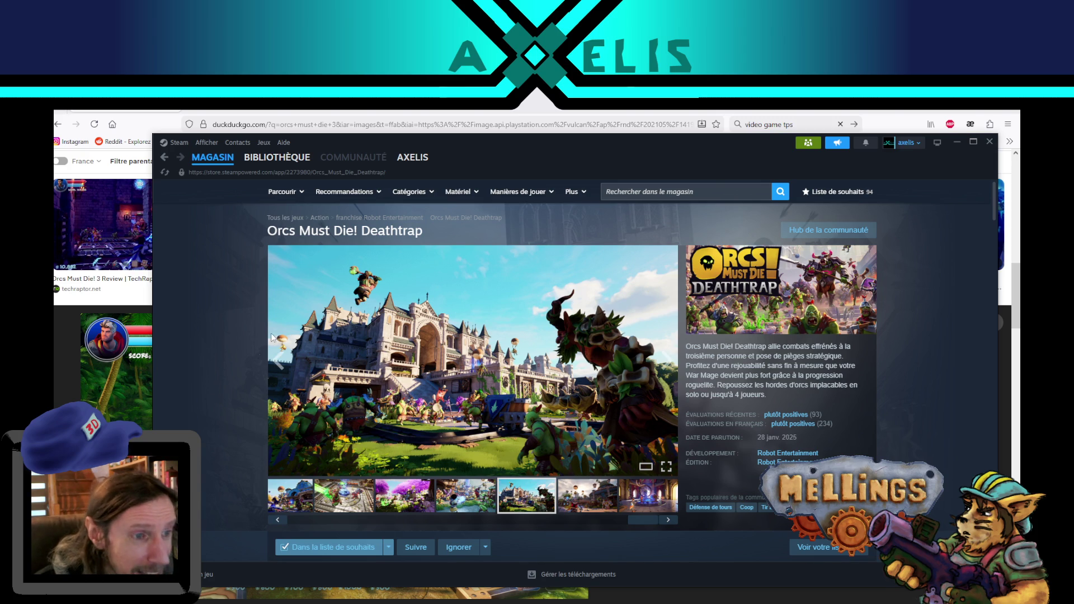
pyautogui.click(566, 485)
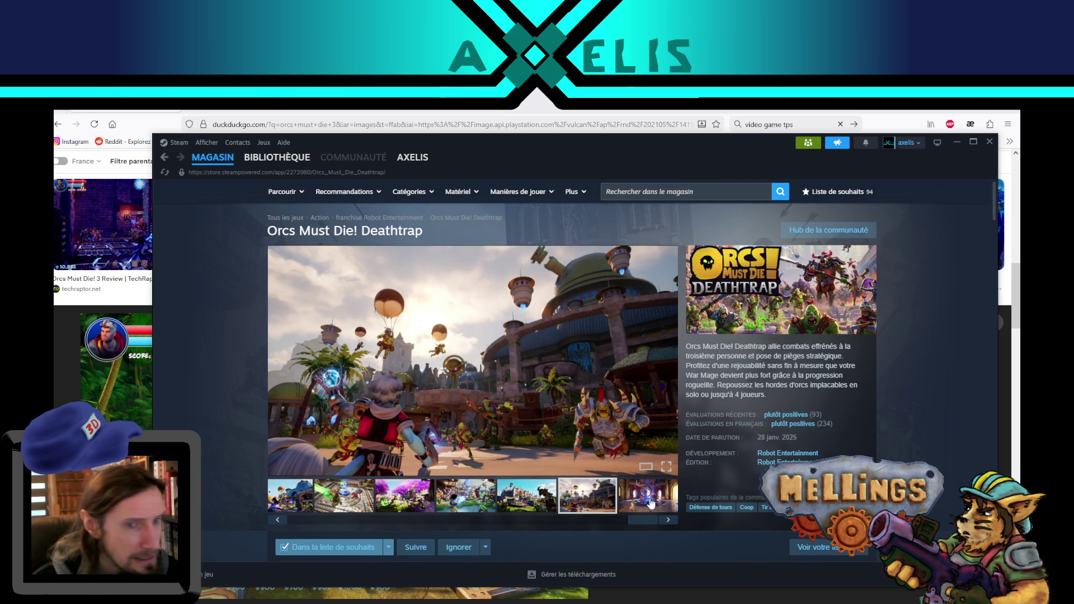
pyautogui.click(651, 503)
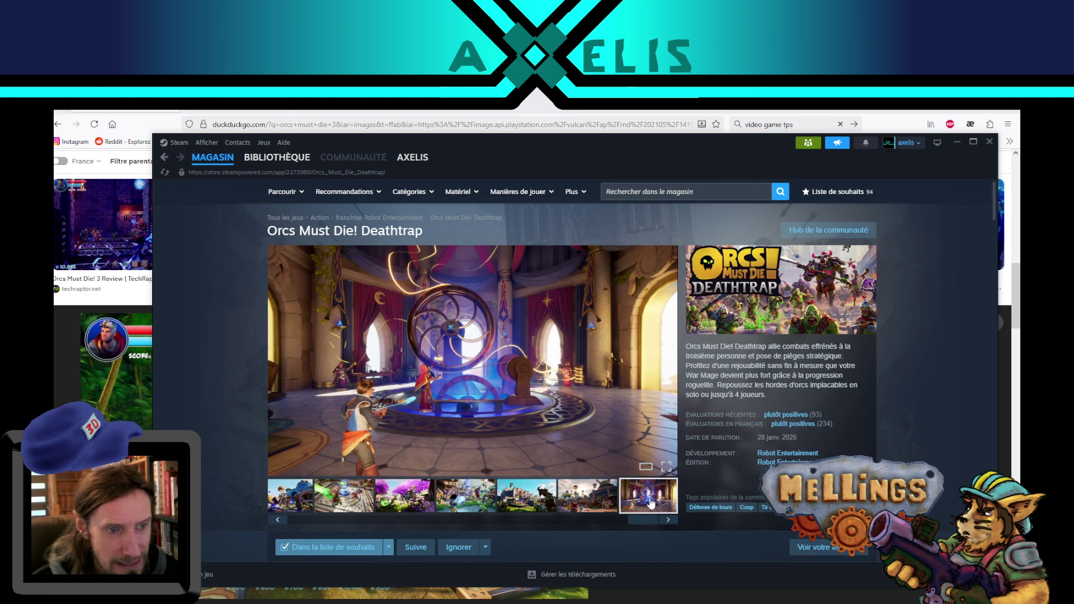
pyautogui.click(668, 521)
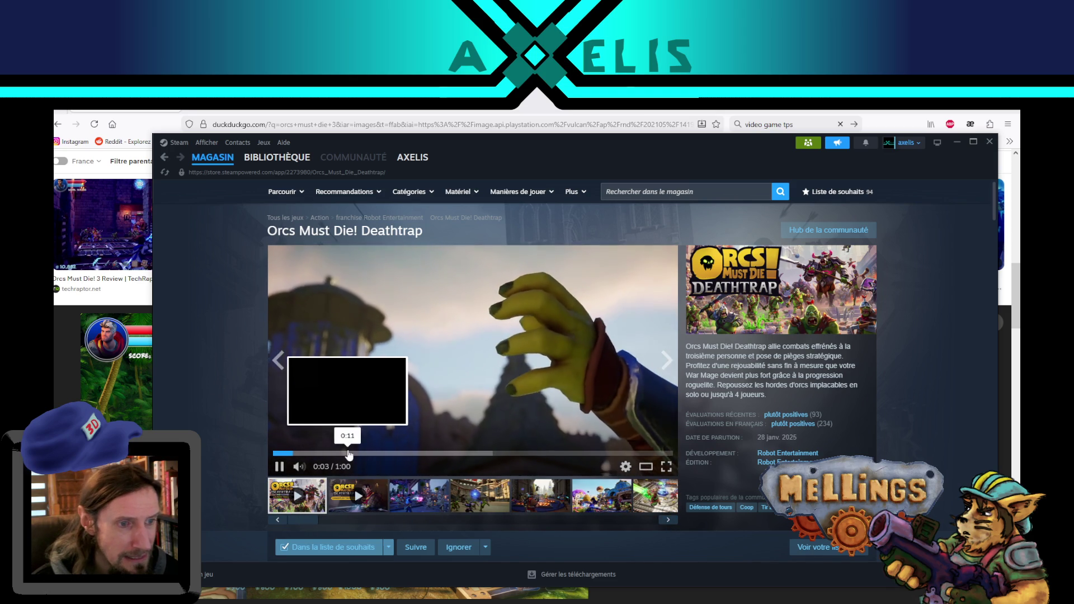
# Skip ahead through the Deathtrap trailer, pause it, and close the Steam store window.
pyautogui.click(347, 454)
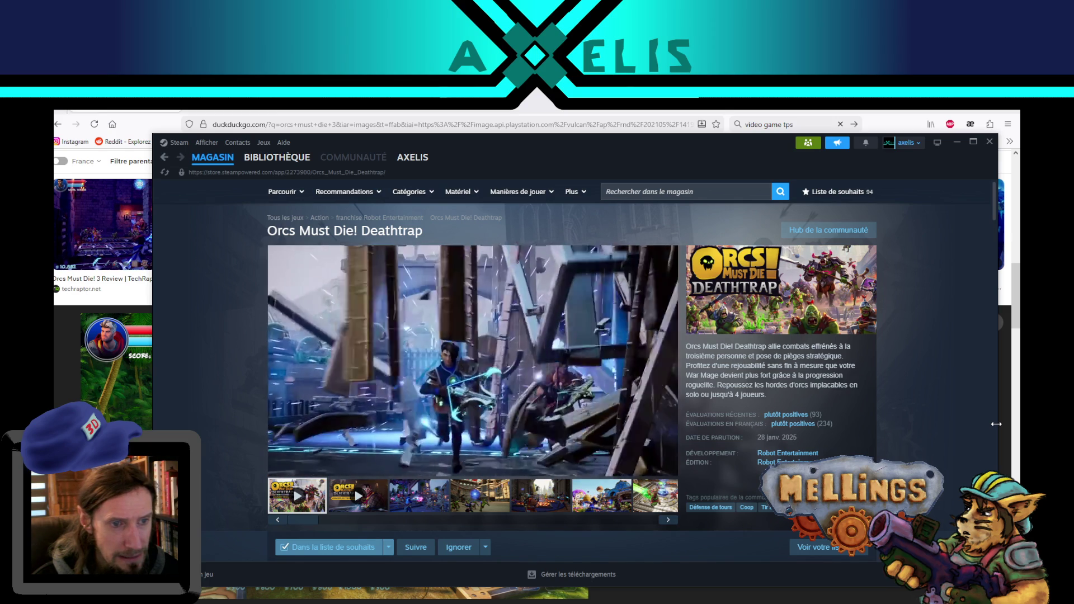
pyautogui.moveTo(299, 469)
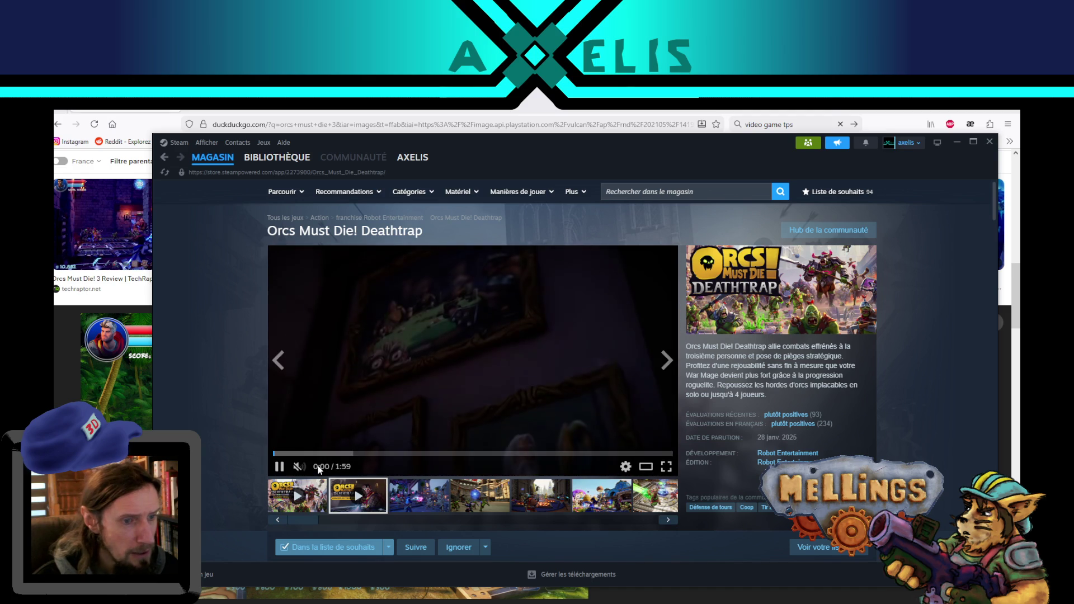
pyautogui.click(346, 453)
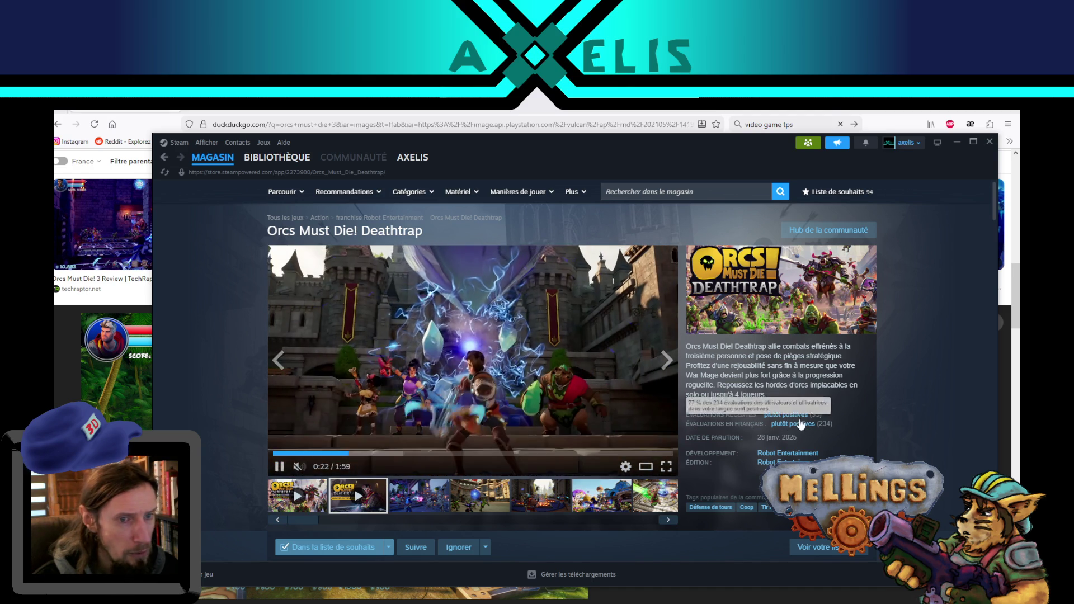
pyautogui.click(391, 453)
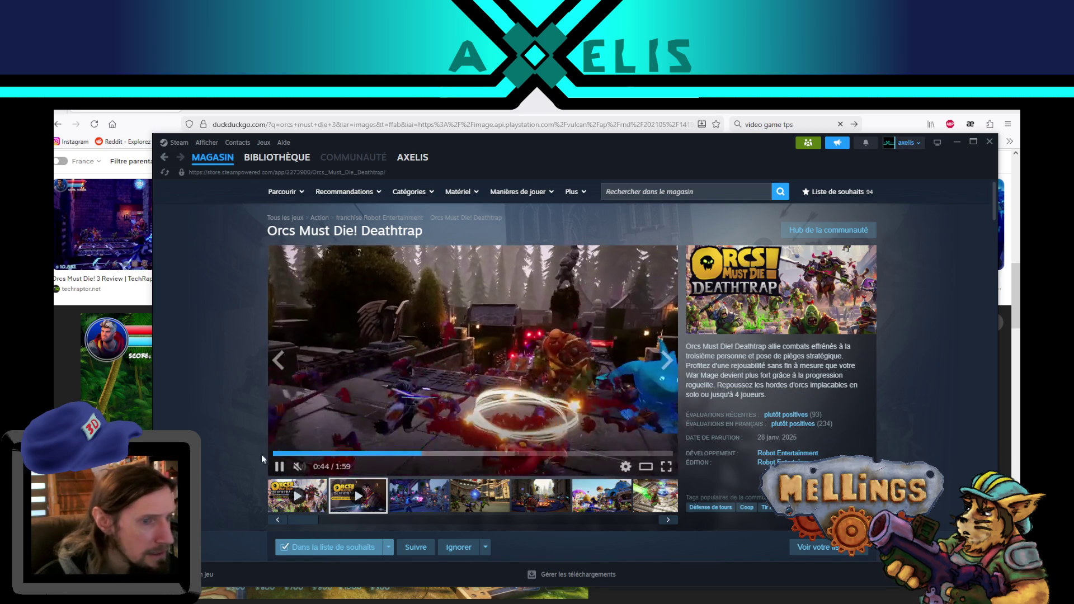
pyautogui.click(280, 469)
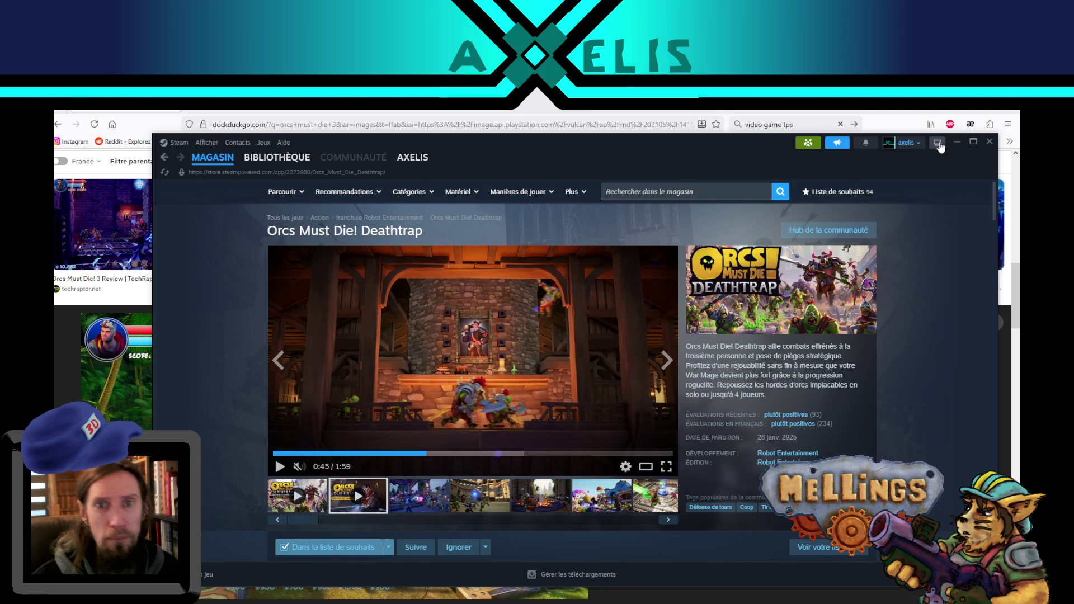
pyautogui.click(990, 141)
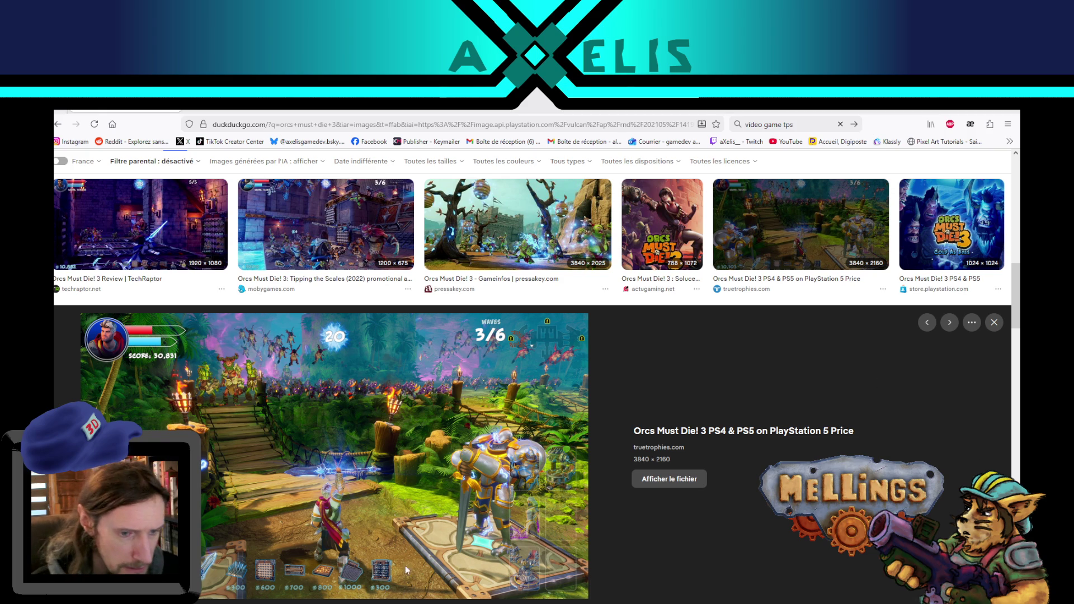
# Return to Blender, frame the whole red cushion strip in the image editor, and make red primary.
pyautogui.hotkey('alt', 'Tab')
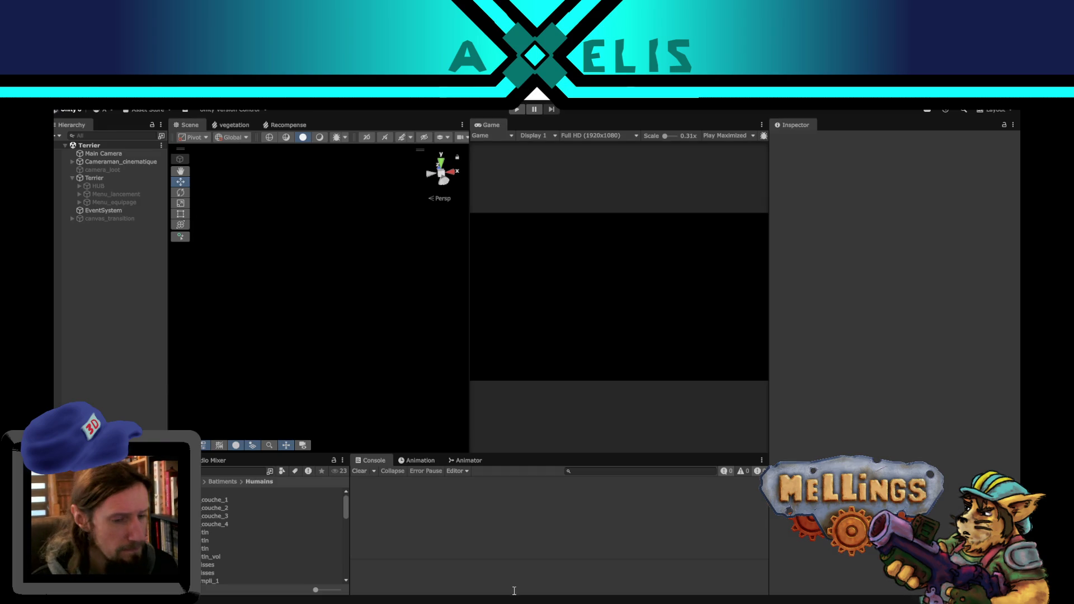
pyautogui.hotkey('alt', 'Tab')
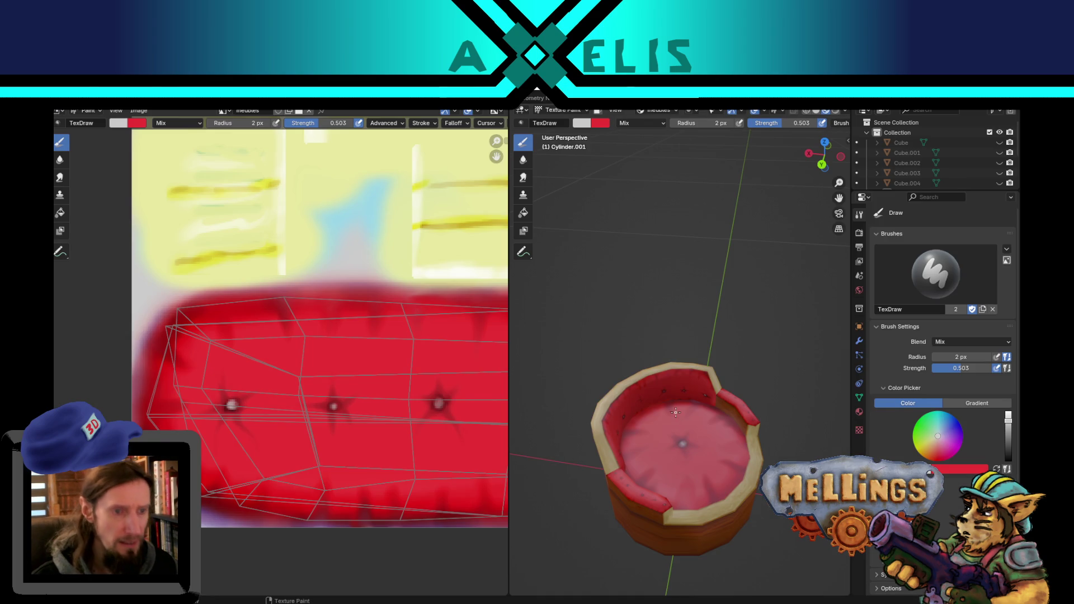
pyautogui.scroll(-3, 294, 350)
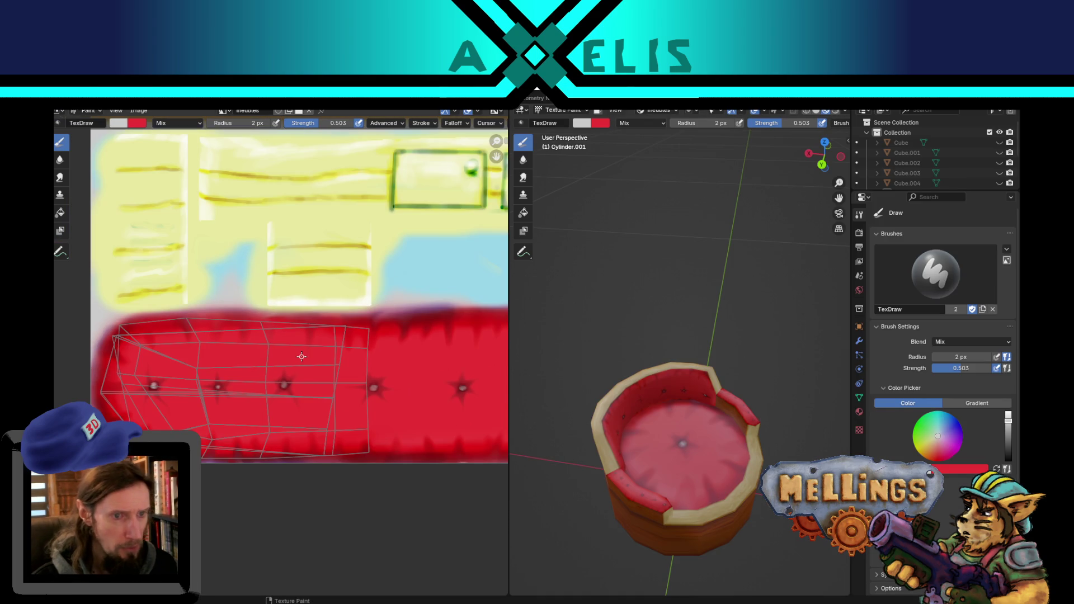
pyautogui.moveTo(390, 385)
pyautogui.mouseDown(button='middle')
pyautogui.moveTo(359, 388)
pyautogui.moveTo(361, 403)
pyautogui.mouseUp(button='middle')
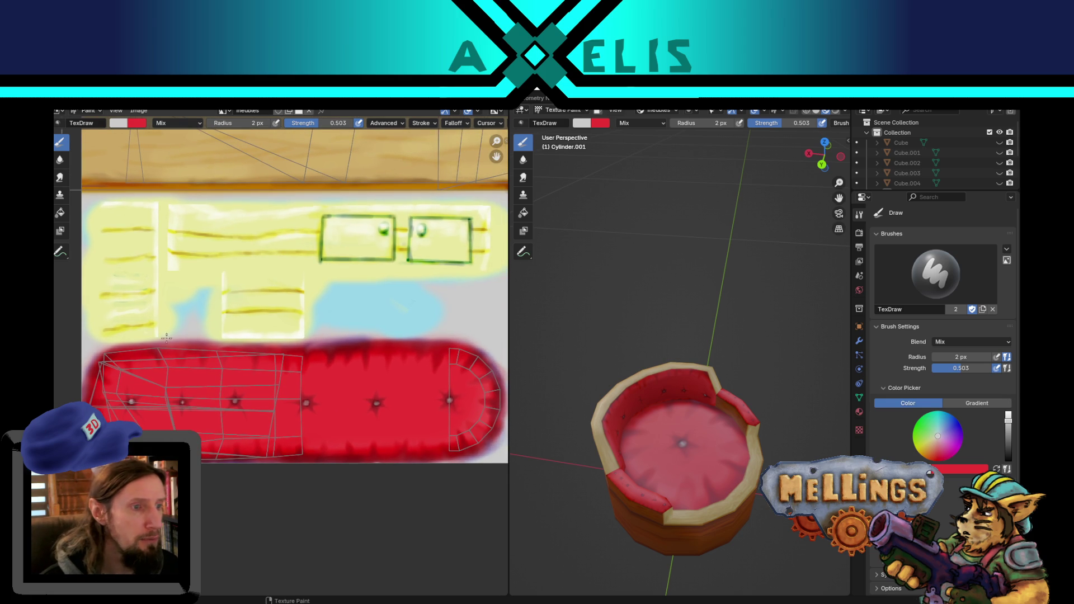
pyautogui.press('x')
pyautogui.click(175, 121)
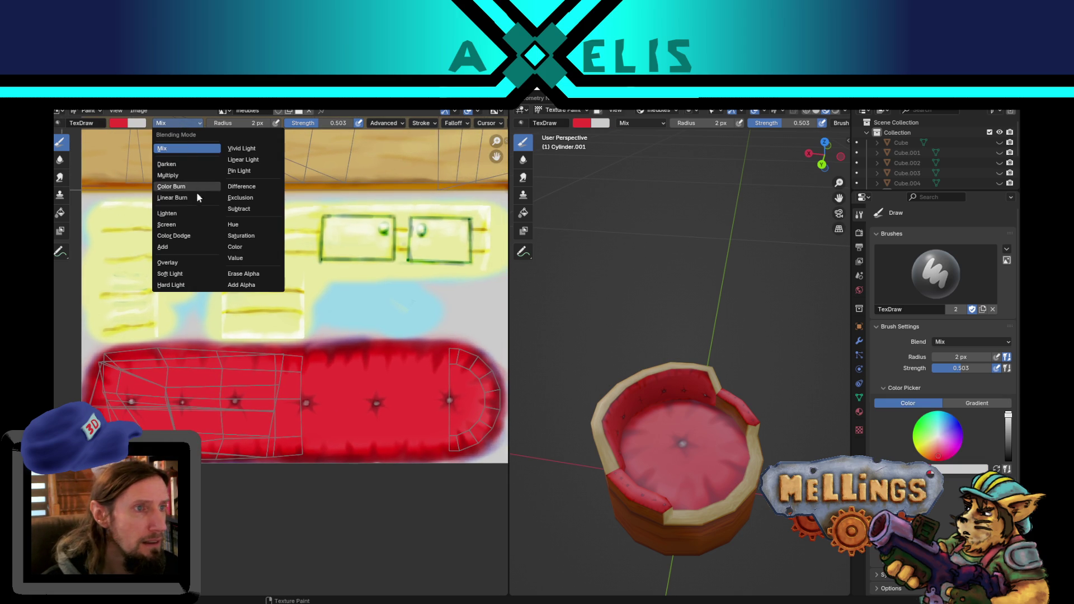
# Set the brush radius to 13 px, try Smear, then return to Draw at strength 1.000.
pyautogui.click(197, 239)
pyautogui.press('f')
pyautogui.click(213, 411)
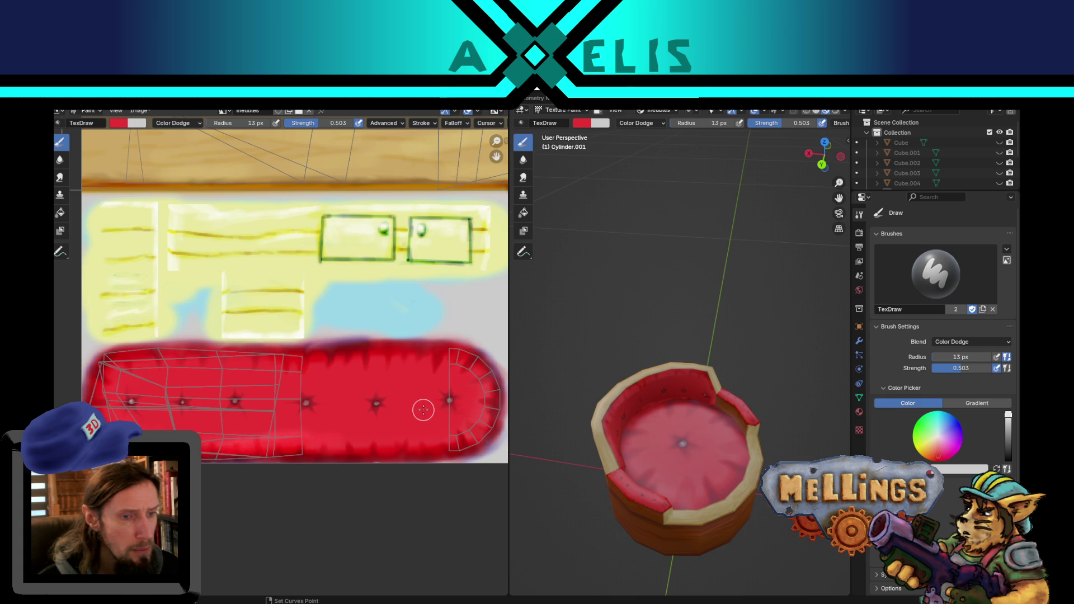
pyautogui.click(60, 178)
pyautogui.click(61, 144)
pyautogui.click(177, 123)
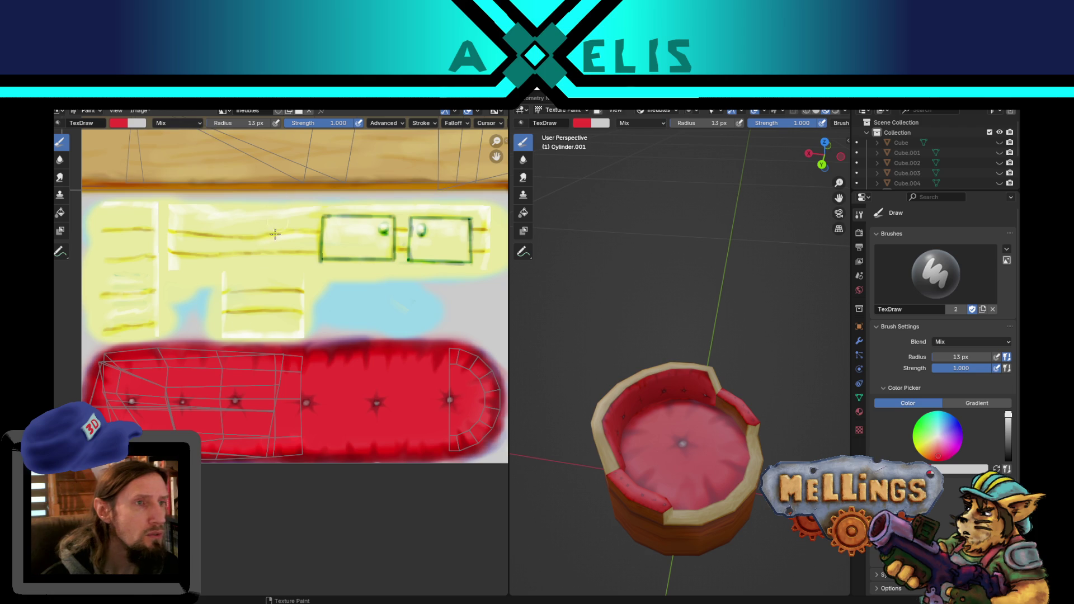
# Save chambre_equipage.blend and switch the brush blend mode to Color Dodge.
pyautogui.hotkey('ctrl', 's')
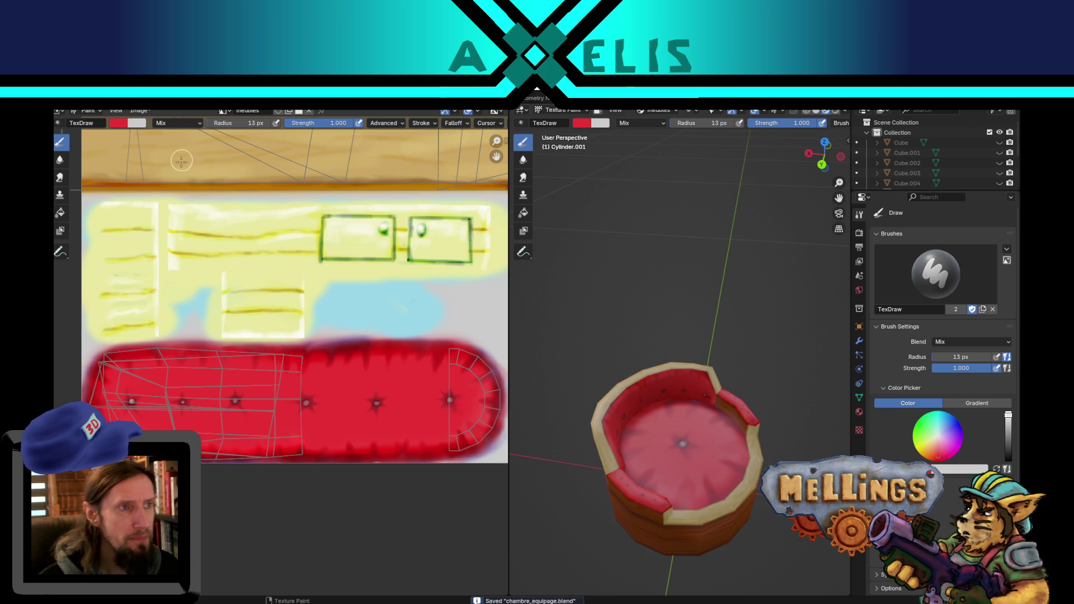
pyautogui.click(187, 124)
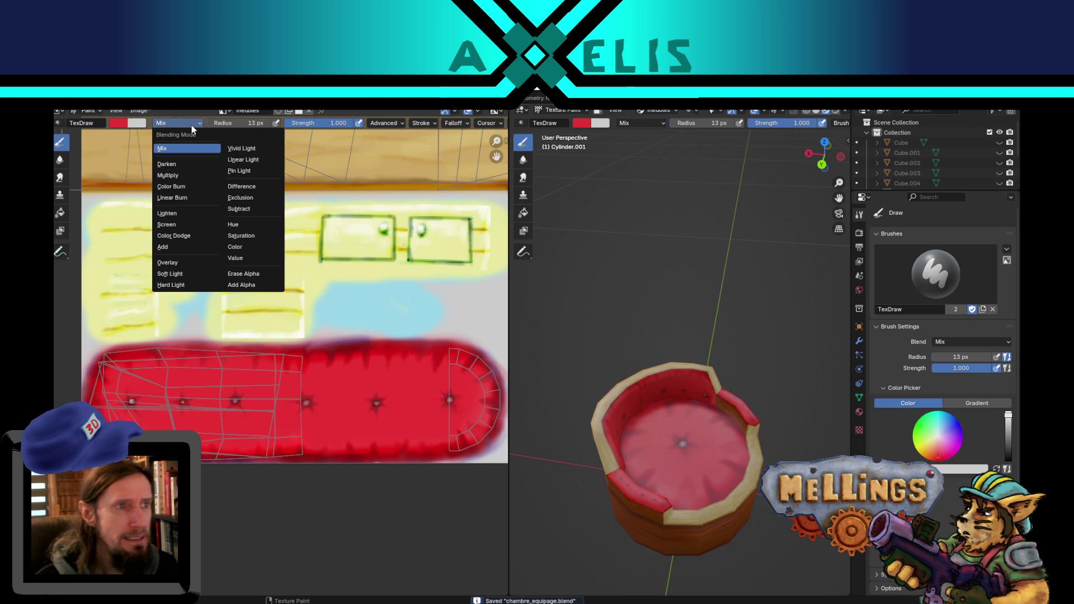
pyautogui.click(190, 236)
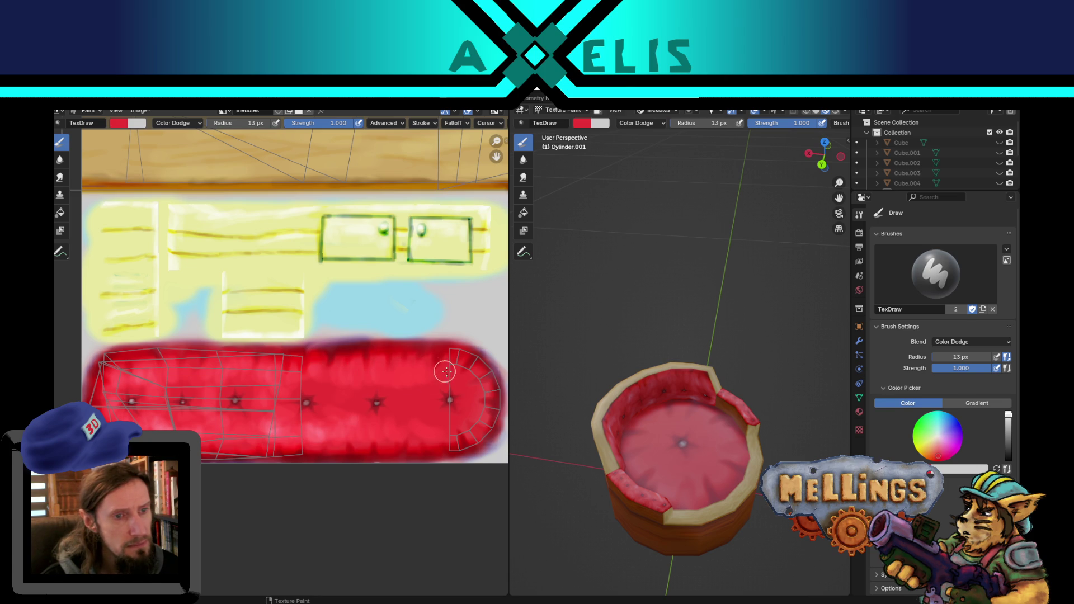
# Paint Color Dodge highlights on the cushion's rounded end with a 13 px brush, then save.
pyautogui.moveTo(473, 383); pyautogui.dragTo(478, 420)
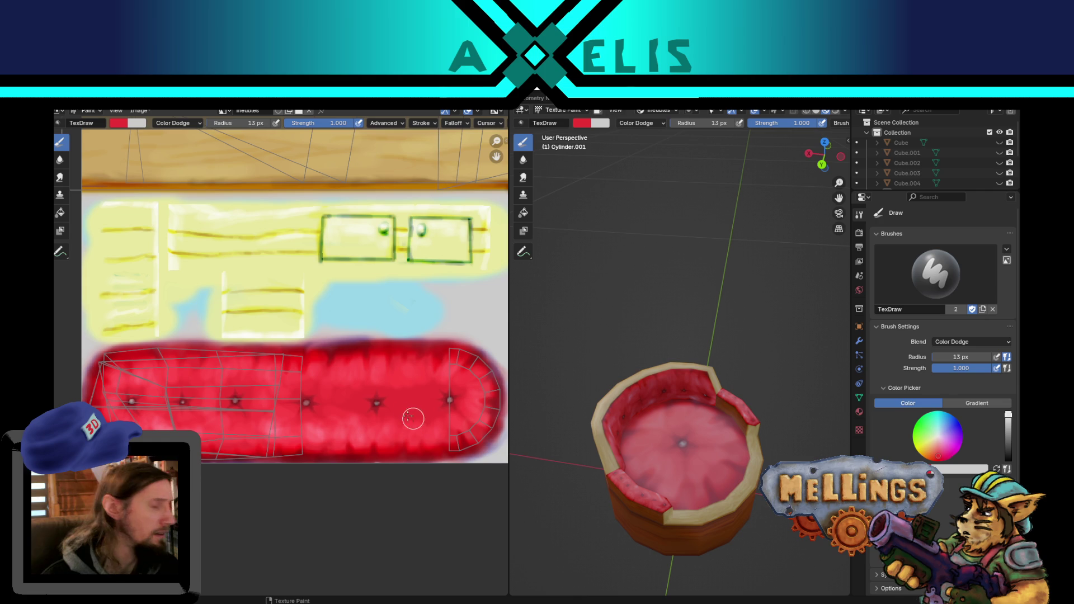
pyautogui.press('f')
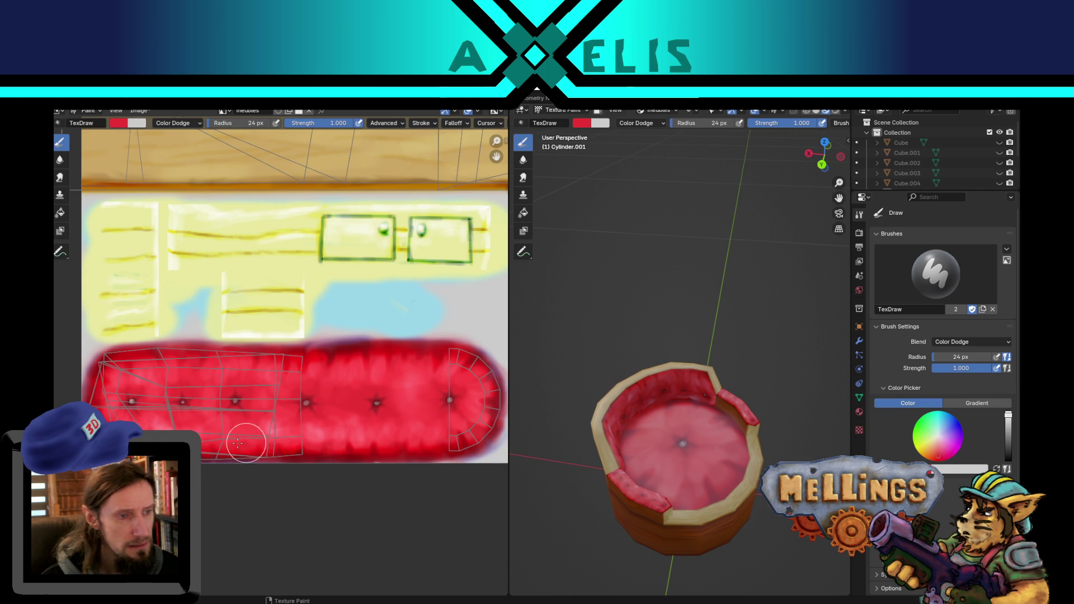
pyautogui.press('f')
pyautogui.click(147, 371)
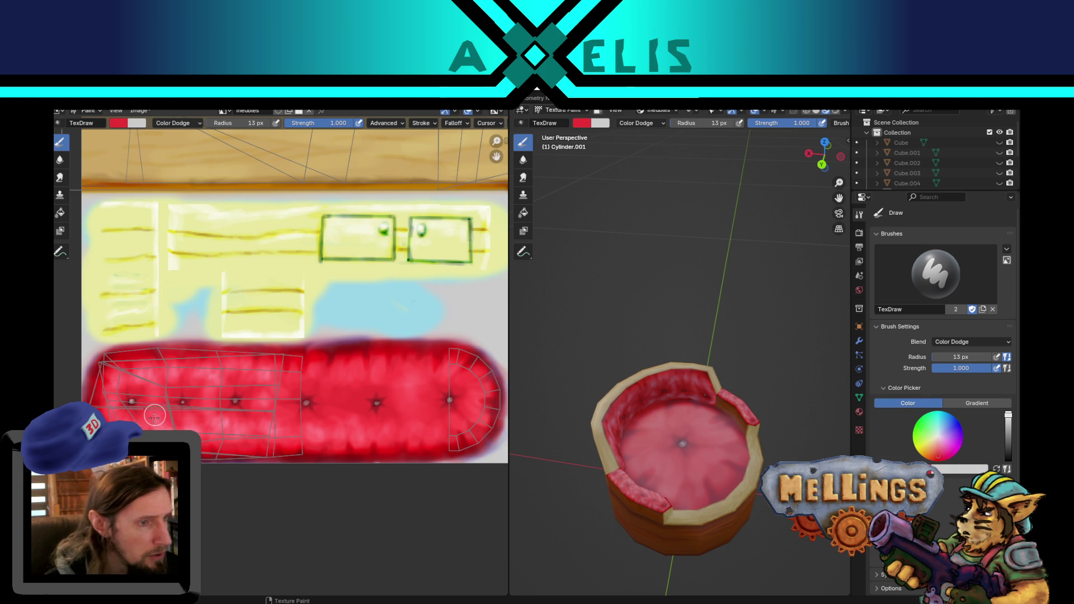
pyautogui.hotkey('ctrl', 's')
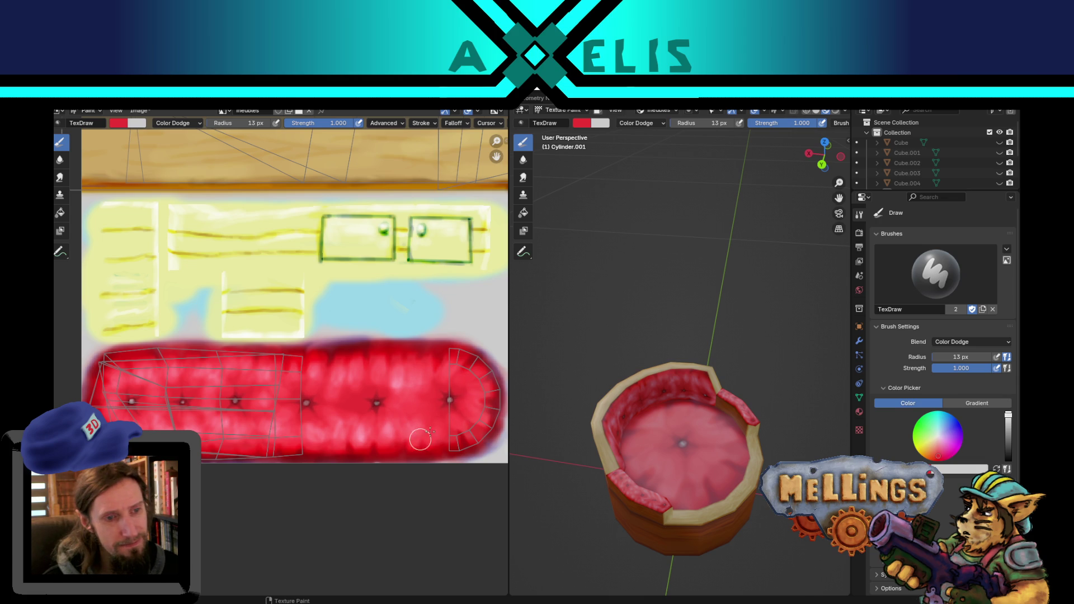
# Add highlights around the cushion's right end and save the meubles.png texture.
pyautogui.moveTo(473, 427); pyautogui.dragTo(396, 374)
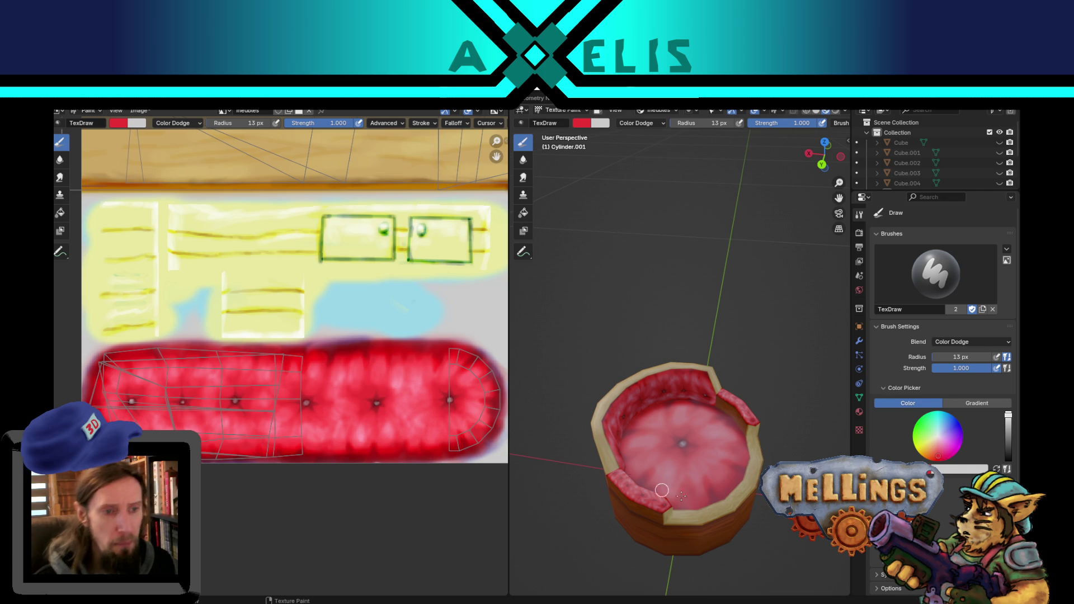
pyautogui.moveTo(721, 474)
pyautogui.mouseDown(button='middle')
pyautogui.moveTo(679, 508)
pyautogui.moveTo(631, 461)
pyautogui.moveTo(689, 434)
pyautogui.moveTo(694, 442)
pyautogui.moveTo(672, 403)
pyautogui.moveTo(704, 387)
pyautogui.mouseUp(button='middle')
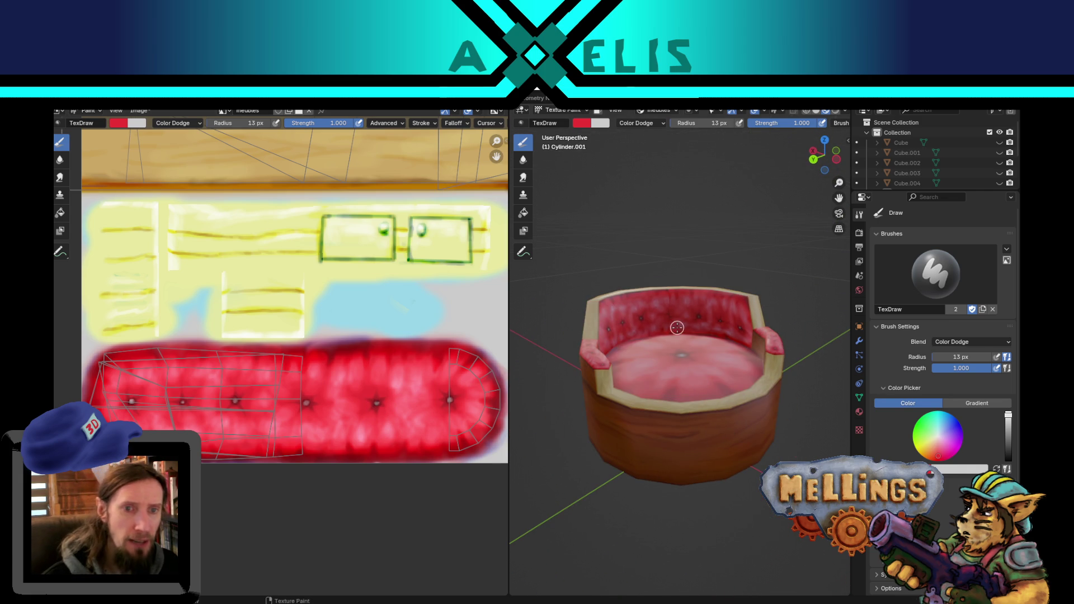
pyautogui.hotkey('alt', 's')
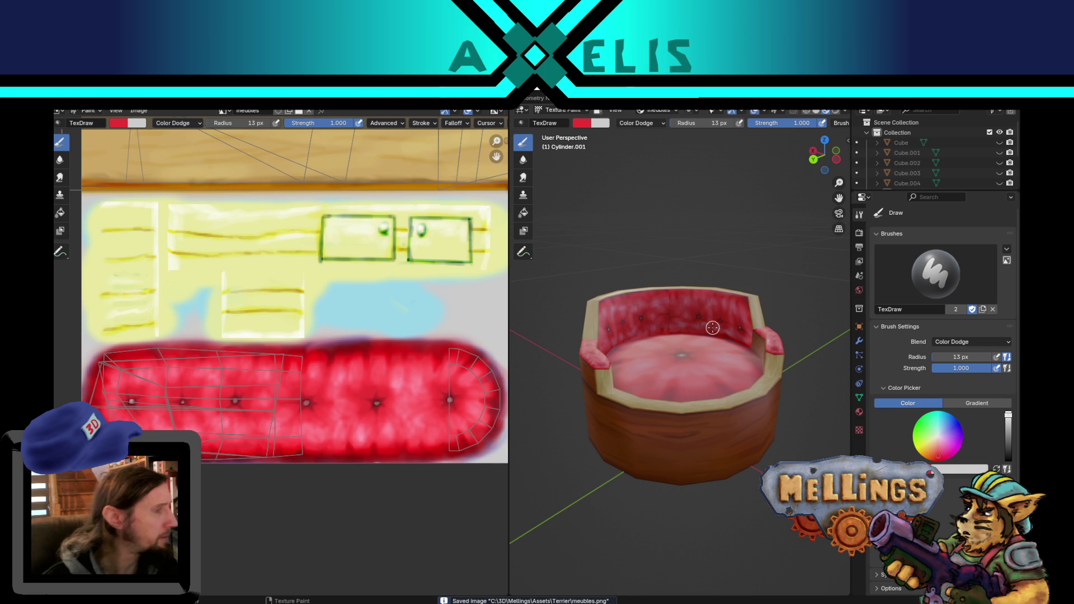
# Zoom, orbit and pan around the red tufted round seat to inspect it from several angles.
pyautogui.scroll(2, 721, 366)
pyautogui.scroll(3, 716, 406)
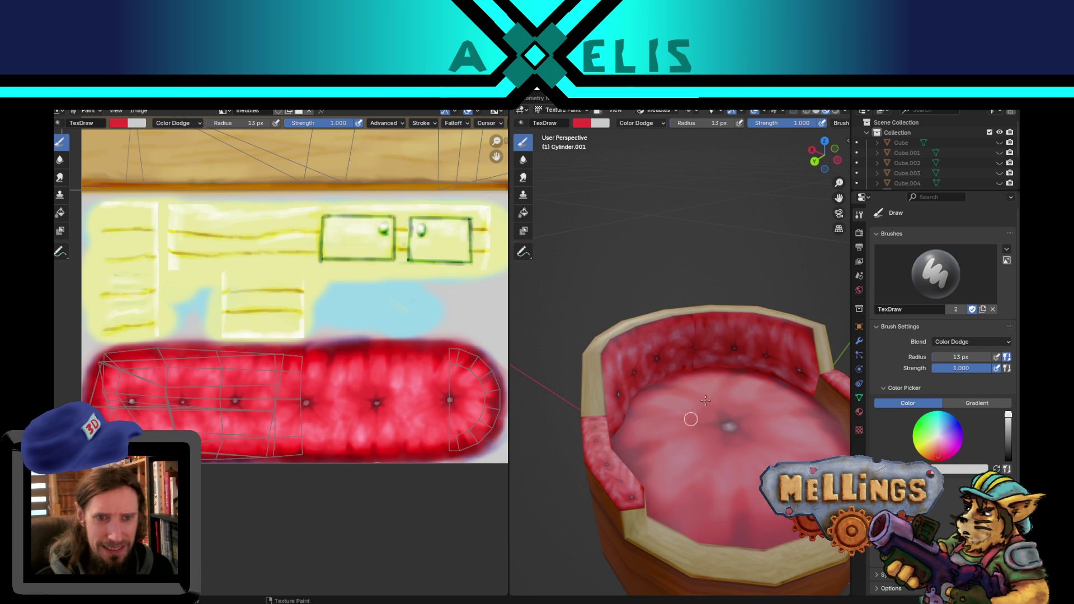
pyautogui.scroll(-4, 764, 470)
pyautogui.moveTo(730, 457); pyautogui.dragTo(723, 456, button='middle')
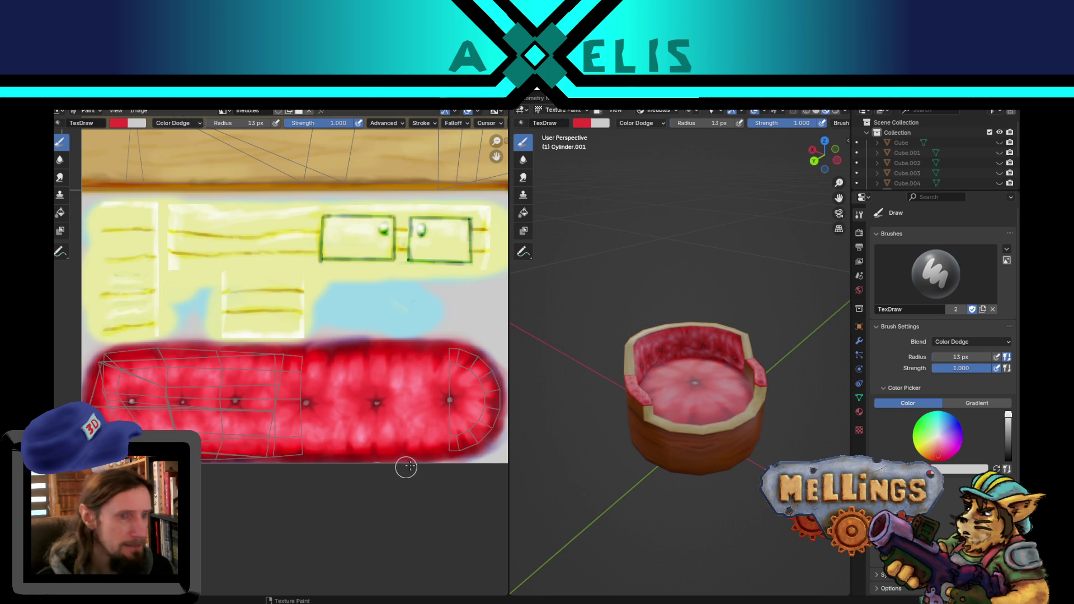
pyautogui.scroll(-5, 649, 436)
pyautogui.moveTo(694, 468)
pyautogui.keyDown('shift'); pyautogui.mouseDown(button='middle')
pyautogui.moveTo(674, 483)
pyautogui.moveTo(646, 481)
pyautogui.moveTo(632, 344)
pyautogui.mouseUp(button='middle'); pyautogui.keyUp('shift')
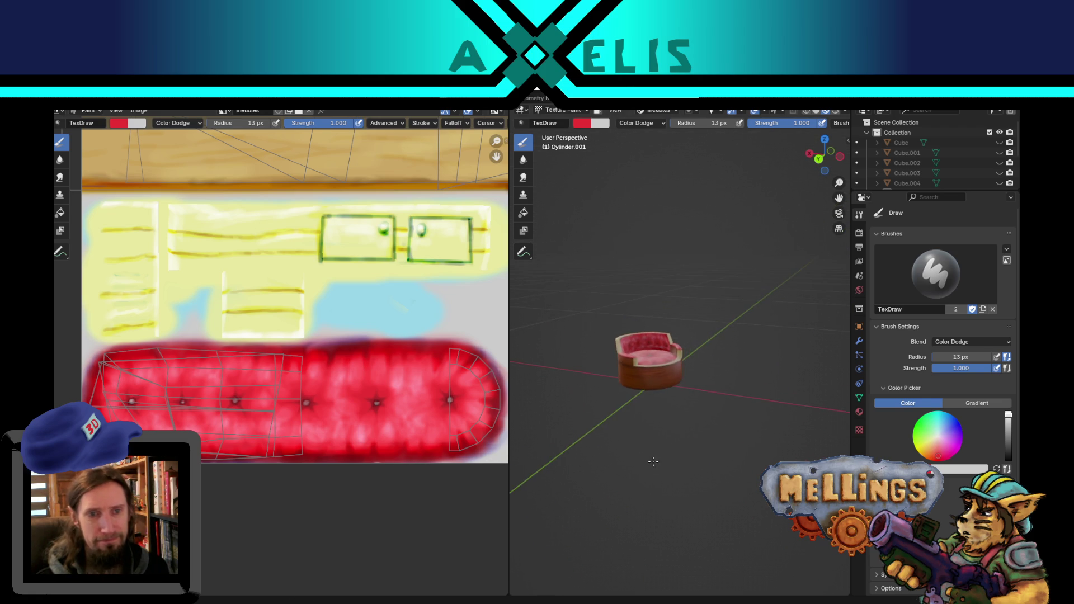
pyautogui.scroll(5, 645, 286)
pyautogui.moveTo(648, 286); pyautogui.dragTo(648, 338, button='middle')
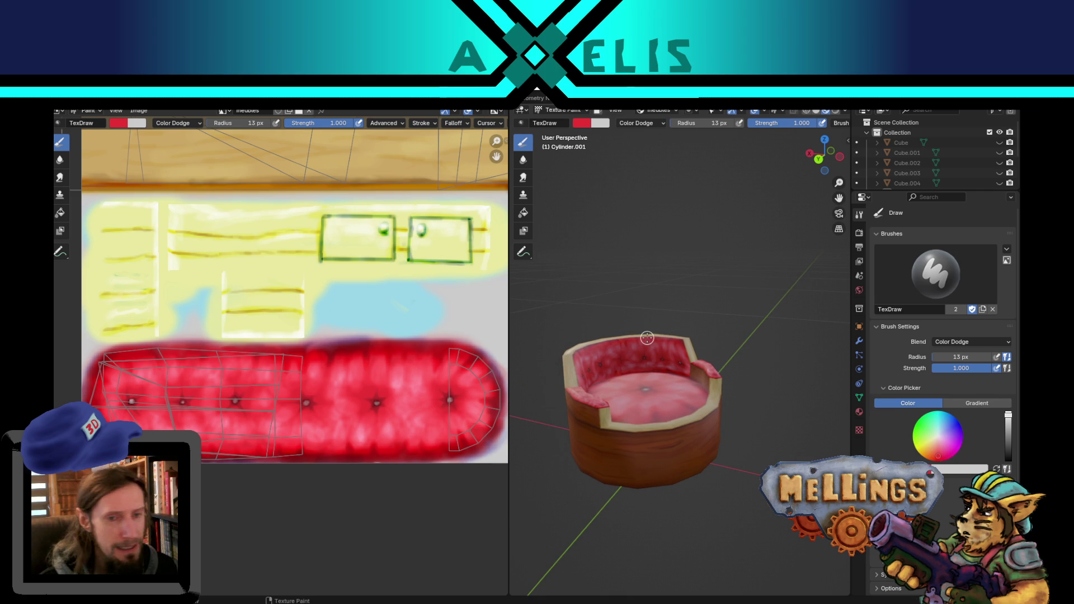
pyautogui.moveTo(252, 221); pyautogui.dragTo(216, 505, button='middle')
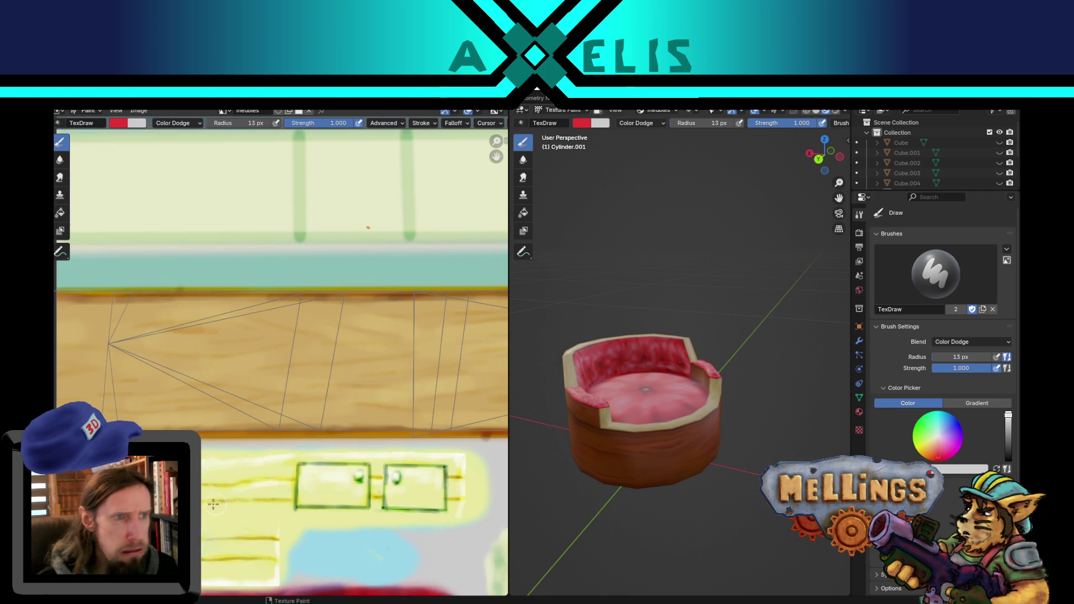
# Switch to the UV Editing workspace, bring the backrest into view and clear the mesh selection.
pyautogui.scroll(-3, 336, 400)
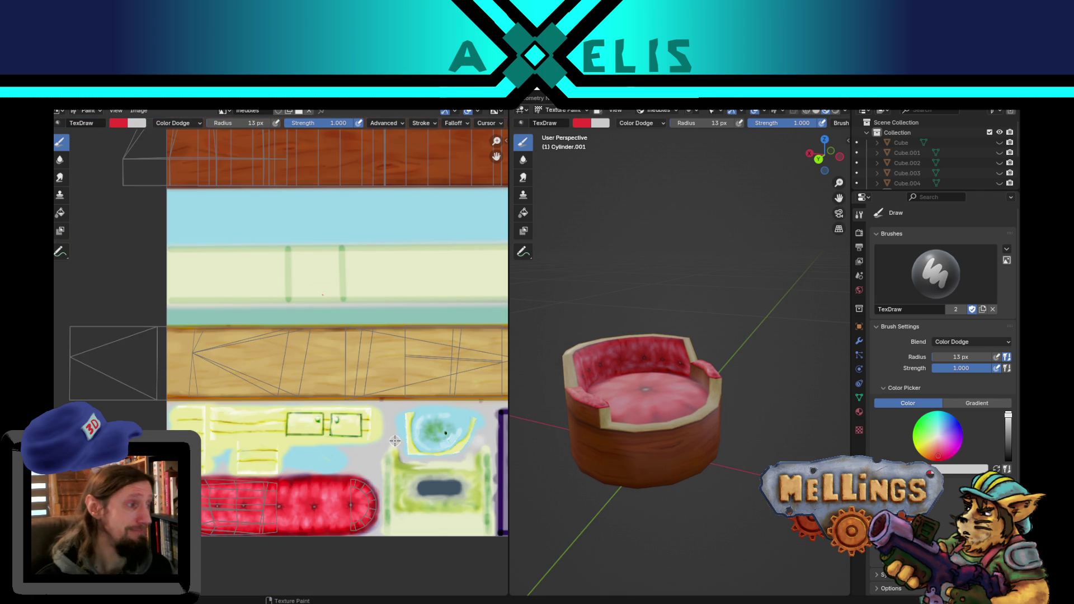
pyautogui.scroll(5, 628, 332)
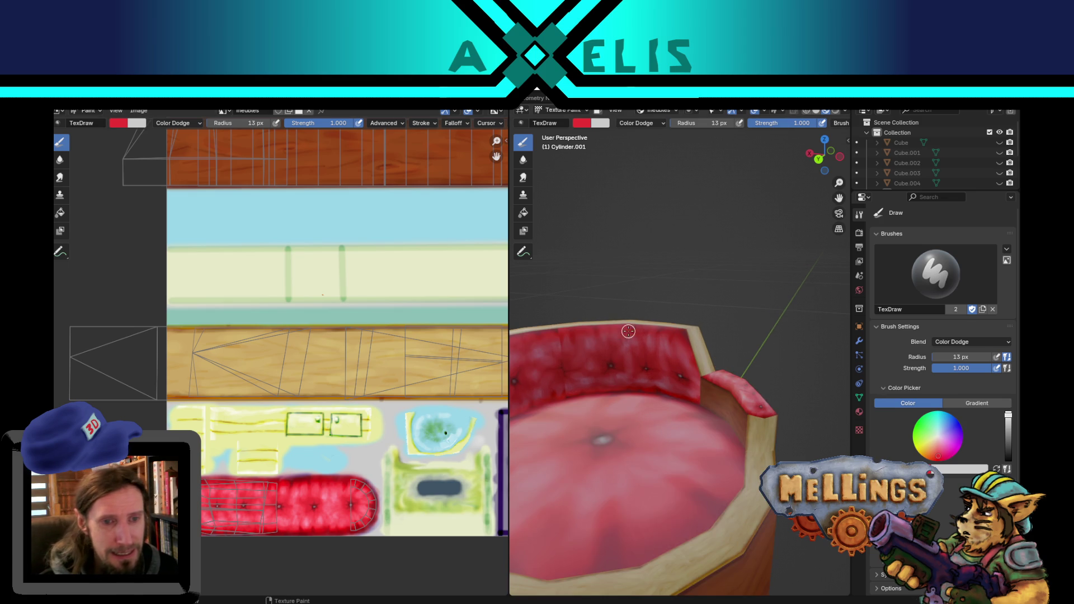
pyautogui.moveTo(603, 380)
pyautogui.mouseDown(button='middle')
pyautogui.moveTo(632, 382)
pyautogui.moveTo(624, 405)
pyautogui.moveTo(688, 411)
pyautogui.mouseUp(button='middle')
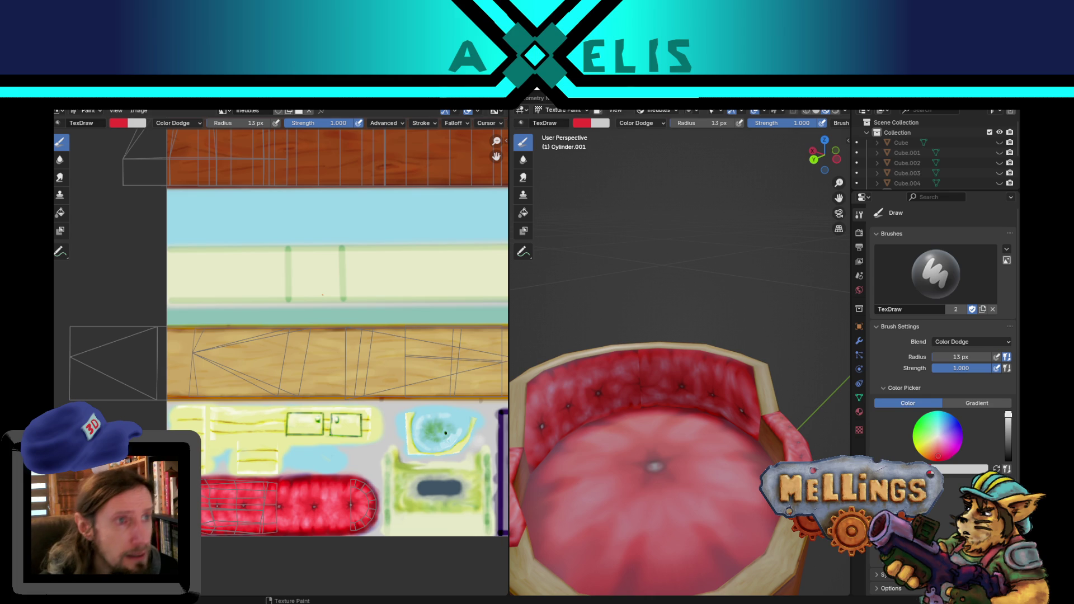
pyautogui.hotkey('ctrl', 'pageup')
pyautogui.moveTo(571, 322)
pyautogui.mouseDown(button='middle')
pyautogui.moveTo(610, 353)
pyautogui.moveTo(667, 290)
pyautogui.mouseUp(button='middle')
pyautogui.hotkey('alt', 'a')
pyautogui.scroll(4, 614, 362)
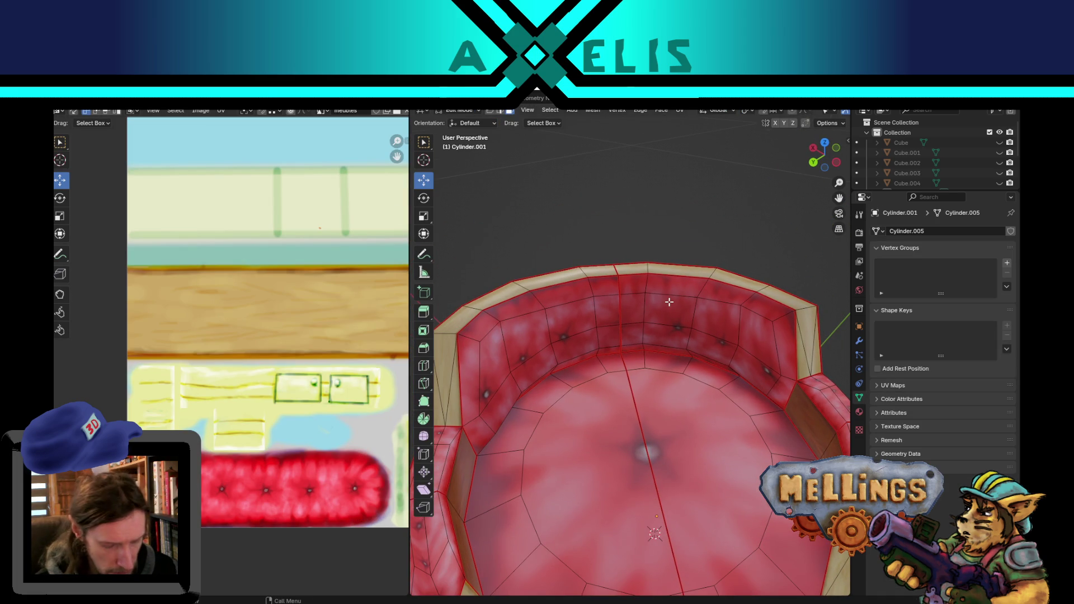
# Select the linked backrest faces and scale their UVs along the vertical axis.
pyautogui.press('l')
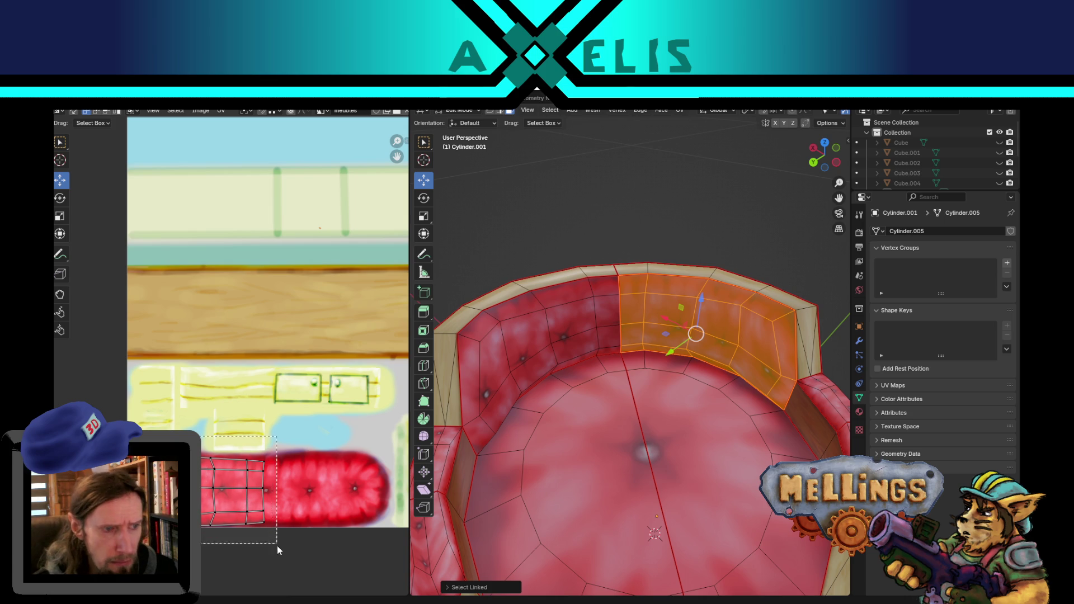
pyautogui.press('a')
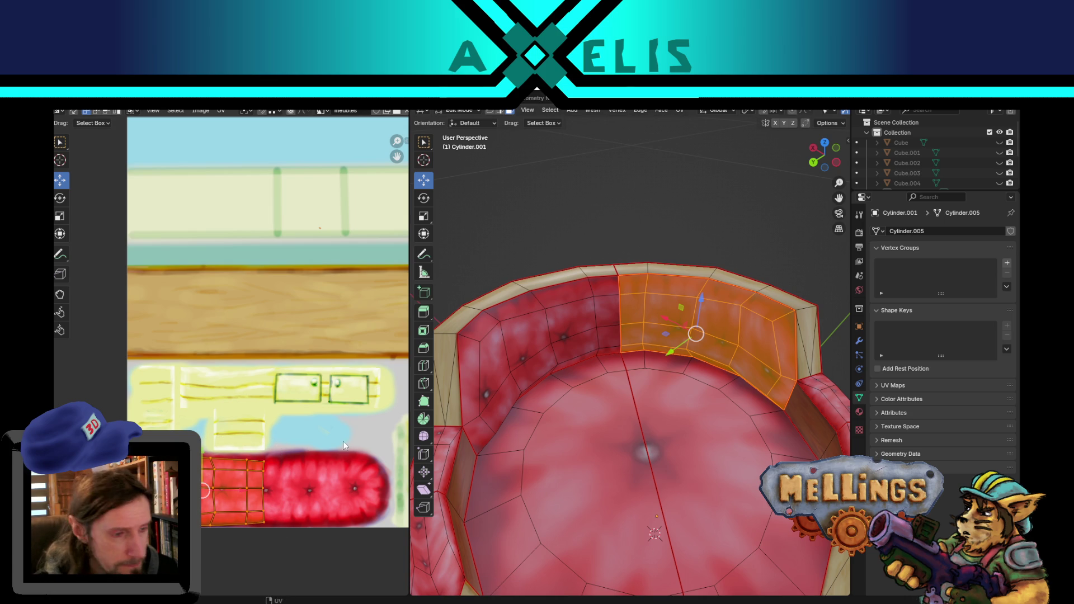
pyautogui.press('s')
pyautogui.press('y')
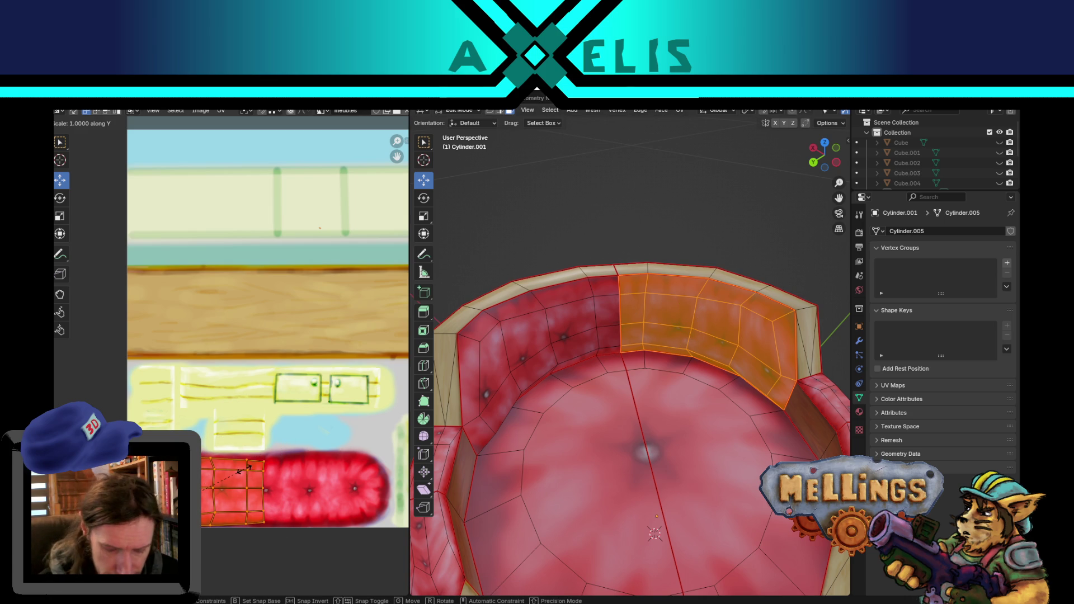
pyautogui.click(244, 469)
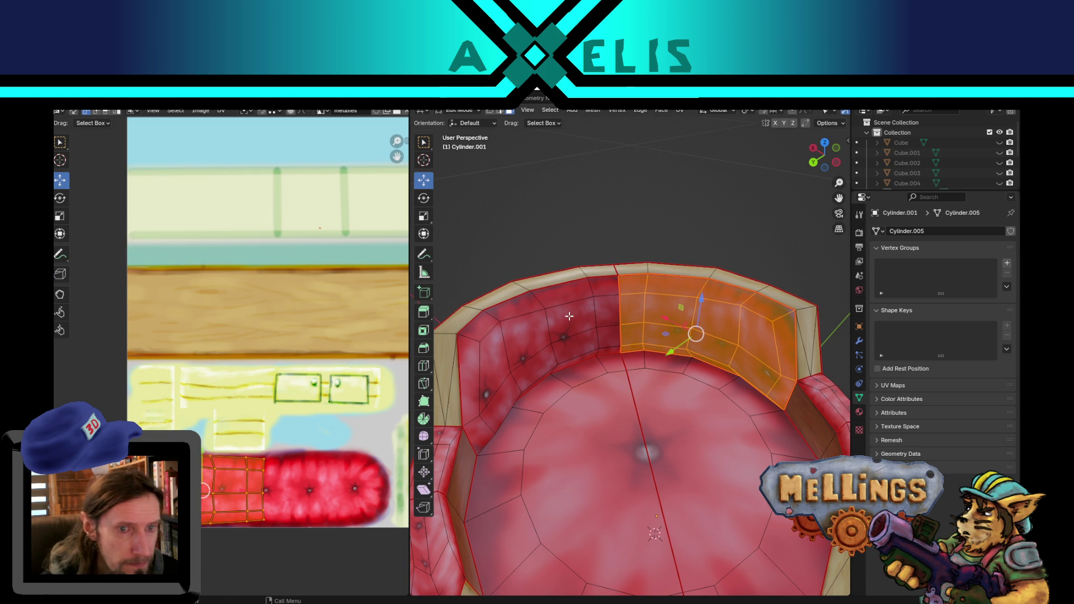
# Select the back rim band and move its upper corner UV vertex left onto the cushion strip.
pyautogui.press('l')
pyautogui.scroll(3, 217, 414)
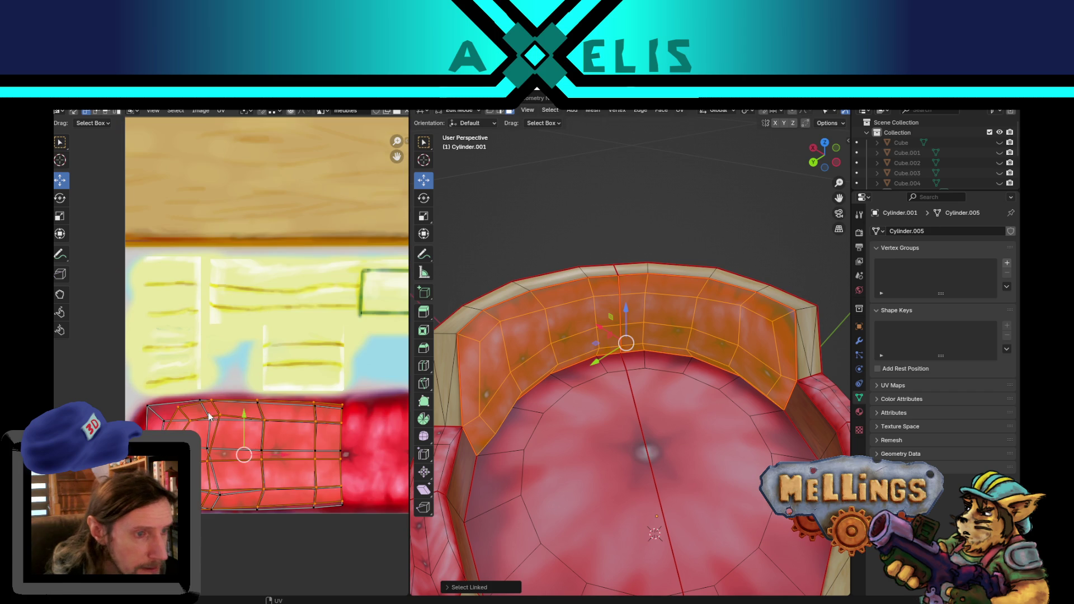
pyautogui.click(203, 409)
pyautogui.press('g')
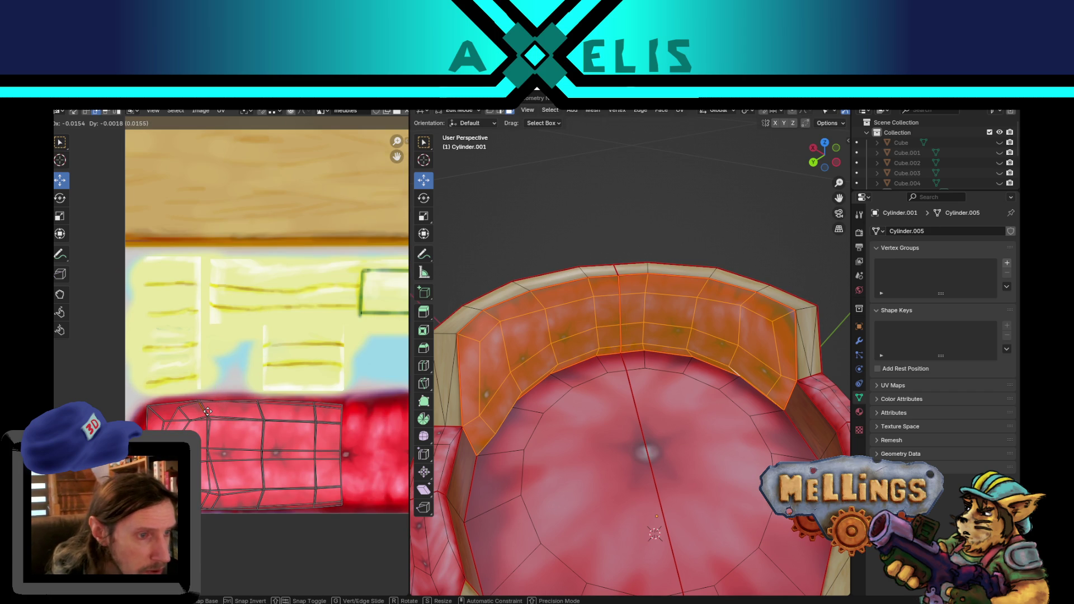
pyautogui.click(205, 410)
pyautogui.press('g')
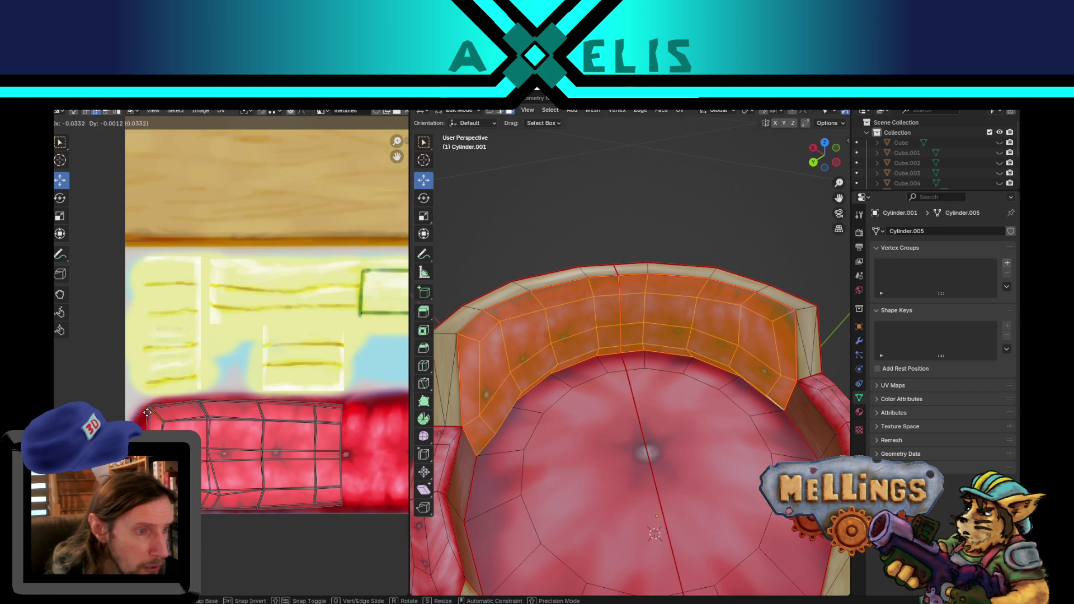
pyautogui.click(150, 412)
pyautogui.press('g')
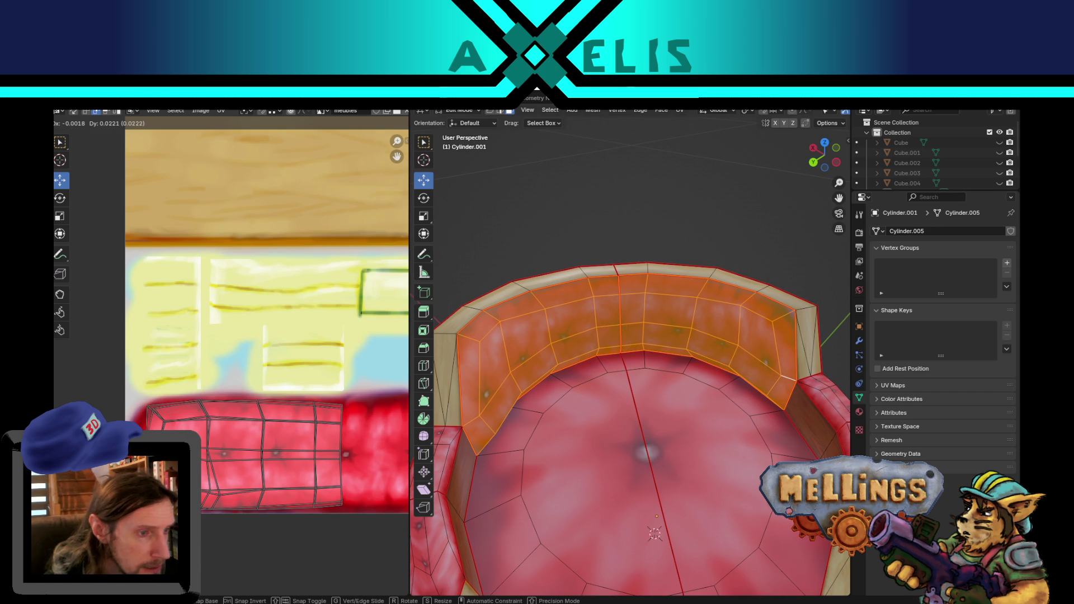
pyautogui.click(150, 411)
# Reposition the lower UV vertices of the backrest island.
pyautogui.press('g')
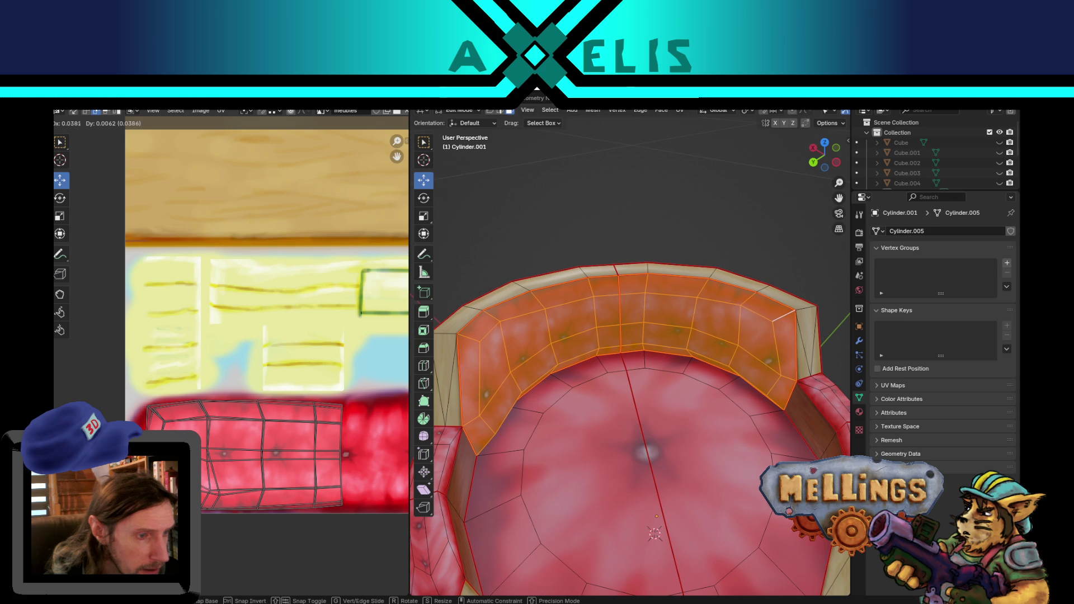
pyautogui.press('Return')
pyautogui.press('g')
pyautogui.click(213, 506)
pyautogui.press('g')
pyautogui.click(205, 498)
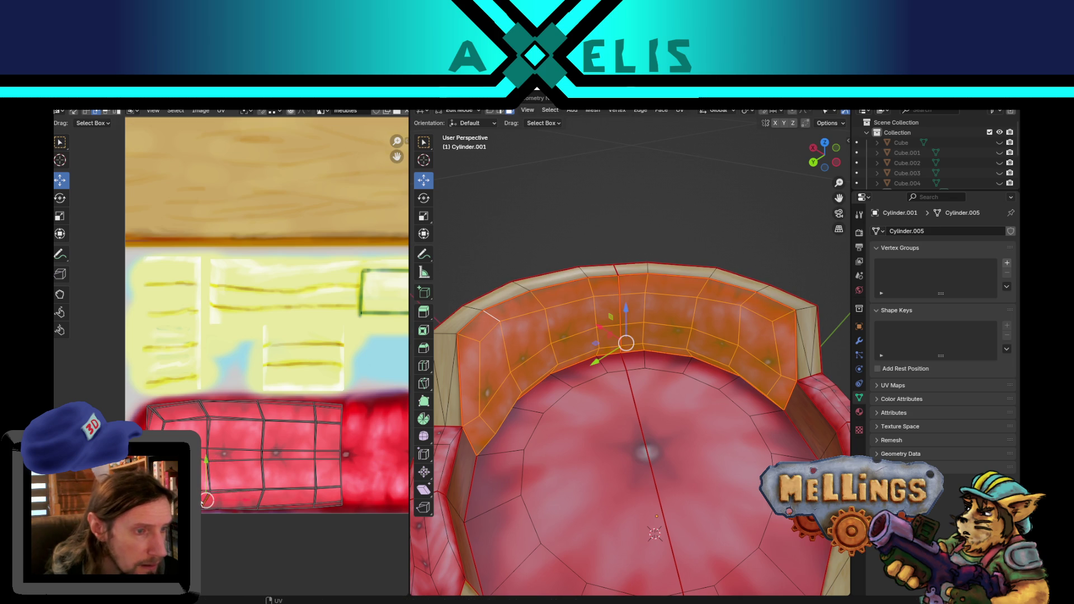
# In vertex select mode, move and scale the corner UV vertices, then return to Object Mode.
pyautogui.press('1')
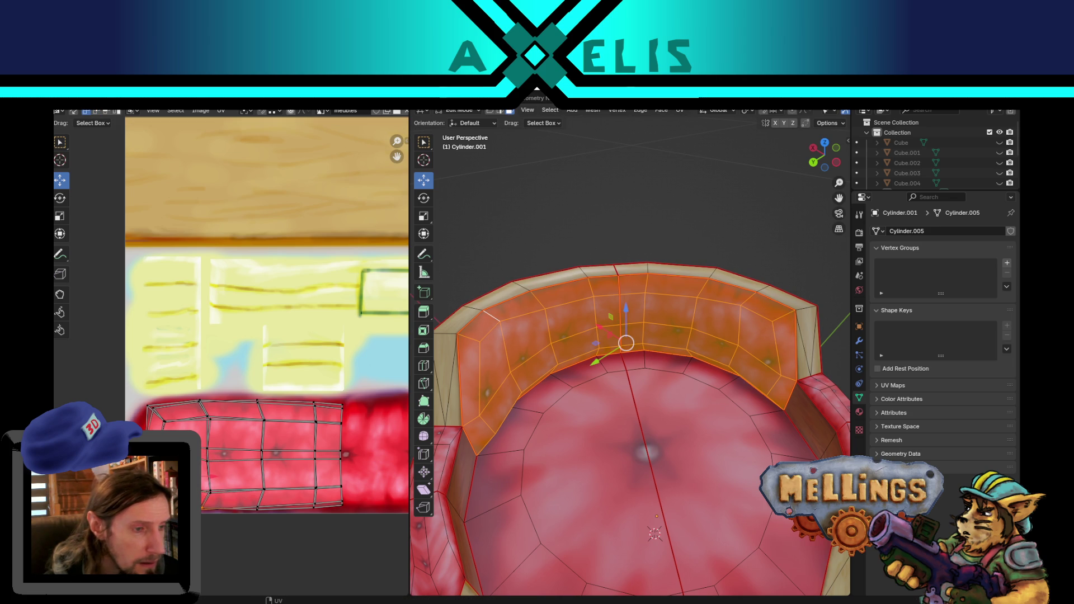
pyautogui.press('g')
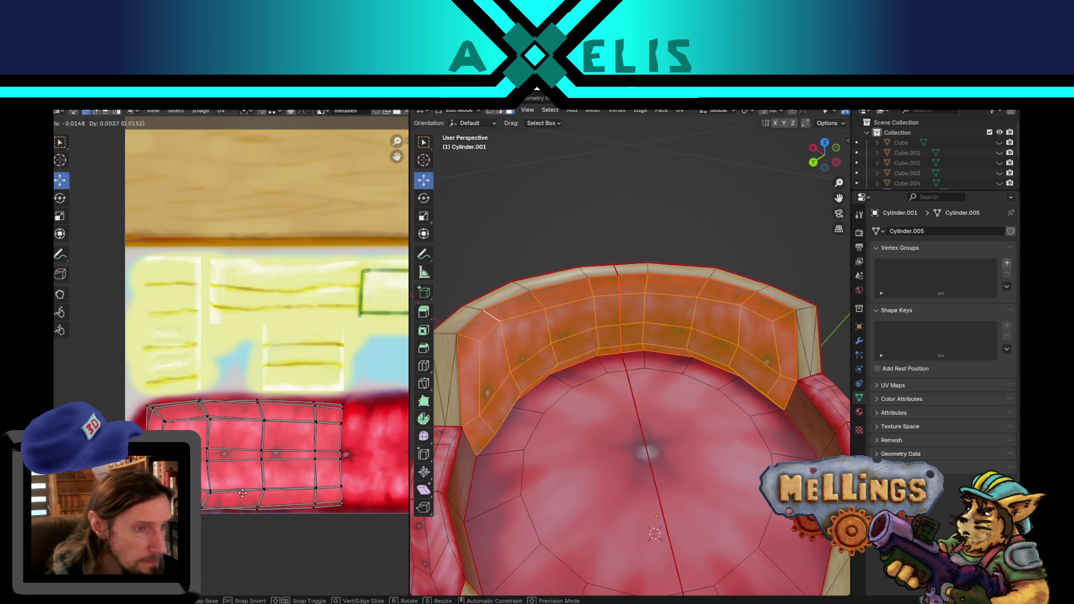
pyautogui.click(243, 493)
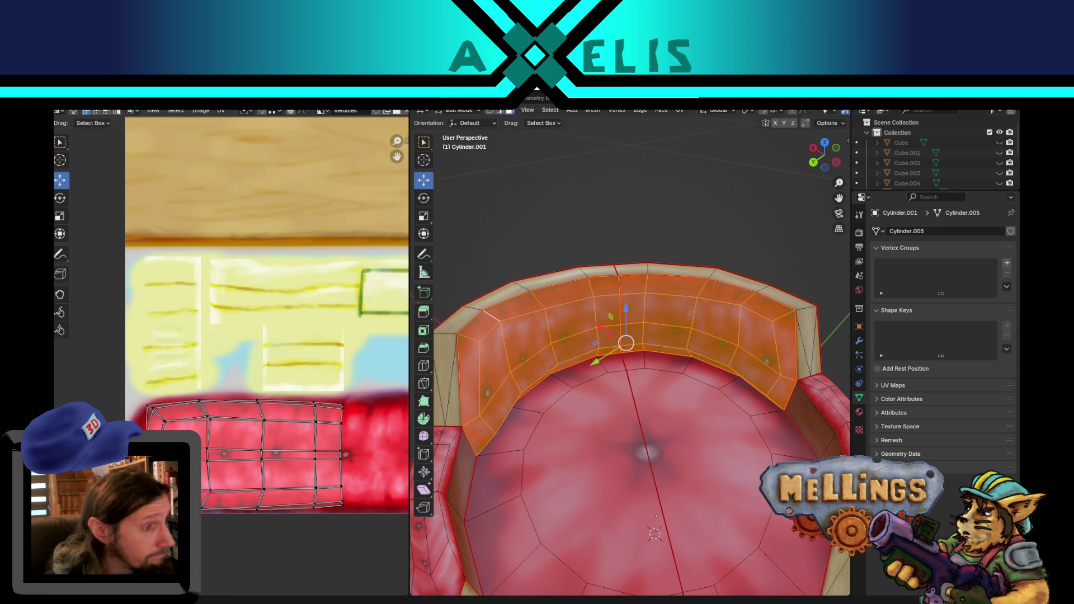
pyautogui.press('g')
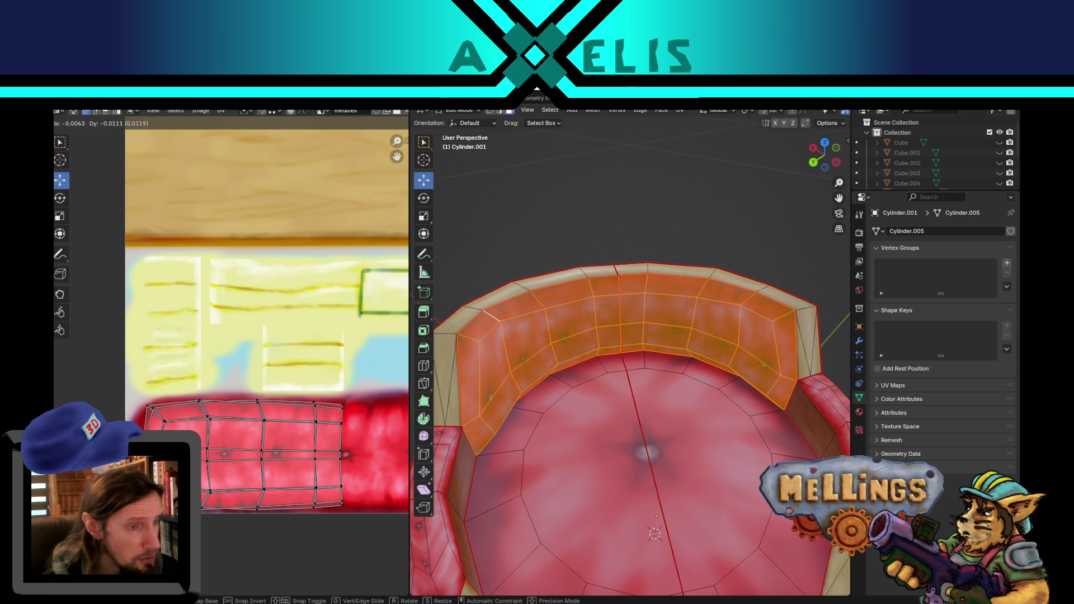
pyautogui.click(155, 398)
pyautogui.moveTo(154, 410); pyautogui.dragTo(156, 411)
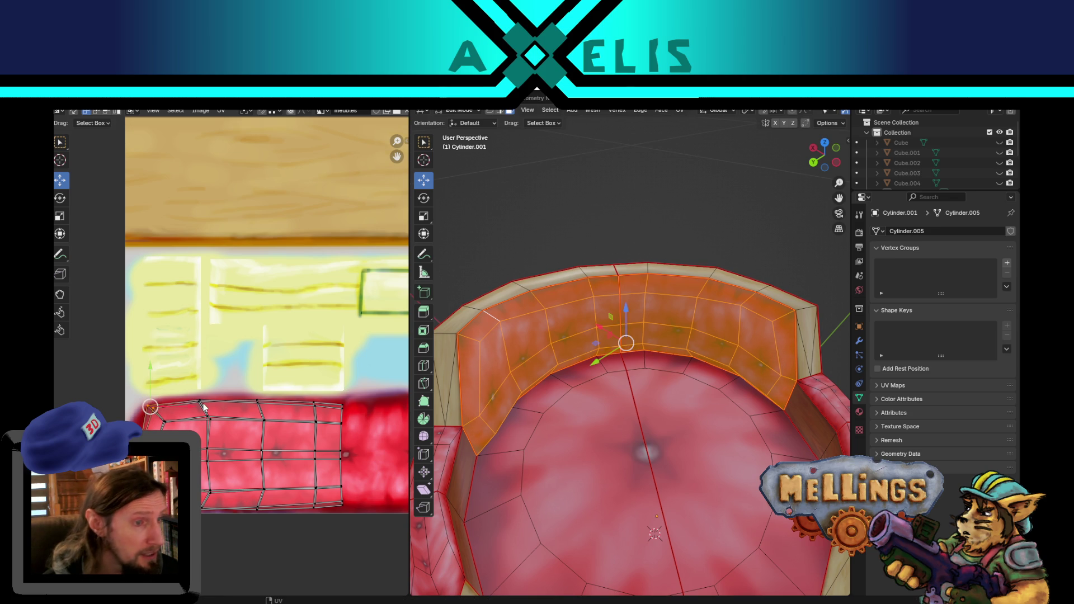
pyautogui.press('s')
pyautogui.click(158, 398)
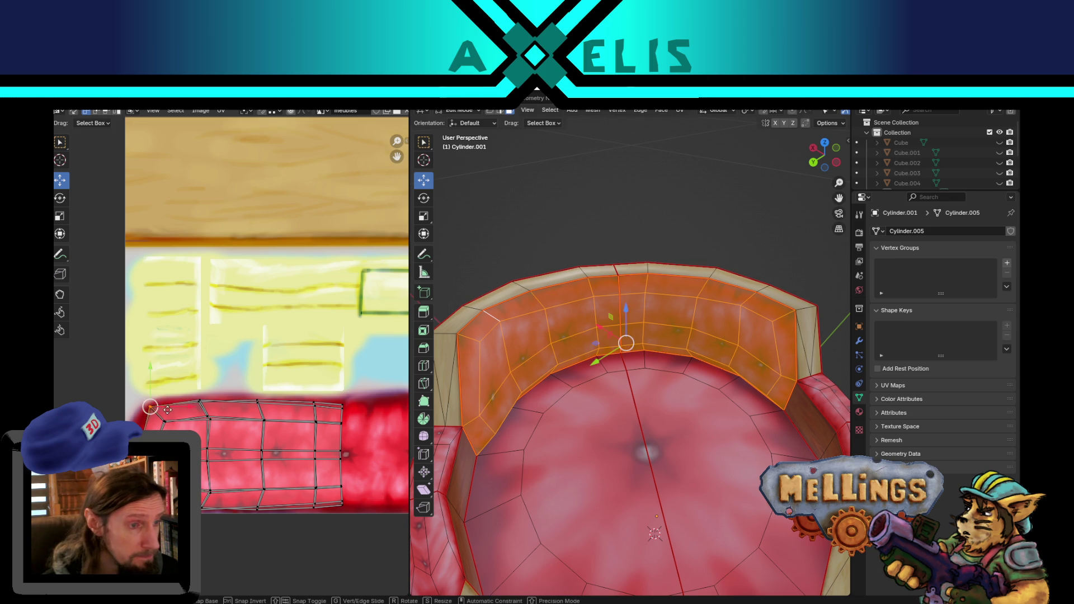
pyautogui.click(207, 448)
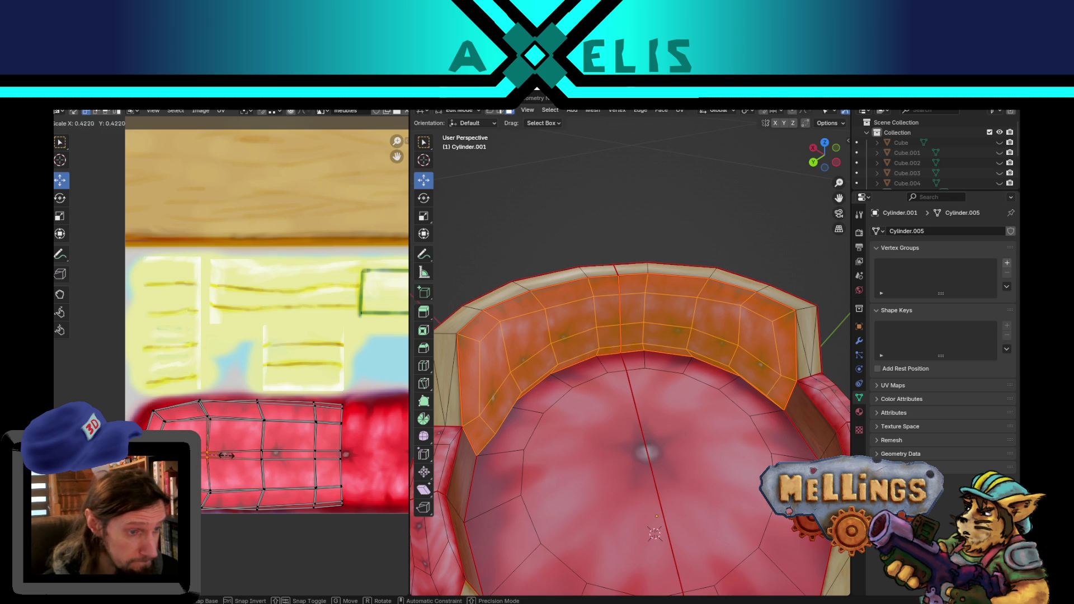
pyautogui.press('Tab')
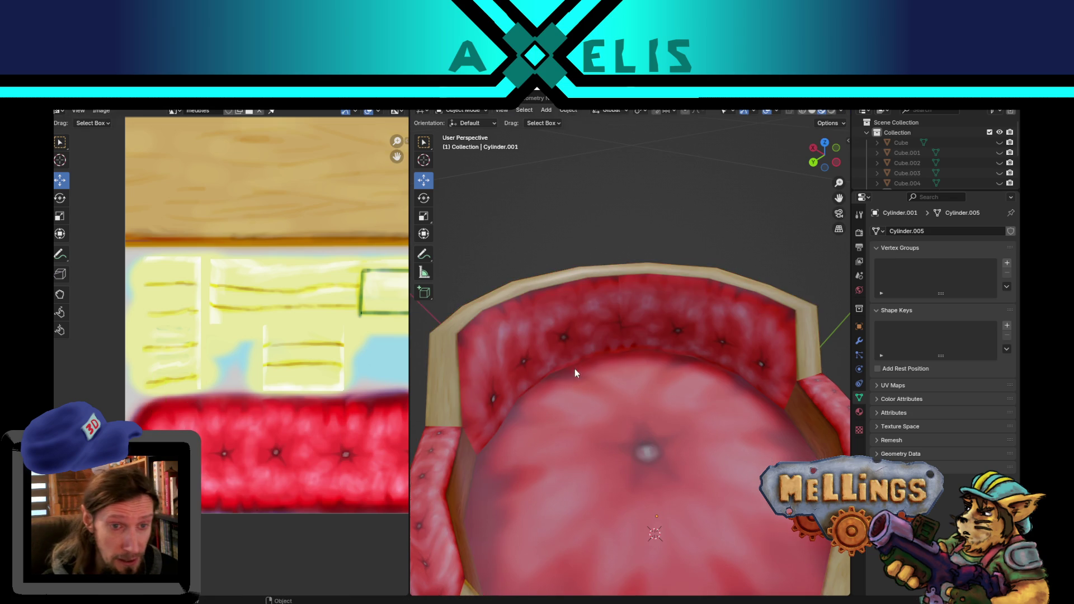
# Orbit lower and toggle between Edit and Object Mode to compare the backrest texture.
pyautogui.moveTo(582, 433); pyautogui.dragTo(579, 422, button='middle')
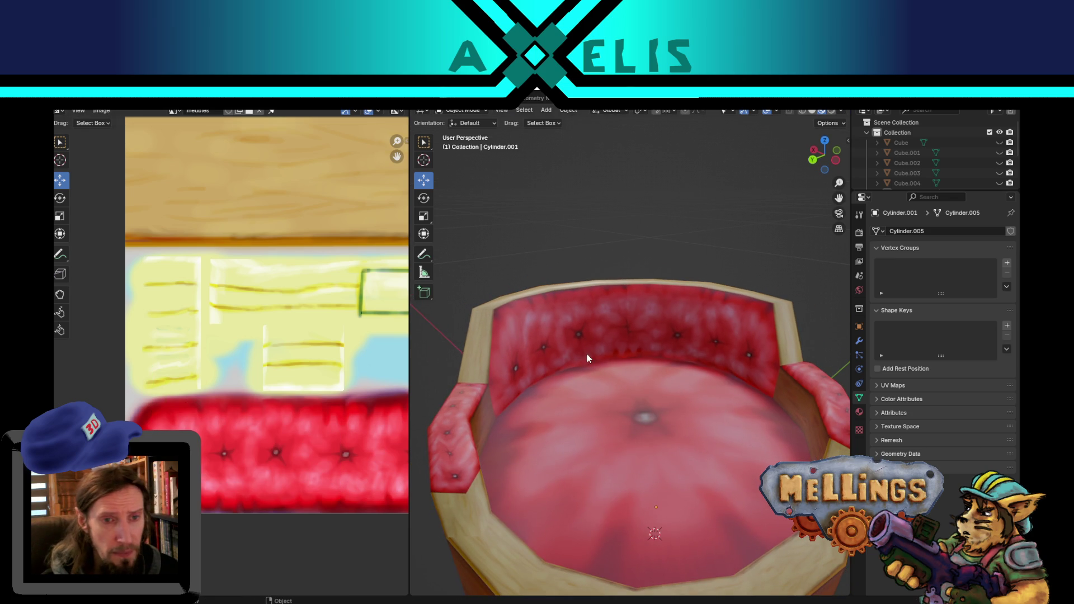
pyautogui.press('Tab')
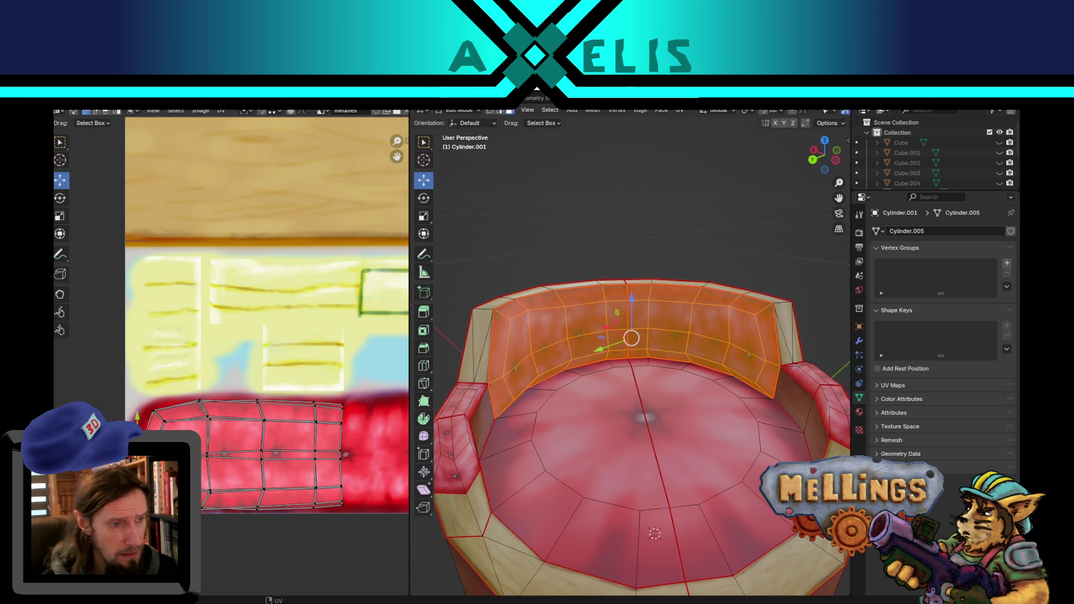
pyautogui.press('Tab')
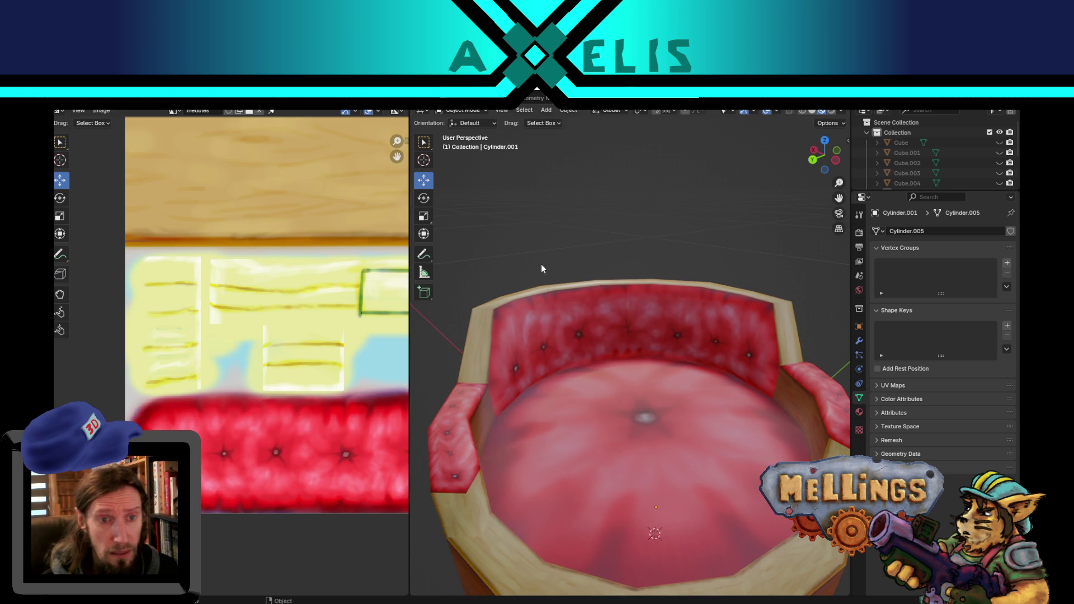
pyautogui.press('Tab')
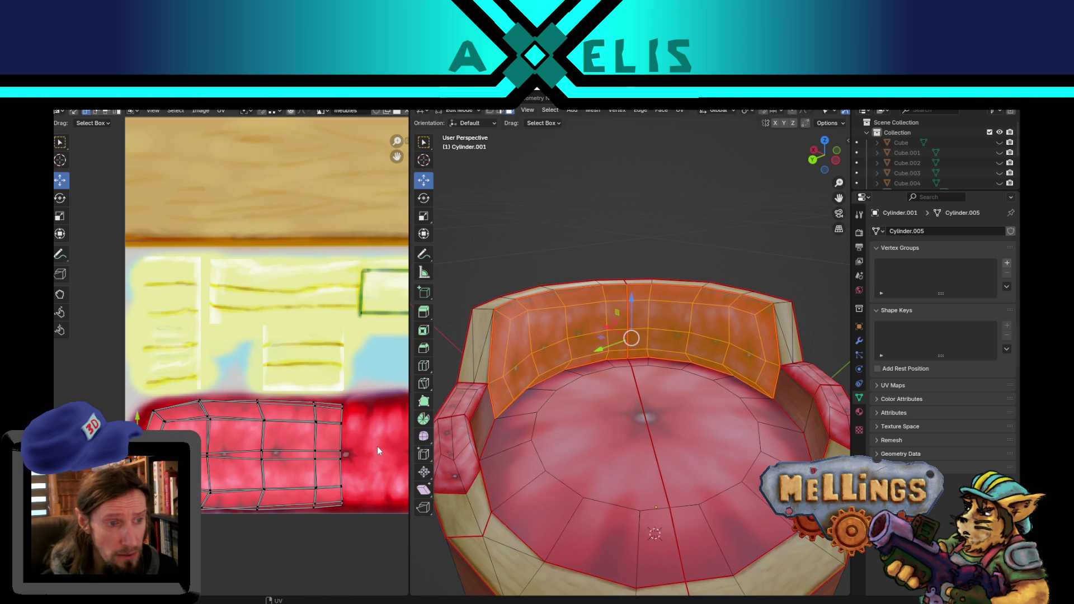
pyautogui.press('Tab')
pyautogui.press('Tab')
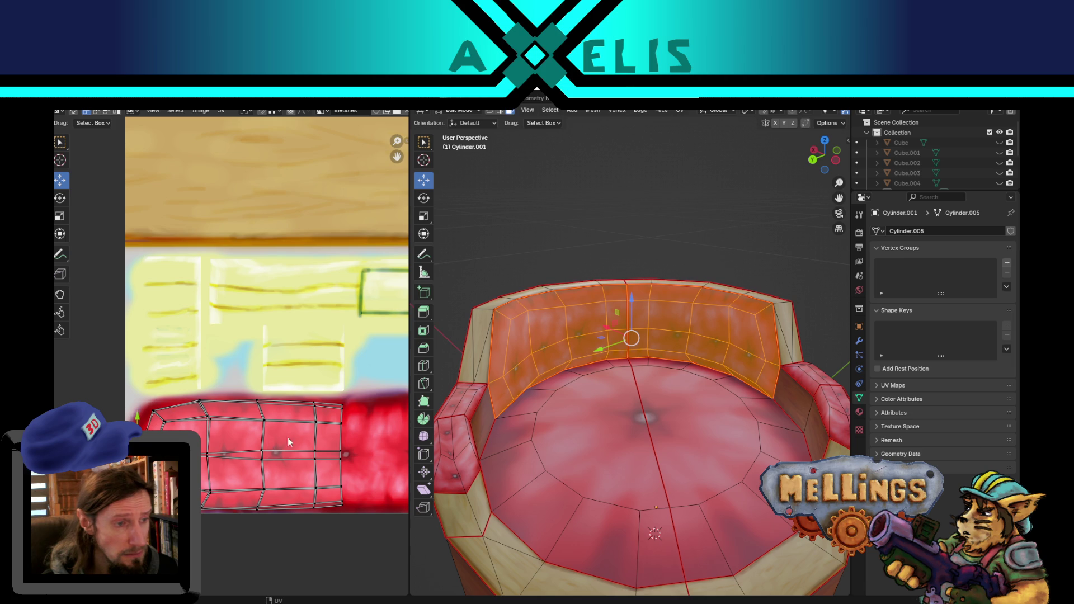
# Try a vertical scale of the backrest UVs, cancel it, pick a UV vertex, then preview in Object Mode.
pyautogui.press('a')
pyautogui.press('s')
pyautogui.press('y')
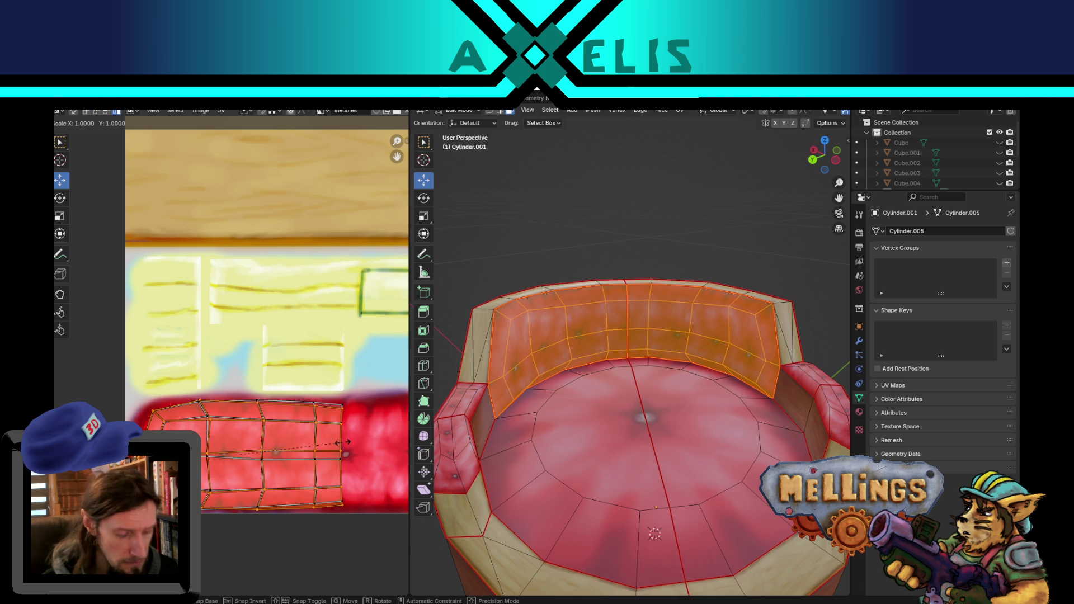
pyautogui.press('Escape')
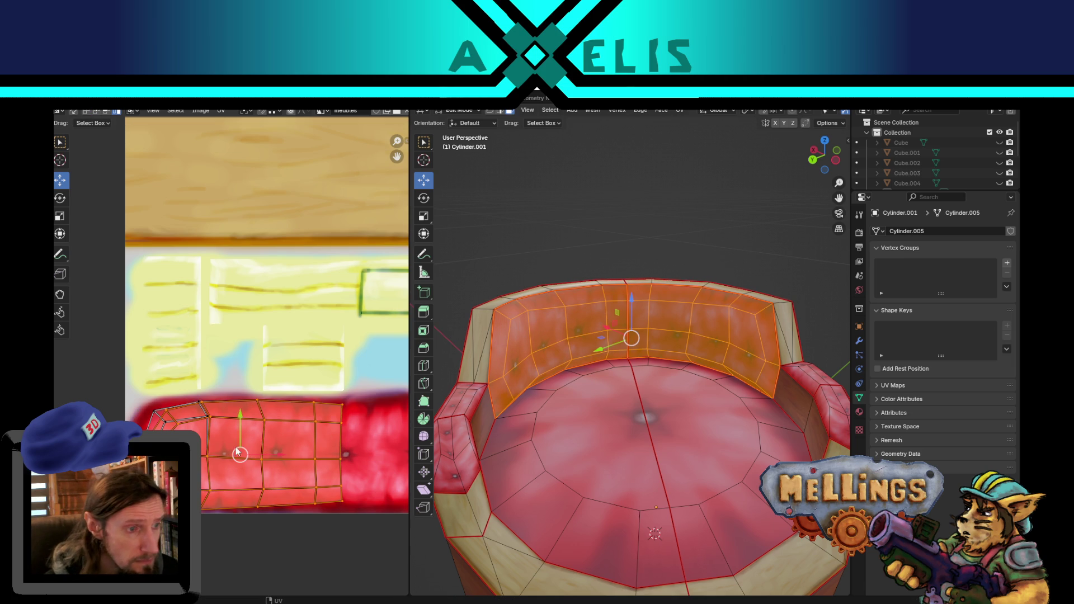
pyautogui.hotkey('alt', 'a')
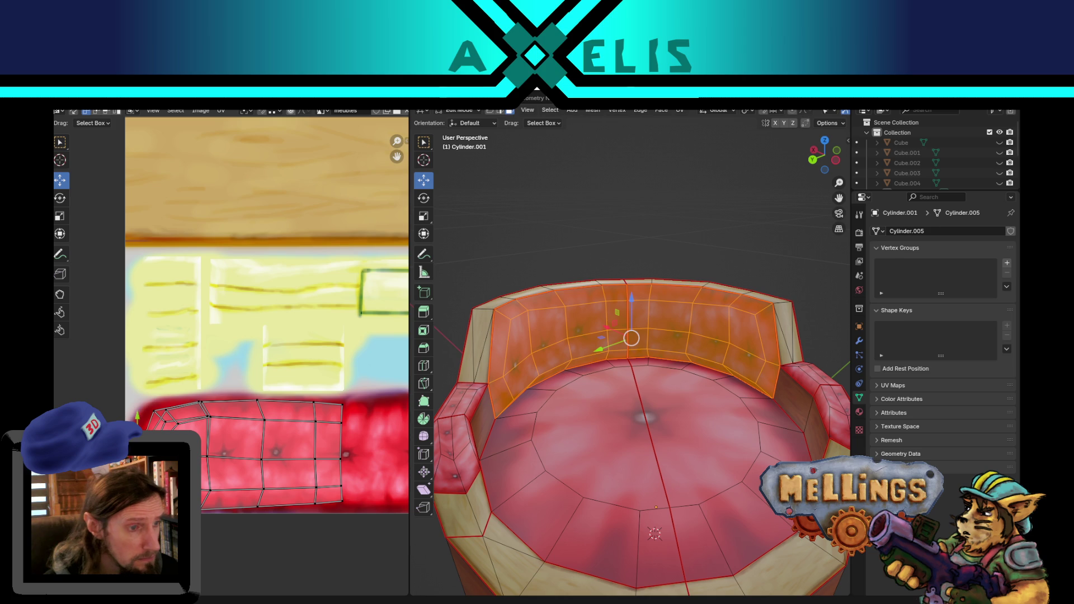
pyautogui.click(168, 423)
pyautogui.click(171, 422)
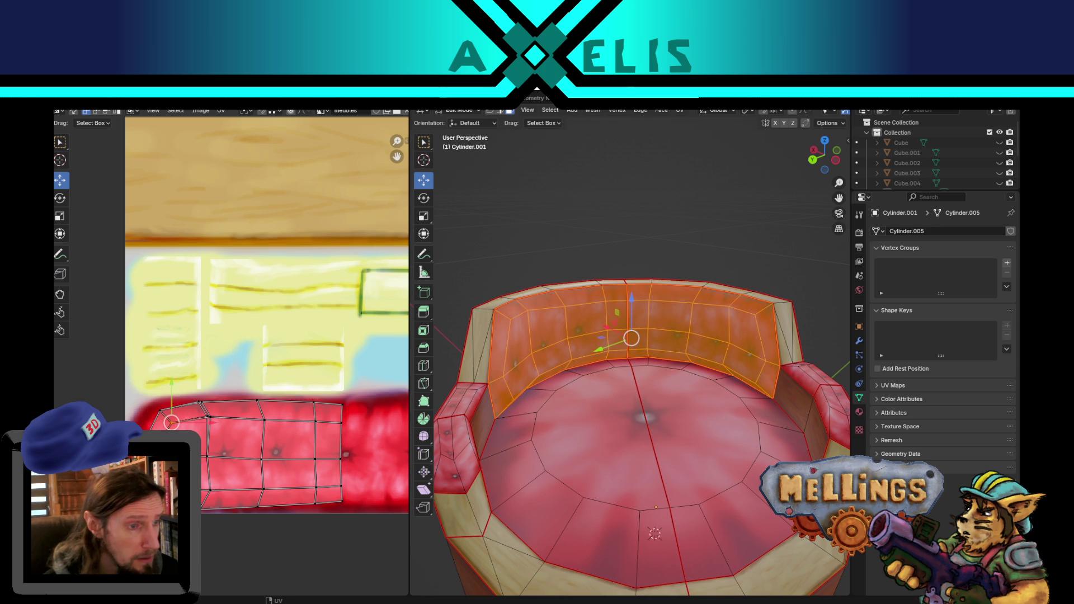
pyautogui.hotkey('alt', 'a')
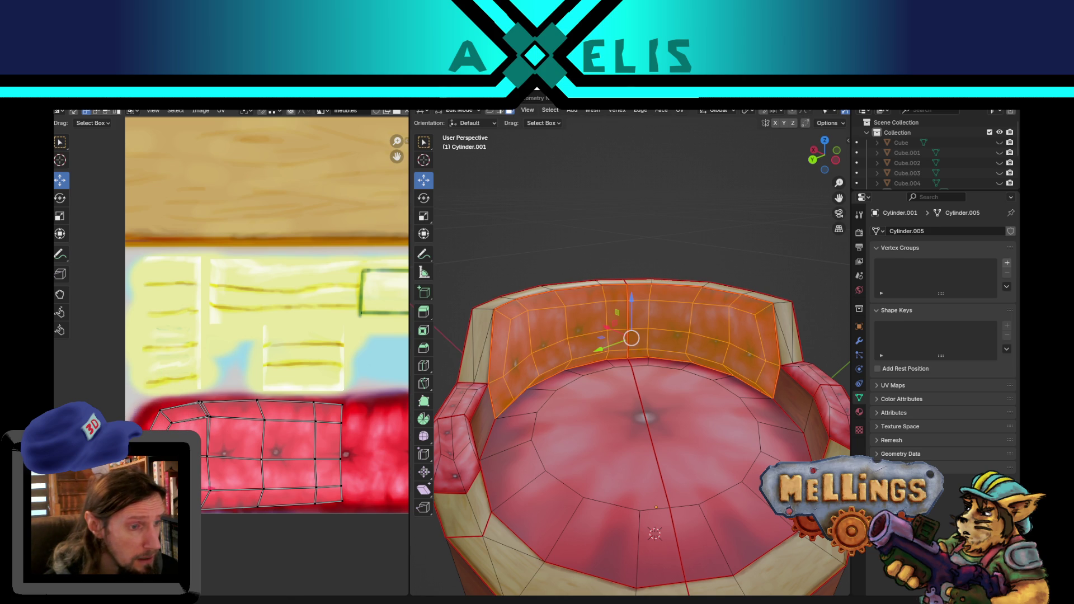
pyautogui.press('Tab')
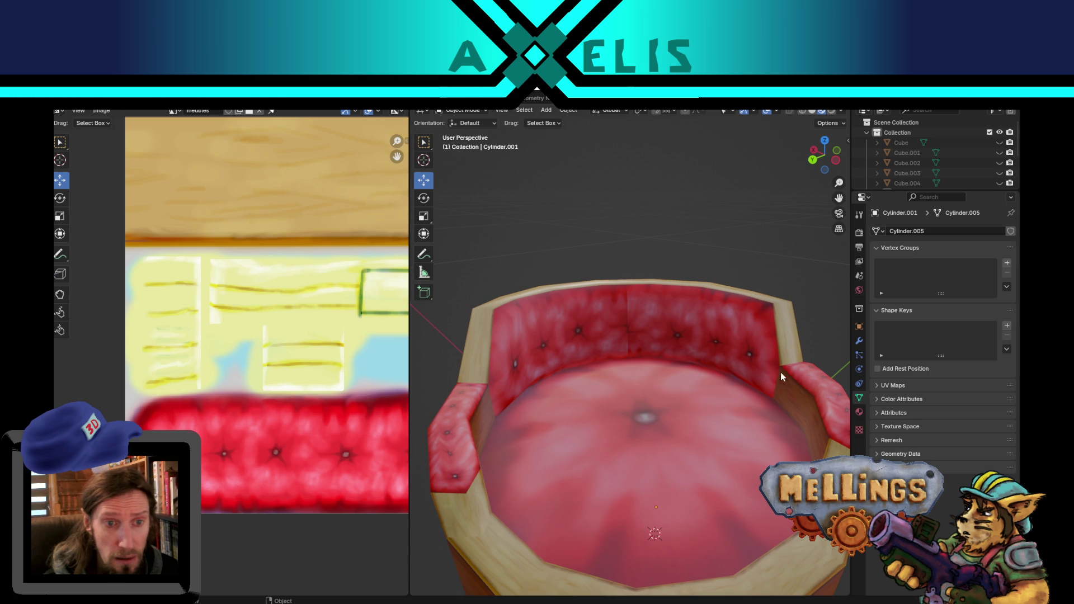
pyautogui.moveTo(354, 428); pyautogui.dragTo(242, 421, button='middle')
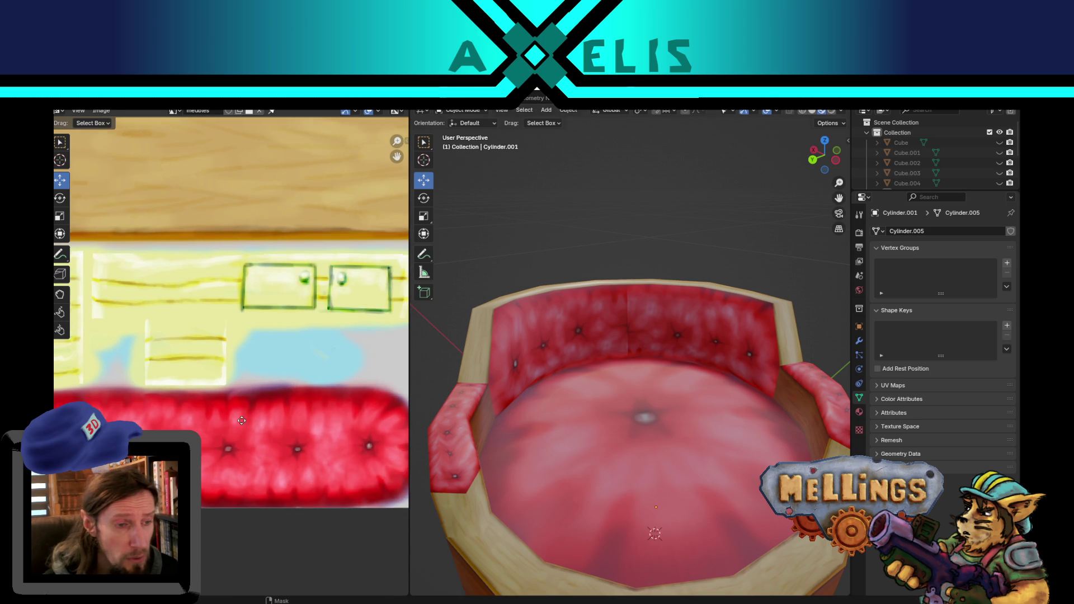
# Move a column of backrest UV faces left and preview the result.
pyautogui.press('Tab')
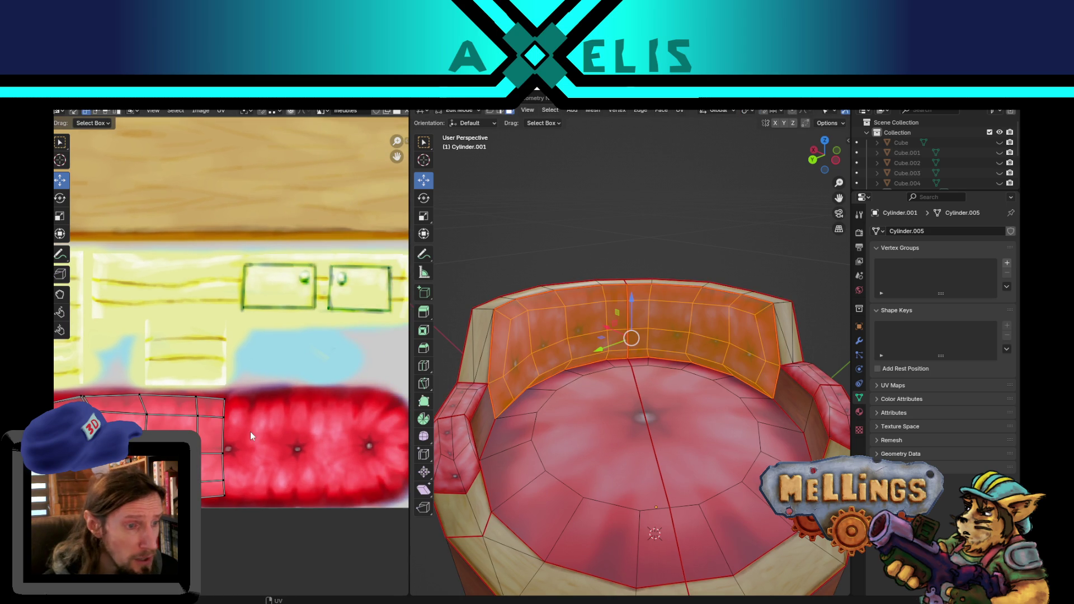
pyautogui.moveTo(247, 447); pyautogui.dragTo(331, 435, button='middle')
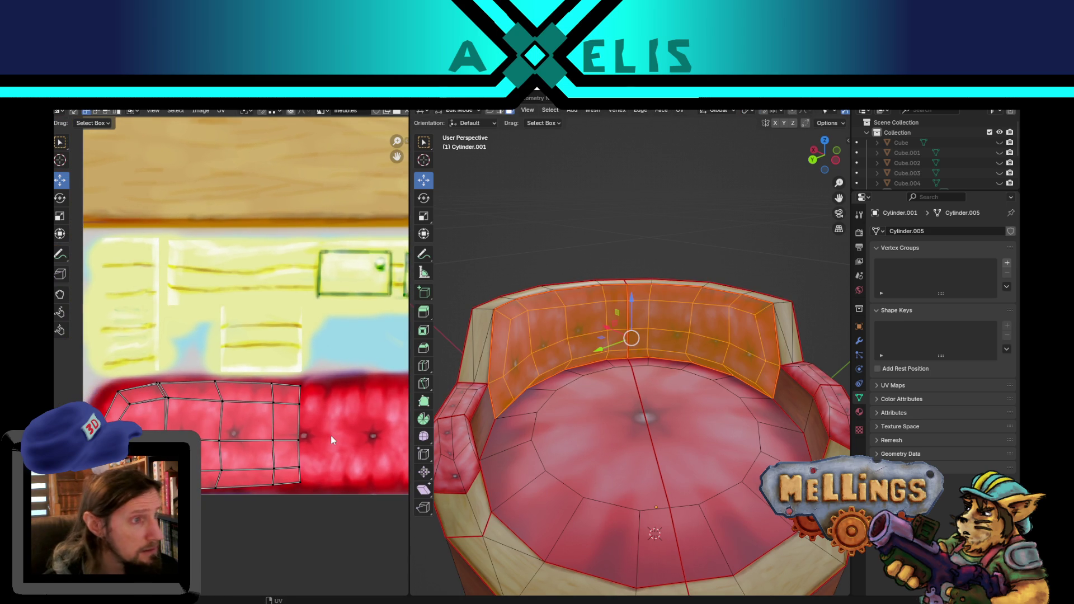
pyautogui.press('Tab')
pyautogui.press('Tab')
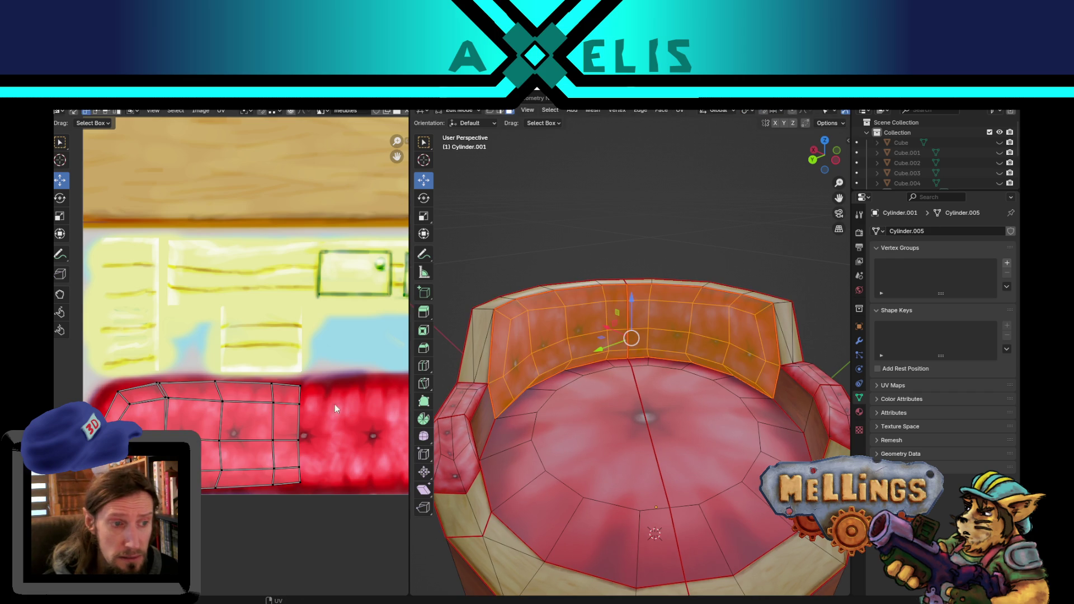
pyautogui.moveTo(271, 364); pyautogui.dragTo(331, 503)
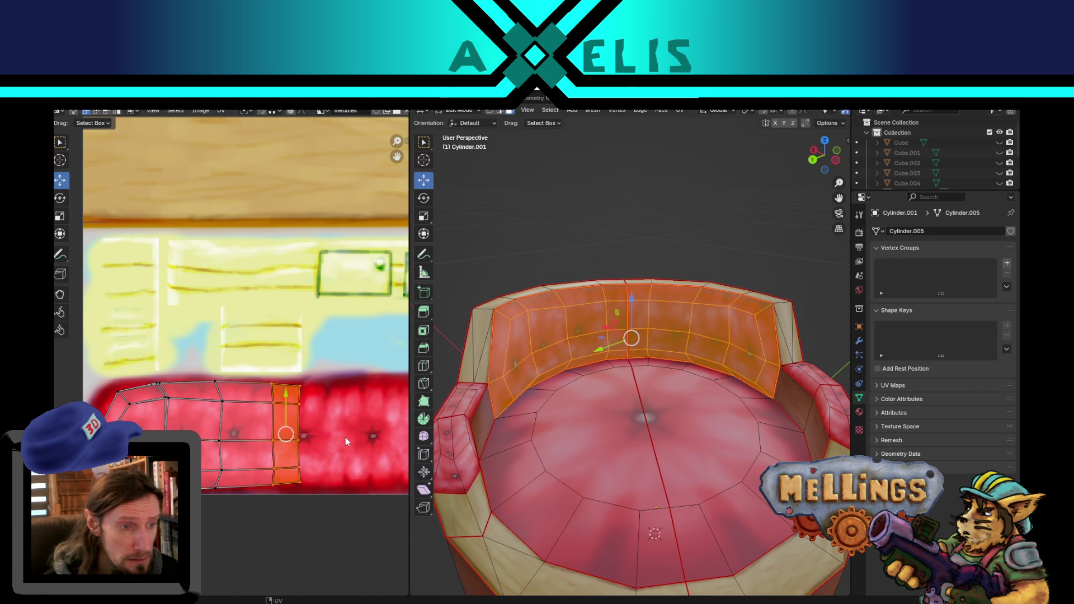
pyautogui.press('g')
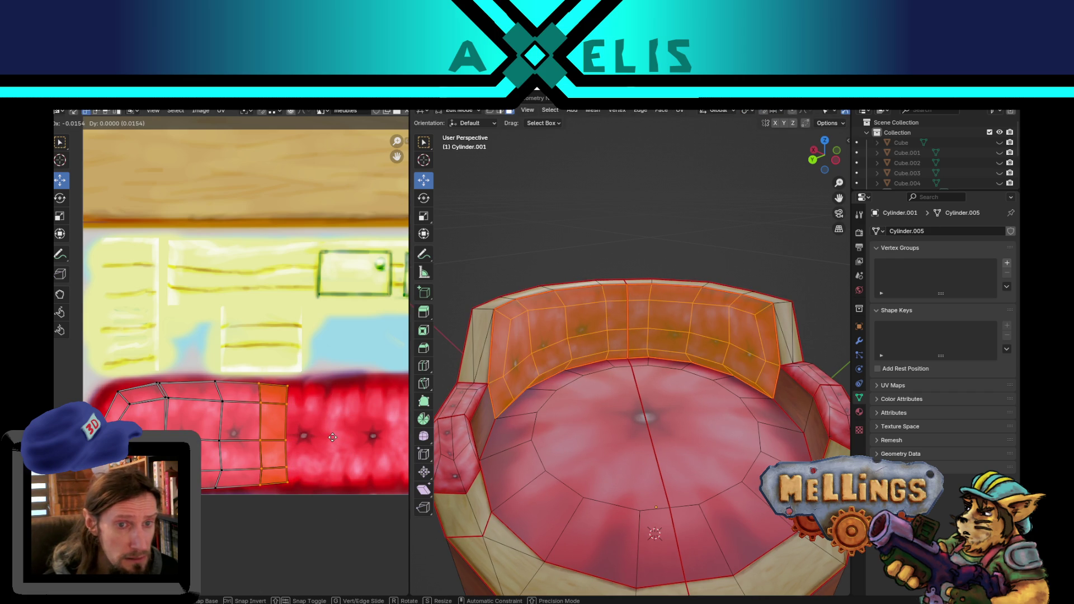
pyautogui.click(332, 438)
pyautogui.press('Tab')
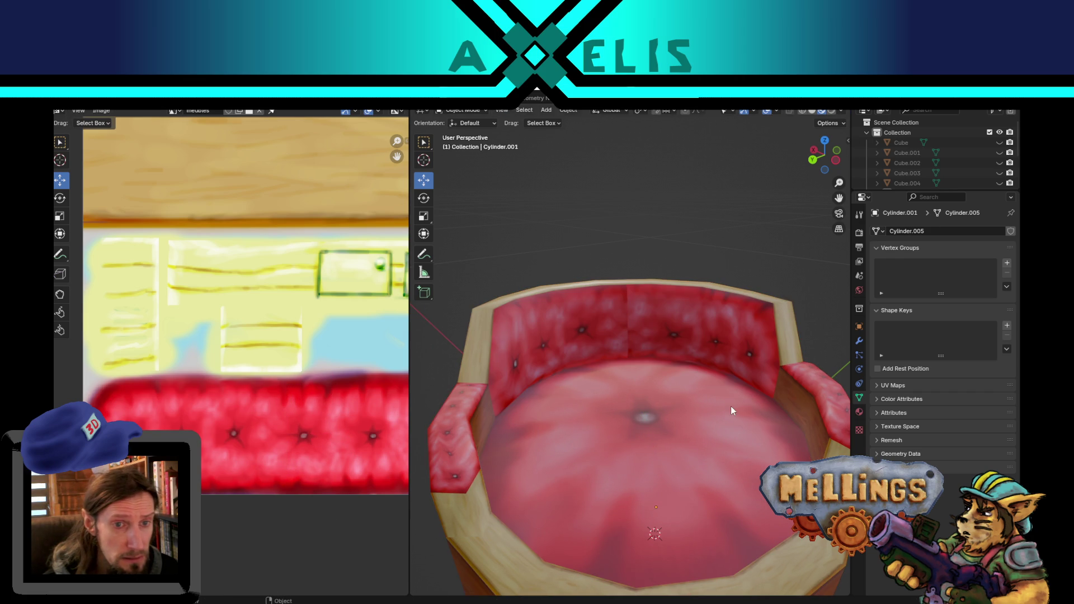
pyautogui.press('Tab')
pyautogui.press('Tab')
pyautogui.press('Tab')
pyautogui.press('Tab')
pyautogui.press('Tab')
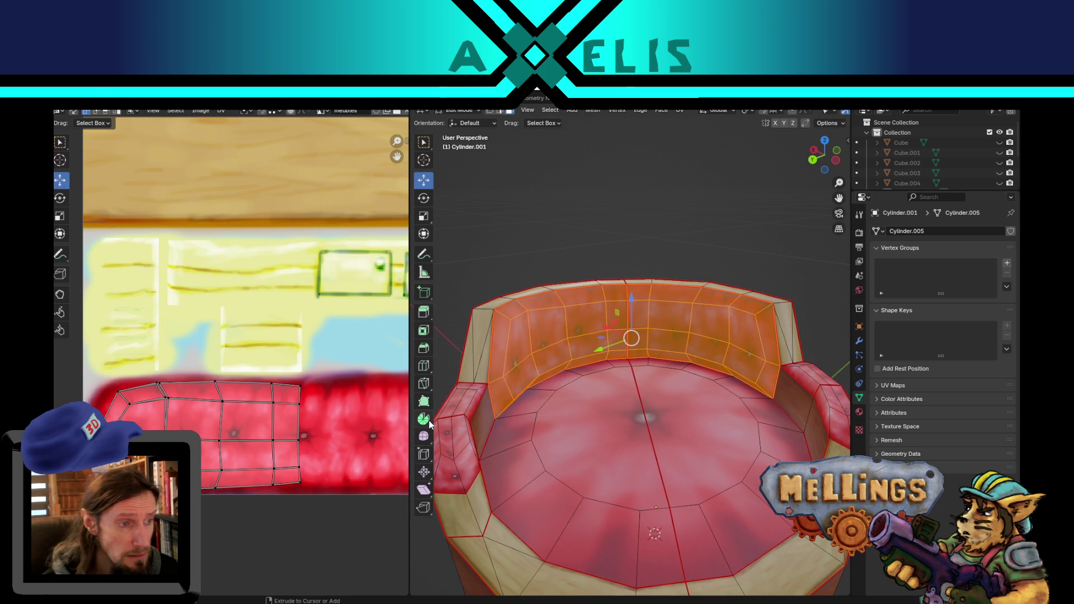
# Re-unwrap the whole backrest UV island to straighten it and preview the texture.
pyautogui.press('a')
pyautogui.press('u')
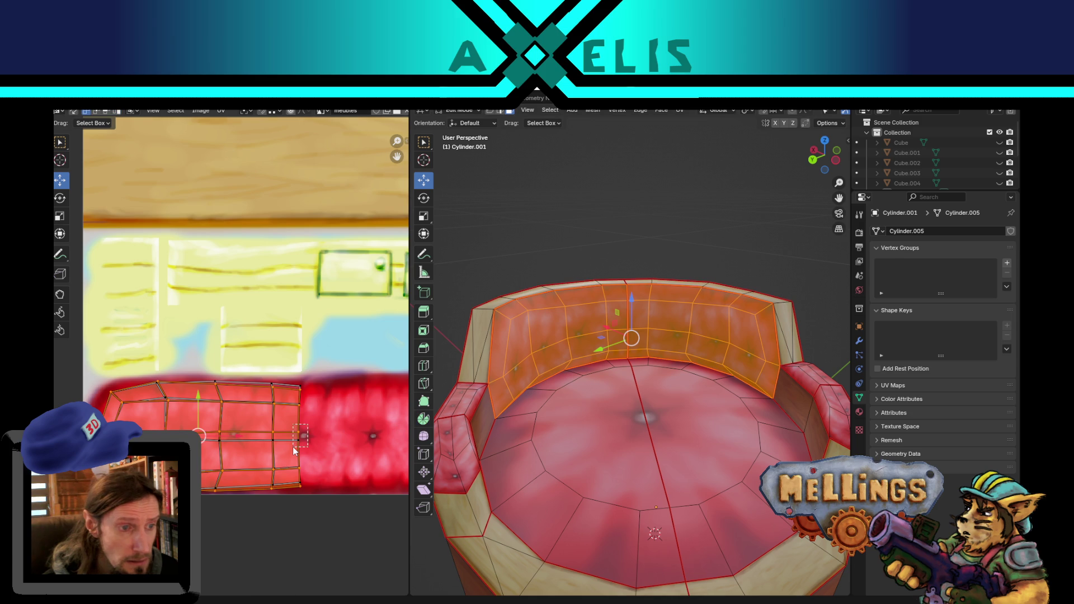
pyautogui.press('Tab')
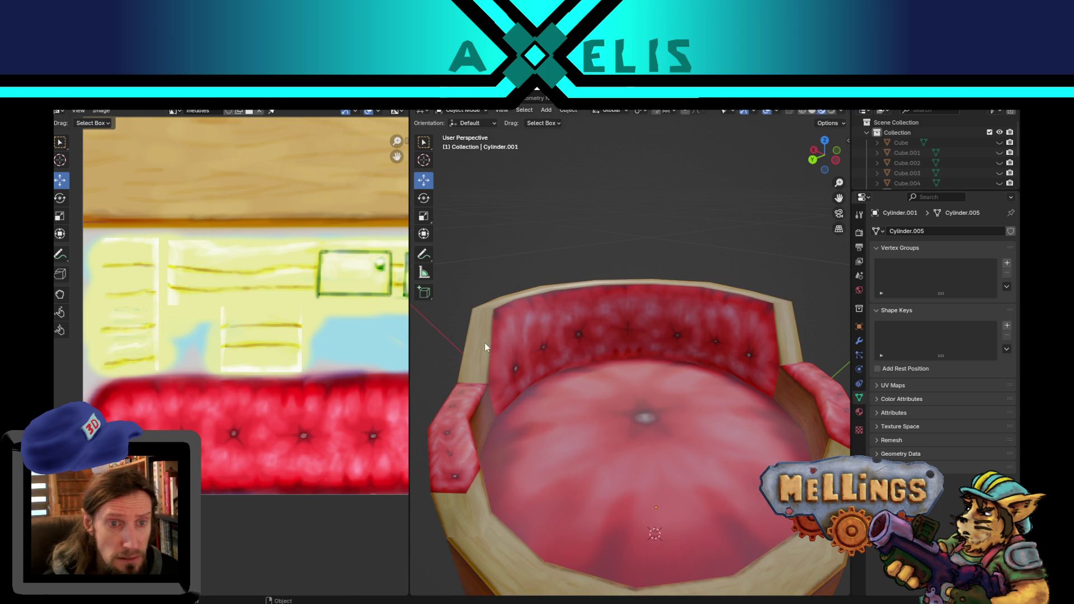
pyautogui.press('Tab')
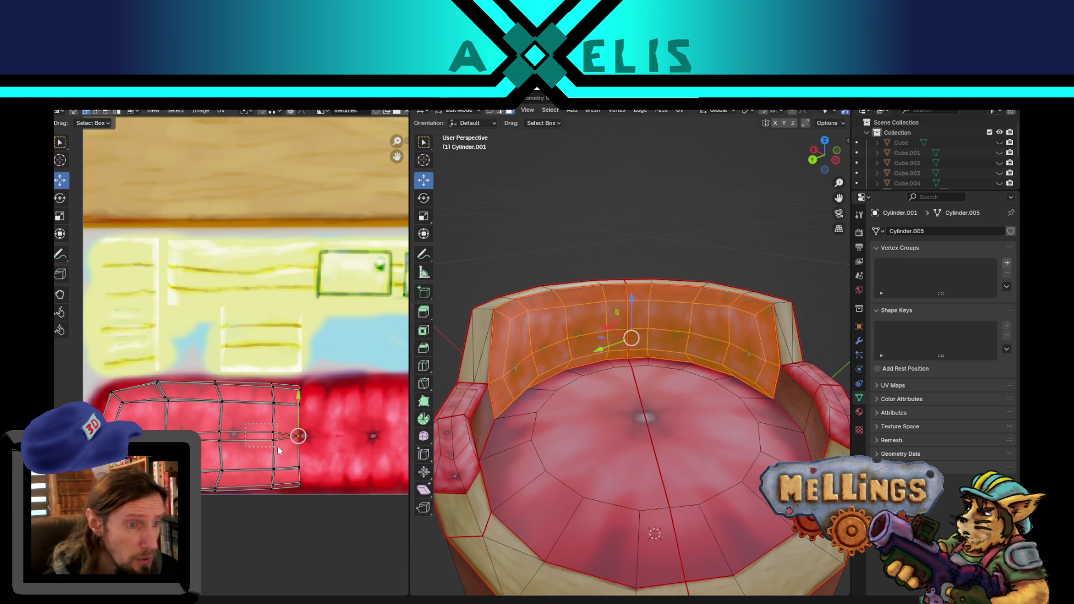
pyautogui.press('Tab')
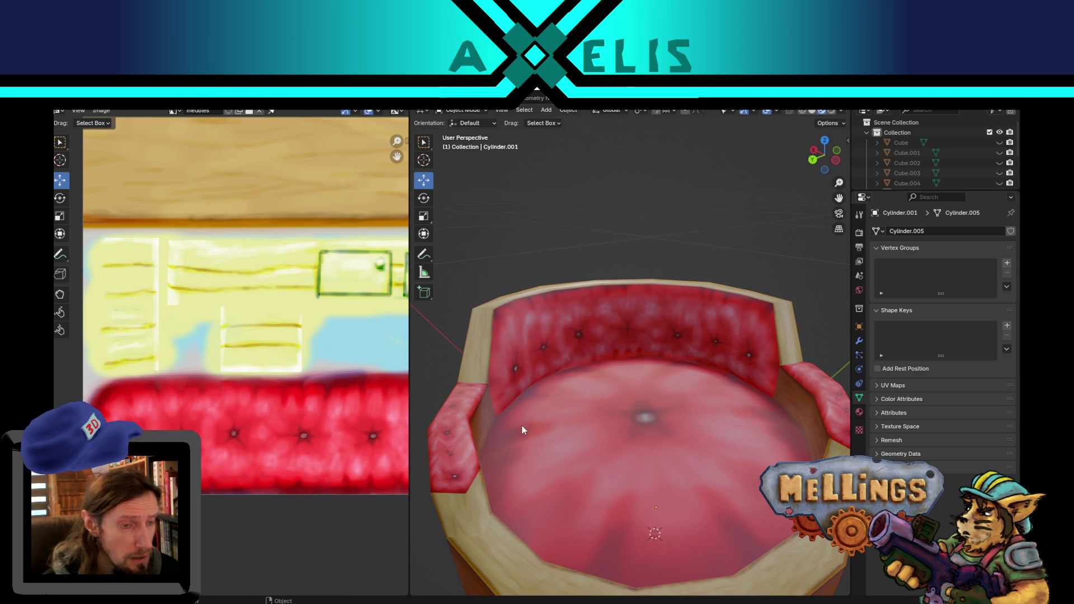
pyautogui.click(622, 318)
pyautogui.press('Tab')
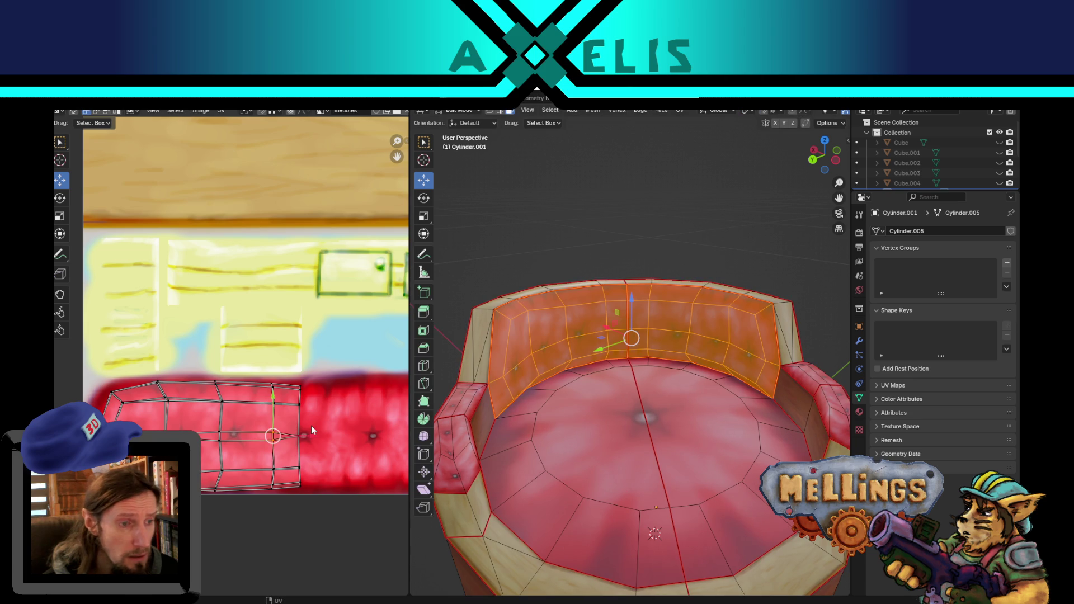
# Shrink the backrest UVs to about 0.9 and save chambre_equipage.blend.
pyautogui.click(353, 431)
pyautogui.click(220, 436)
pyautogui.press('s')
pyautogui.click(285, 437)
pyautogui.press('Tab')
pyautogui.scroll(-3, 571, 378)
pyautogui.hotkey('ctrl', 's')
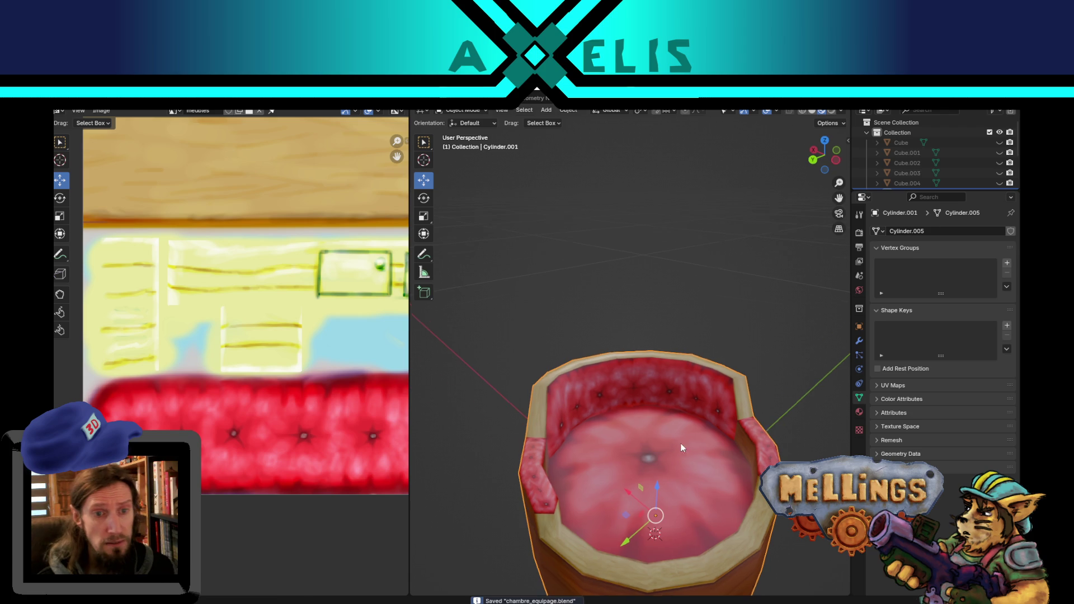
# Nudge the right-edge UV column slightly right, inspect the chair from above and save again.
pyautogui.press('Tab')
pyautogui.moveTo(291, 374); pyautogui.dragTo(335, 519)
pyautogui.press('g')
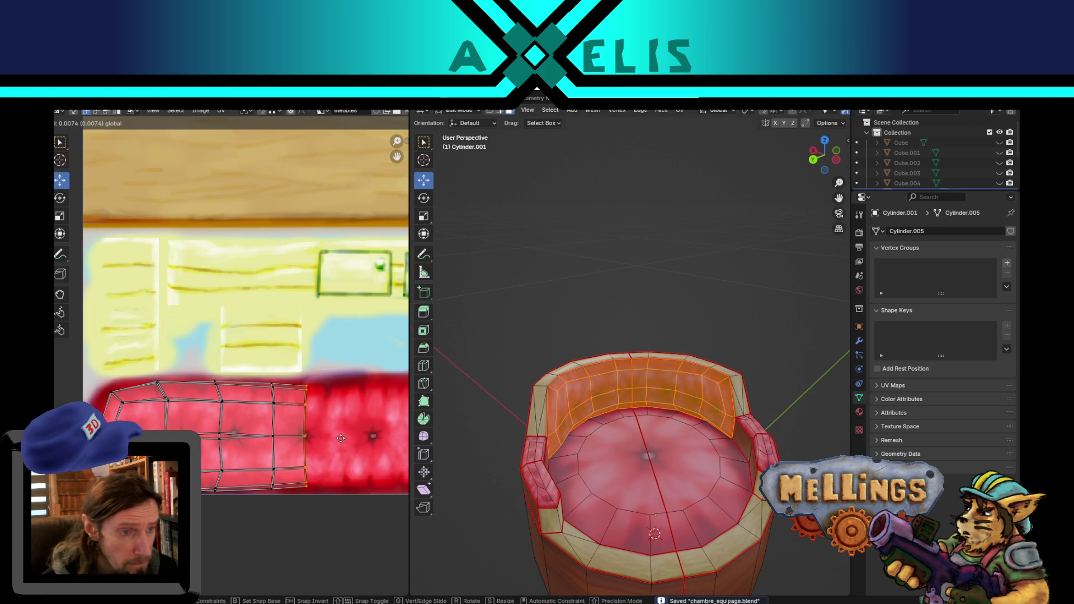
pyautogui.click(341, 438)
pyautogui.press('Tab')
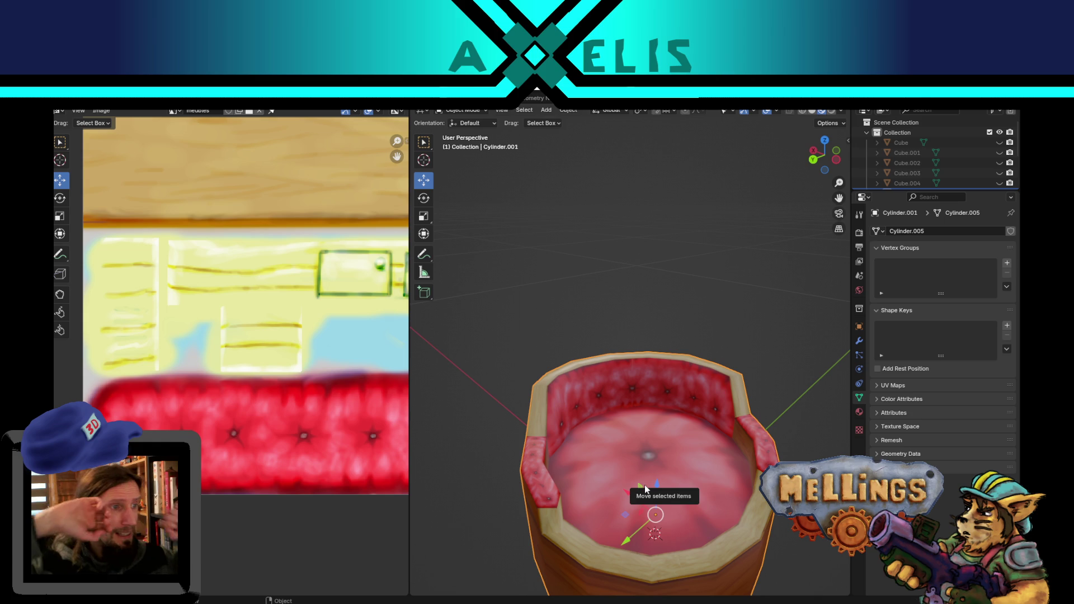
pyautogui.moveTo(673, 418)
pyautogui.mouseDown(button='middle')
pyautogui.moveTo(689, 395)
pyautogui.moveTo(734, 405)
pyautogui.moveTo(685, 410)
pyautogui.moveTo(684, 458)
pyautogui.moveTo(690, 402)
pyautogui.mouseUp(button='middle')
pyautogui.scroll(-5, 691, 409)
pyautogui.moveTo(729, 525)
pyautogui.keyDown('shift'); pyautogui.mouseDown(button='middle')
pyautogui.moveTo(632, 355)
pyautogui.moveTo(650, 387)
pyautogui.moveTo(591, 394)
pyautogui.moveTo(756, 346)
pyautogui.moveTo(683, 338)
pyautogui.moveTo(640, 368)
pyautogui.mouseUp(button='middle'); pyautogui.keyUp('shift')
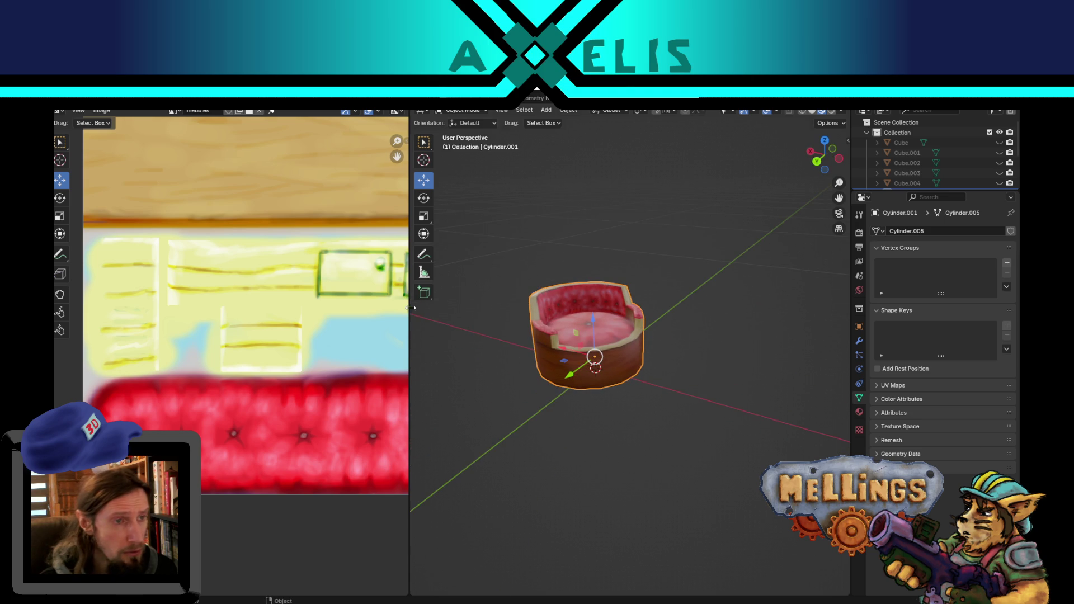
pyautogui.hotkey('ctrl', 's')
# Reset the chair's scale and switch to the Texture Paint workspace with a side view.
pyautogui.hotkey('alt', 's')
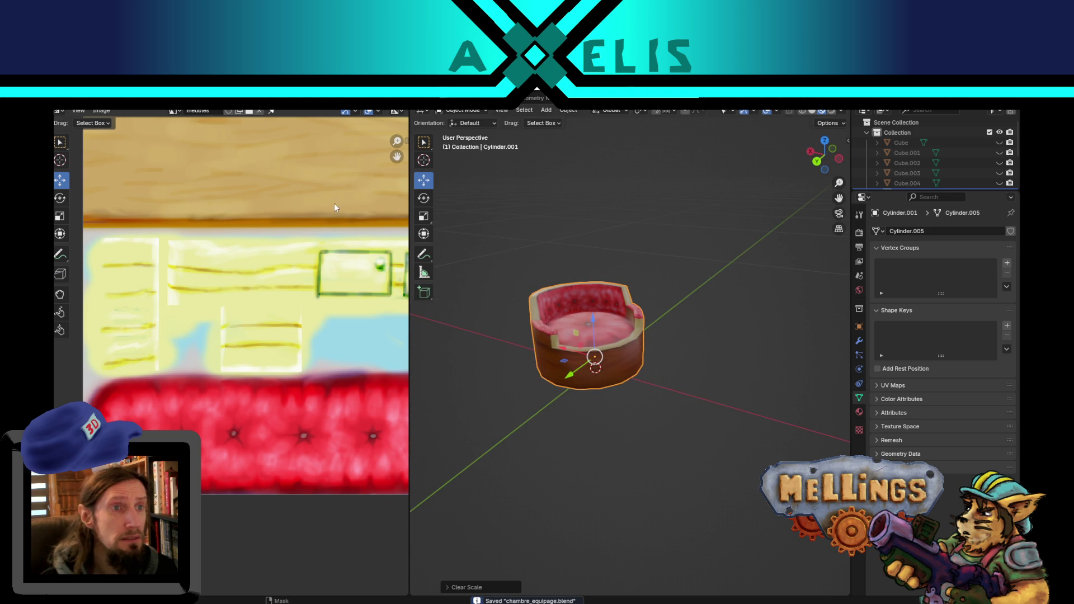
pyautogui.moveTo(336, 223); pyautogui.dragTo(296, 255, button='middle')
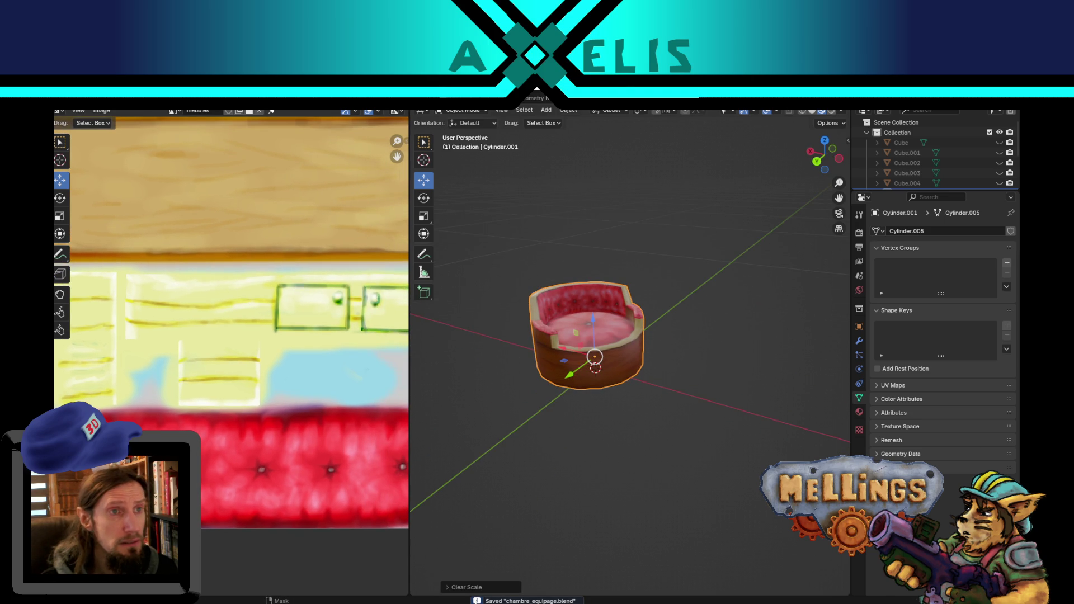
pyautogui.hotkey('ctrl', 'pagedown')
pyautogui.moveTo(640, 474)
pyautogui.mouseDown(button='middle')
pyautogui.moveTo(707, 499)
pyautogui.moveTo(645, 398)
pyautogui.moveTo(654, 439)
pyautogui.mouseUp(button='middle')
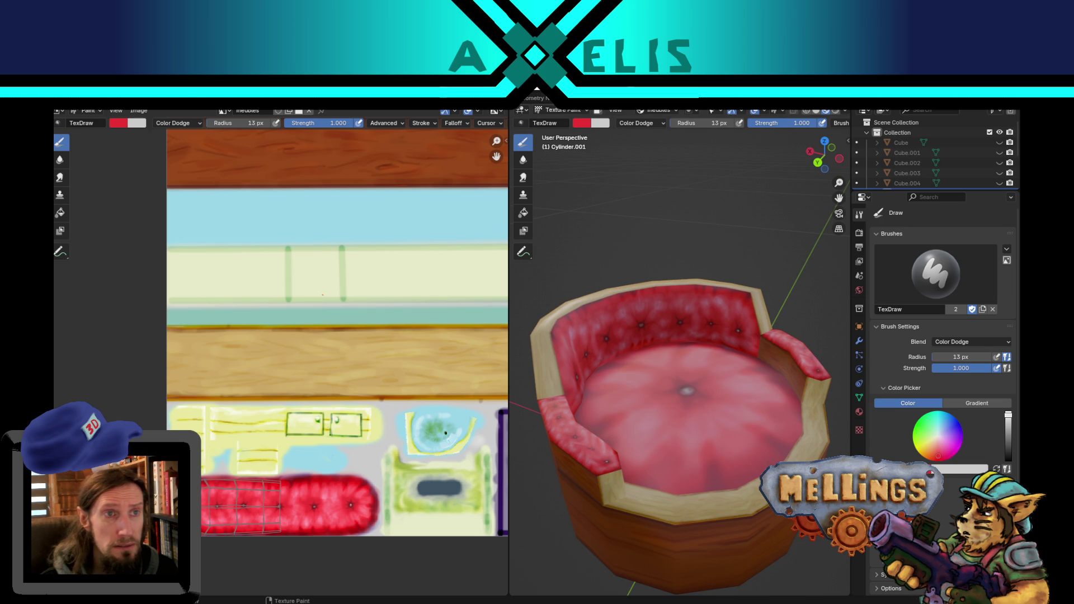
# Switch the active paint slot to meubles_metal and look down into the seat.
pyautogui.hotkey('ctrl', 'pagedown')
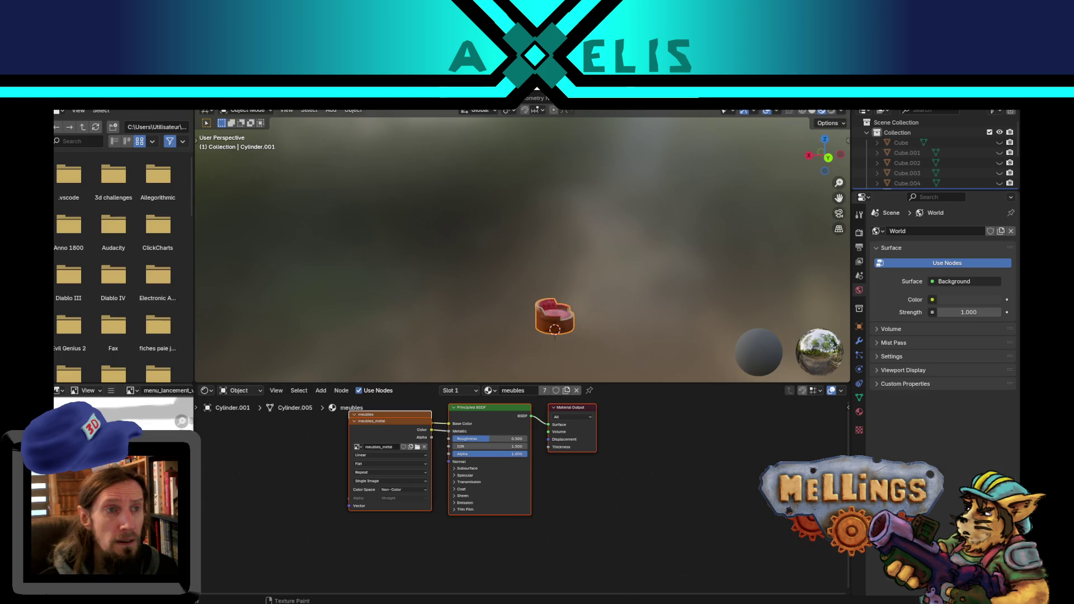
pyautogui.hotkey('ctrl', 'pageup')
pyautogui.click(656, 111)
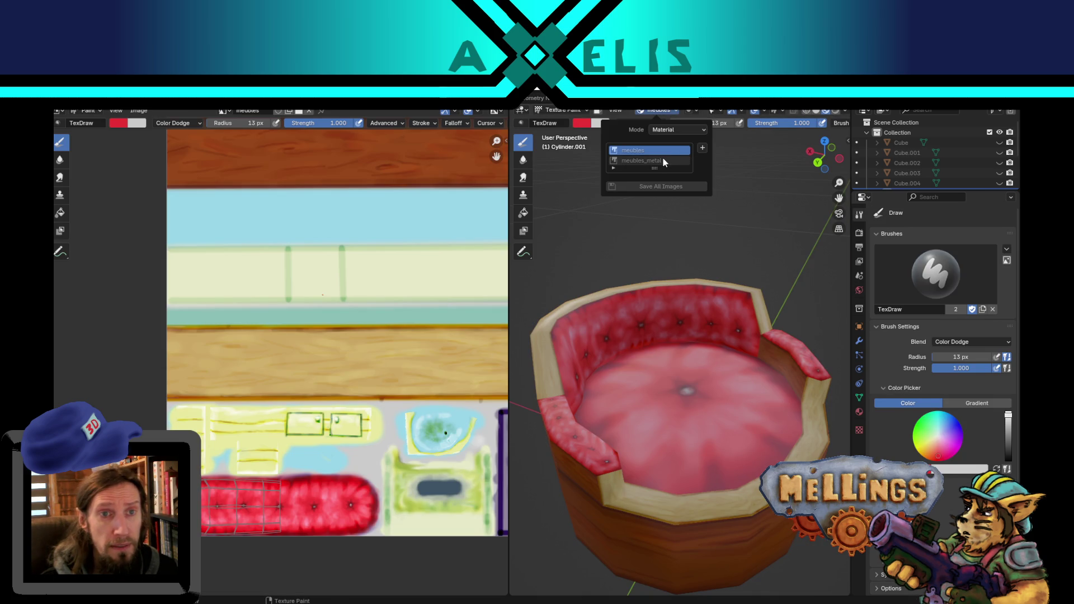
pyautogui.click(663, 161)
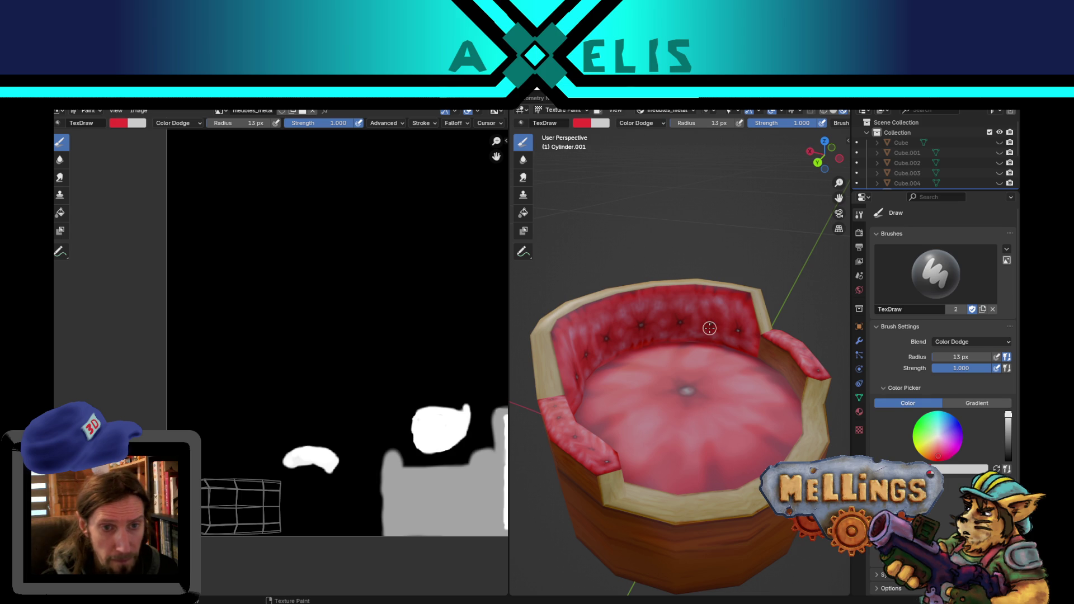
pyautogui.scroll(3, 708, 328)
pyautogui.moveTo(709, 328); pyautogui.dragTo(735, 366, button='middle')
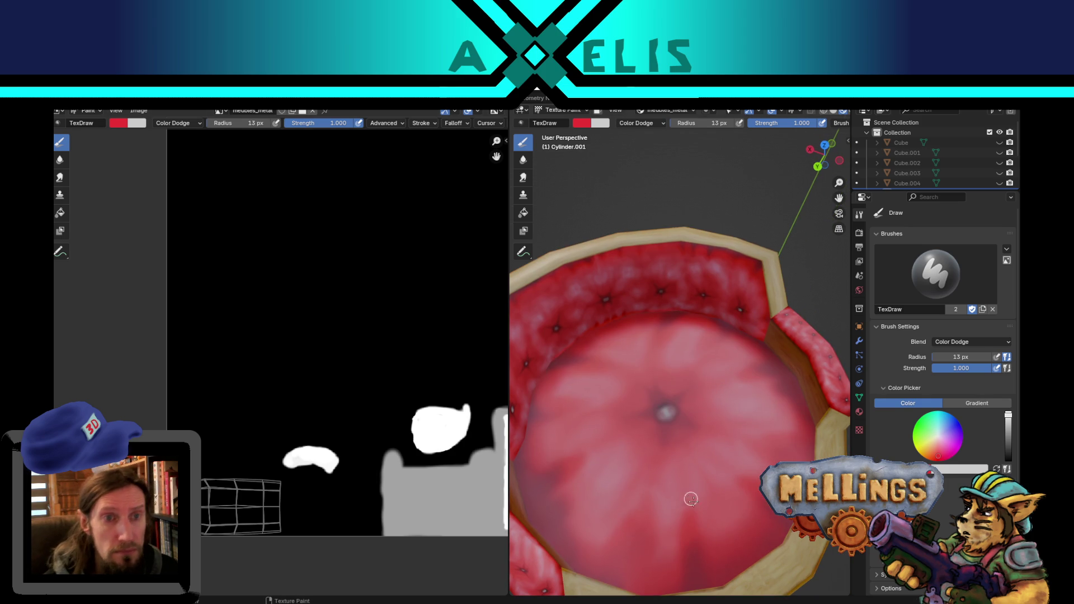
# Set a grey brush colour at strength 1.000 with Mix blending and dab the seat centre.
pyautogui.press('x')
pyautogui.press('s')
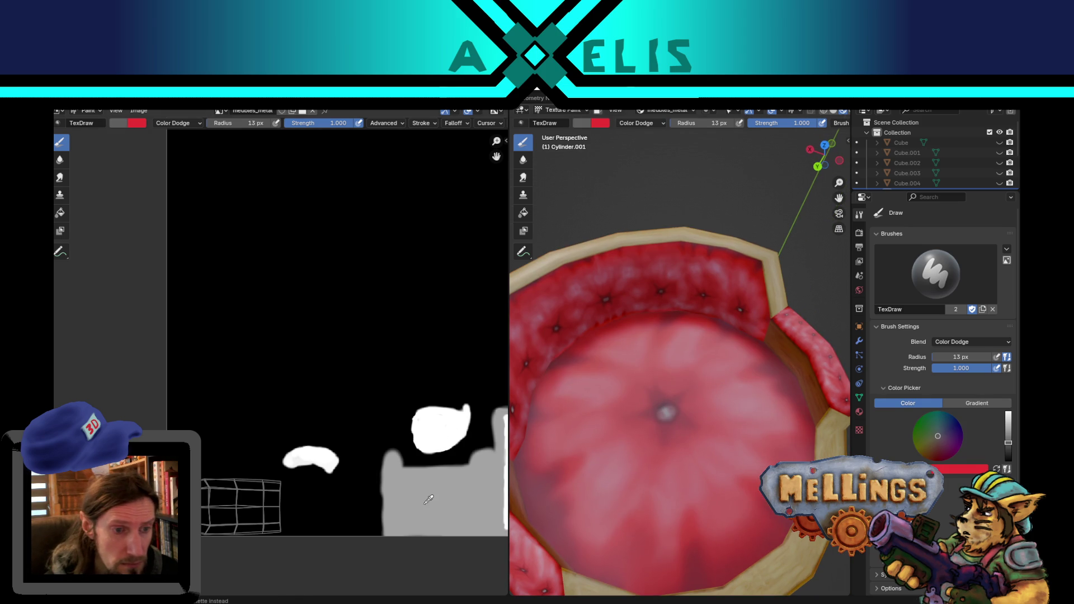
pyautogui.click(666, 412)
pyautogui.hotkey('shift', 'f')
pyautogui.press('Escape')
pyautogui.click(649, 124)
pyautogui.click(640, 148)
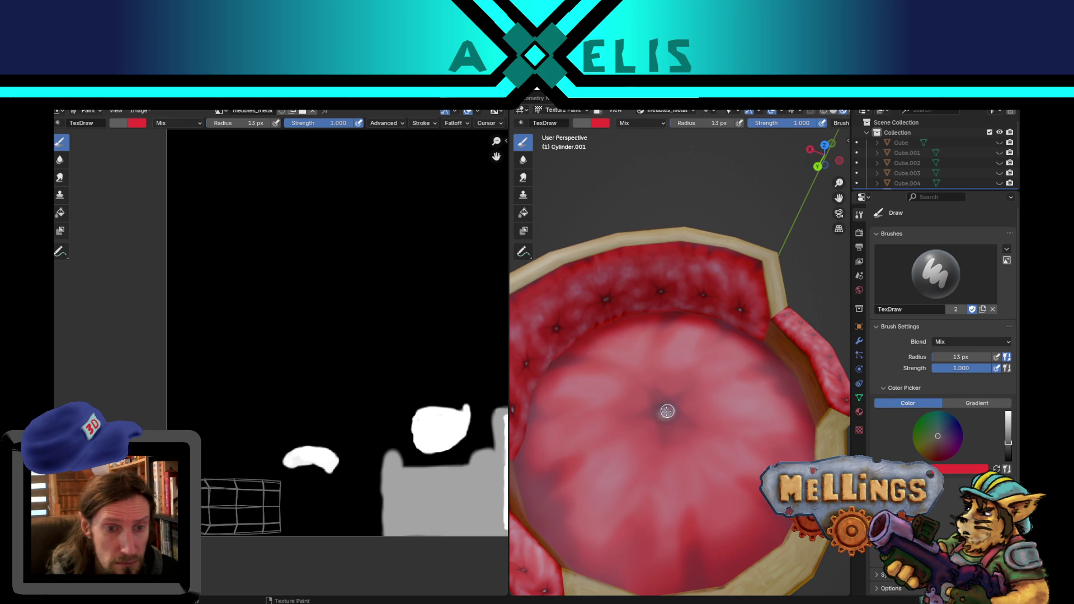
pyautogui.click(667, 412)
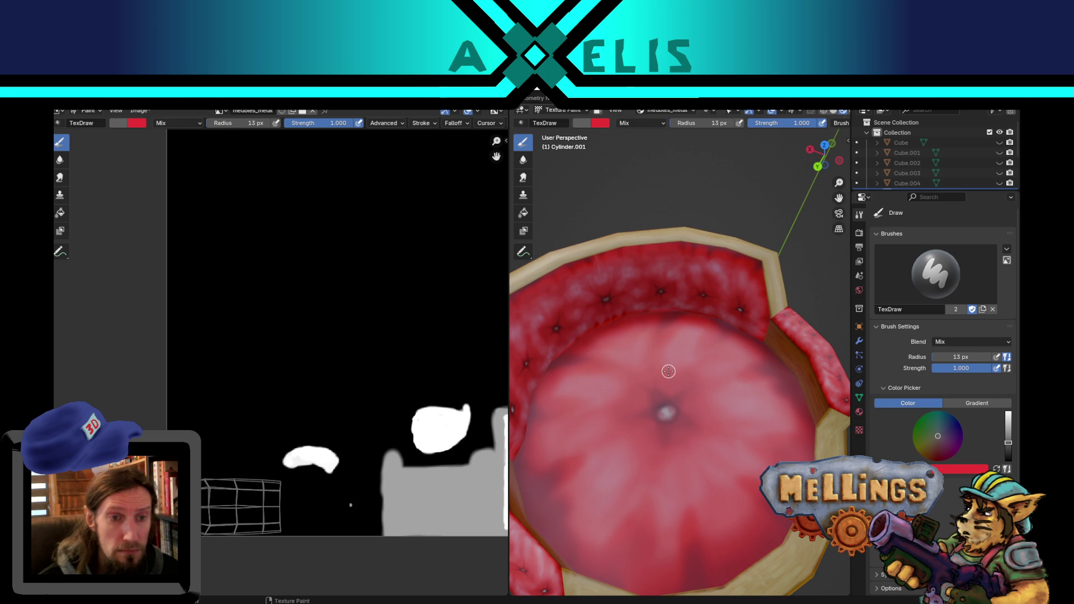
# Dab red onto the backrest tufts, painting over the bright highlight on one tuft.
pyautogui.moveTo(694, 293)
pyautogui.mouseDown(button='middle')
pyautogui.moveTo(689, 368)
pyautogui.moveTo(693, 347)
pyautogui.mouseUp(button='middle')
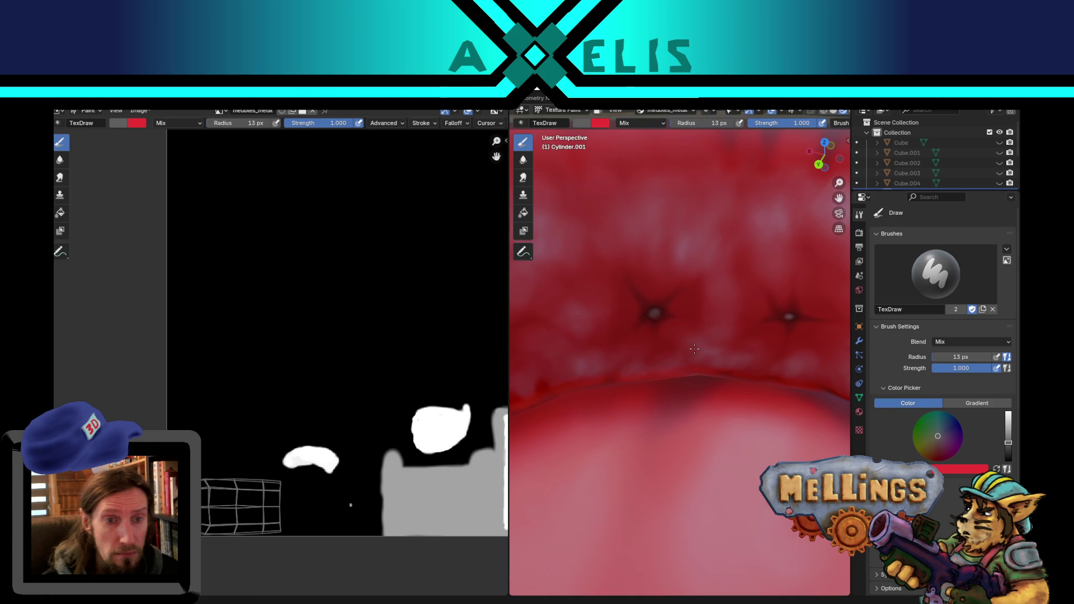
pyautogui.click(654, 313)
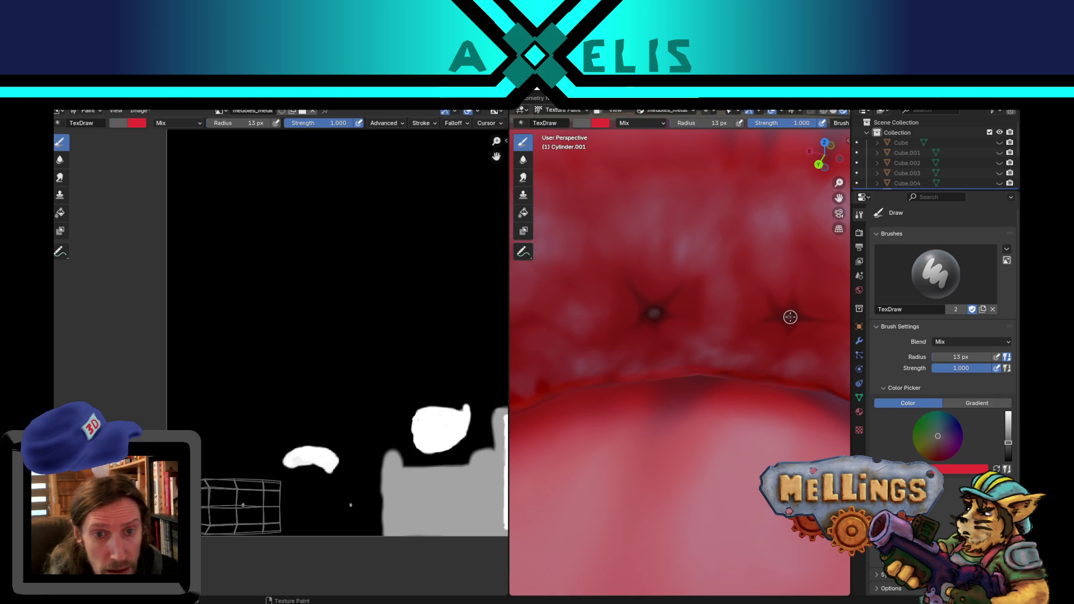
pyautogui.click(791, 318)
pyautogui.scroll(-4, 784, 338)
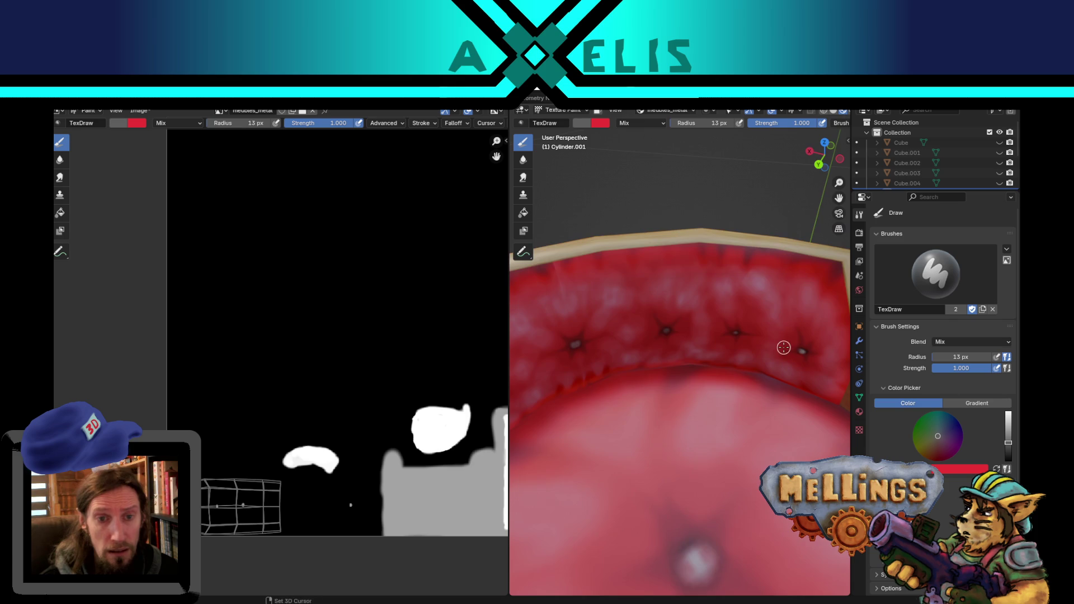
pyautogui.moveTo(770, 338)
pyautogui.mouseDown(button='middle')
pyautogui.moveTo(726, 351)
pyautogui.moveTo(822, 442)
pyautogui.moveTo(716, 271)
pyautogui.moveTo(712, 320)
pyautogui.mouseUp(button='middle')
pyautogui.scroll(5, 712, 320)
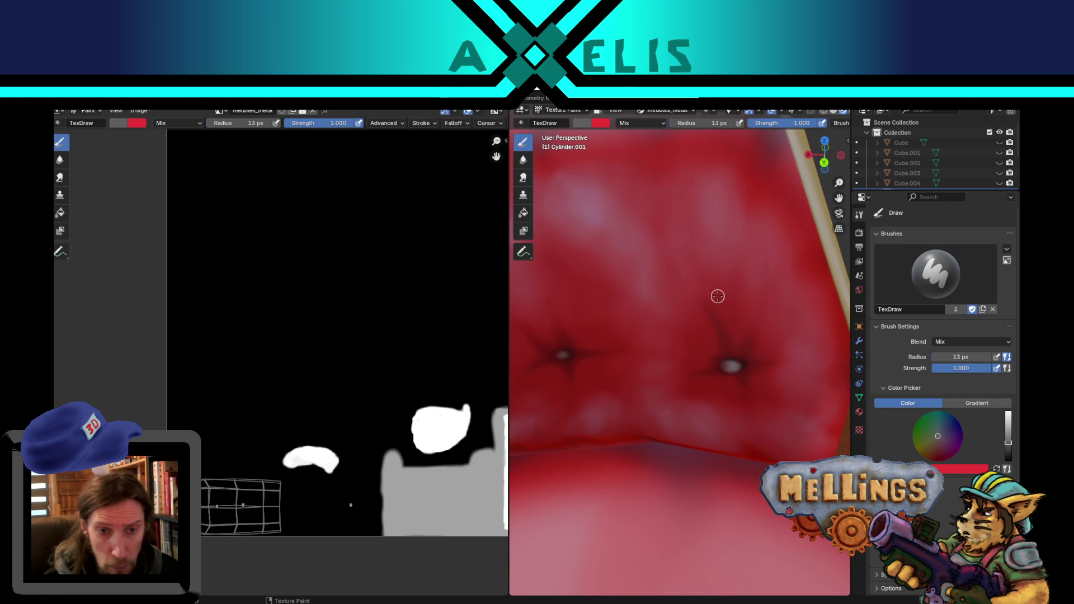
pyautogui.click(734, 368)
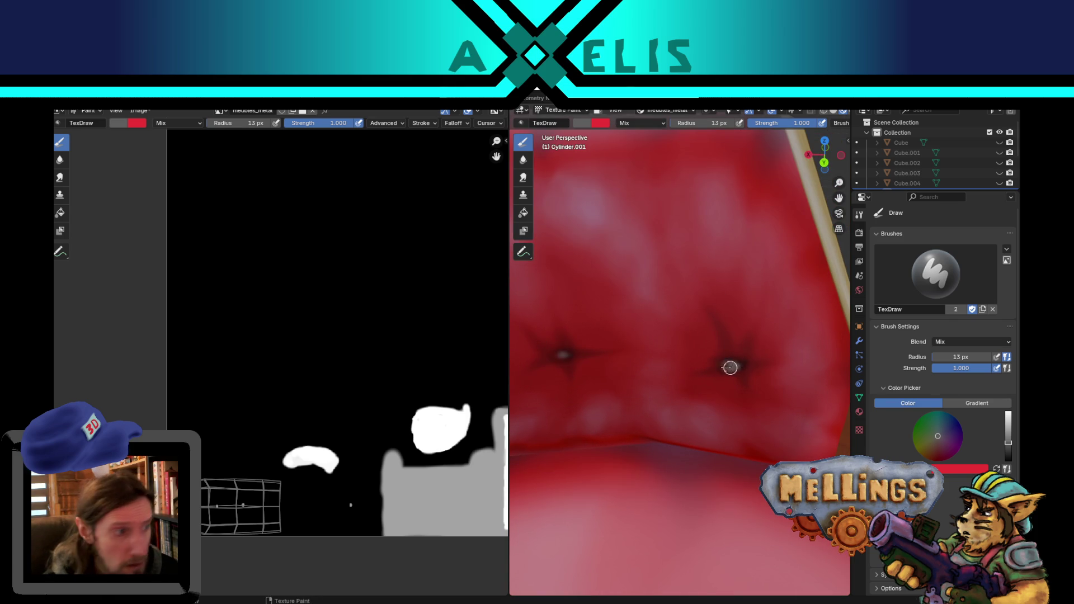
# Orbit out to a side view of the chair and save the painted texture image.
pyautogui.moveTo(737, 365); pyautogui.dragTo(746, 341, button='middle')
pyautogui.keyDown('shift'); pyautogui.rightClick(695, 482); pyautogui.keyUp('shift')
pyautogui.moveTo(696, 482)
pyautogui.mouseDown(button='middle')
pyautogui.moveTo(750, 425)
pyautogui.moveTo(715, 437)
pyautogui.mouseUp(button='middle')
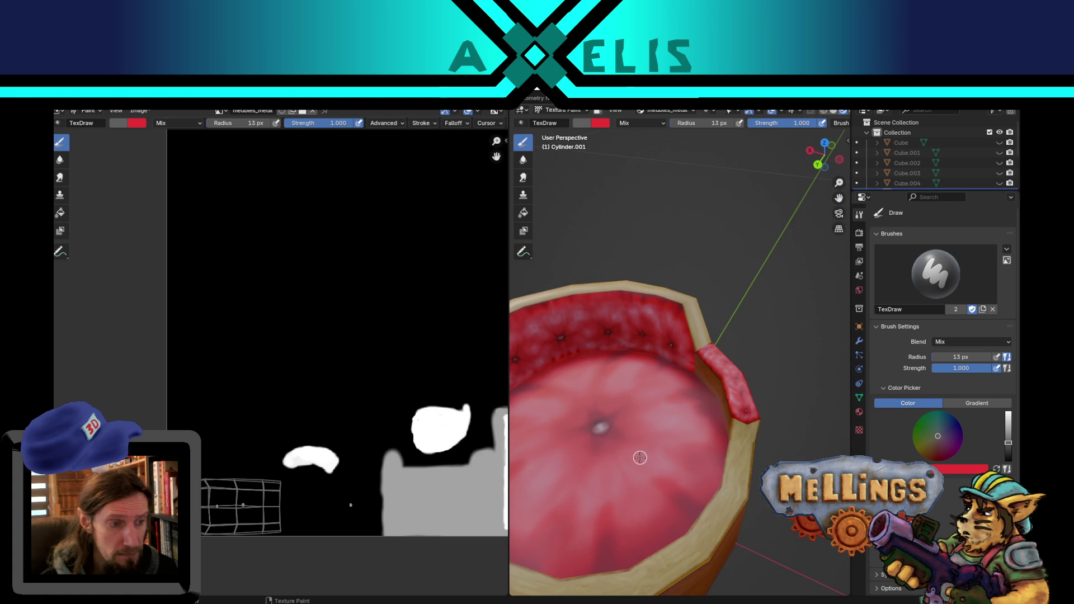
pyautogui.scroll(-4, 641, 458)
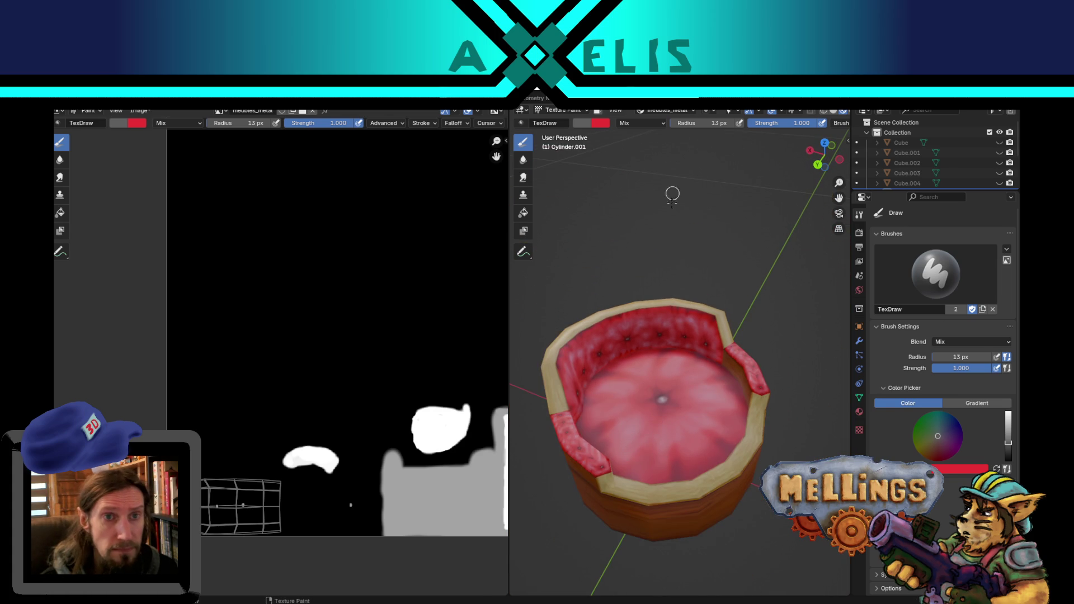
pyautogui.hotkey('alt', 's')
# Add a new Bump paint slot, appending 'vol' to name it meubles_vol.
pyautogui.click(682, 114)
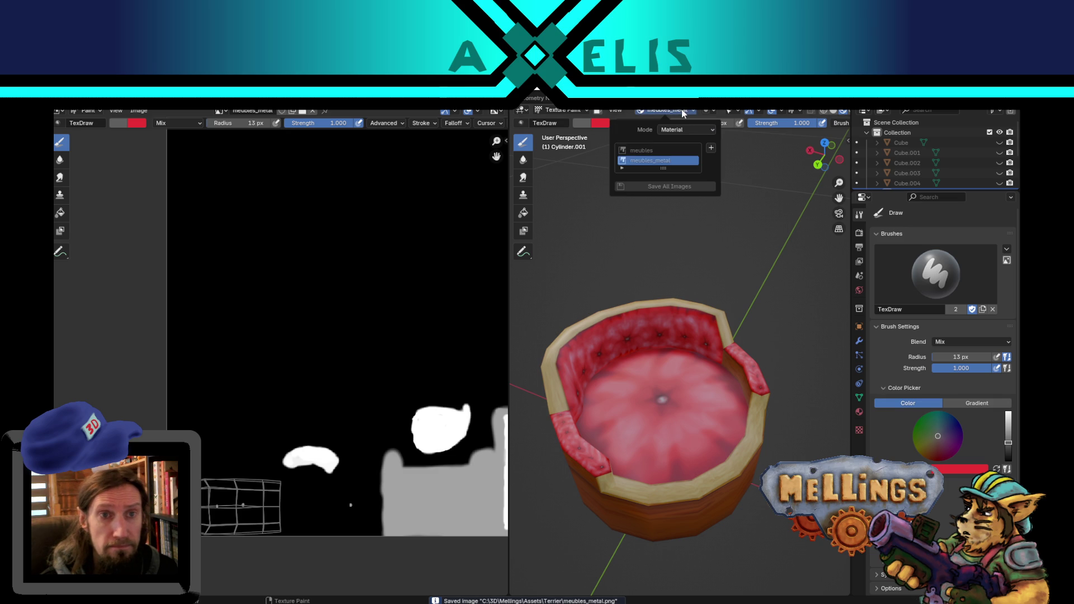
pyautogui.click(712, 147)
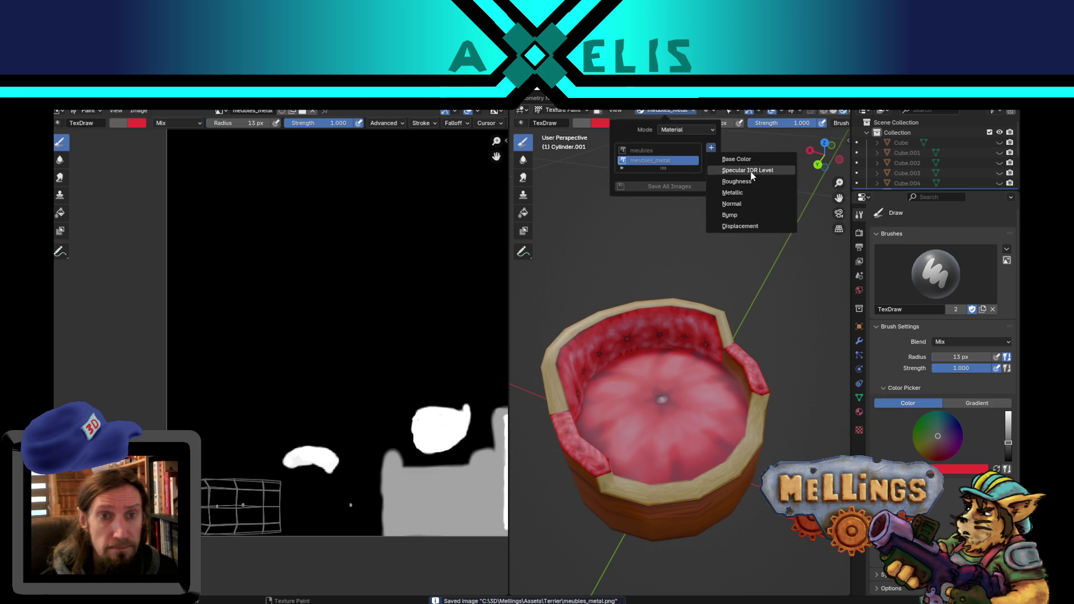
pyautogui.click(749, 216)
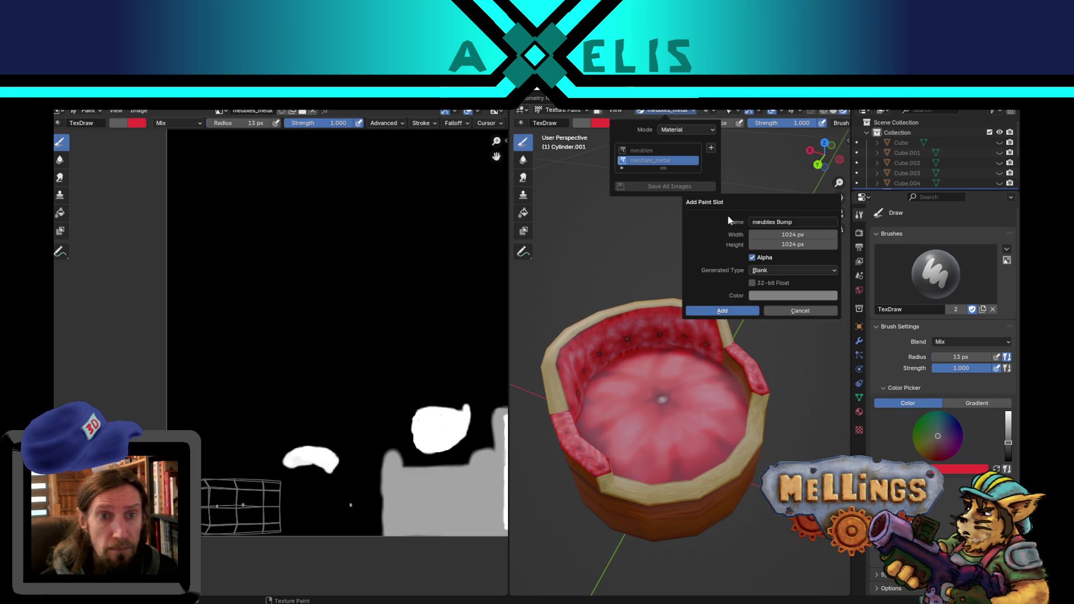
pyautogui.click(818, 222)
pyautogui.click(818, 222)
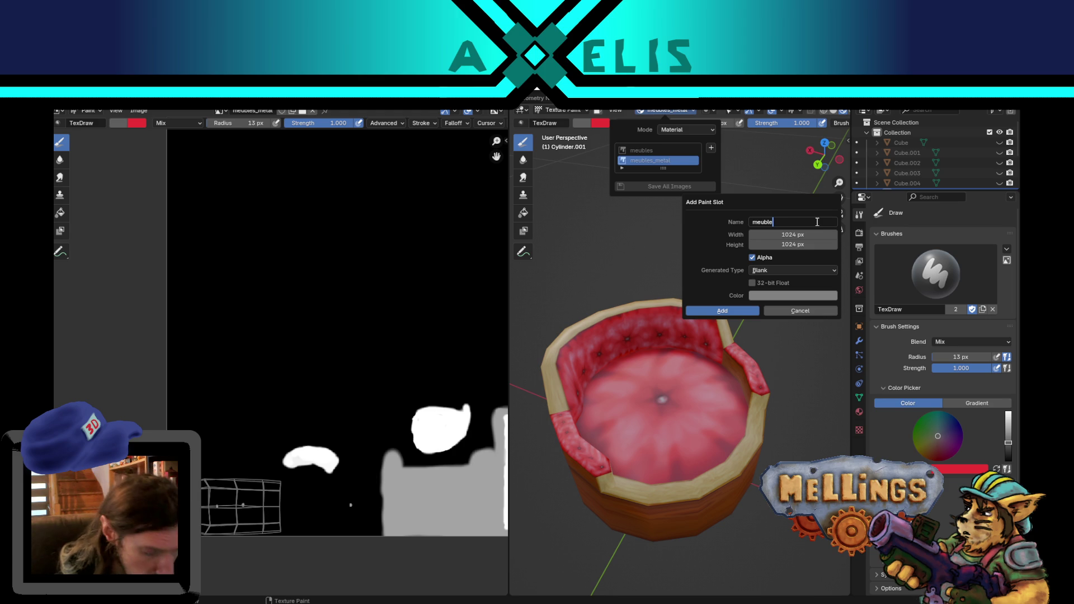
pyautogui.write('s_vol')
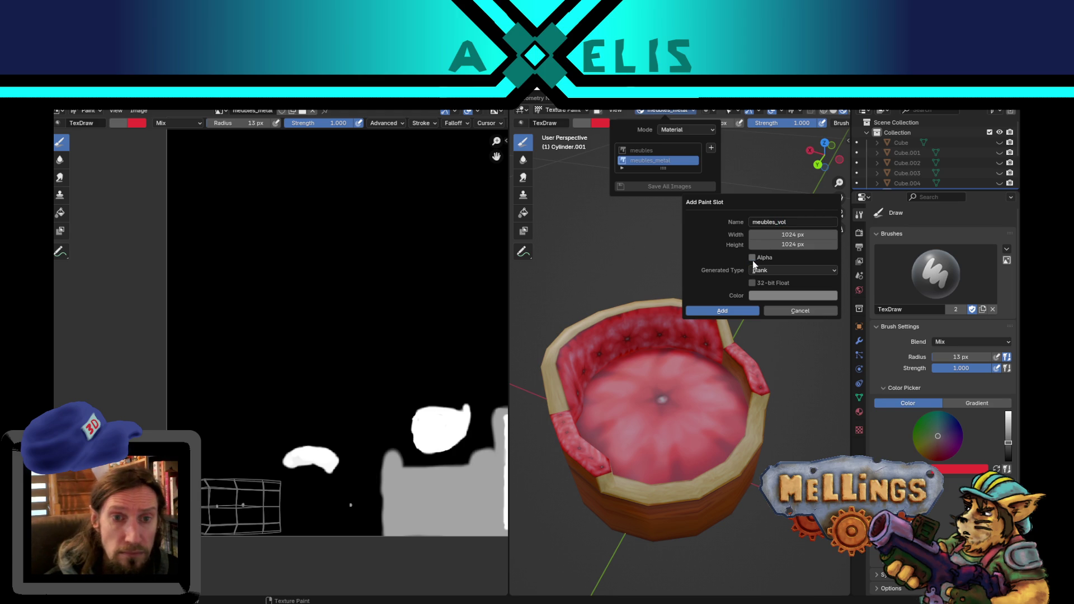
pyautogui.click(726, 311)
pyautogui.scroll(4, 687, 403)
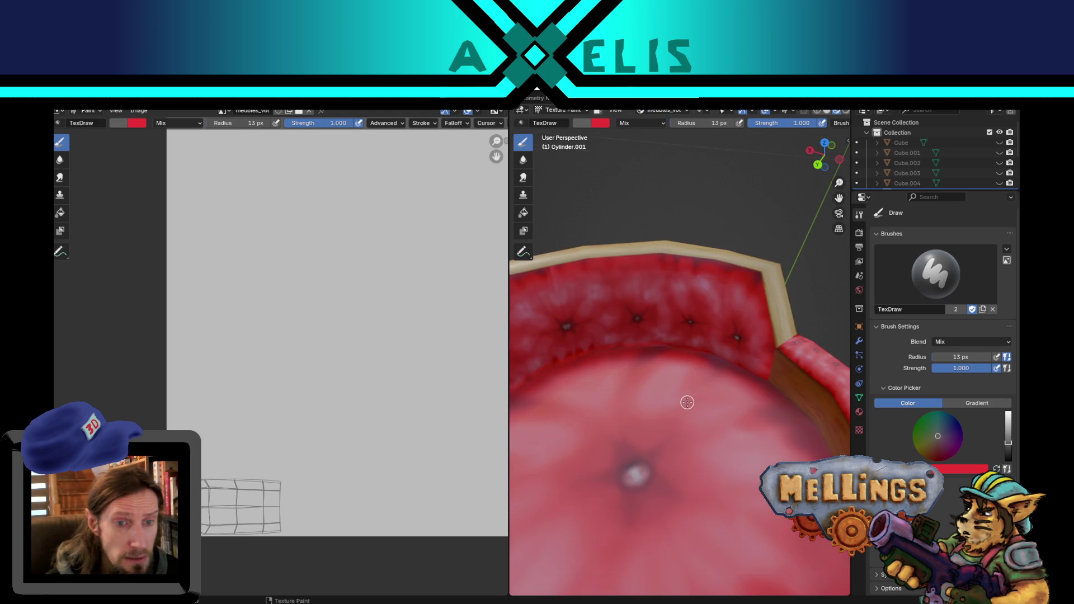
# Reset the brush colours to white and black and set the brush radius to 61 px.
pyautogui.scroll(-3, 687, 403)
pyautogui.moveTo(683, 438); pyautogui.dragTo(682, 381, button='middle')
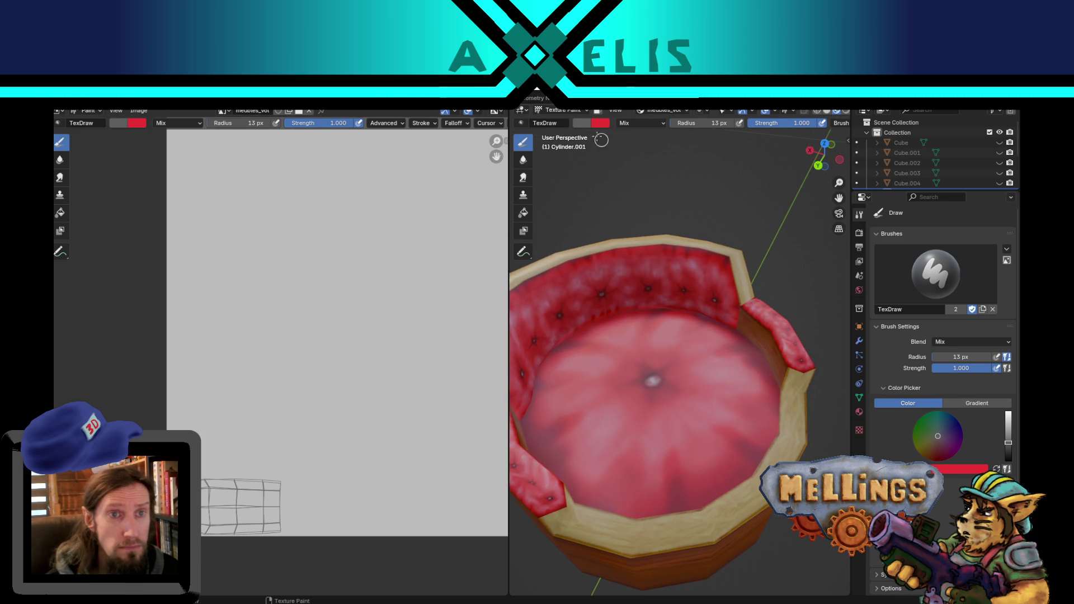
pyautogui.press('BackSpace')
pyautogui.press('BackSpace')
pyautogui.click(645, 120)
pyautogui.press('Escape')
pyautogui.hotkey('shift', 'f')
pyautogui.press('Escape')
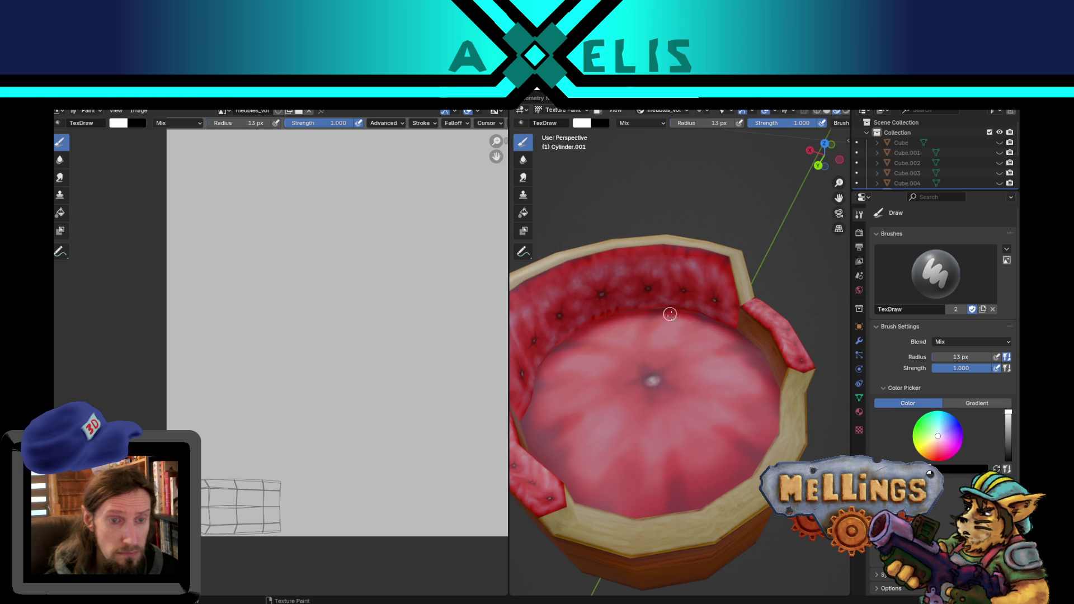
pyautogui.press('f')
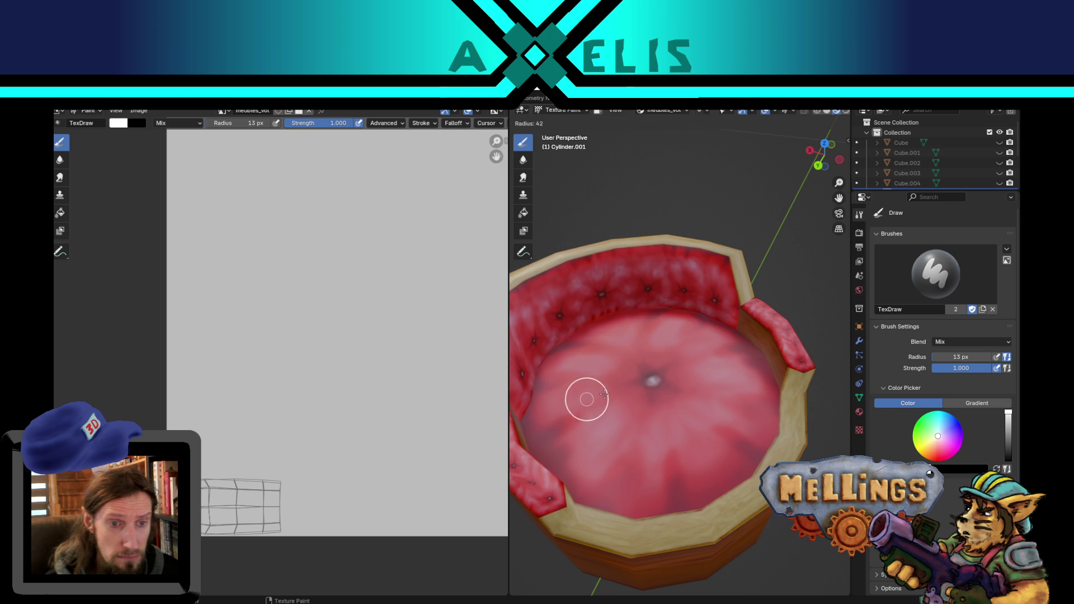
pyautogui.click(611, 393)
# Paint white bump strokes over the seat's centre and upper petals, then enter Edit Mode.
pyautogui.moveTo(595, 470)
pyautogui.mouseDown()
pyautogui.moveTo(611, 419)
pyautogui.moveTo(604, 460)
pyautogui.moveTo(653, 403)
pyautogui.moveTo(637, 487)
pyautogui.moveTo(640, 412)
pyautogui.moveTo(631, 451)
pyautogui.moveTo(674, 458)
pyautogui.moveTo(635, 492)
pyautogui.moveTo(678, 439)
pyautogui.moveTo(695, 448)
pyautogui.moveTo(667, 434)
pyautogui.moveTo(640, 376)
pyautogui.moveTo(613, 387)
pyautogui.moveTo(652, 379)
pyautogui.moveTo(609, 379)
pyautogui.moveTo(571, 427)
pyautogui.moveTo(593, 408)
pyautogui.moveTo(549, 413)
pyautogui.moveTo(576, 384)
pyautogui.moveTo(566, 364)
pyautogui.moveTo(596, 358)
pyautogui.moveTo(571, 360)
pyautogui.moveTo(589, 355)
pyautogui.moveTo(595, 330)
pyautogui.moveTo(664, 355)
pyautogui.moveTo(643, 330)
pyautogui.mouseUp()
pyautogui.moveTo(643, 330)
pyautogui.mouseDown(button='middle')
pyautogui.moveTo(636, 358)
pyautogui.moveTo(614, 360)
pyautogui.mouseUp(button='middle')
pyautogui.scroll(-3, 679, 355)
pyautogui.scroll(5, 673, 347)
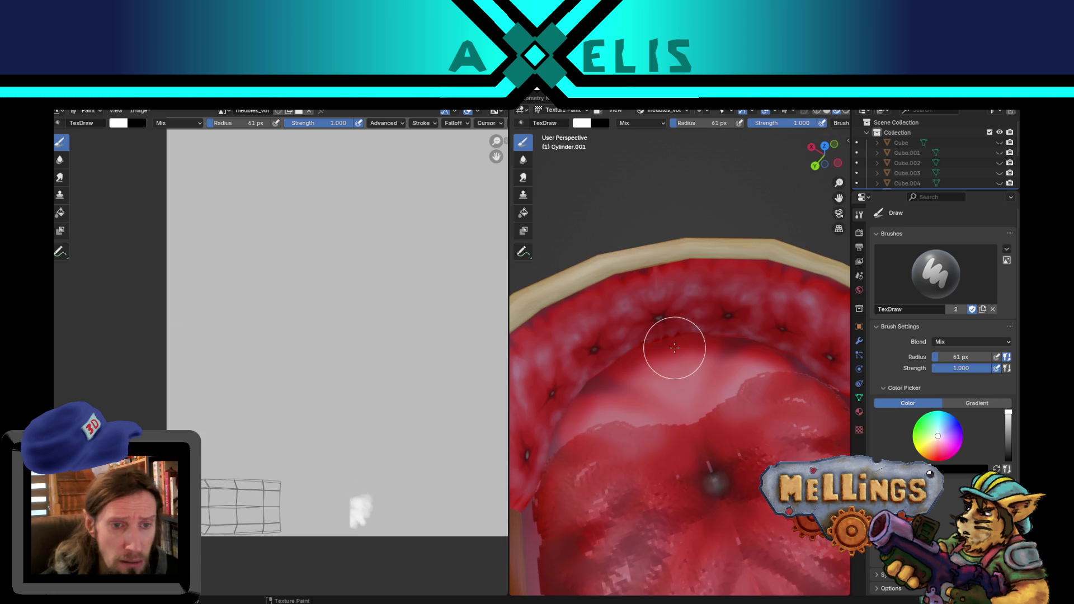
pyautogui.press('Tab')
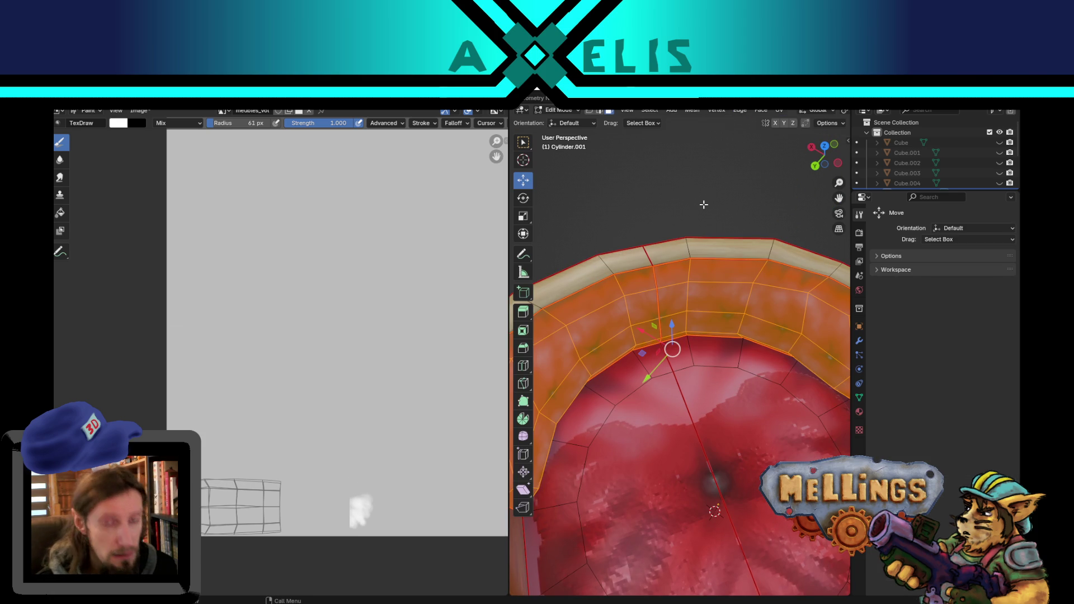
# Select the backrest cushion's linked faces, frame them in view, and return to Texture Paint.
pyautogui.click(692, 187)
pyautogui.press('l')
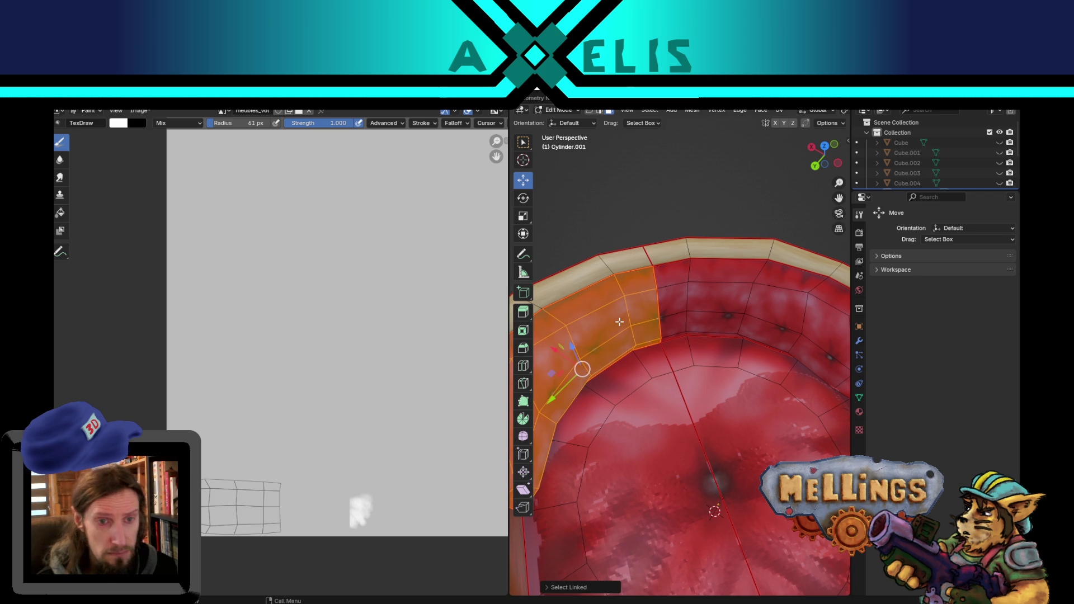
pyautogui.moveTo(659, 348)
pyautogui.mouseDown(button='middle')
pyautogui.moveTo(621, 319)
pyautogui.moveTo(746, 408)
pyautogui.moveTo(713, 392)
pyautogui.moveTo(708, 360)
pyautogui.mouseUp(button='middle')
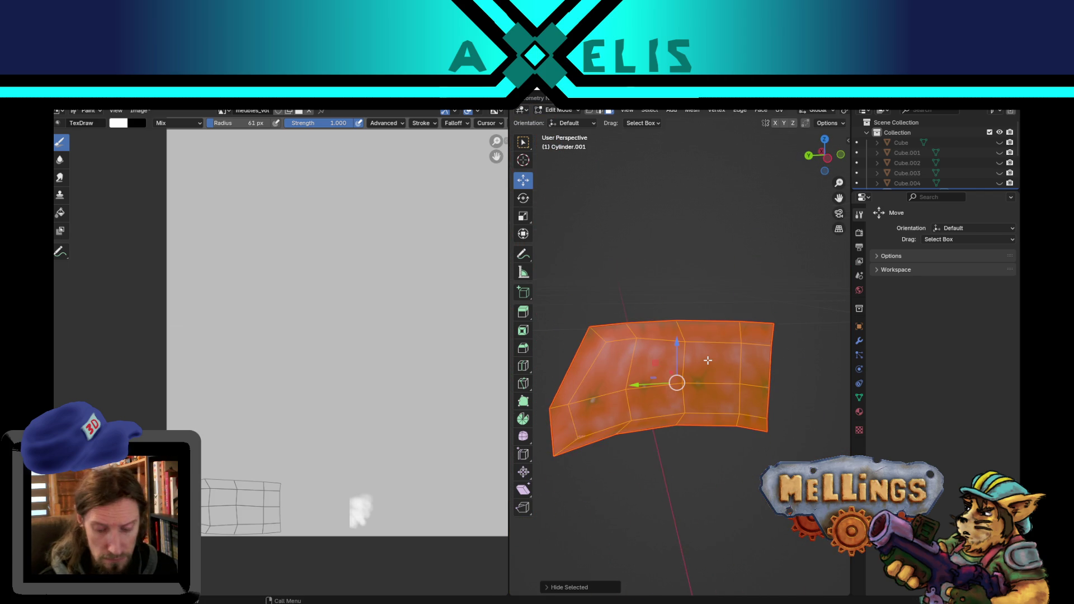
pyautogui.press('KP_Decimal')
pyautogui.press('Tab')
pyautogui.scroll(5, 688, 347)
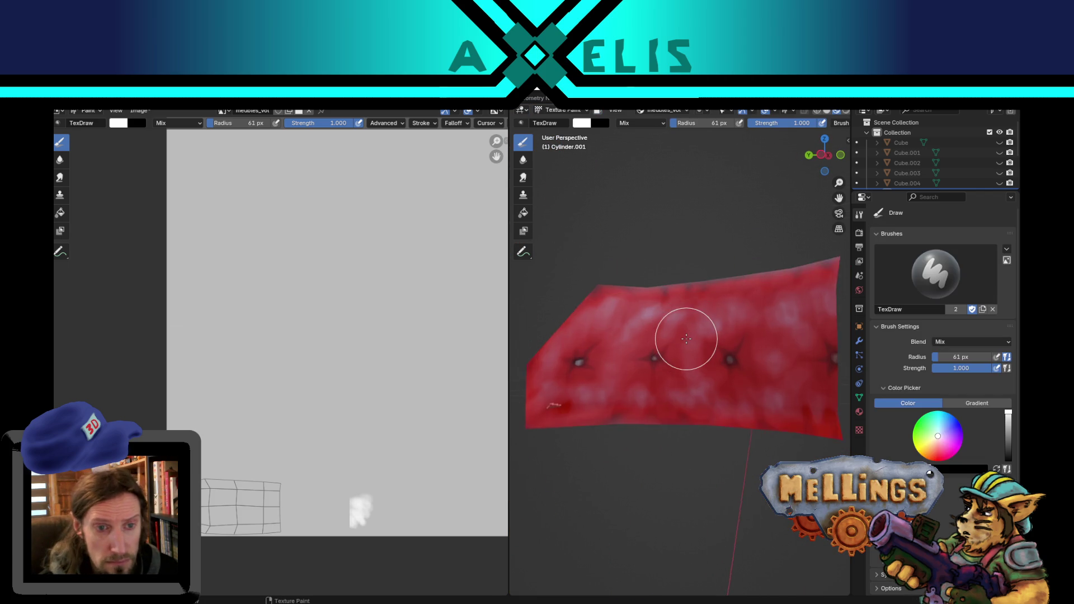
# Paint white bump strokes on the backrest, then darken them with a 28 px black brush.
pyautogui.moveTo(626, 409)
pyautogui.mouseDown()
pyautogui.moveTo(624, 384)
pyautogui.moveTo(619, 403)
pyautogui.moveTo(652, 396)
pyautogui.moveTo(638, 425)
pyautogui.moveTo(773, 414)
pyautogui.moveTo(712, 407)
pyautogui.moveTo(649, 441)
pyautogui.moveTo(636, 427)
pyautogui.moveTo(660, 391)
pyautogui.moveTo(697, 400)
pyautogui.moveTo(691, 339)
pyautogui.moveTo(666, 314)
pyautogui.moveTo(680, 291)
pyautogui.moveTo(601, 335)
pyautogui.moveTo(569, 300)
pyautogui.moveTo(593, 372)
pyautogui.moveTo(555, 425)
pyautogui.moveTo(576, 384)
pyautogui.moveTo(590, 420)
pyautogui.moveTo(551, 379)
pyautogui.moveTo(596, 357)
pyautogui.moveTo(571, 347)
pyautogui.moveTo(631, 373)
pyautogui.mouseUp()
pyautogui.press('x')
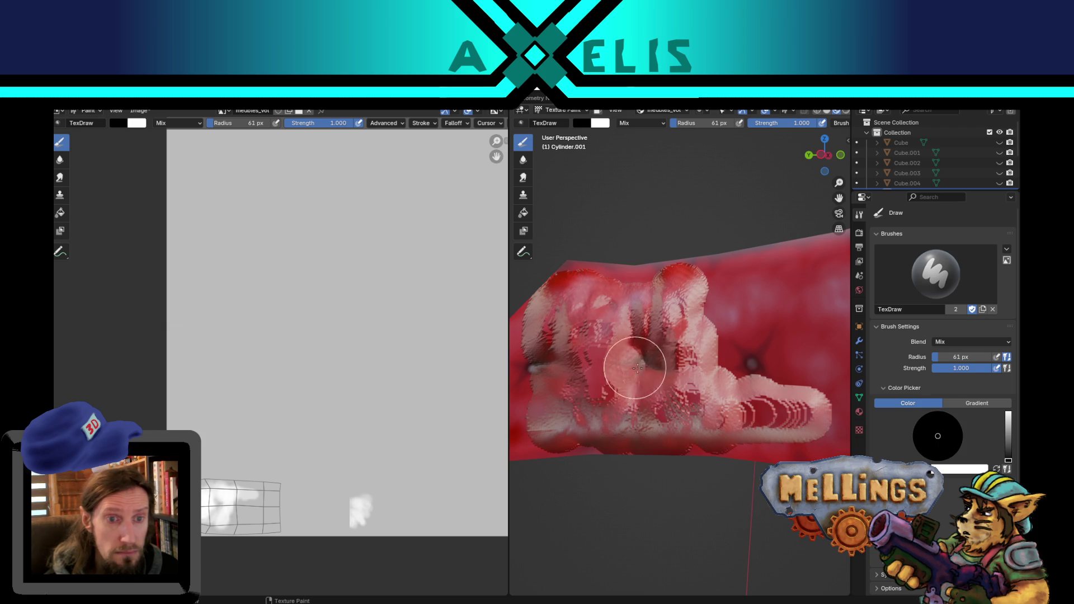
pyautogui.press('f')
pyautogui.click(662, 366)
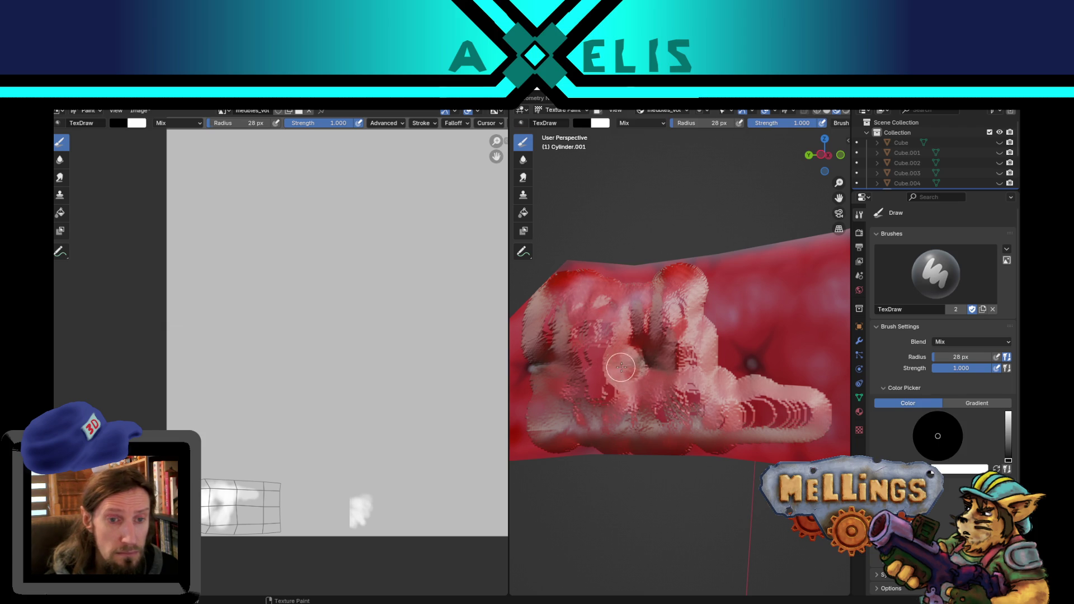
pyautogui.moveTo(646, 369)
pyautogui.mouseDown()
pyautogui.moveTo(650, 357)
pyautogui.moveTo(661, 364)
pyautogui.moveTo(648, 358)
pyautogui.moveTo(653, 343)
pyautogui.moveTo(647, 360)
pyautogui.mouseUp()
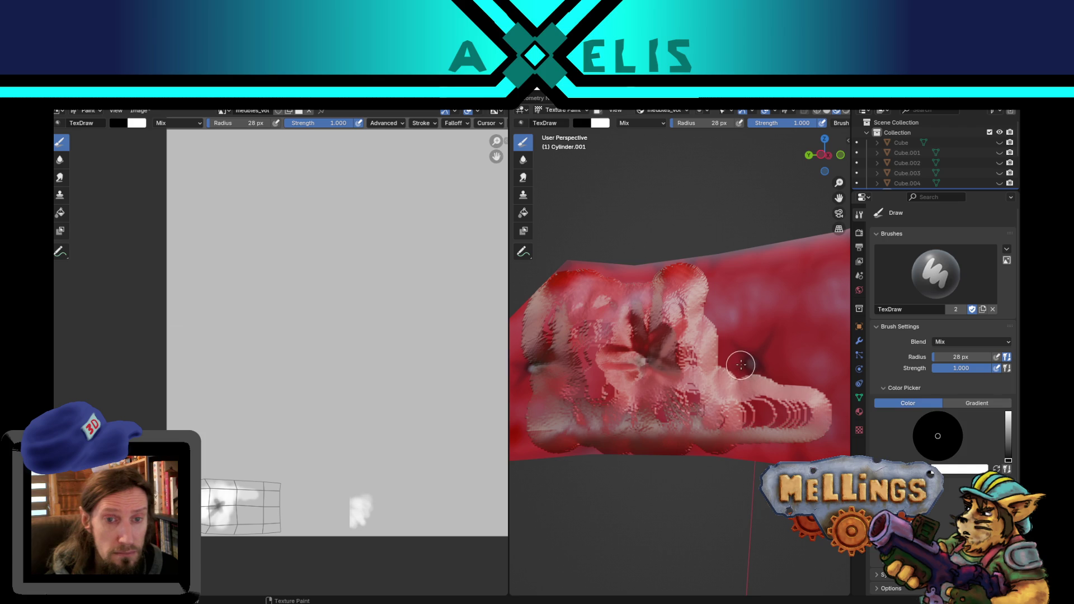
# Switch back to white at 75 px, undo the last strokes, and paint a white streak on the UV island.
pyautogui.press('x')
pyautogui.press('f')
pyautogui.click(730, 364)
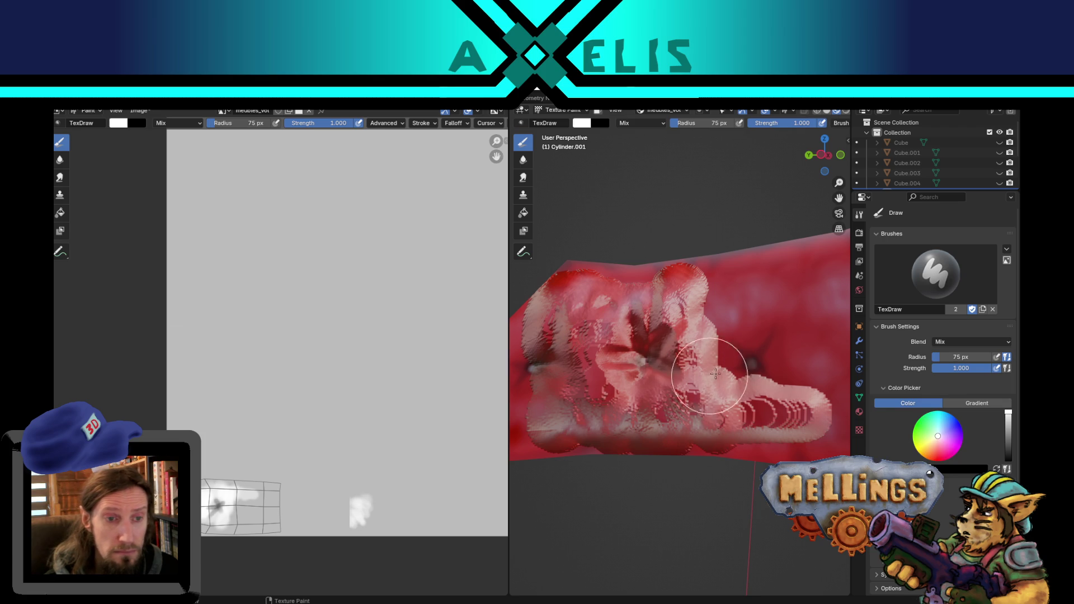
pyautogui.moveTo(737, 325); pyautogui.dragTo(739, 360, button='middle')
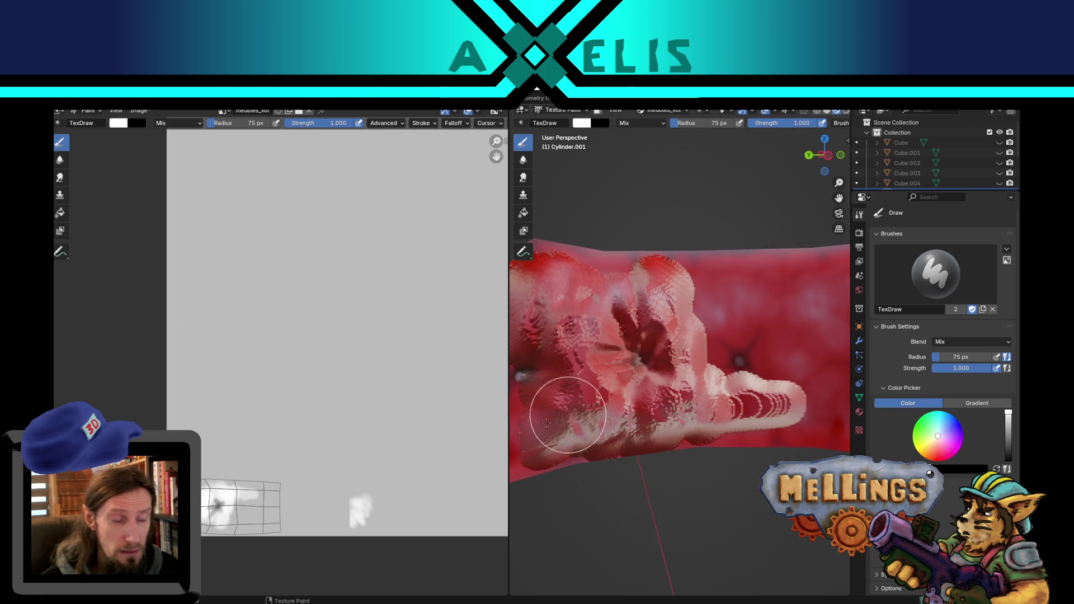
pyautogui.scroll(2, 273, 524)
pyautogui.moveTo(216, 528); pyautogui.dragTo(283, 246, button='middle')
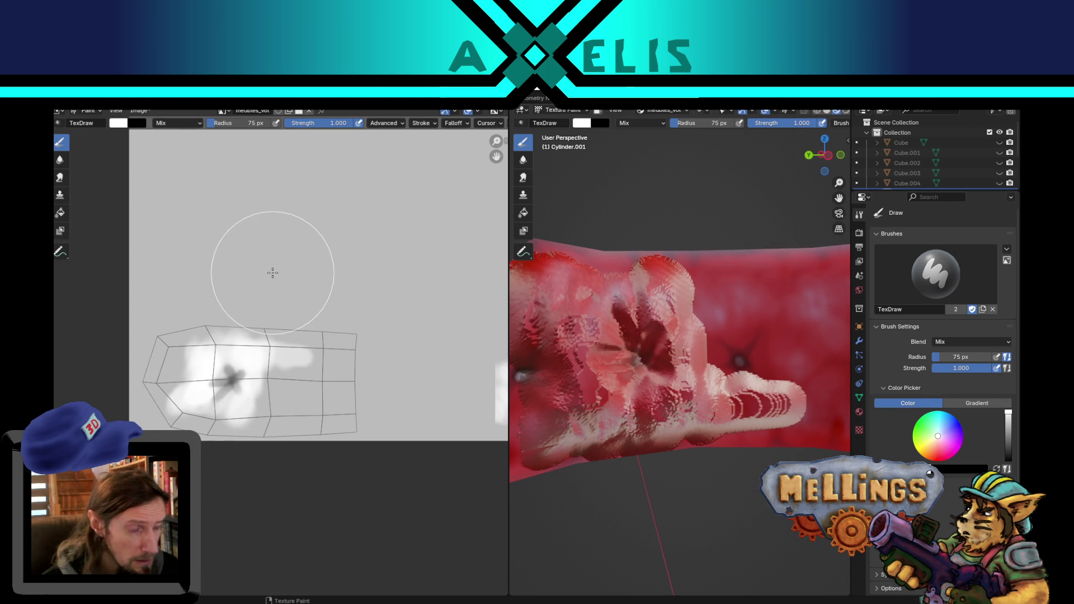
pyautogui.press('s')
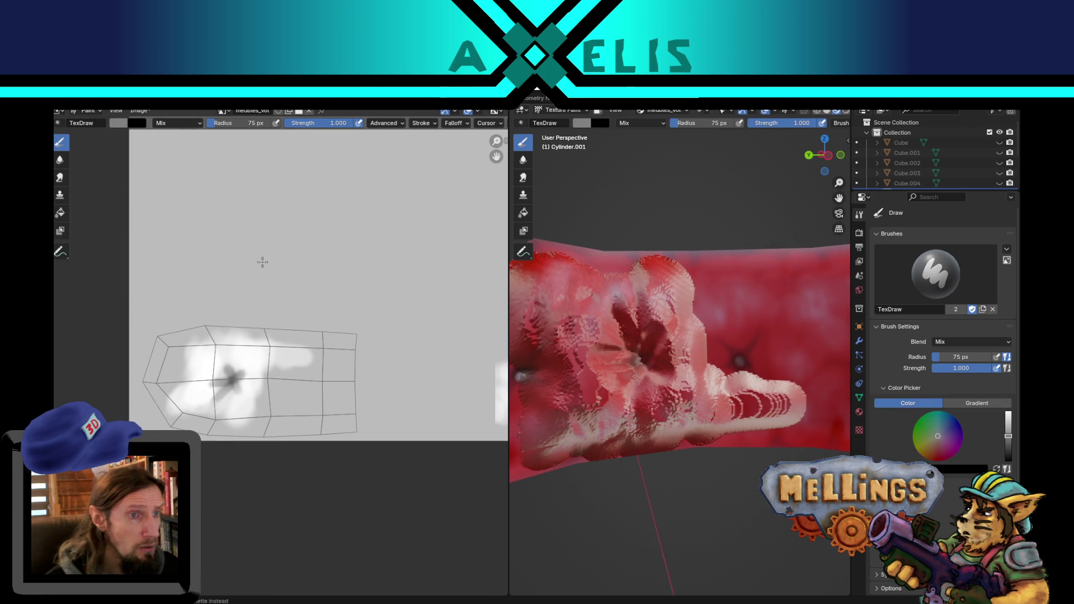
pyautogui.hotkey('ctrl', 'z')
pyautogui.hotkey('ctrl', 'z')
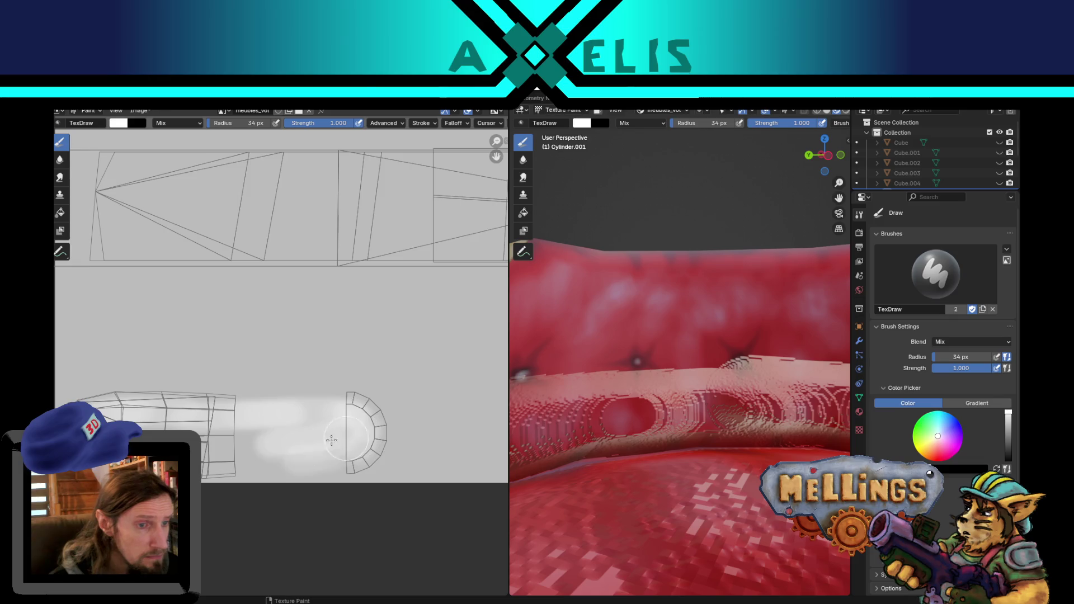
pyautogui.moveTo(226, 456); pyautogui.dragTo(294, 452)
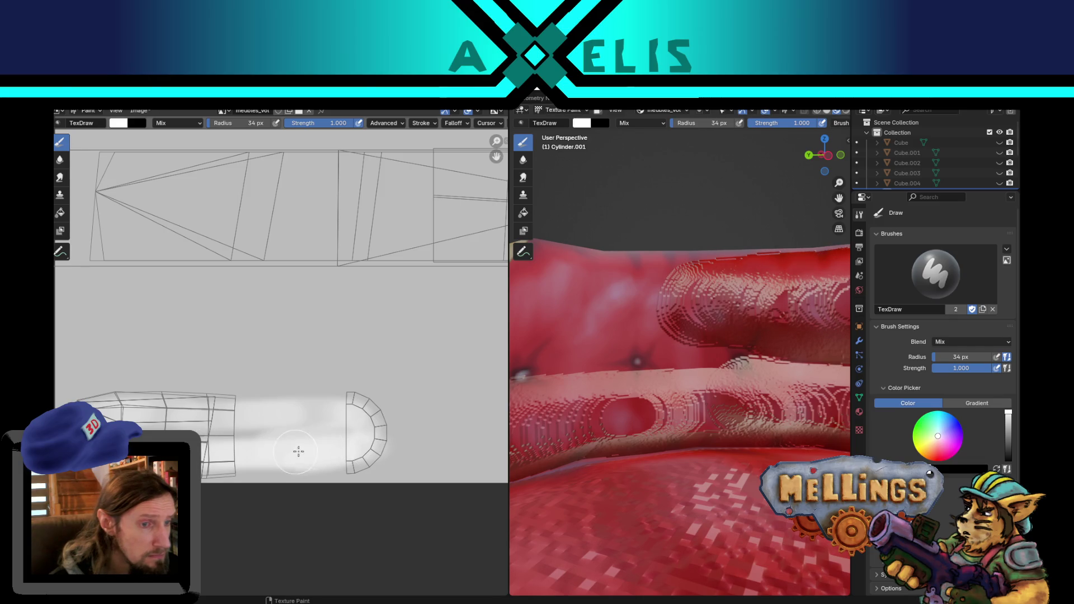
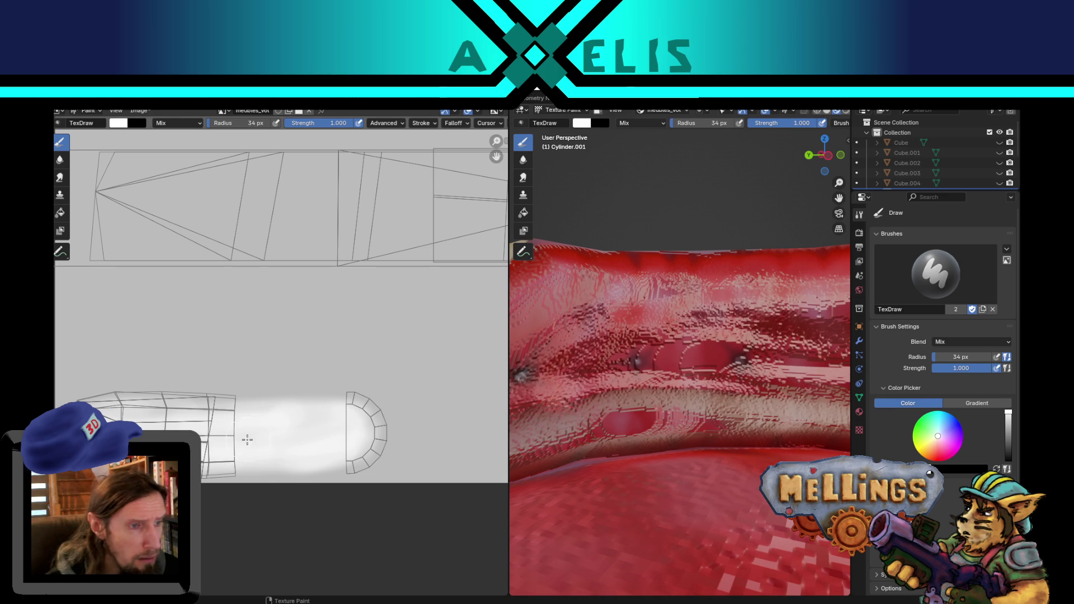
# Swap the paint colour to black and set the brush radius to 26 px.
pyautogui.press('f')
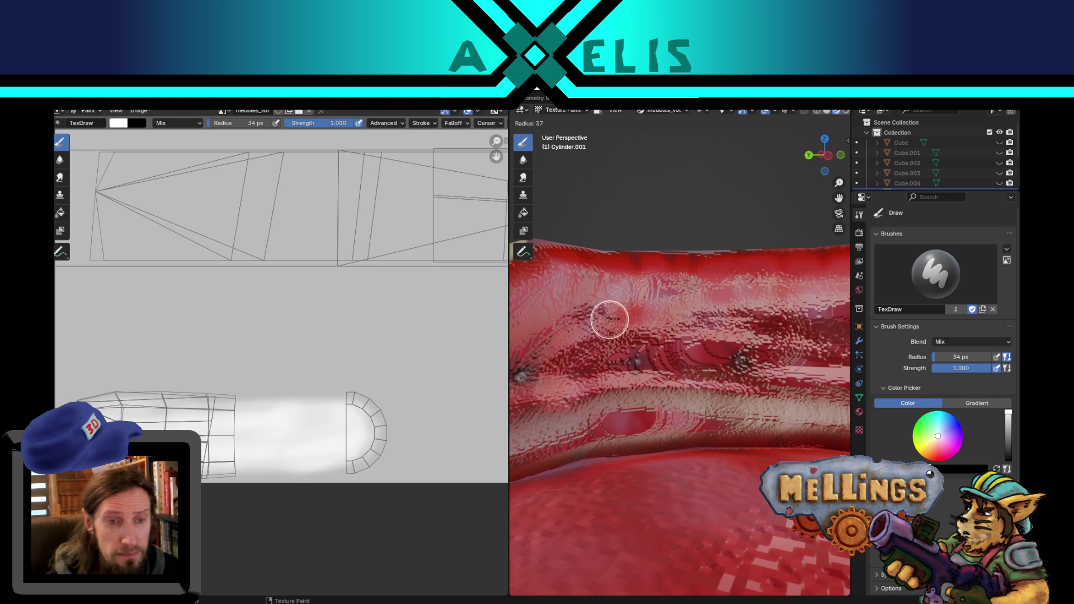
pyautogui.click(587, 311)
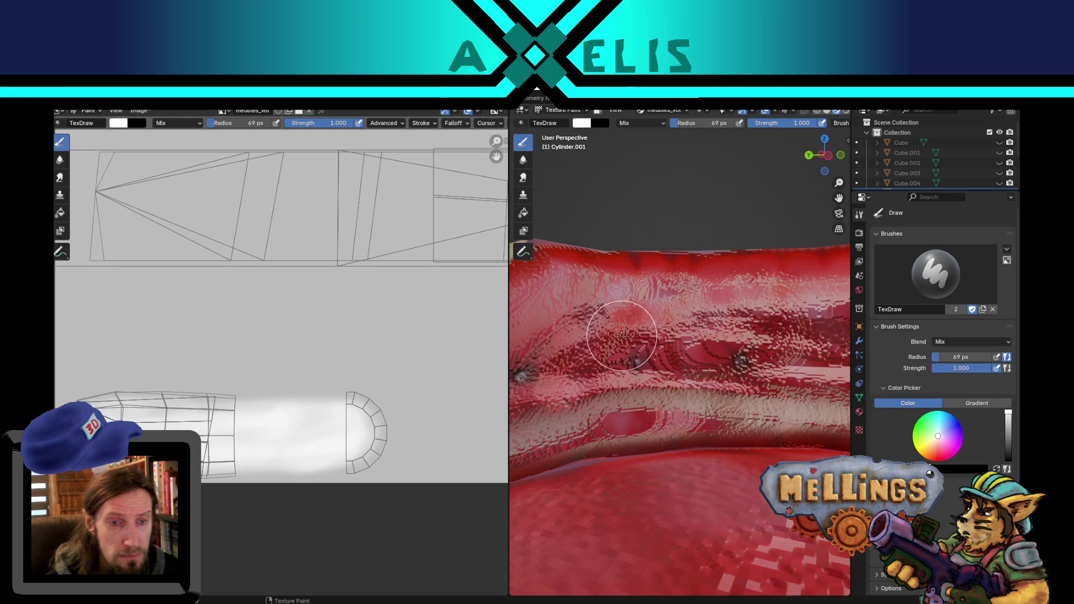
pyautogui.press('x')
pyautogui.press('f')
pyautogui.click(636, 358)
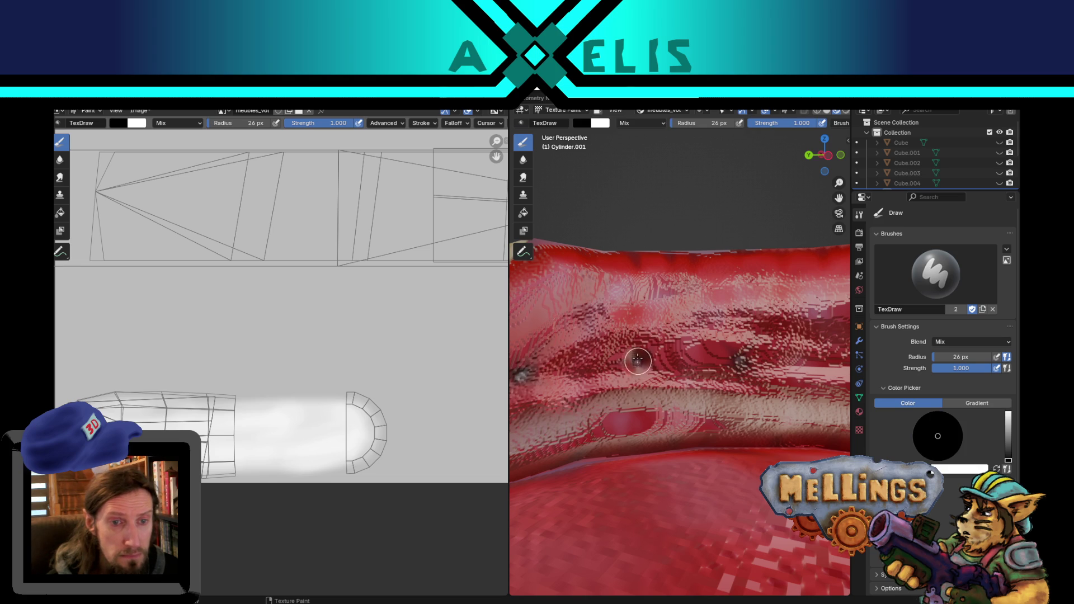
# Paint three dark tuft dots in a row across the cushion, then shrink the brush to 1 px.
pyautogui.click(638, 362)
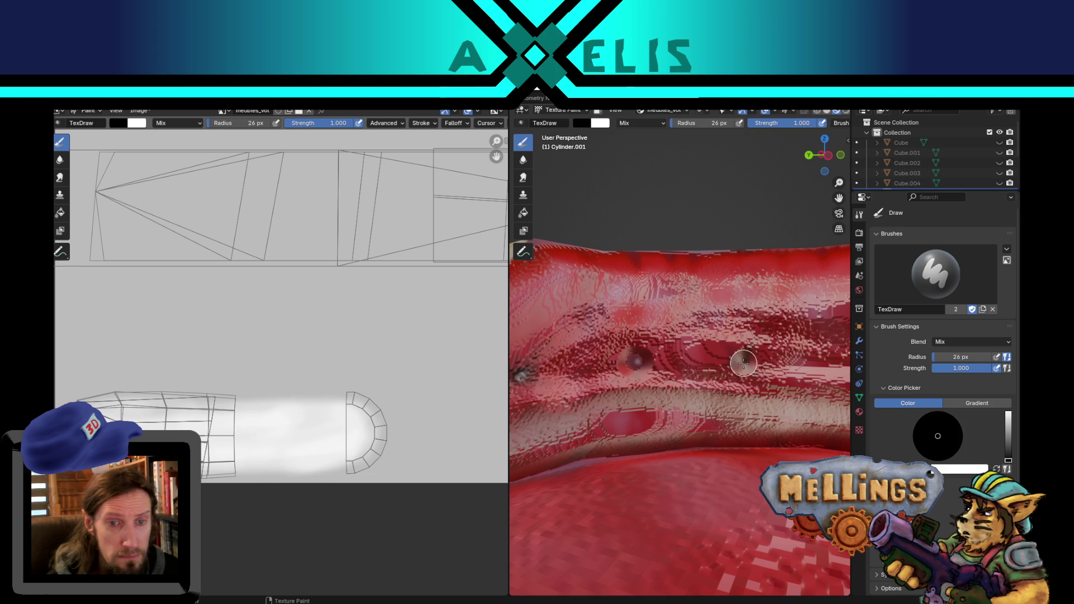
pyautogui.click(741, 365)
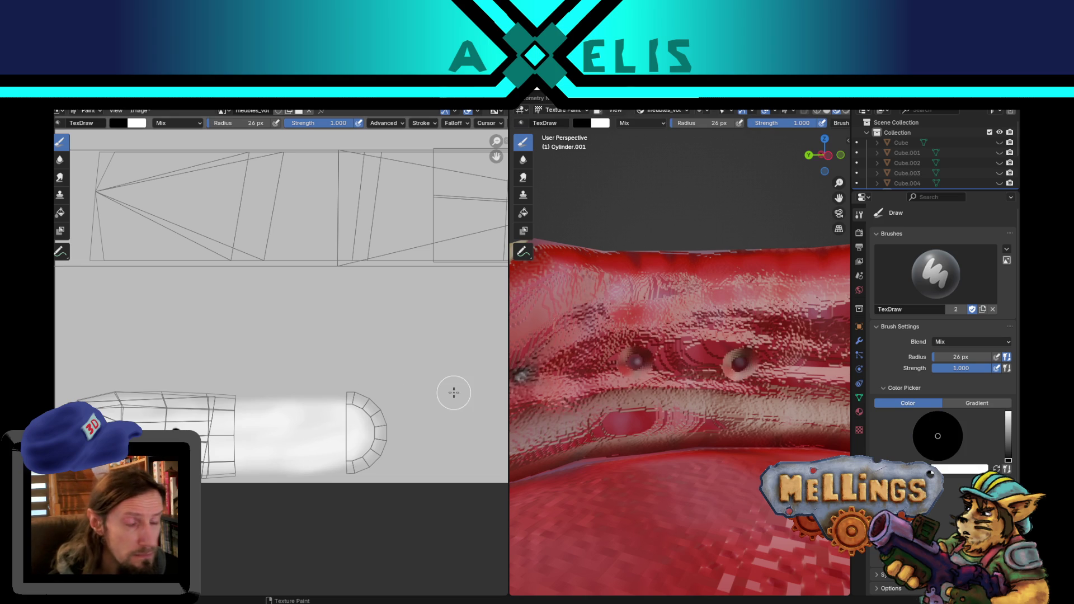
pyautogui.moveTo(649, 327); pyautogui.dragTo(738, 318, button='middle')
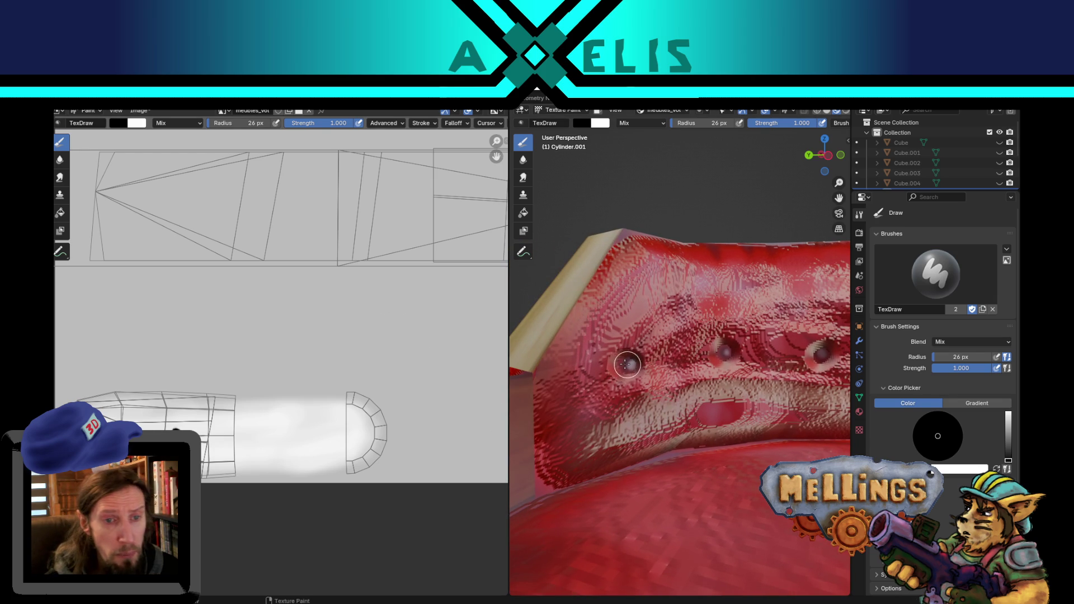
pyautogui.moveTo(737, 376)
pyautogui.mouseDown(button='middle')
pyautogui.moveTo(669, 376)
pyautogui.moveTo(661, 354)
pyautogui.mouseUp(button='middle')
pyautogui.click(697, 362)
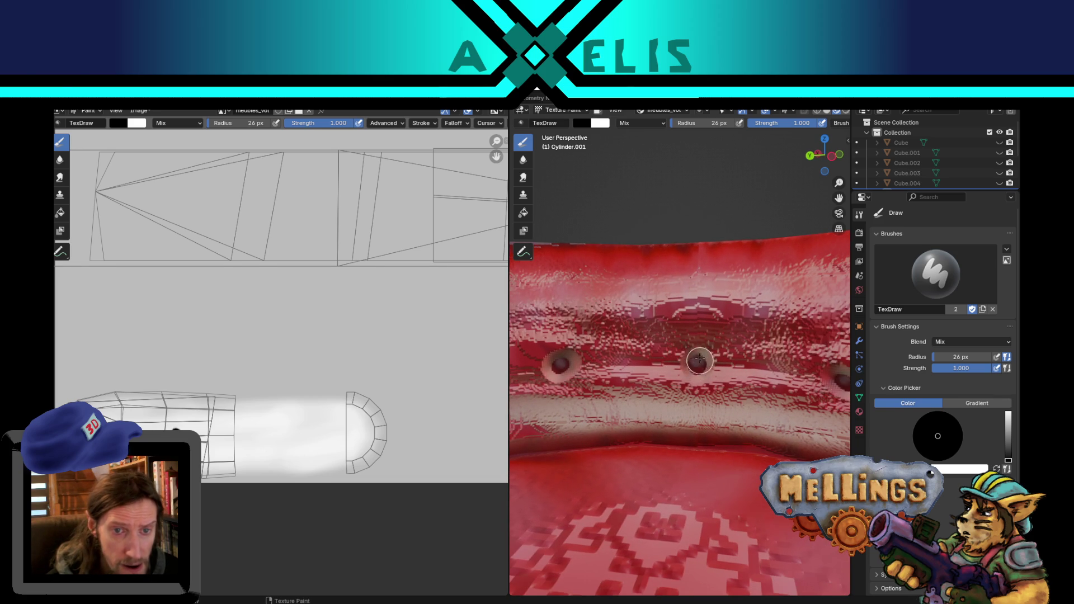
pyautogui.press('f')
pyautogui.click(217, 436)
pyautogui.scroll(4, 249, 431)
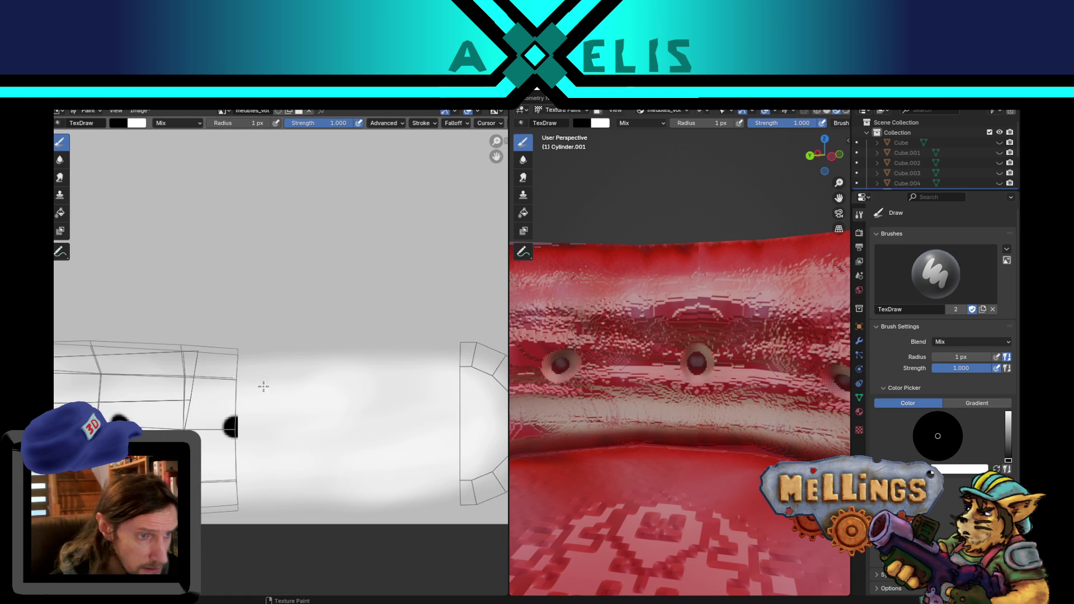
# Set the brush to 5 px and undo the stray paint dab.
pyautogui.press('f')
pyautogui.click(253, 427)
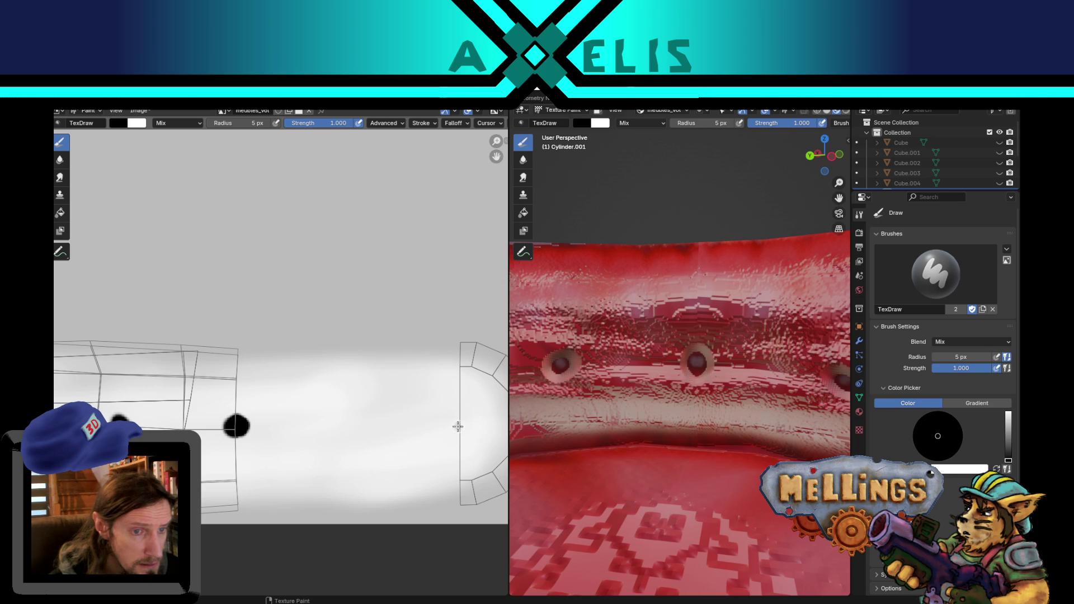
pyautogui.hotkey('ctrl', 'z')
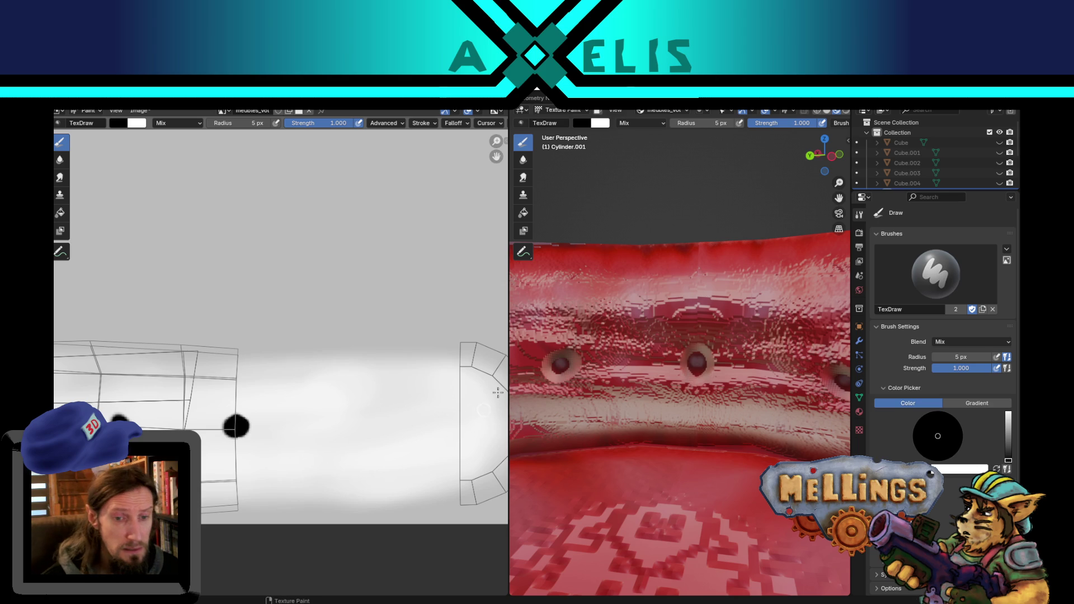
pyautogui.scroll(-5, 634, 341)
# Paint a 30 px dark dimple at the seat's centre, then set the brush to 6 px.
pyautogui.moveTo(644, 346); pyautogui.dragTo(650, 401, button='middle')
pyautogui.press('f')
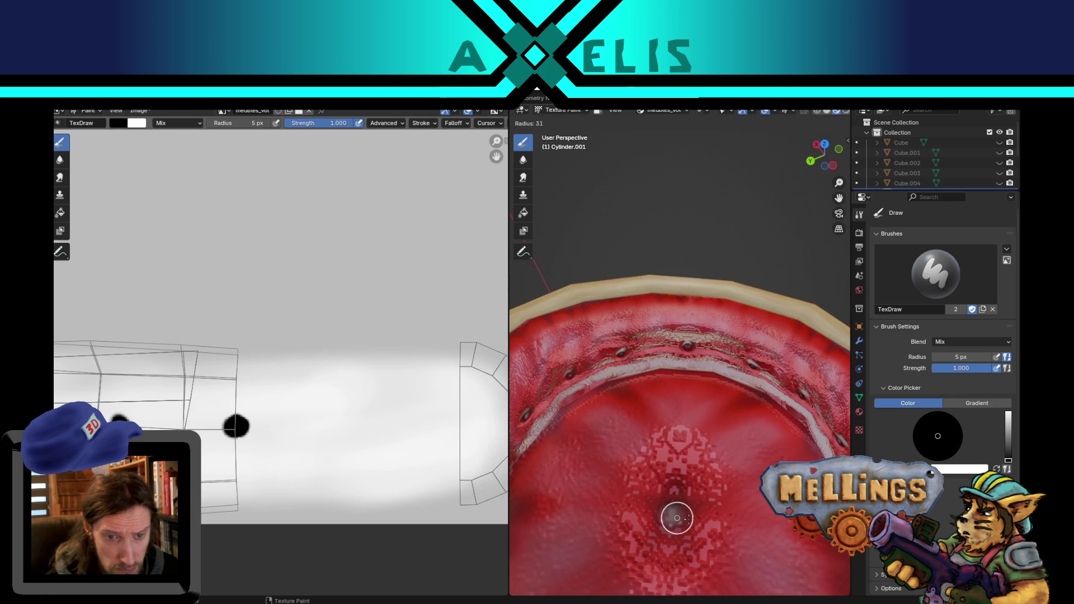
pyautogui.click(671, 515)
pyautogui.moveTo(671, 515); pyautogui.dragTo(666, 516)
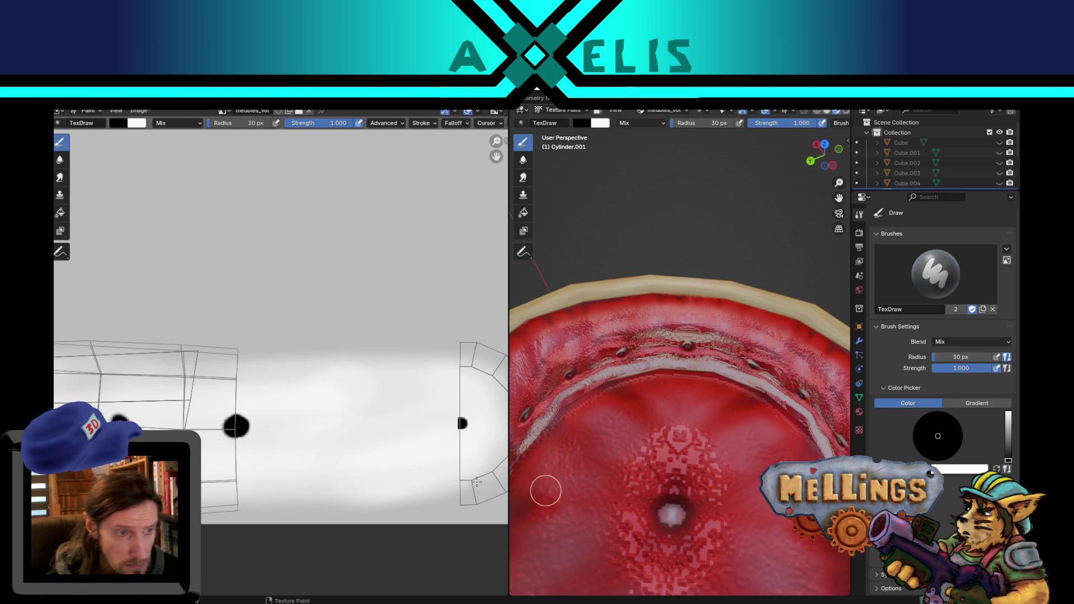
pyautogui.press('f')
pyautogui.click(429, 425)
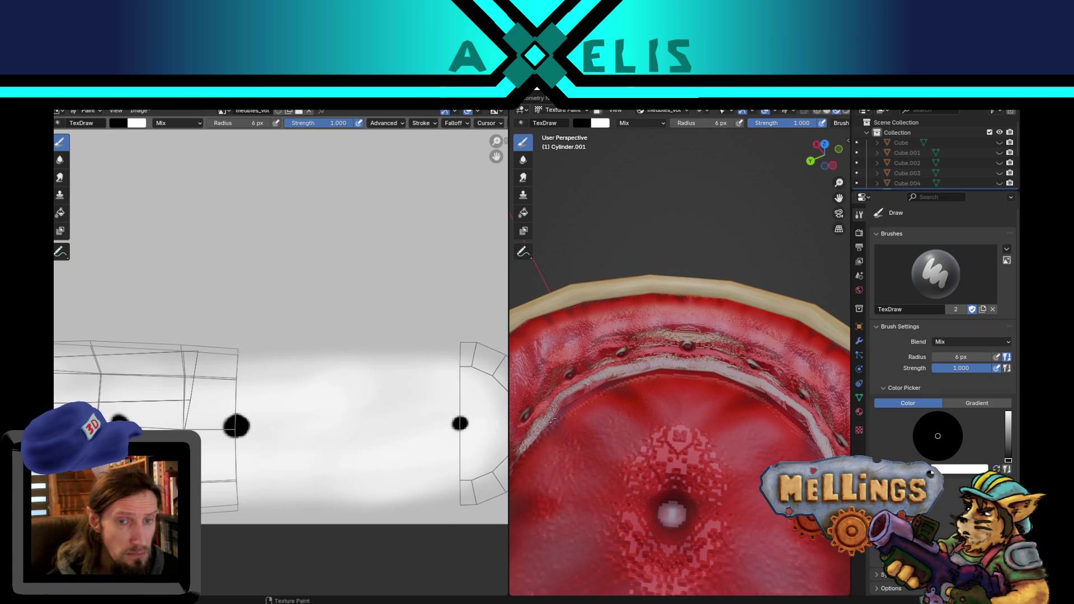
# Save the painted texture as meubles_vol.png and show meubles_vol again in the image browser.
pyautogui.hotkey('shift', 'alt', 's')
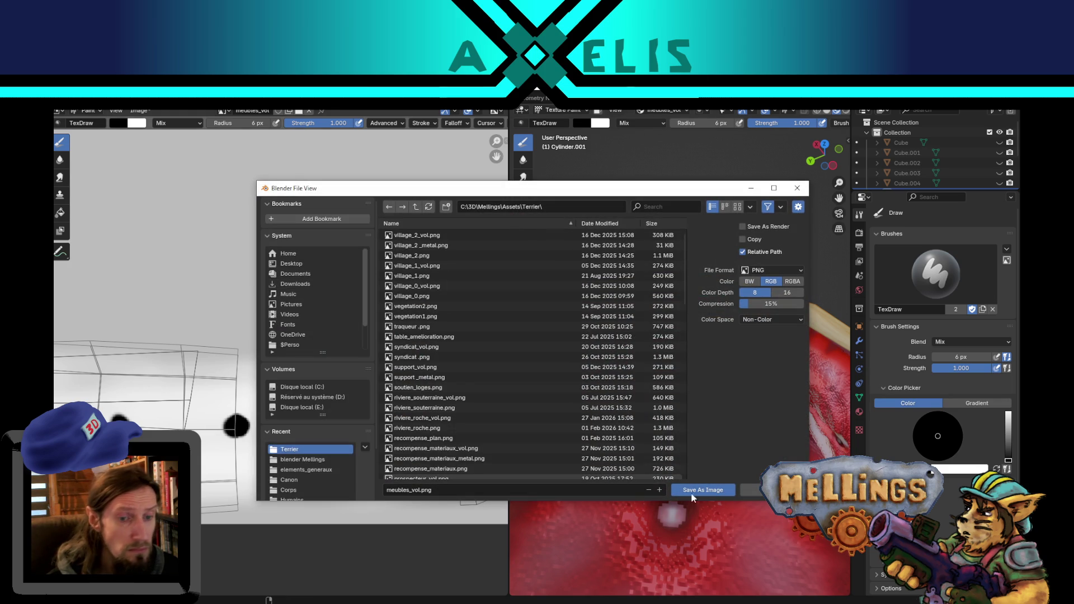
pyautogui.click(718, 496)
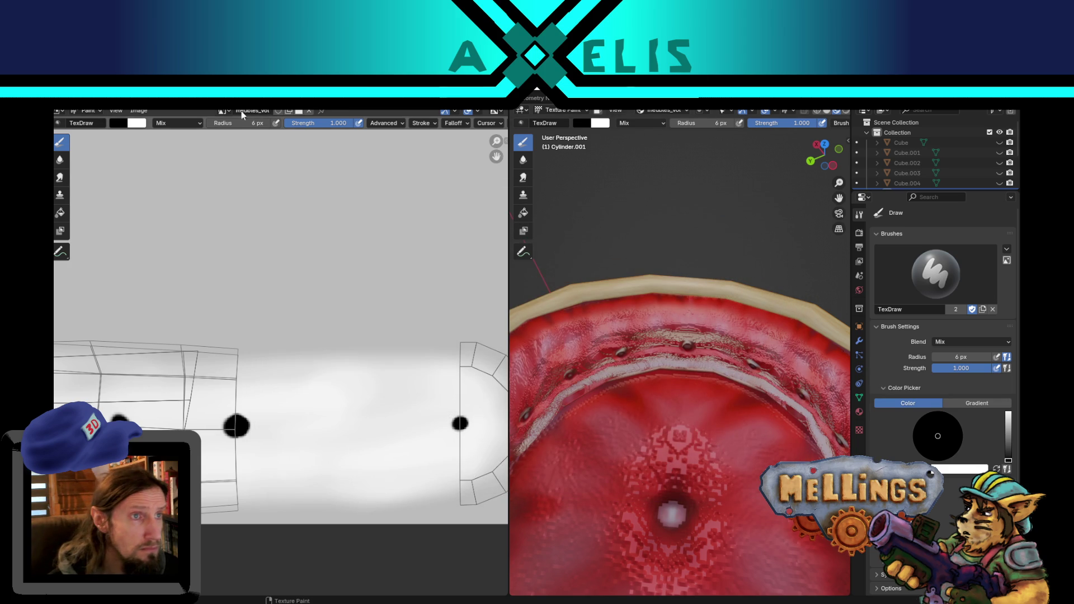
pyautogui.click(224, 111)
pyautogui.click(272, 175)
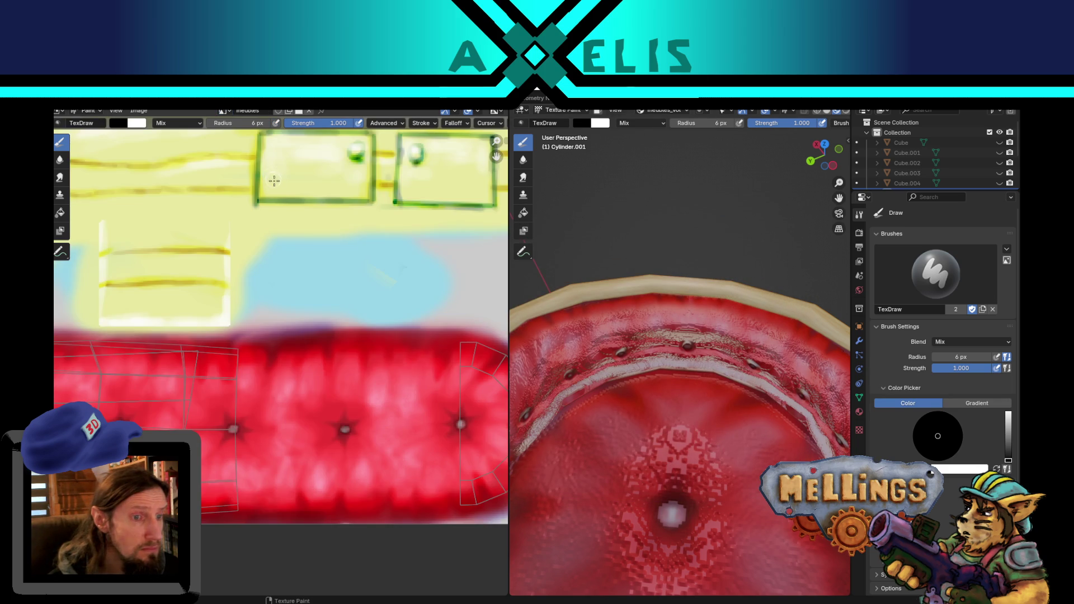
pyautogui.click(230, 110)
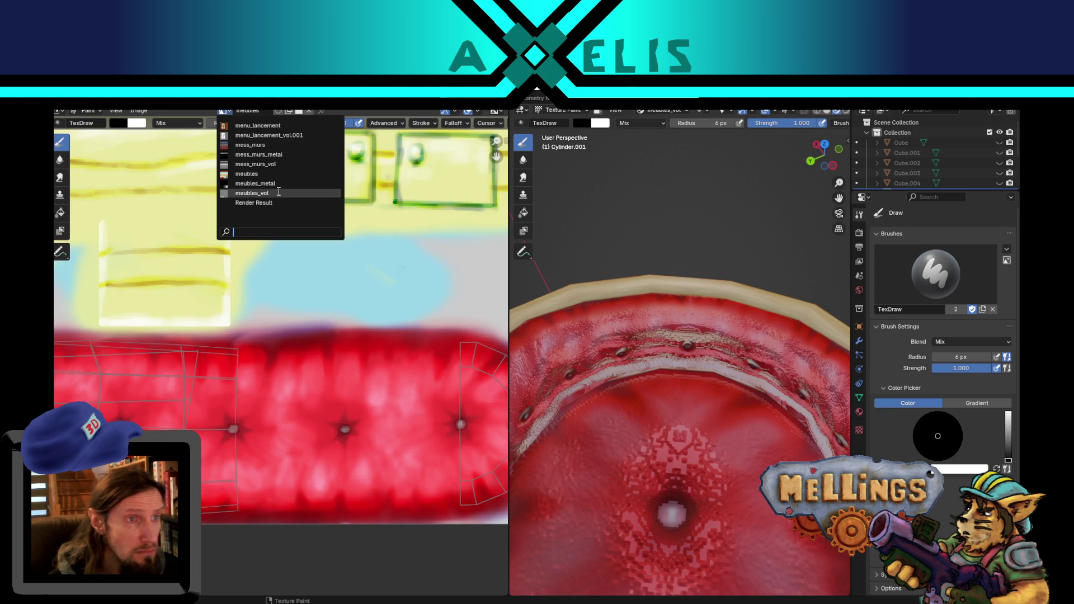
pyautogui.click(274, 193)
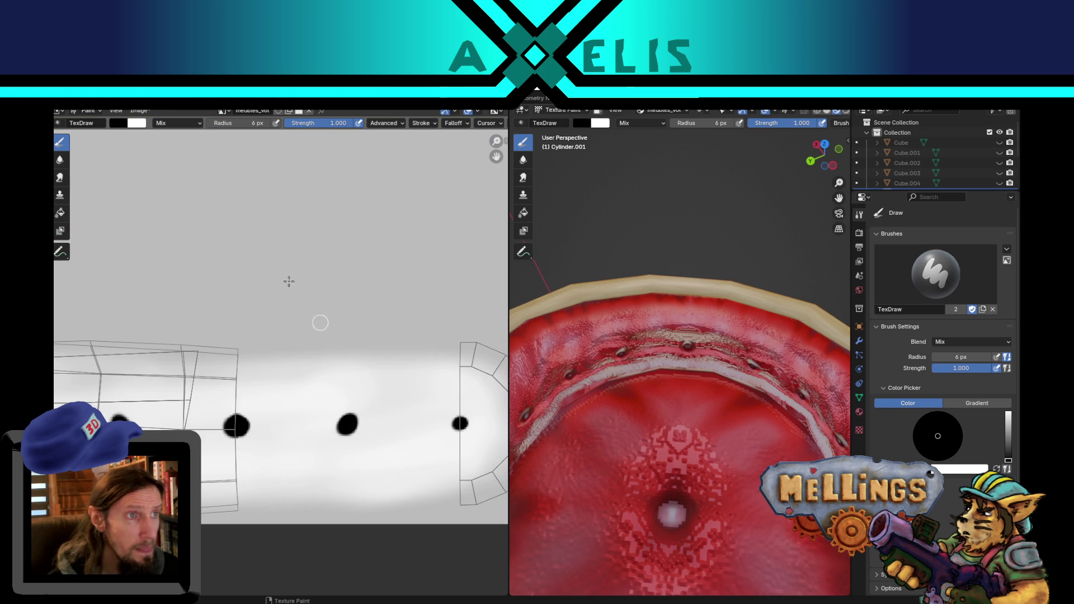
# Swap to white and paint 19 px strokes around the tuft dots.
pyautogui.press('x')
pyautogui.press('f')
pyautogui.click(358, 367)
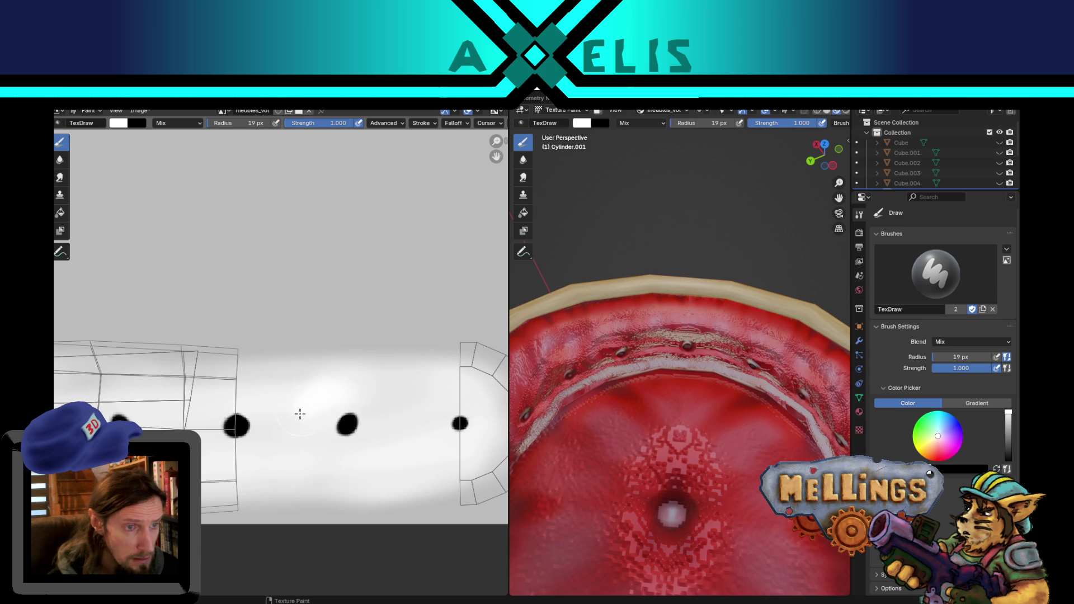
pyautogui.moveTo(292, 432)
pyautogui.mouseDown()
pyautogui.moveTo(322, 461)
pyautogui.moveTo(358, 462)
pyautogui.mouseUp()
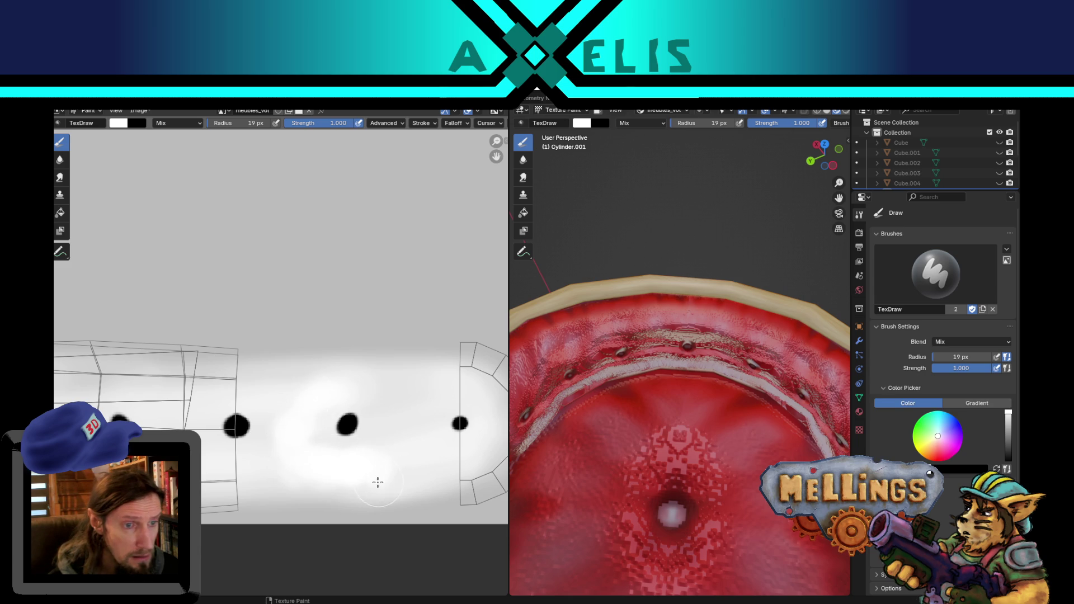
pyautogui.moveTo(385, 436)
pyautogui.mouseDown()
pyautogui.moveTo(367, 455)
pyautogui.moveTo(408, 412)
pyautogui.moveTo(406, 397)
pyautogui.mouseUp()
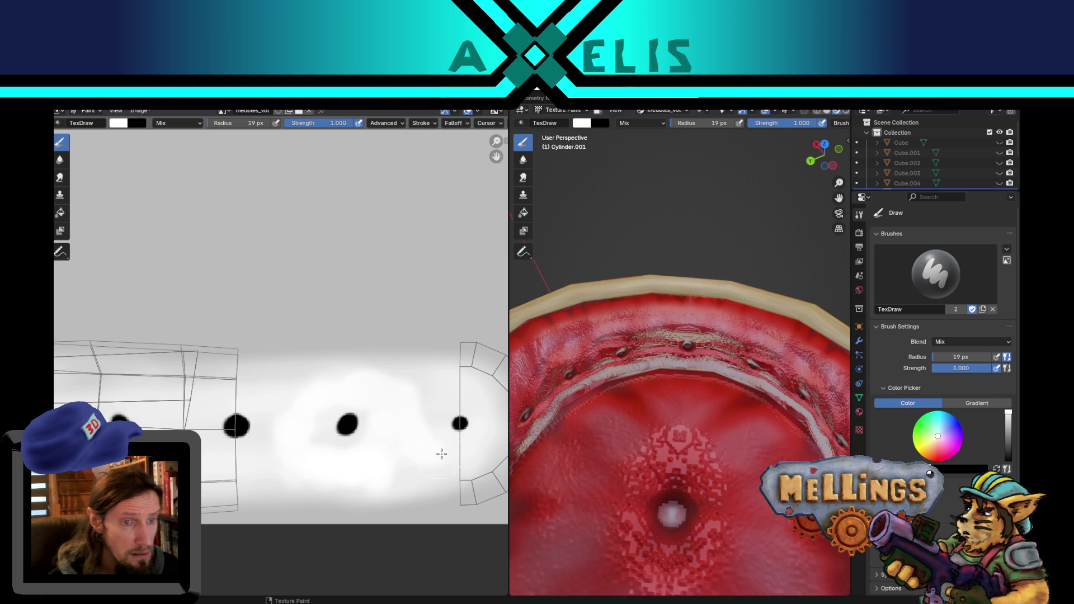
# Shrink the brush to 12 px and paint white highlights around the right and left dots.
pyautogui.press('[')
pyautogui.press('[')
pyautogui.press('[')
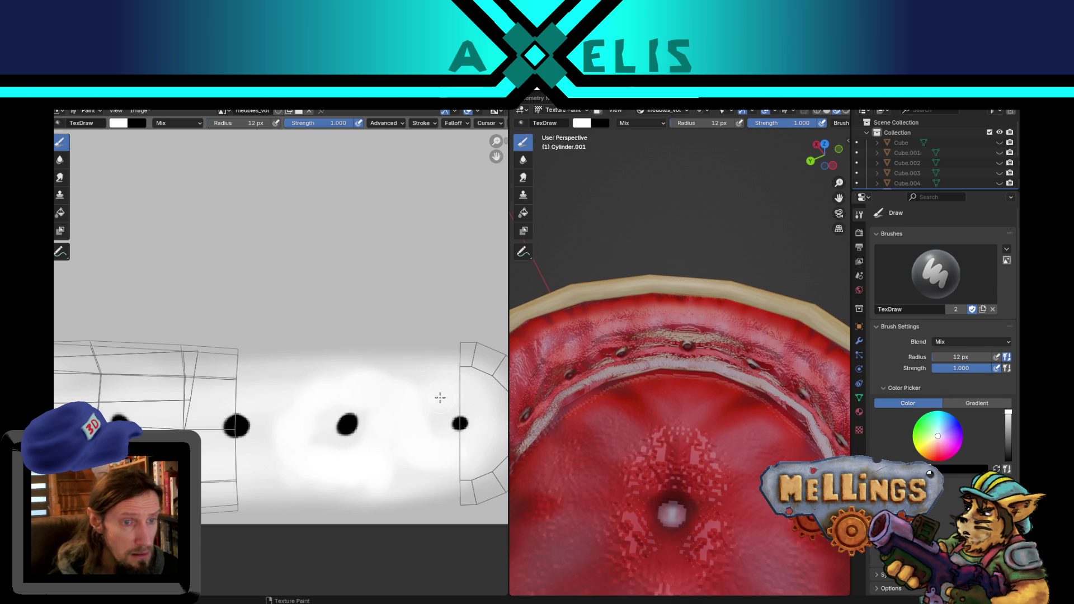
pyautogui.moveTo(447, 400)
pyautogui.mouseDown()
pyautogui.moveTo(455, 388)
pyautogui.moveTo(482, 443)
pyautogui.mouseUp()
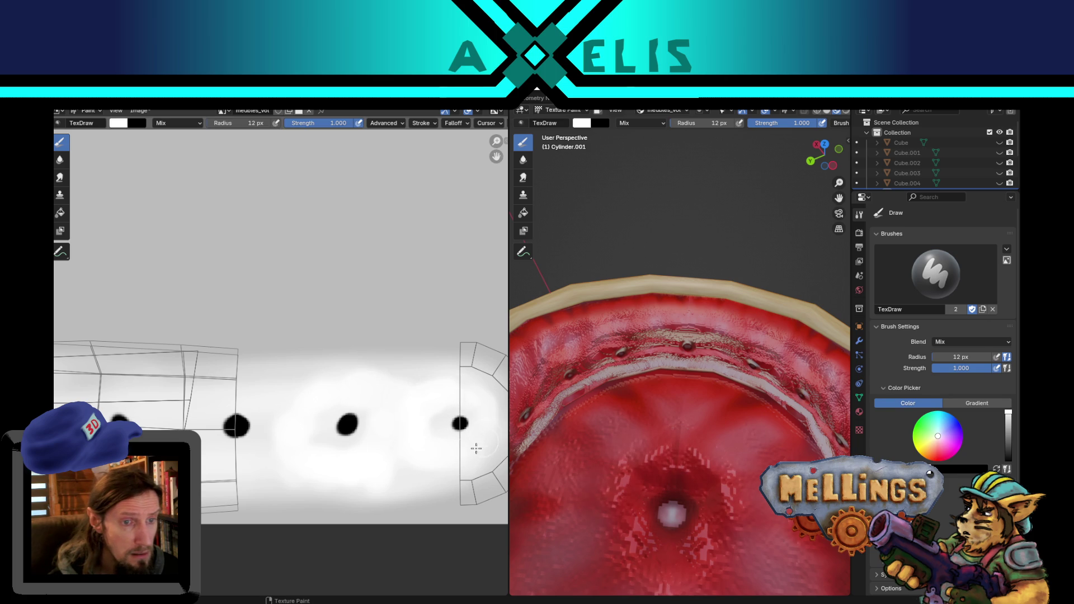
pyautogui.moveTo(473, 399); pyautogui.dragTo(428, 415)
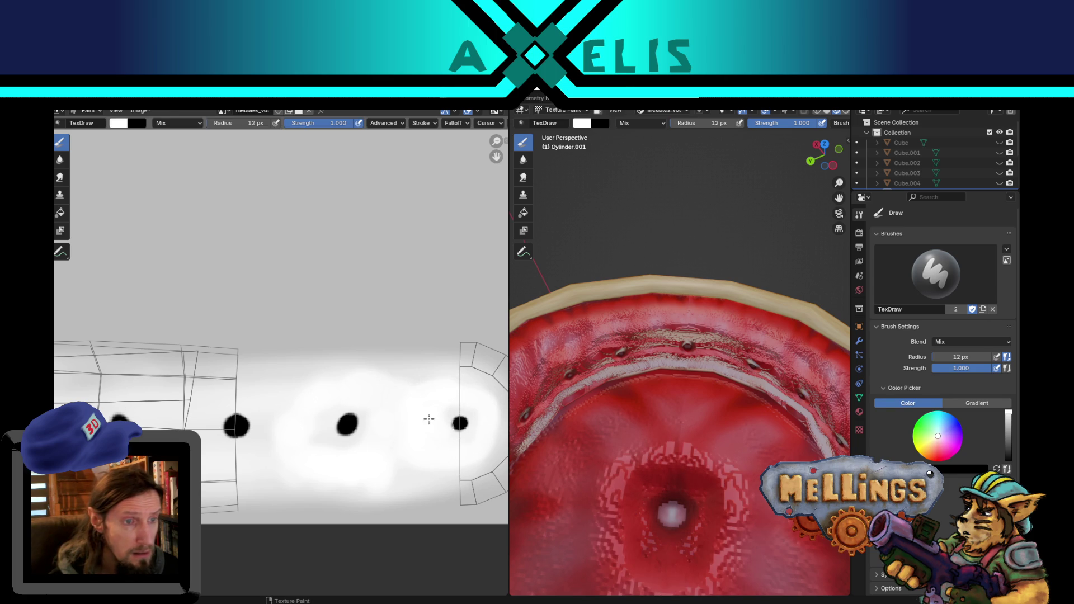
pyautogui.moveTo(271, 413)
pyautogui.mouseDown()
pyautogui.moveTo(245, 395)
pyautogui.moveTo(250, 384)
pyautogui.moveTo(210, 402)
pyautogui.mouseUp()
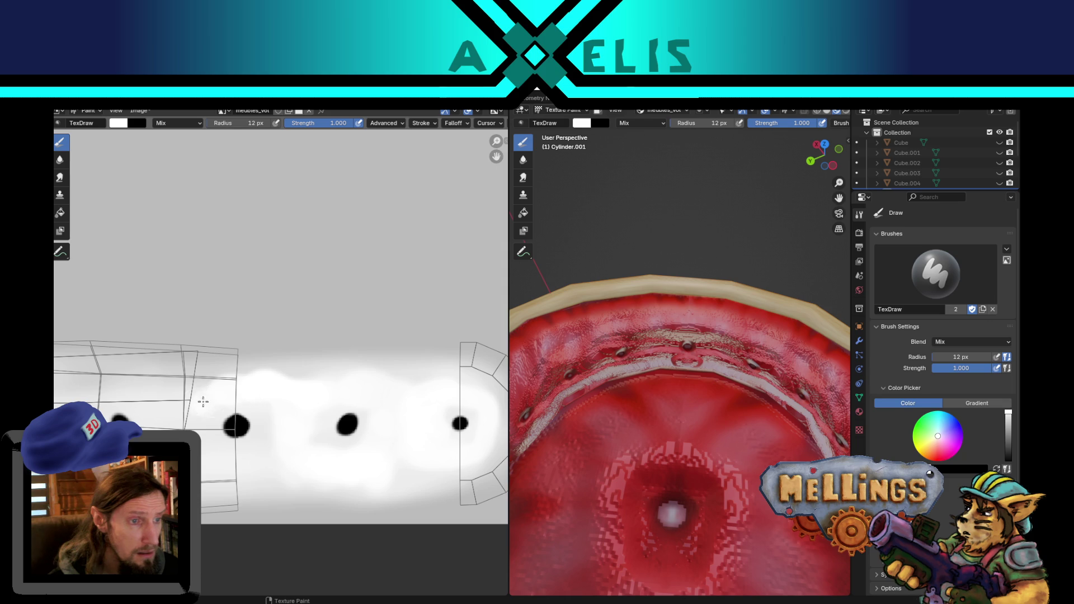
pyautogui.moveTo(219, 453); pyautogui.dragTo(271, 438)
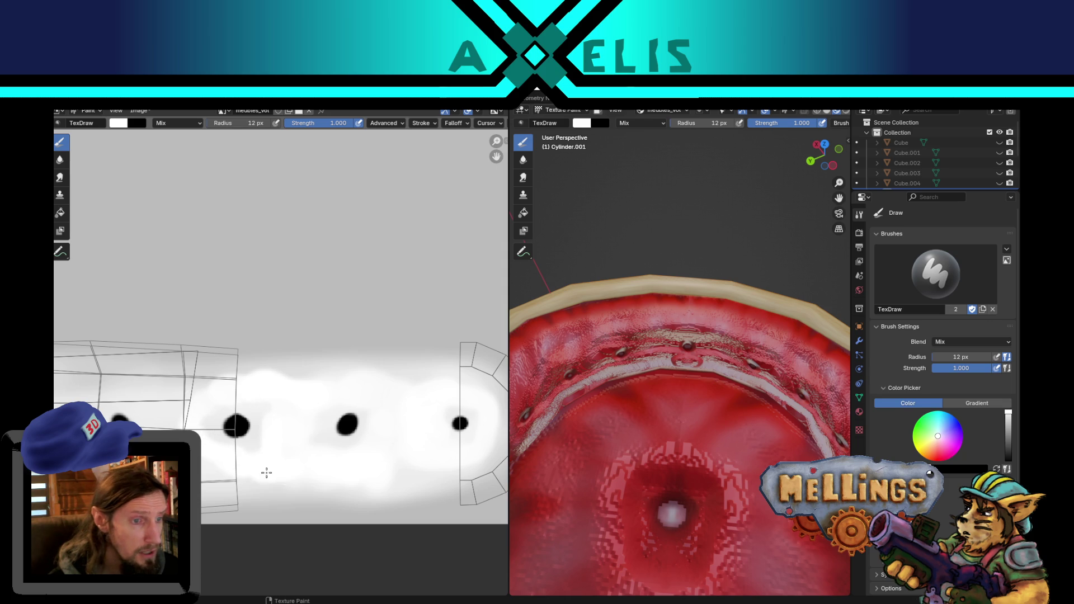
# Add soft white patches and bands around the dots, redoing the lower band strokes.
pyautogui.moveTo(154, 395); pyautogui.dragTo(336, 401, button='middle')
pyautogui.moveTo(95, 382)
pyautogui.mouseDown()
pyautogui.moveTo(123, 414)
pyautogui.moveTo(168, 418)
pyautogui.moveTo(126, 399)
pyautogui.mouseUp()
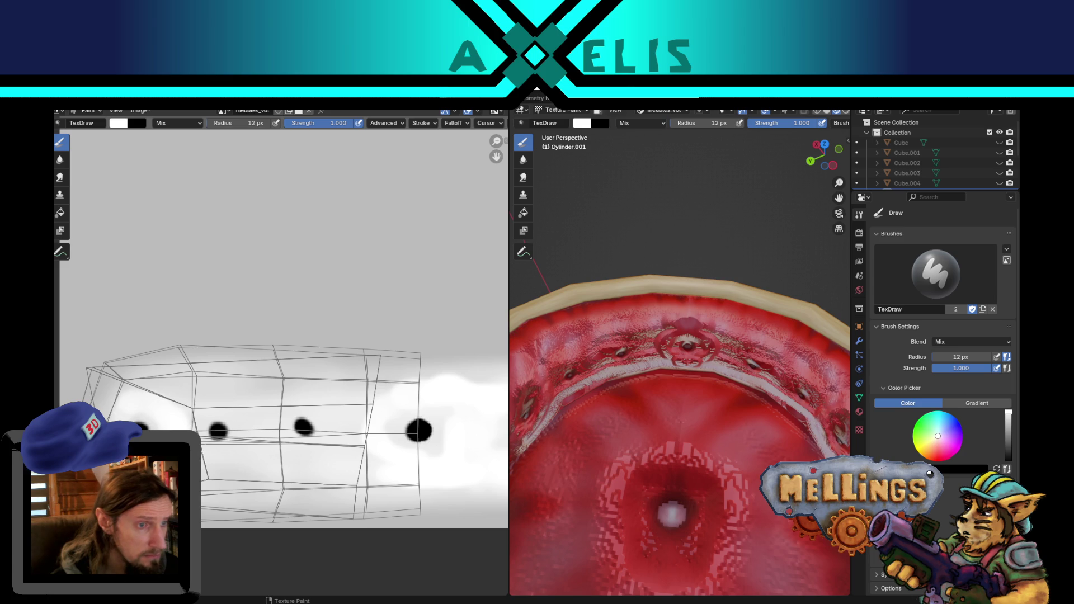
pyautogui.moveTo(221, 470); pyautogui.dragTo(245, 467)
pyautogui.moveTo(178, 418)
pyautogui.mouseDown()
pyautogui.moveTo(207, 394)
pyautogui.moveTo(168, 391)
pyautogui.moveTo(246, 398)
pyautogui.moveTo(260, 464)
pyautogui.moveTo(254, 421)
pyautogui.moveTo(228, 396)
pyautogui.moveTo(280, 400)
pyautogui.moveTo(311, 472)
pyautogui.moveTo(291, 478)
pyautogui.moveTo(334, 481)
pyautogui.mouseUp()
pyautogui.hotkey('ctrl', 'z')
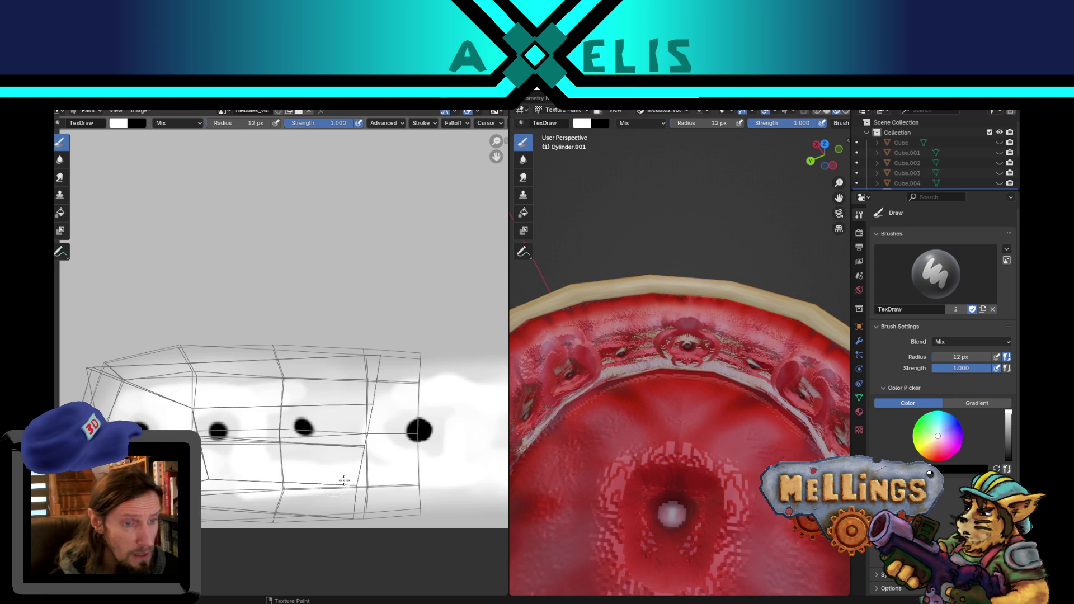
pyautogui.hotkey('ctrl', 'z')
pyautogui.moveTo(235, 482)
pyautogui.mouseDown()
pyautogui.moveTo(381, 476)
pyautogui.moveTo(266, 449)
pyautogui.mouseUp()
pyautogui.moveTo(361, 455)
pyautogui.mouseDown()
pyautogui.moveTo(420, 391)
pyautogui.moveTo(276, 393)
pyautogui.moveTo(257, 406)
pyautogui.moveTo(267, 413)
pyautogui.mouseUp()
pyautogui.moveTo(359, 447)
pyautogui.mouseDown()
pyautogui.moveTo(350, 406)
pyautogui.moveTo(267, 436)
pyautogui.mouseUp()
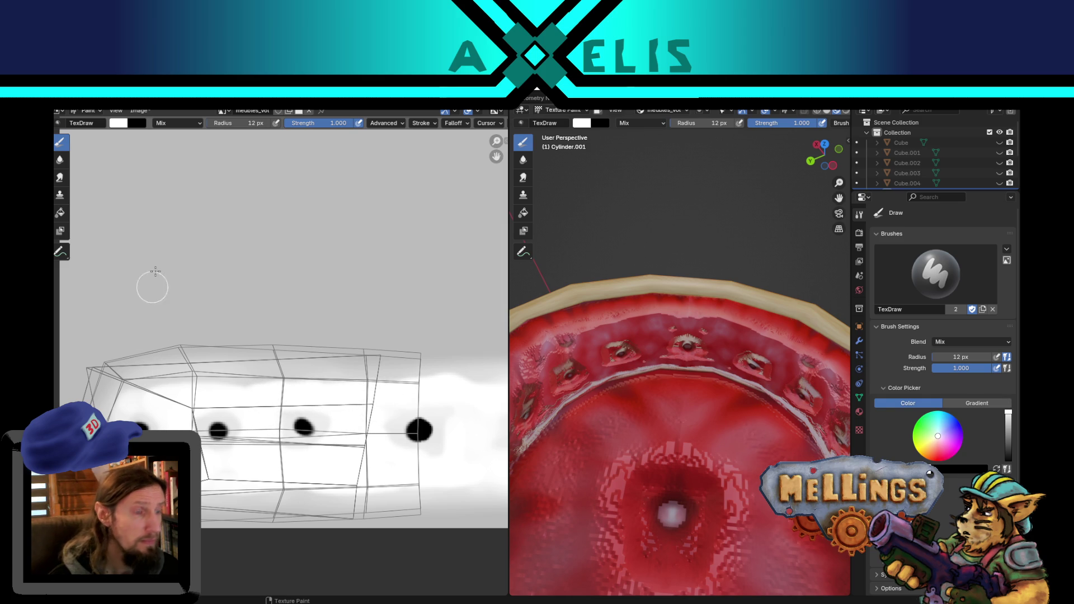
pyautogui.click(60, 178)
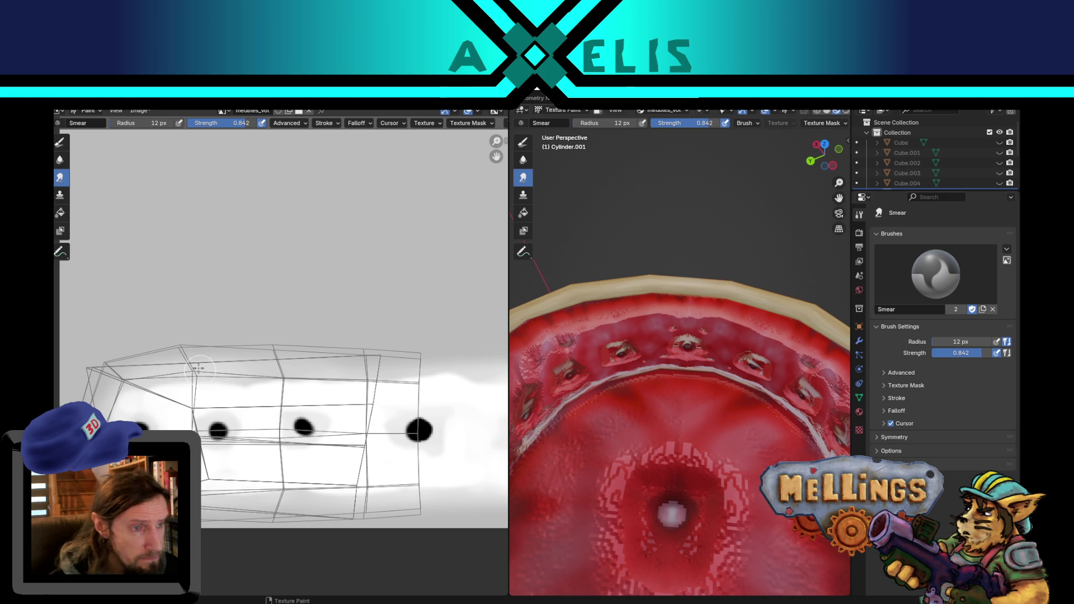
# Tune the Smear brush, ending at 3 px radius and 0.758 strength.
pyautogui.press('f')
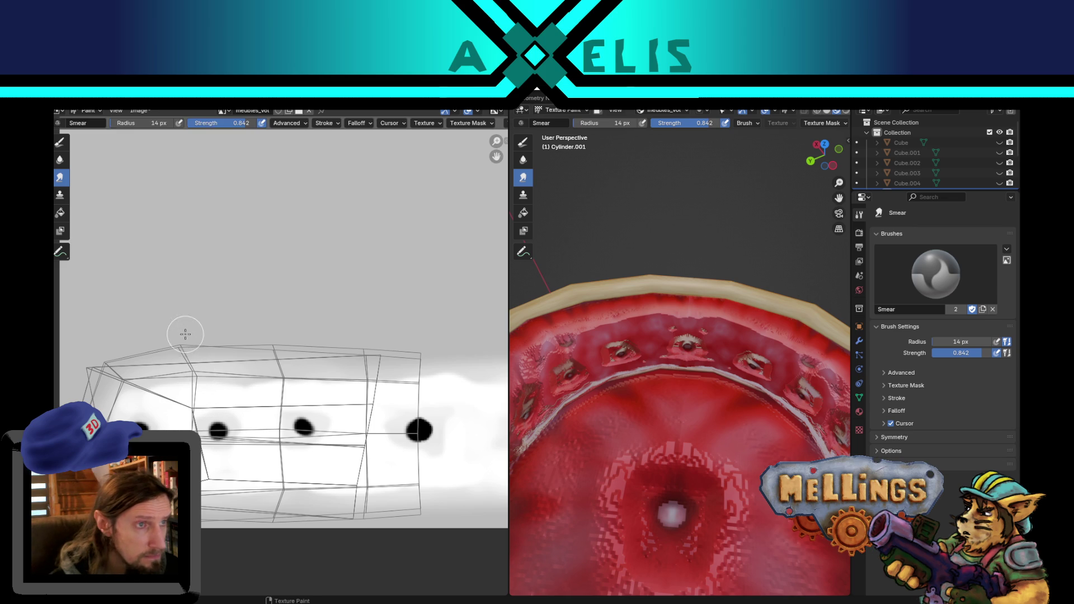
pyautogui.click(180, 339)
pyautogui.hotkey('shift', 'f')
pyautogui.click(163, 398)
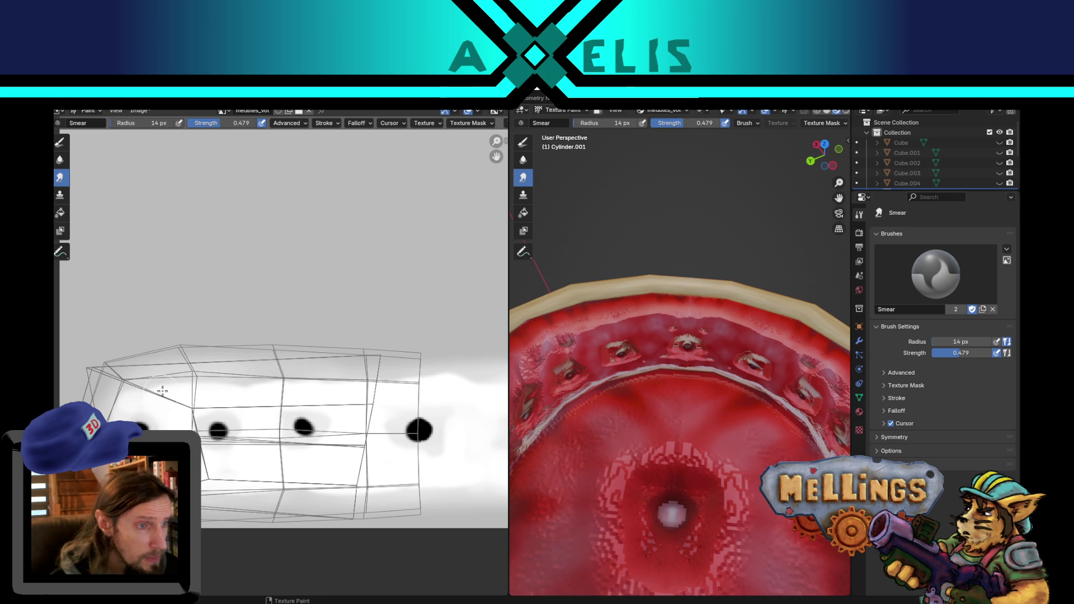
pyautogui.press('f')
pyautogui.click(142, 386)
pyautogui.hotkey('shift', 'f')
pyautogui.click(193, 380)
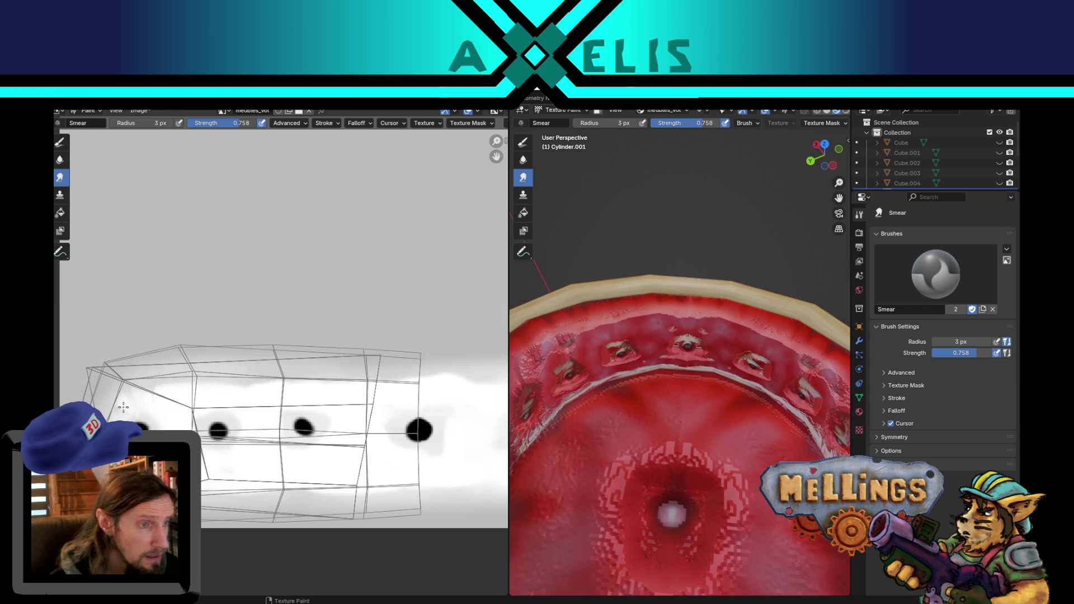
# Readjust the Smear brush, settling at 4 px radius and 0.545 strength.
pyautogui.press('f')
pyautogui.click(122, 415)
pyautogui.press('[')
pyautogui.press('[')
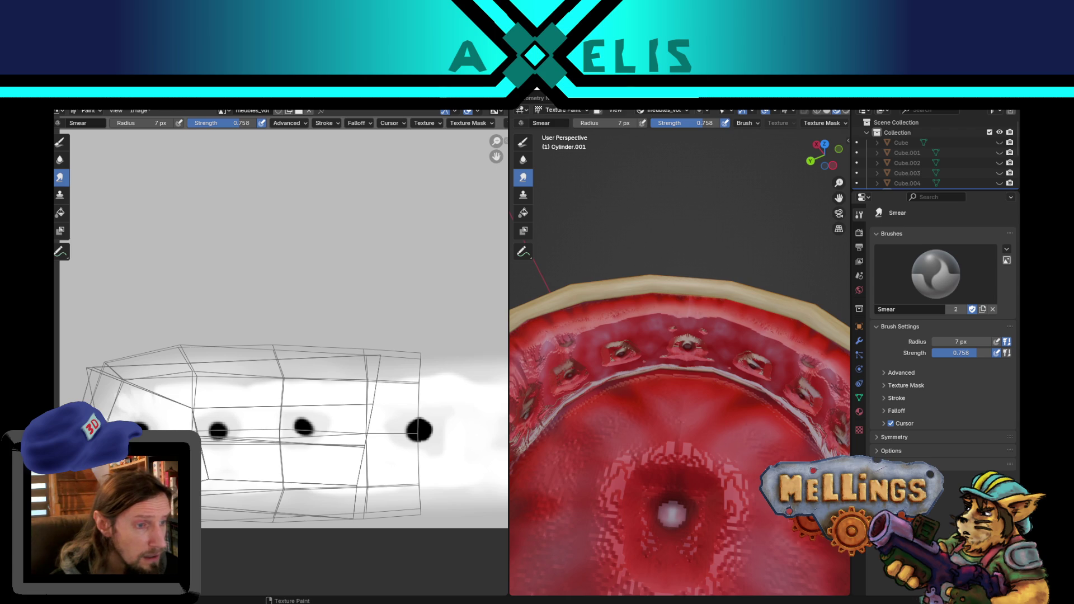
pyautogui.hotkey('shift', 'f')
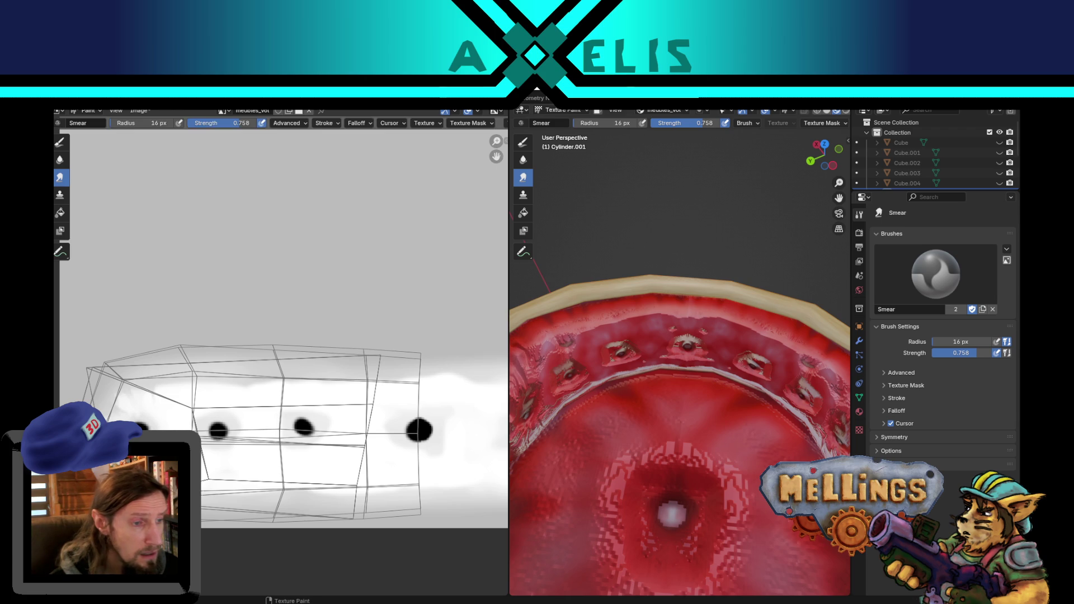
pyautogui.press('f')
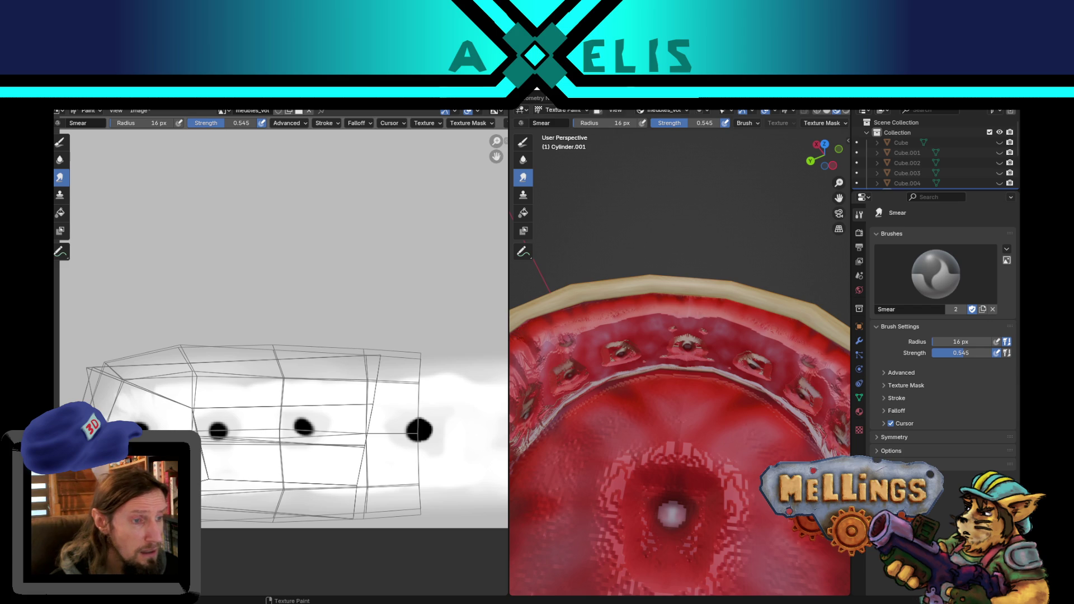
pyautogui.press('f')
pyautogui.click(144, 427)
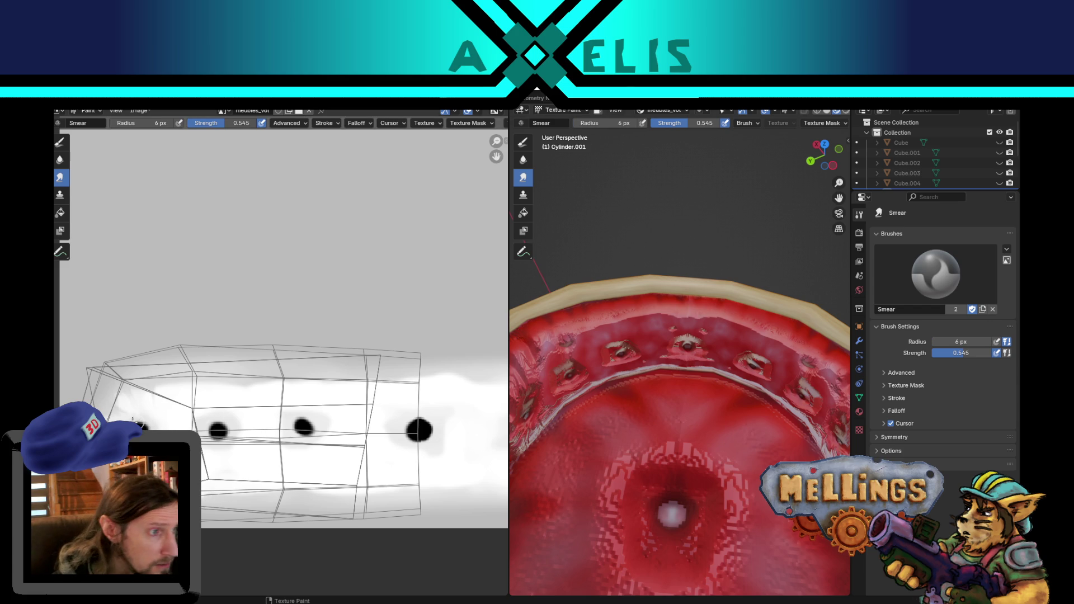
pyautogui.press('f')
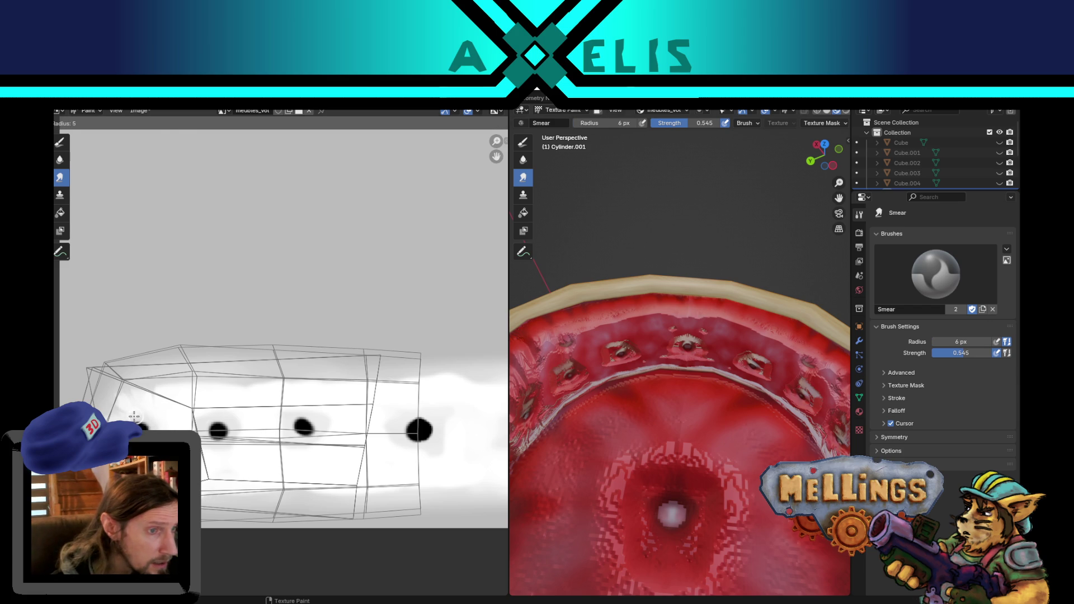
pyautogui.click(132, 419)
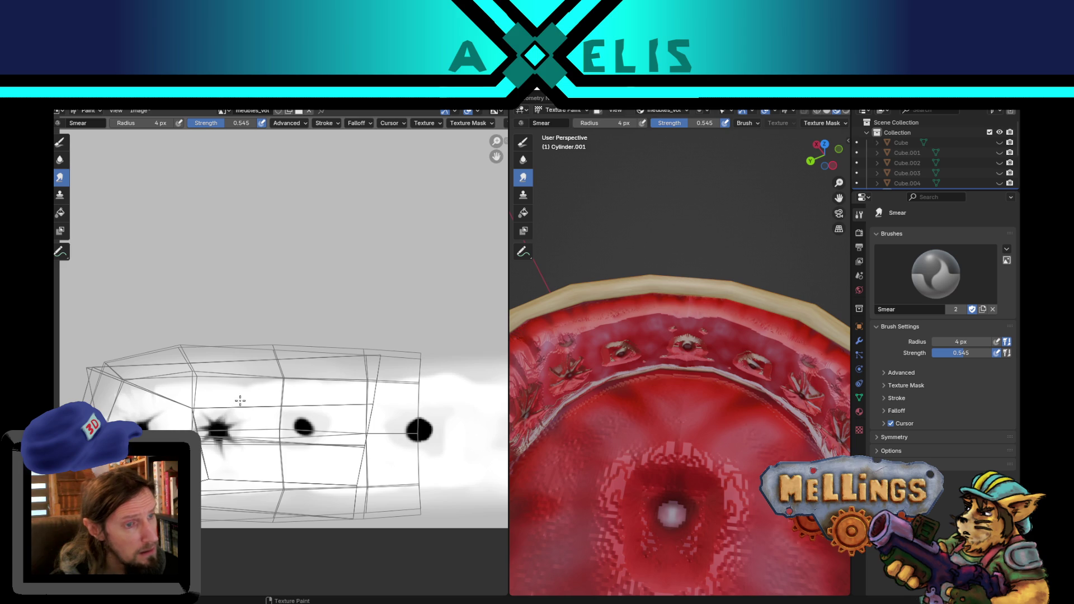
# Smear the middle and right black dots into spiky star shapes.
pyautogui.moveTo(273, 436)
pyautogui.mouseDown()
pyautogui.moveTo(302, 434)
pyautogui.moveTo(285, 451)
pyautogui.mouseUp()
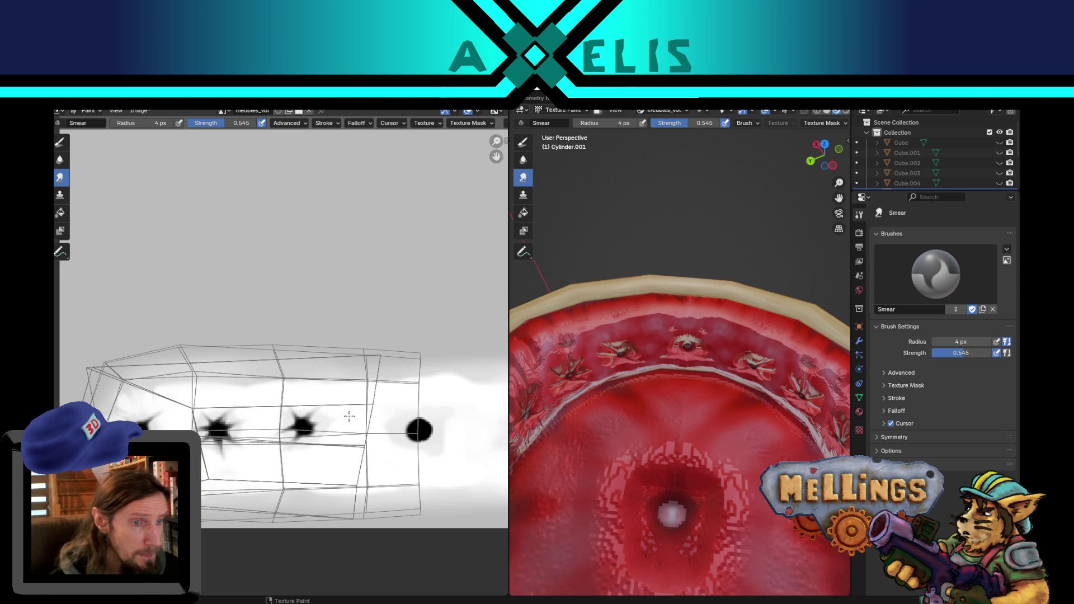
pyautogui.moveTo(310, 432); pyautogui.dragTo(336, 460)
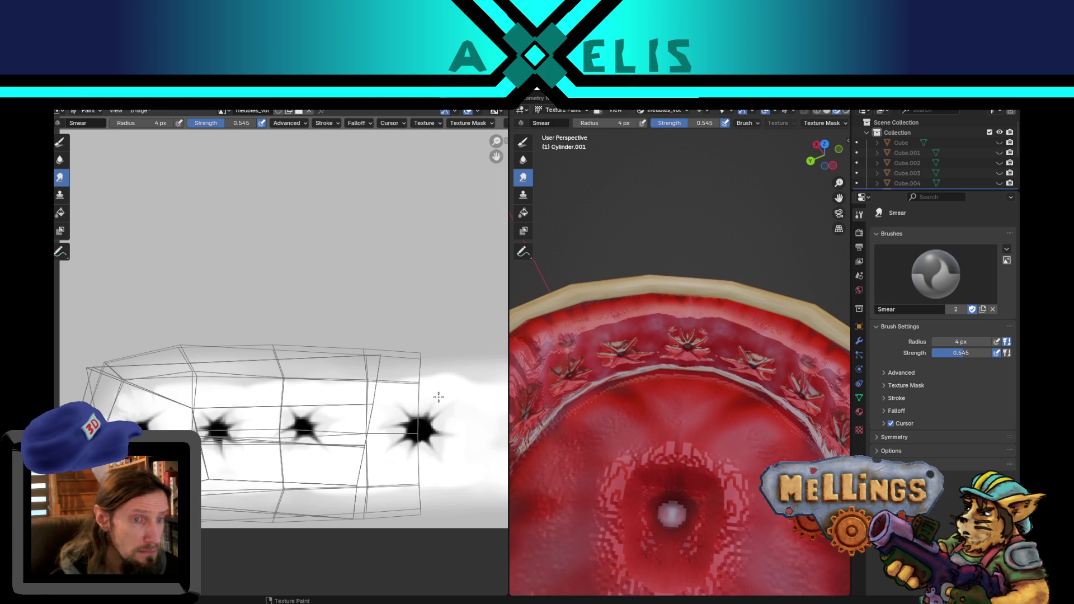
pyautogui.click(60, 142)
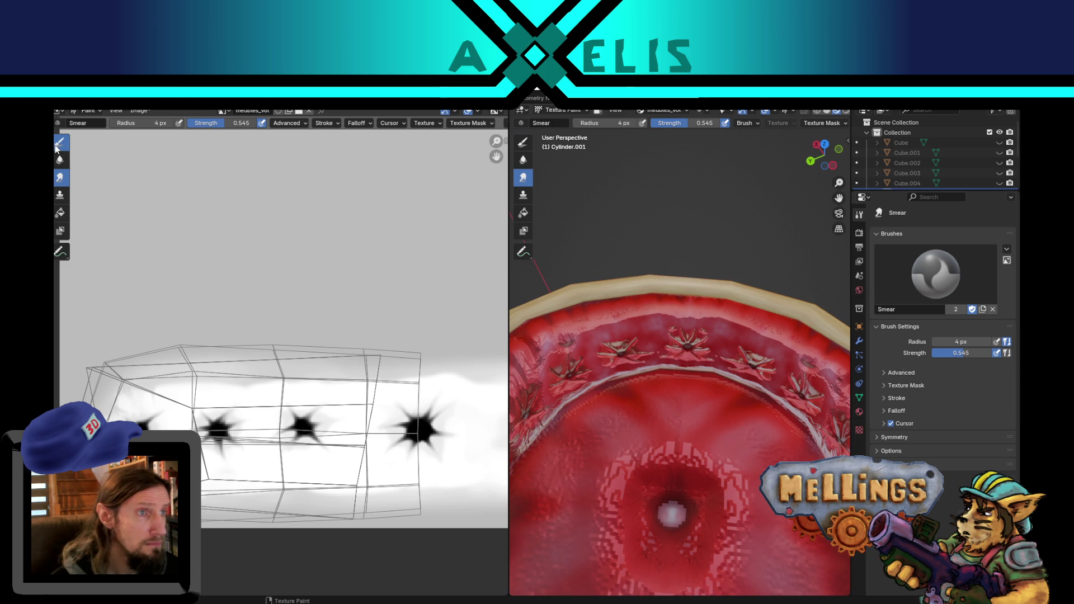
# Set the Draw brush to black with a 15 px radius and 0.236 strength.
pyautogui.press('f')
pyautogui.click(218, 347)
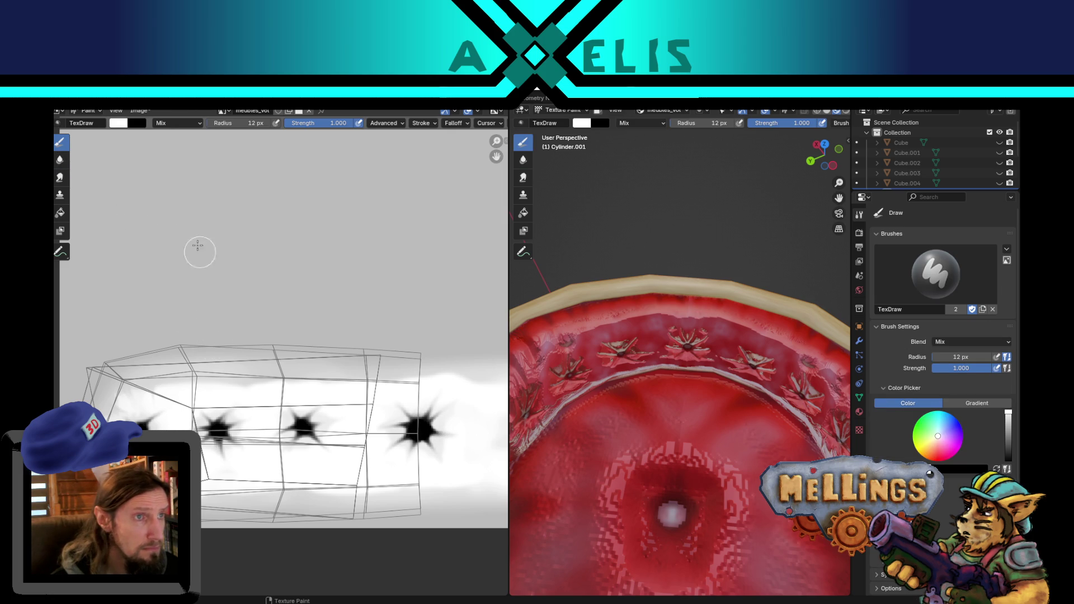
pyautogui.click(60, 159)
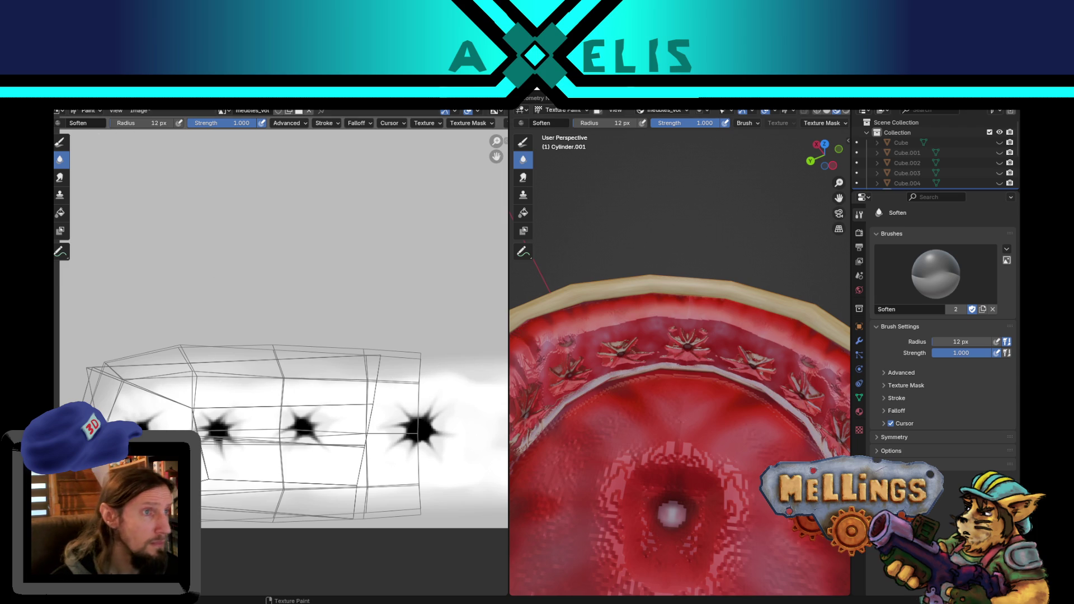
pyautogui.click(60, 142)
pyautogui.press('x')
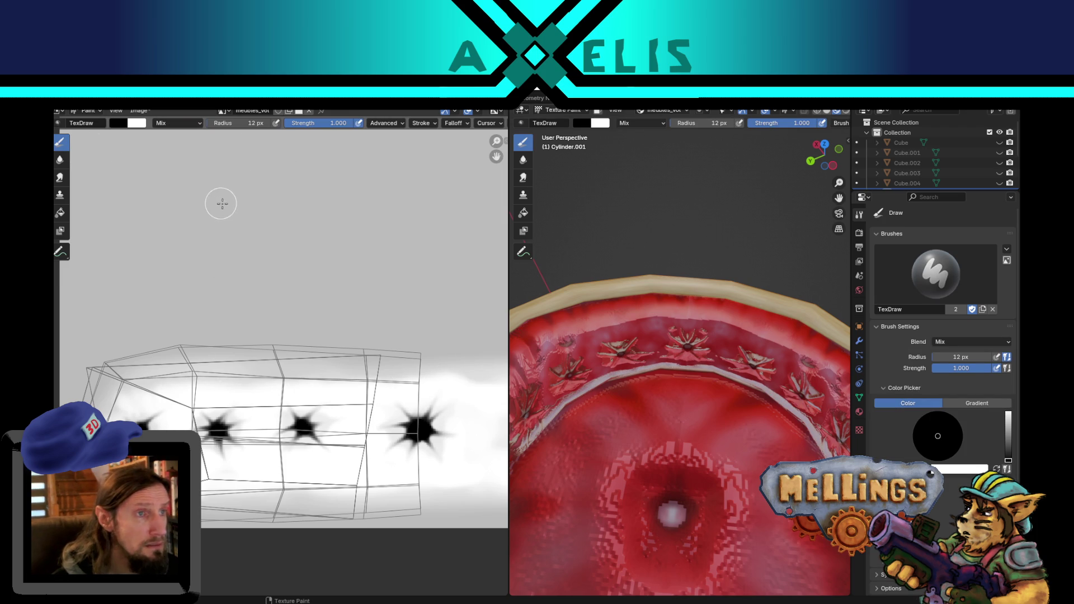
pyautogui.press(']')
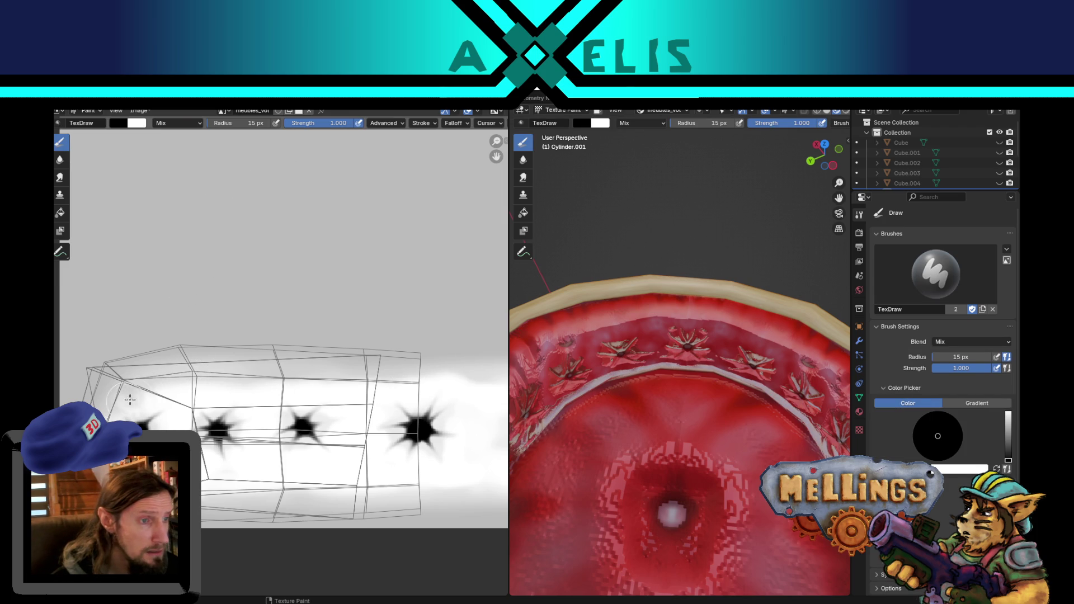
pyautogui.hotkey('shift', 'f')
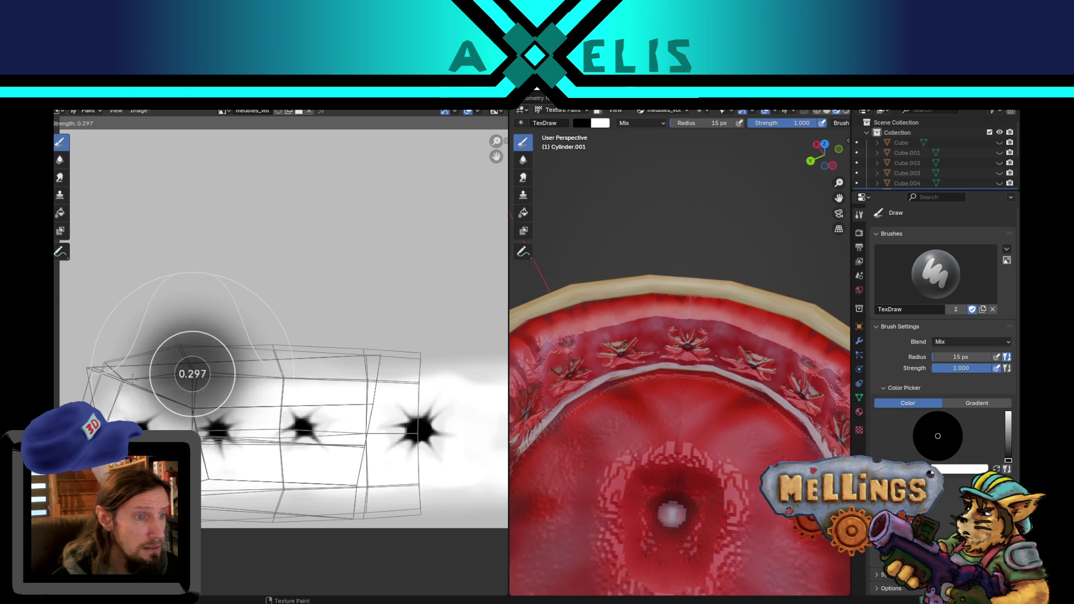
pyautogui.click(138, 382)
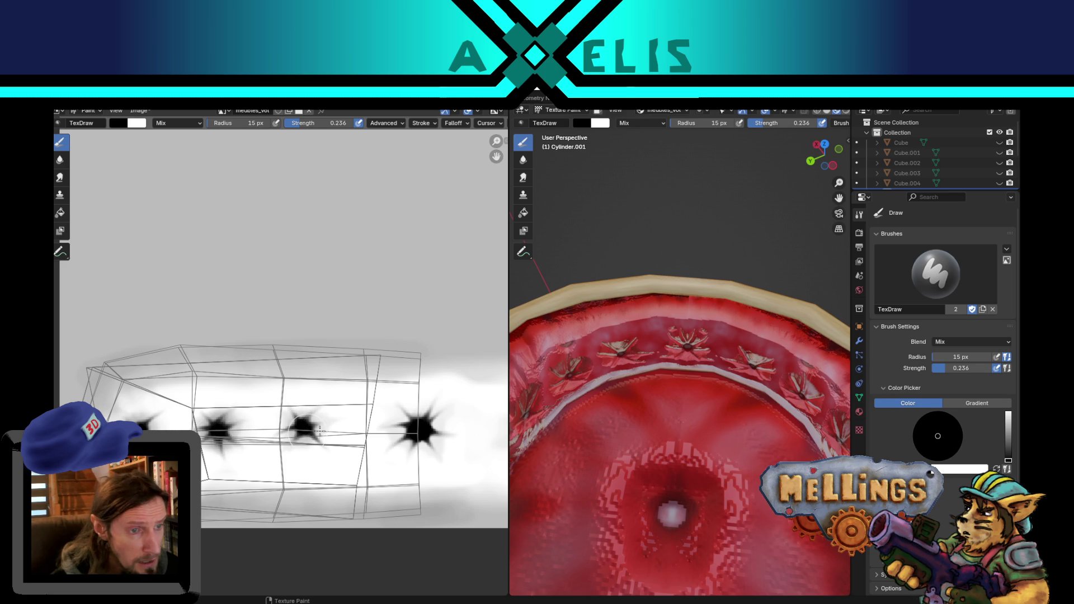
# Darken the middle and right star tufts with soft black dabs.
pyautogui.click(298, 429)
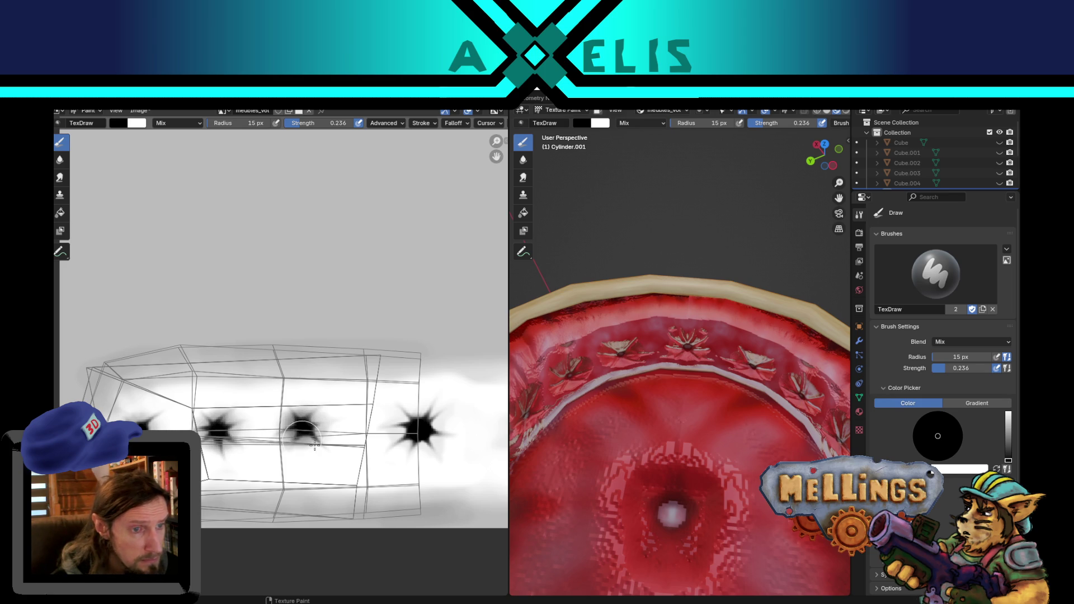
pyautogui.click(419, 432)
pyautogui.click(422, 436)
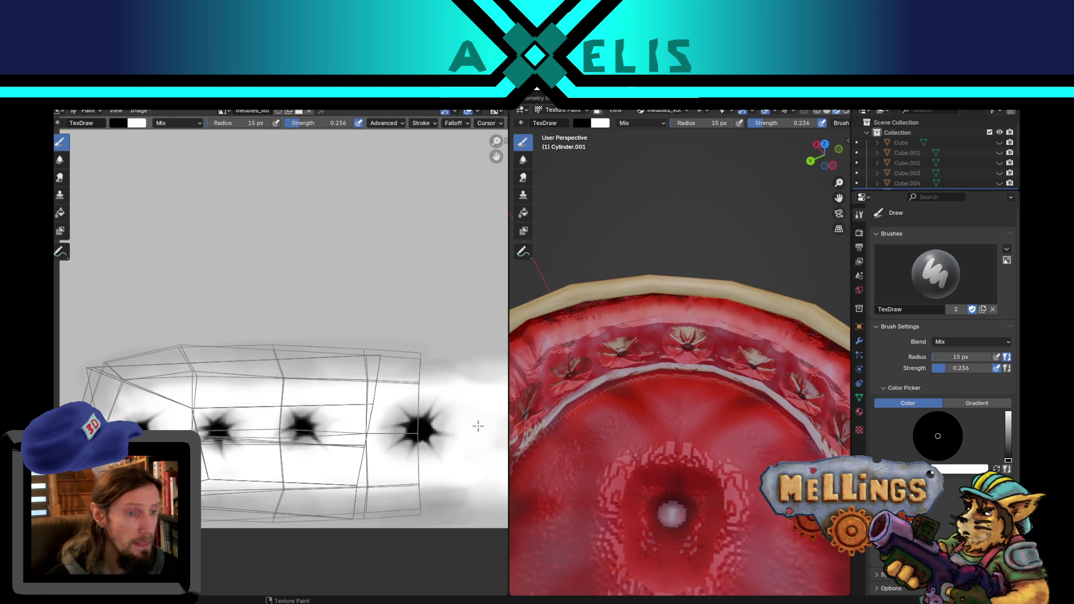
pyautogui.moveTo(406, 425)
pyautogui.mouseDown(button='middle')
pyautogui.moveTo(184, 434)
pyautogui.moveTo(269, 438)
pyautogui.mouseUp(button='middle')
pyautogui.moveTo(604, 437)
pyautogui.mouseDown(button='middle')
pyautogui.moveTo(674, 424)
pyautogui.moveTo(658, 381)
pyautogui.mouseUp(button='middle')
# Recalculate the cylinder's normals to point outside, then return to Texture Paint.
pyautogui.press('Tab')
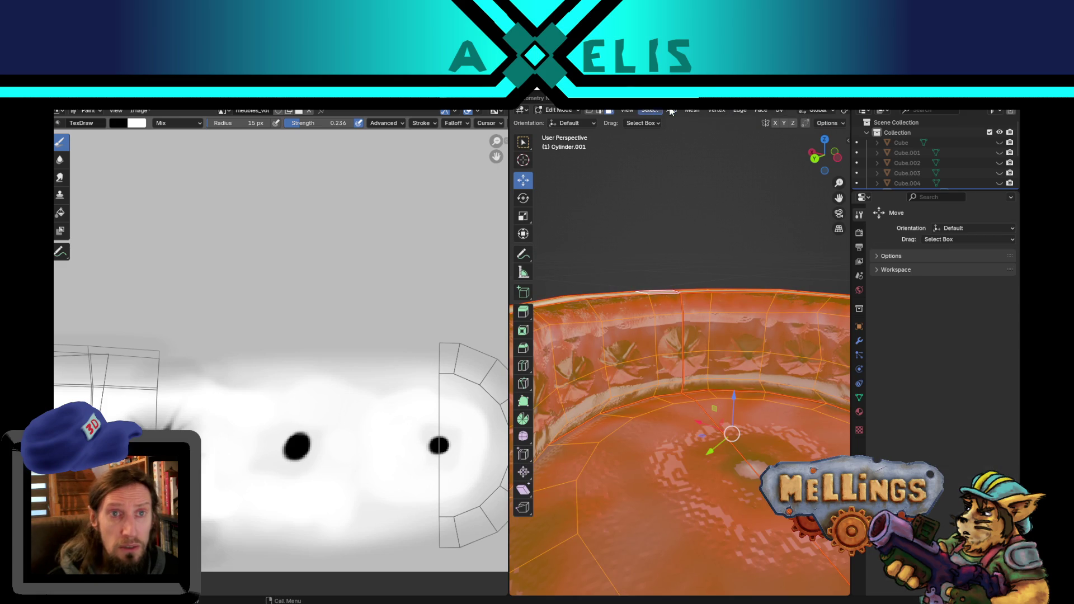
pyautogui.click(659, 111)
pyautogui.moveTo(693, 110)
pyautogui.moveTo(727, 281)
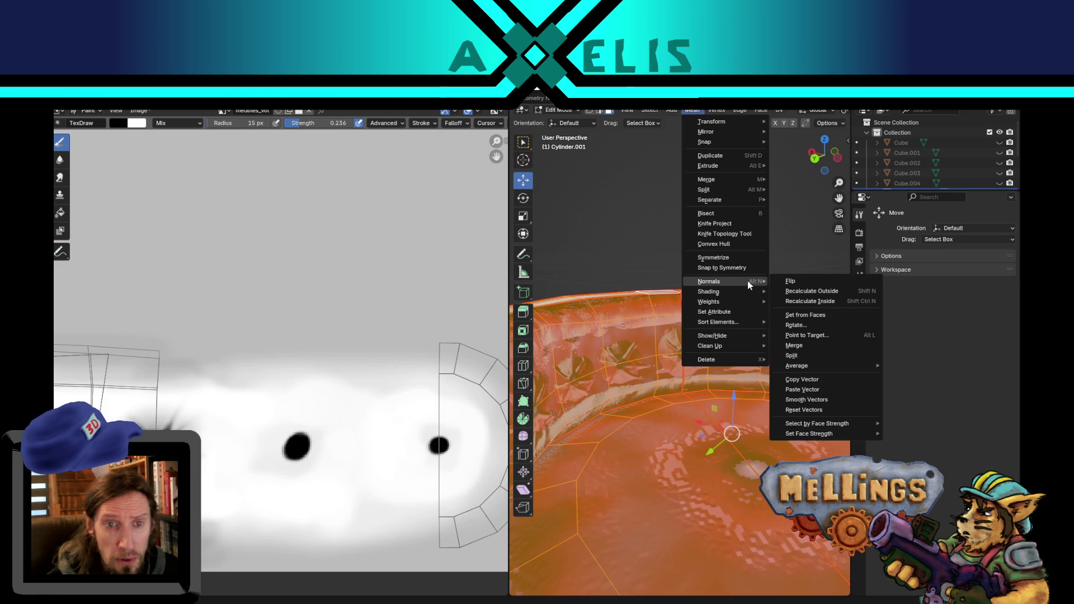
pyautogui.click(790, 292)
pyautogui.press('Tab')
pyautogui.moveTo(671, 265)
pyautogui.mouseDown(button='middle')
pyautogui.moveTo(682, 306)
pyautogui.moveTo(659, 256)
pyautogui.mouseUp(button='middle')
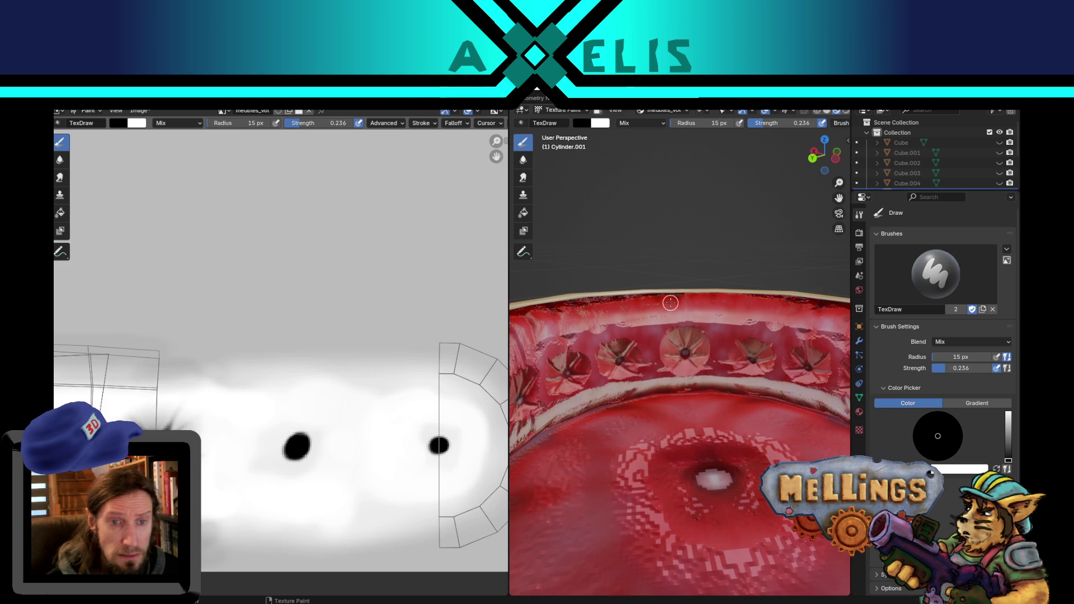
# Smear both black dots on the round island into star tufts with a 4 px Smear brush.
pyautogui.scroll(2, 667, 299)
pyautogui.moveTo(654, 339)
pyautogui.mouseDown(button='middle')
pyautogui.moveTo(608, 326)
pyautogui.moveTo(571, 375)
pyautogui.mouseUp(button='middle')
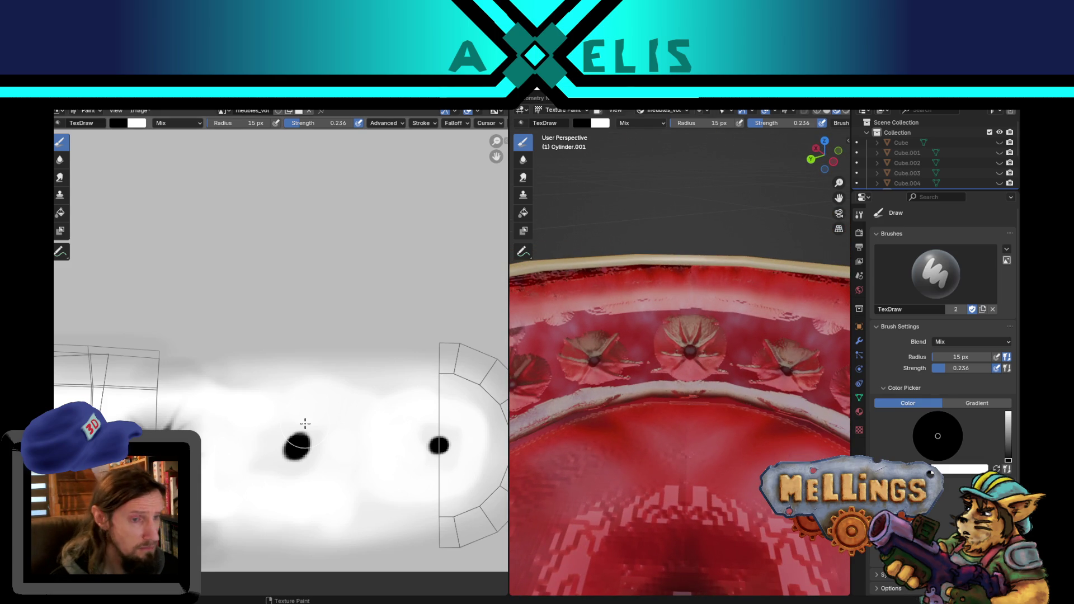
pyautogui.click(59, 178)
pyautogui.press('f')
pyautogui.click(275, 435)
pyautogui.moveTo(292, 446)
pyautogui.mouseDown()
pyautogui.moveTo(256, 425)
pyautogui.moveTo(246, 460)
pyautogui.moveTo(263, 450)
pyautogui.moveTo(273, 479)
pyautogui.moveTo(301, 457)
pyautogui.moveTo(349, 467)
pyautogui.moveTo(340, 481)
pyautogui.moveTo(312, 436)
pyautogui.moveTo(336, 425)
pyautogui.moveTo(295, 390)
pyautogui.moveTo(301, 434)
pyautogui.moveTo(297, 415)
pyautogui.mouseUp()
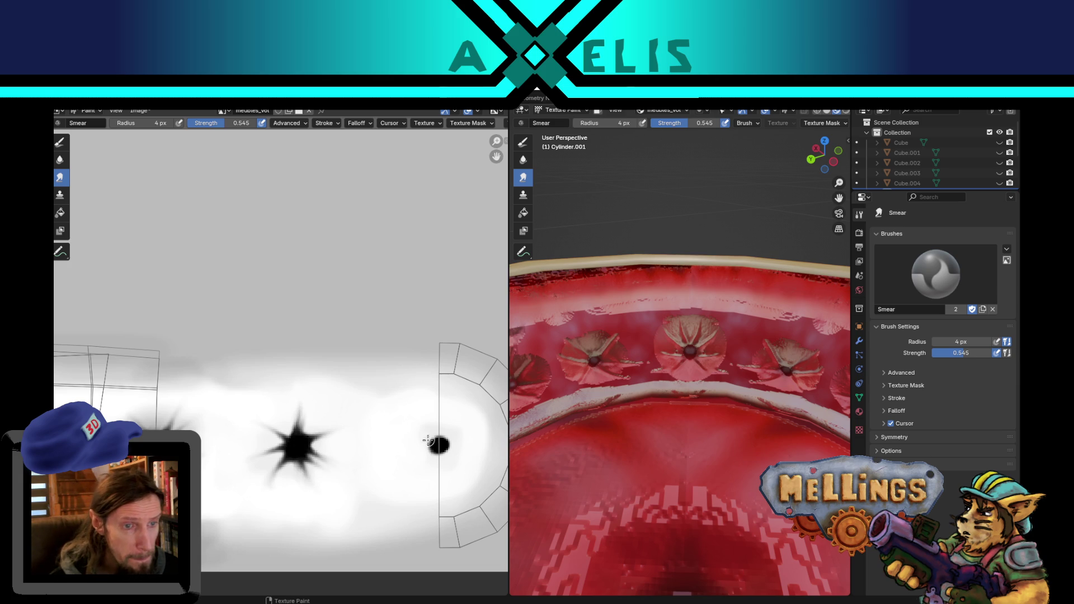
pyautogui.moveTo(434, 450)
pyautogui.mouseDown()
pyautogui.moveTo(395, 473)
pyautogui.moveTo(438, 481)
pyautogui.moveTo(467, 467)
pyautogui.moveTo(468, 439)
pyautogui.moveTo(445, 442)
pyautogui.moveTo(454, 419)
pyautogui.mouseUp()
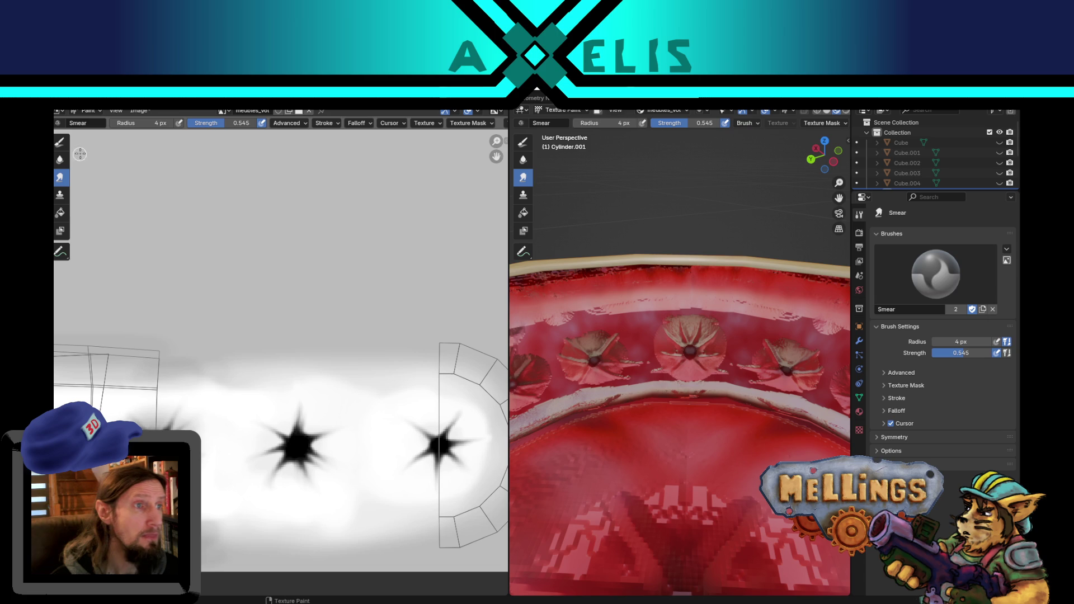
pyautogui.click(61, 143)
# With a 16 px draw brush, shade the white band grey and darken the left and right stars.
pyautogui.press('f')
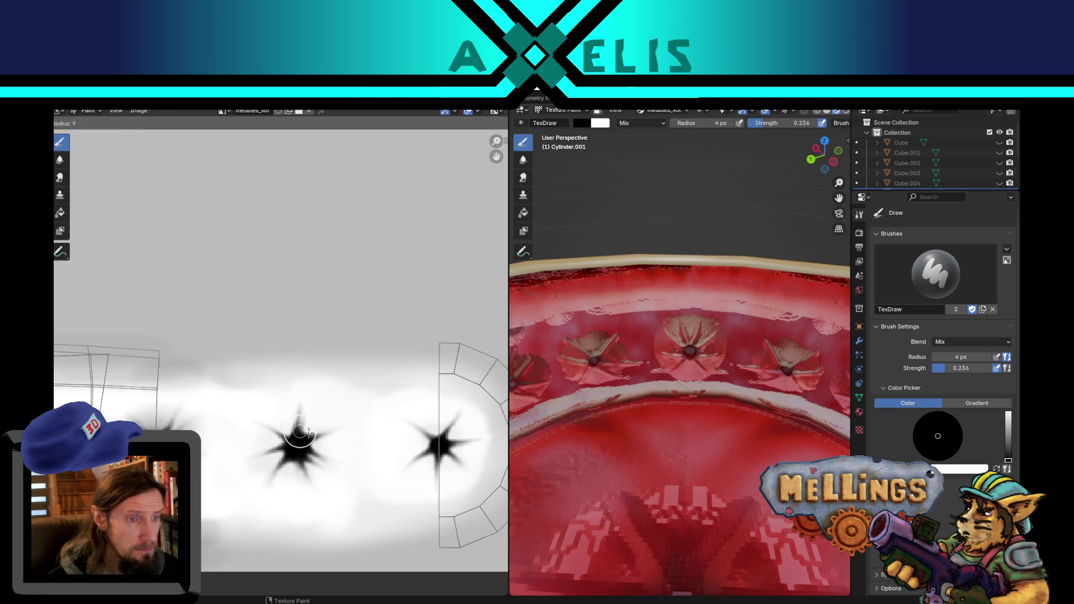
pyautogui.click(319, 430)
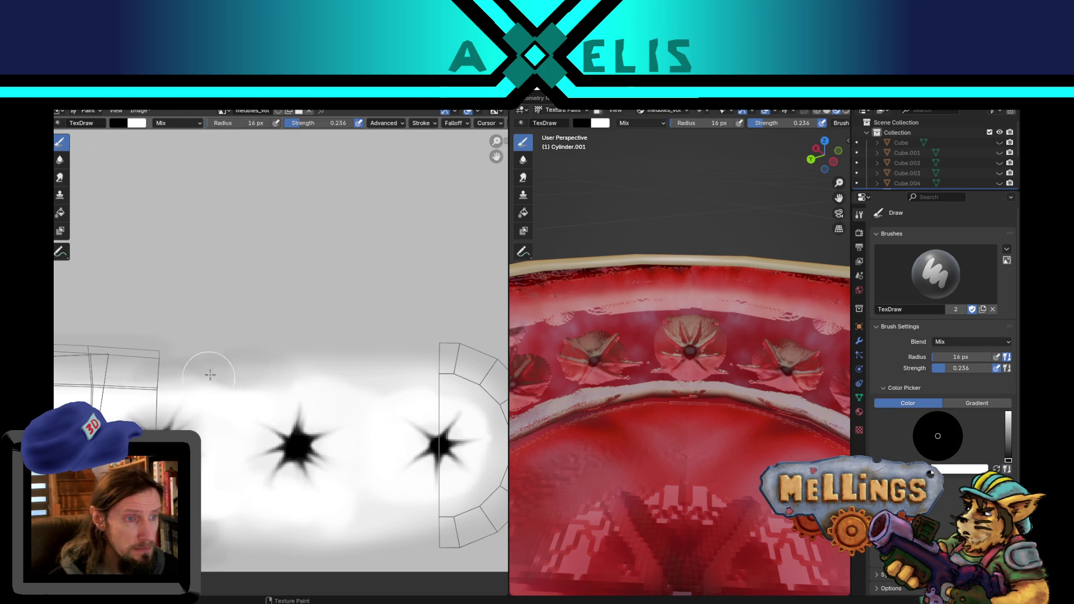
pyautogui.moveTo(288, 370)
pyautogui.mouseDown()
pyautogui.moveTo(411, 372)
pyautogui.moveTo(490, 404)
pyautogui.moveTo(473, 501)
pyautogui.moveTo(355, 534)
pyautogui.moveTo(235, 543)
pyautogui.moveTo(448, 515)
pyautogui.mouseUp()
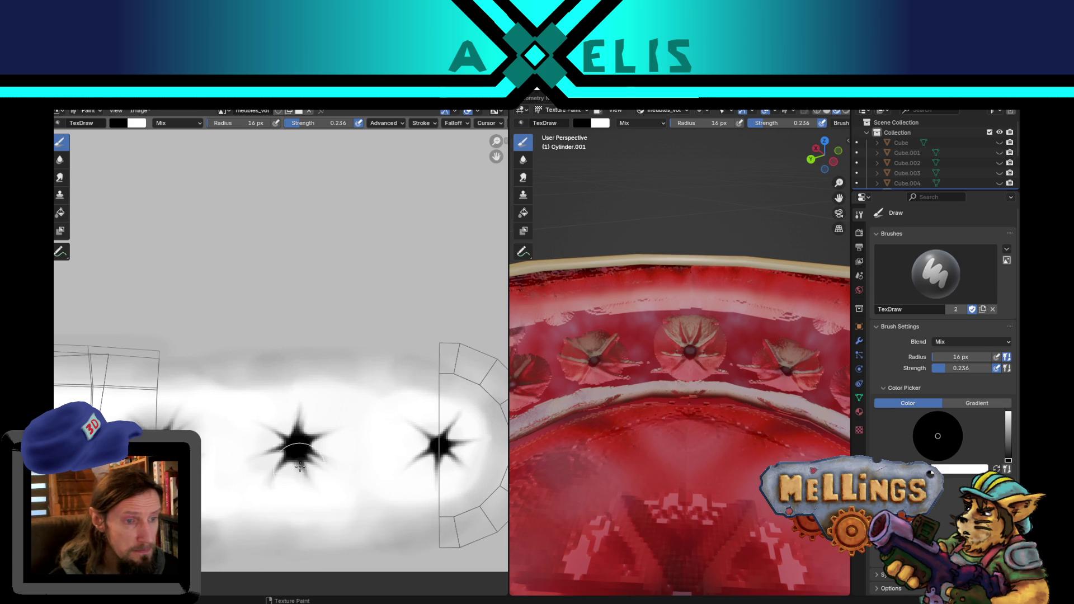
pyautogui.moveTo(291, 452)
pyautogui.mouseDown()
pyautogui.moveTo(309, 429)
pyautogui.moveTo(303, 443)
pyautogui.mouseUp()
pyautogui.moveTo(428, 450)
pyautogui.mouseDown()
pyautogui.moveTo(447, 437)
pyautogui.moveTo(431, 445)
pyautogui.mouseUp()
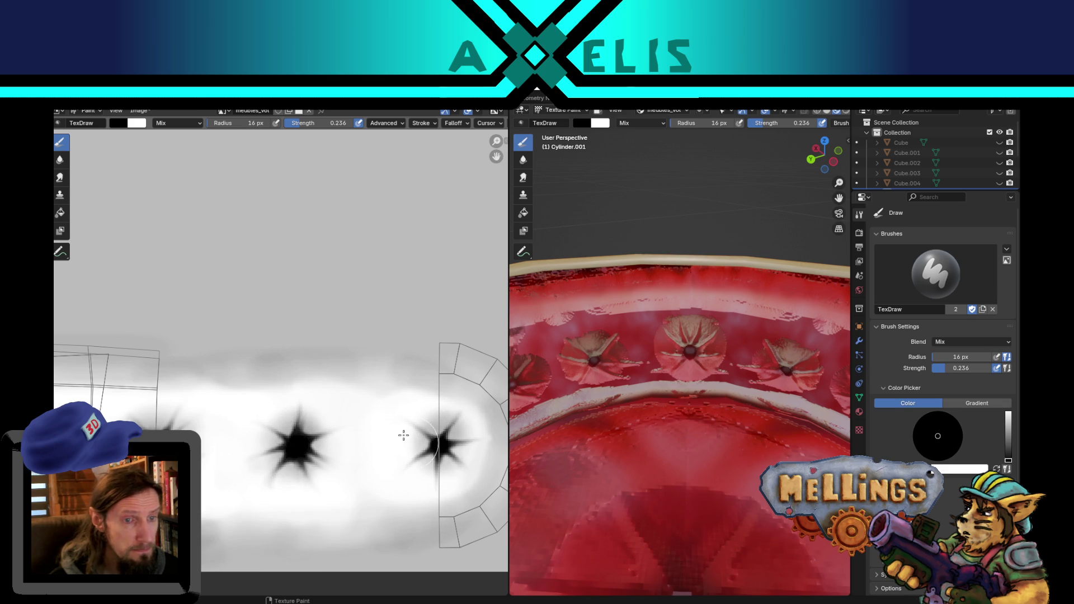
# Set Smear to 12 px and 0.406 strength, blend the band's grey edges, then shrink to 9 px.
pyautogui.click(60, 178)
pyautogui.press('f')
pyautogui.click(456, 421)
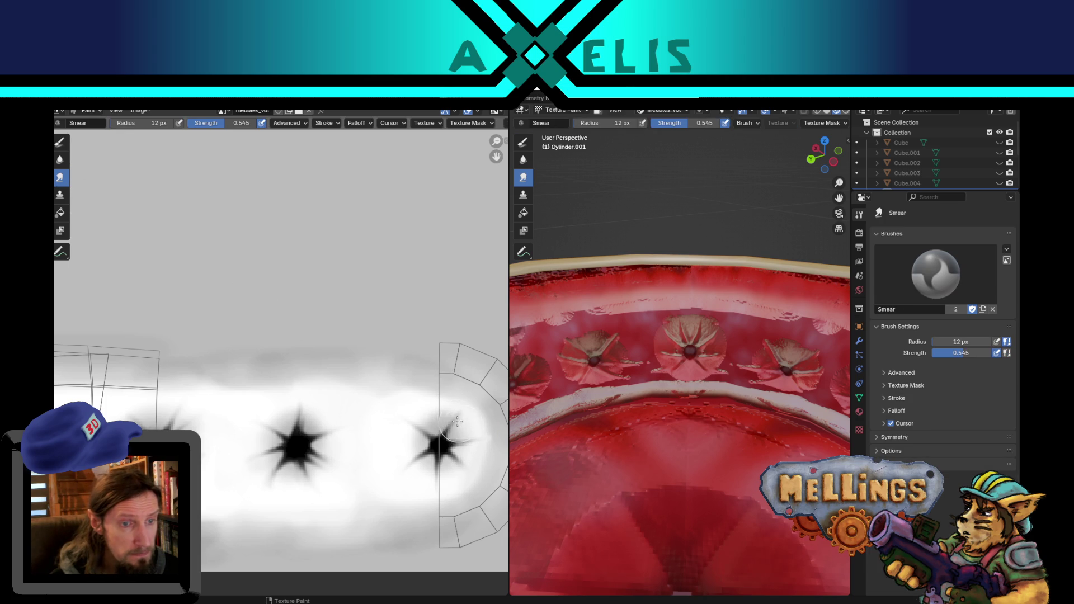
pyautogui.hotkey('shift', 'f')
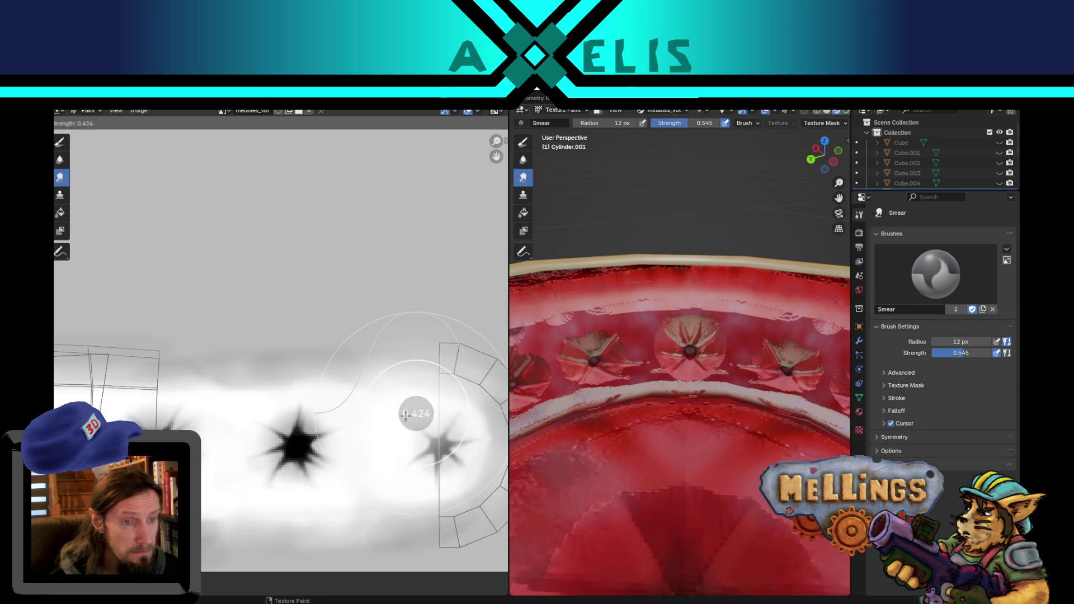
pyautogui.click(404, 414)
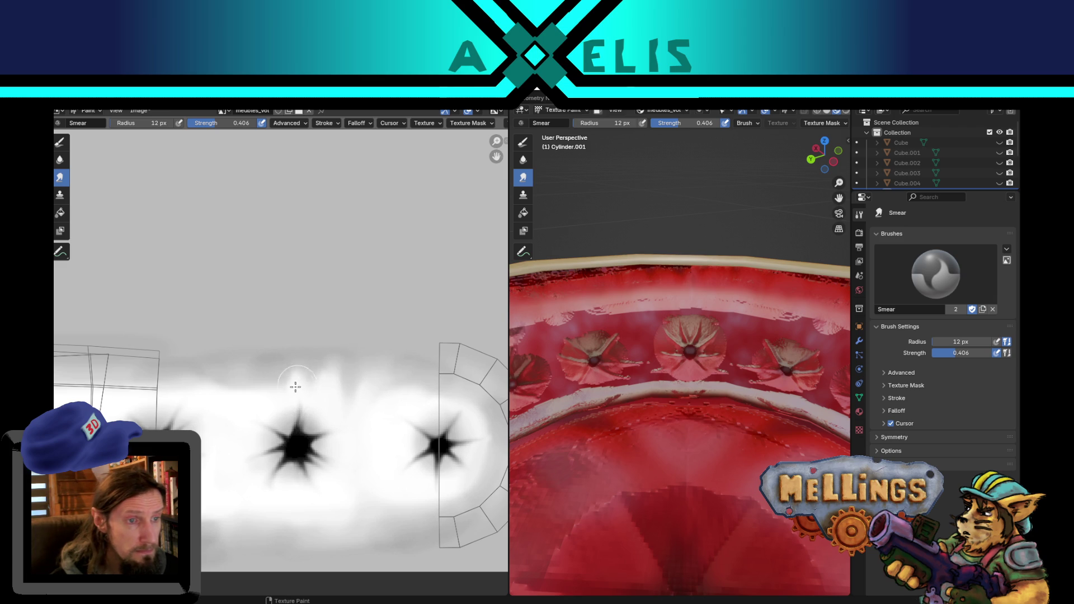
pyautogui.moveTo(252, 371)
pyautogui.mouseDown()
pyautogui.moveTo(222, 386)
pyautogui.moveTo(221, 376)
pyautogui.moveTo(242, 399)
pyautogui.moveTo(237, 376)
pyautogui.mouseUp()
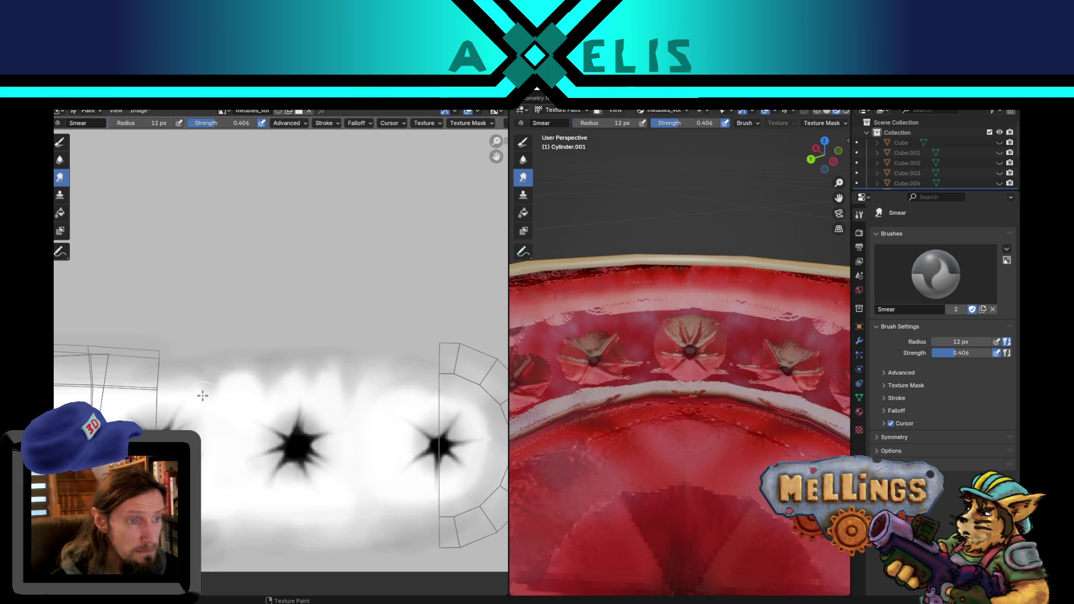
pyautogui.moveTo(194, 373)
pyautogui.mouseDown()
pyautogui.moveTo(180, 376)
pyautogui.moveTo(200, 395)
pyautogui.mouseUp()
pyautogui.press('[')
pyautogui.press('[')
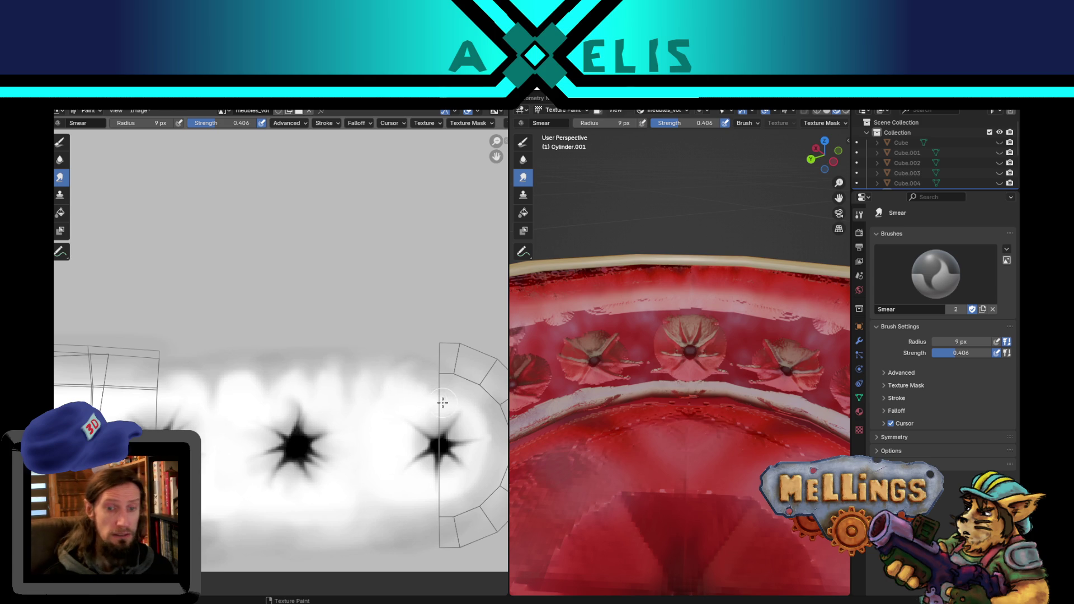
# Smudge the strip's rounded end, the white band's edges and the left strip with a 13 px brush.
pyautogui.scroll(1, 443, 403)
pyautogui.scroll(-4, 456, 408)
pyautogui.scroll(2, 435, 417)
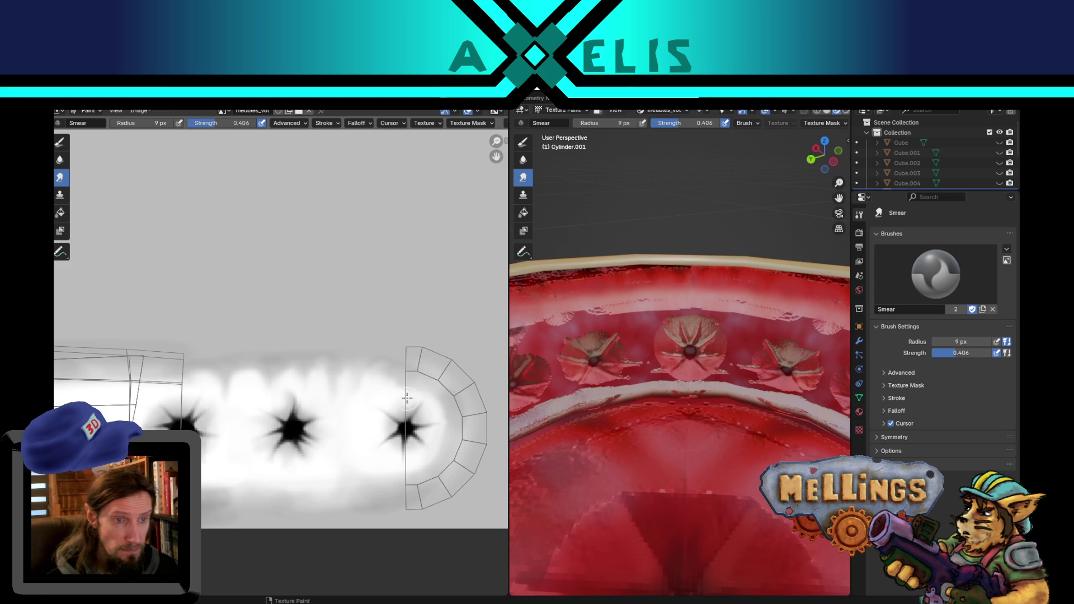
pyautogui.moveTo(402, 402)
pyautogui.mouseDown()
pyautogui.moveTo(418, 370)
pyautogui.moveTo(415, 384)
pyautogui.moveTo(445, 399)
pyautogui.moveTo(438, 408)
pyautogui.moveTo(457, 398)
pyautogui.moveTo(432, 414)
pyautogui.moveTo(456, 392)
pyautogui.moveTo(430, 399)
pyautogui.moveTo(427, 386)
pyautogui.moveTo(412, 387)
pyautogui.mouseUp()
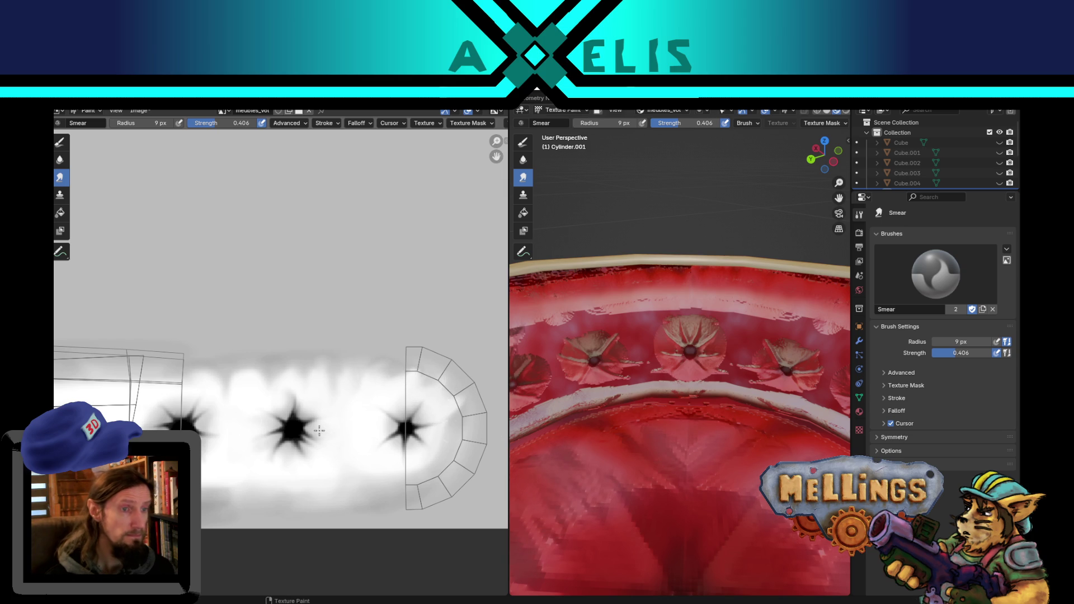
pyautogui.moveTo(444, 425); pyautogui.dragTo(448, 423)
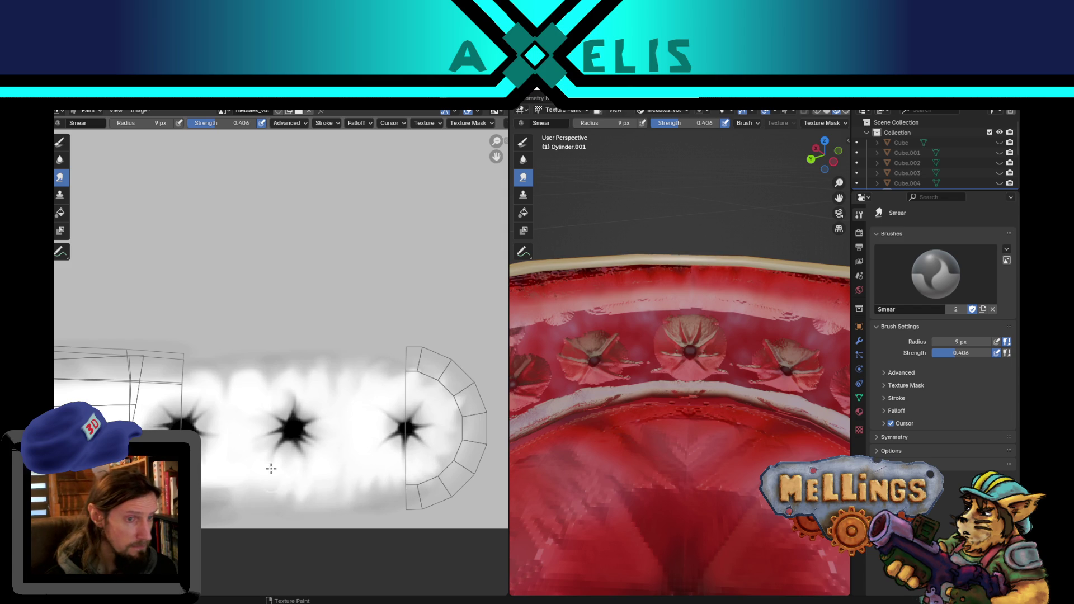
pyautogui.press(']')
pyautogui.press(']')
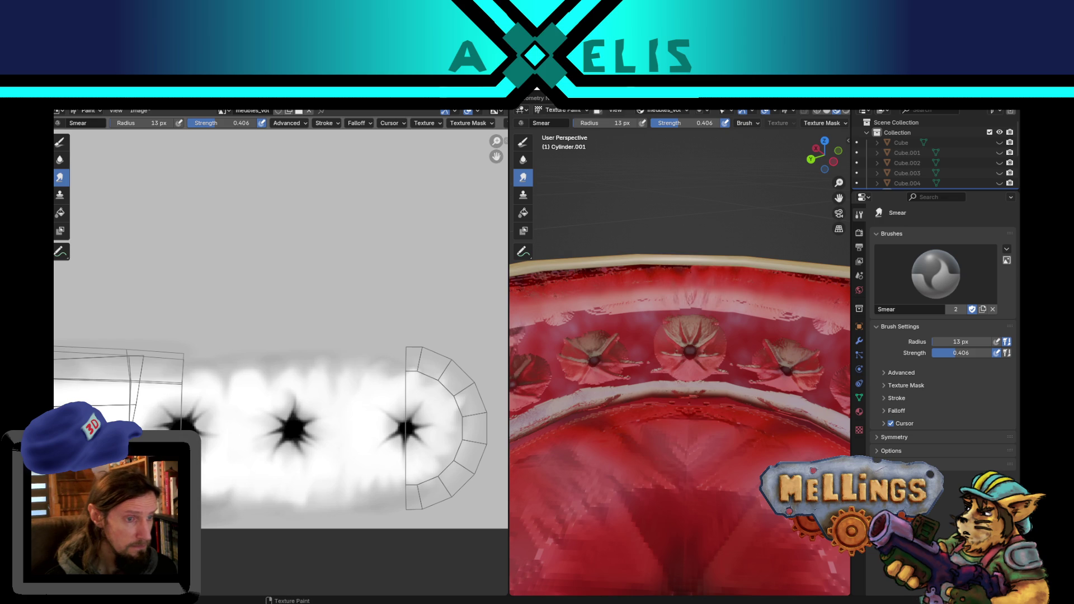
pyautogui.moveTo(378, 490)
pyautogui.mouseDown()
pyautogui.moveTo(425, 481)
pyautogui.moveTo(460, 441)
pyautogui.moveTo(453, 416)
pyautogui.moveTo(407, 390)
pyautogui.mouseUp()
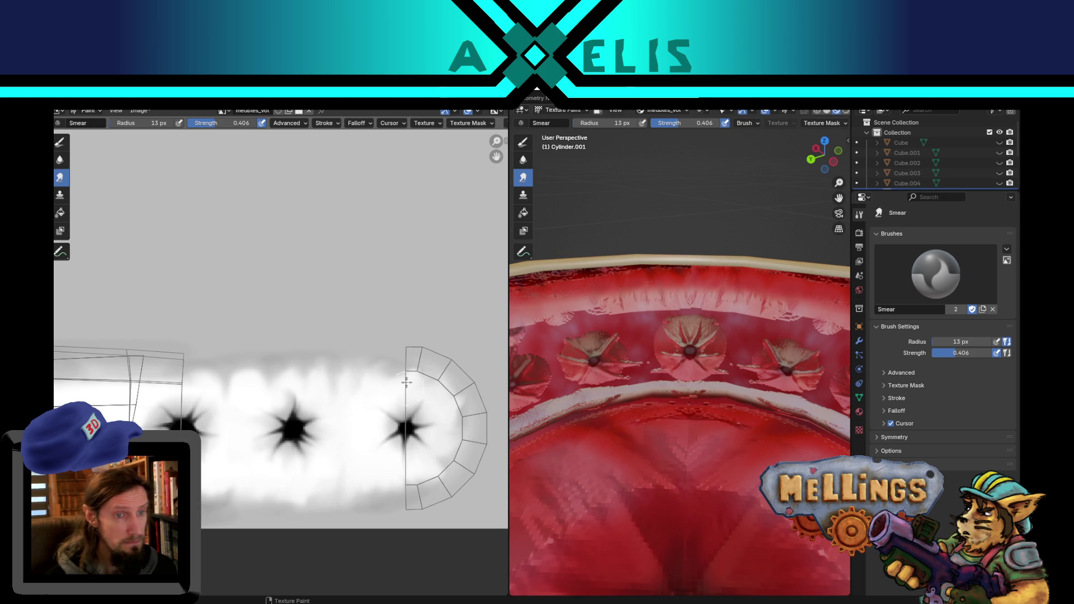
pyautogui.moveTo(227, 389); pyautogui.dragTo(215, 382)
pyautogui.moveTo(216, 388); pyautogui.dragTo(401, 367, button='middle')
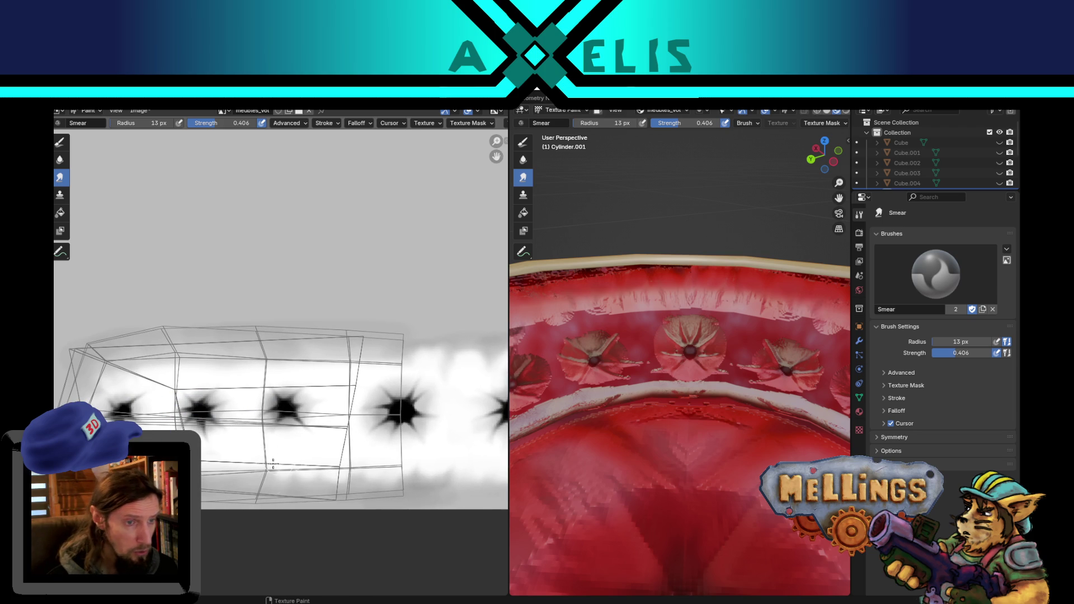
pyautogui.moveTo(251, 451); pyautogui.dragTo(202, 460)
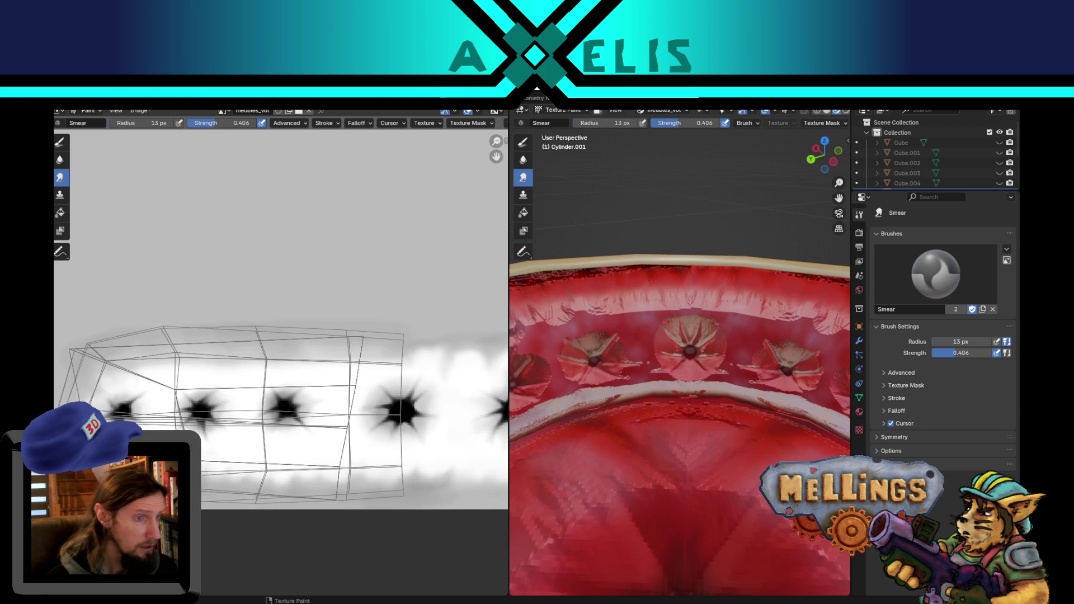
pyautogui.moveTo(86, 381)
pyautogui.mouseDown()
pyautogui.moveTo(195, 342)
pyautogui.moveTo(216, 347)
pyautogui.moveTo(209, 367)
pyautogui.moveTo(239, 379)
pyautogui.mouseUp()
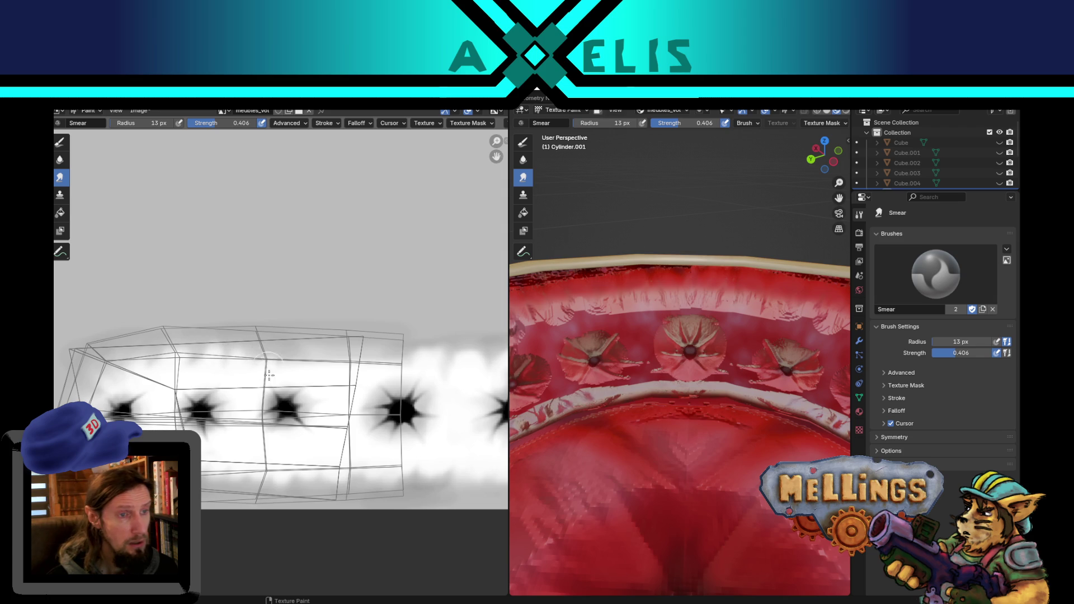
# Change the brush radius to 23 px, then 16 px, smudge the white band and save meubles_vol.png.
pyautogui.press('f')
pyautogui.click(331, 368)
pyautogui.press('f')
pyautogui.click(340, 348)
pyautogui.moveTo(341, 348)
pyautogui.mouseDown()
pyautogui.moveTo(399, 357)
pyautogui.moveTo(343, 367)
pyautogui.mouseUp()
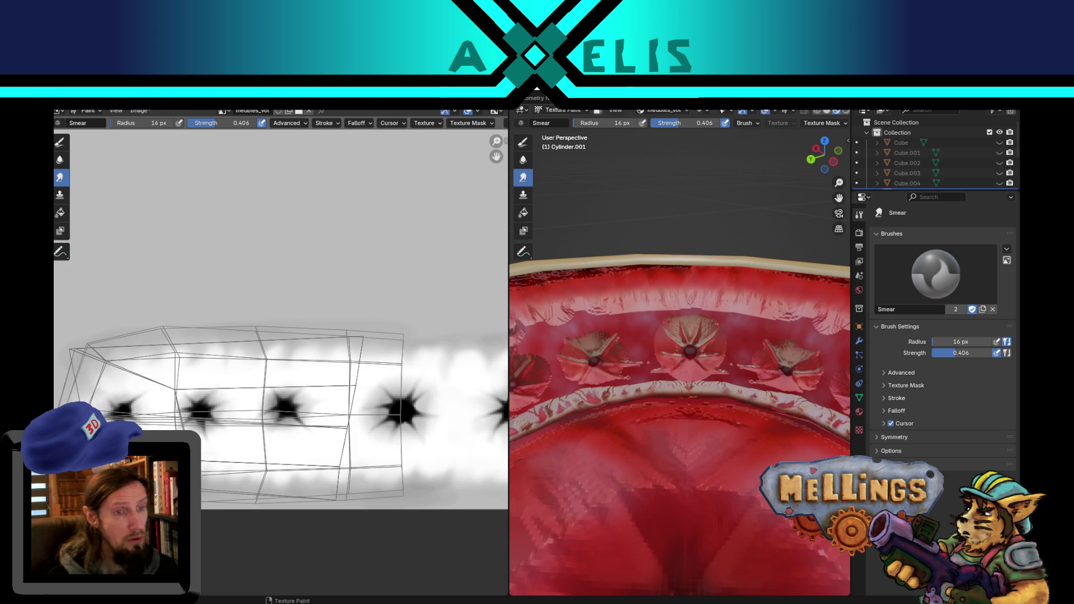
pyautogui.hotkey('alt', 's')
pyautogui.scroll(-4, 218, 472)
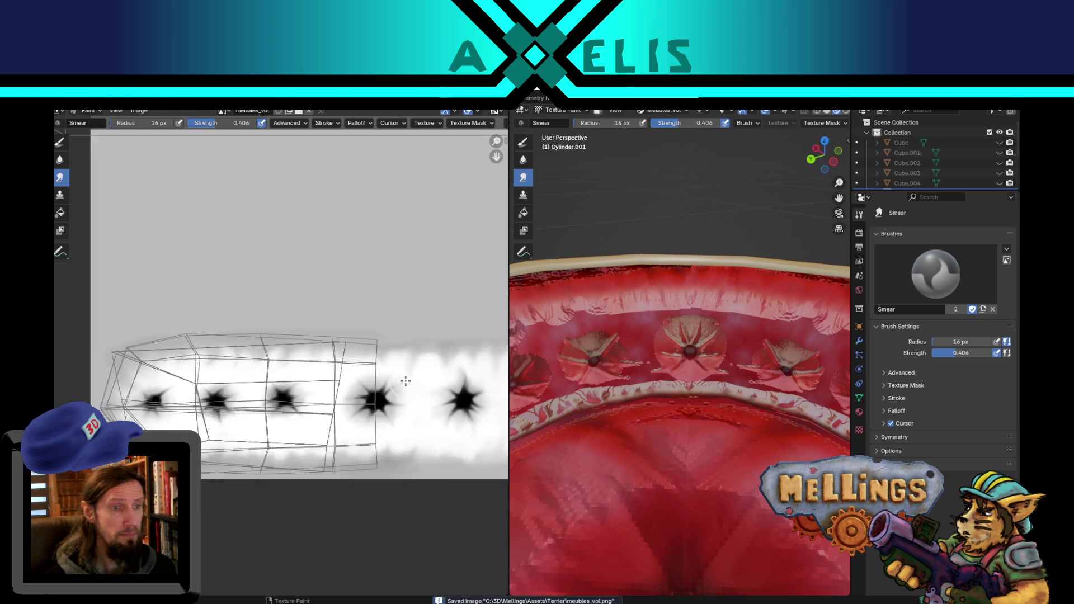
pyautogui.scroll(-3, 766, 435)
pyautogui.scroll(-3, 766, 435)
pyautogui.moveTo(720, 460)
pyautogui.mouseDown(button='middle')
pyautogui.moveTo(728, 470)
pyautogui.moveTo(709, 465)
pyautogui.moveTo(761, 443)
pyautogui.moveTo(675, 448)
pyautogui.mouseUp(button='middle')
pyautogui.scroll(-2, 763, 443)
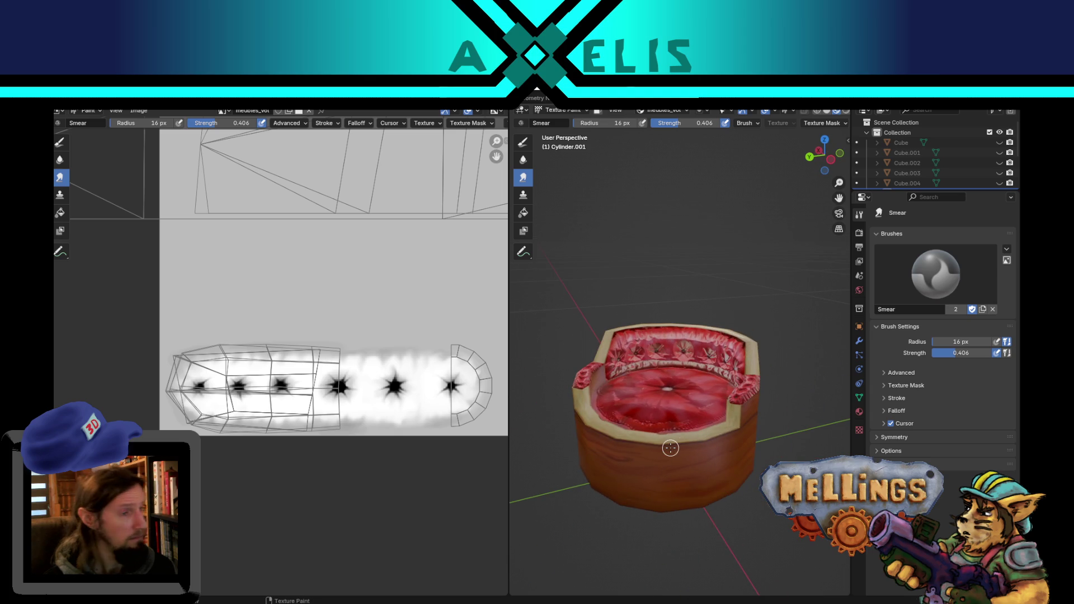
pyautogui.scroll(3, 580, 378)
pyautogui.moveTo(594, 386); pyautogui.dragTo(638, 410, button='middle')
pyautogui.moveTo(681, 470)
pyautogui.keyDown('shift'); pyautogui.mouseDown(button='middle')
pyautogui.moveTo(700, 497)
pyautogui.moveTo(609, 440)
pyautogui.moveTo(644, 459)
pyautogui.mouseUp(button='middle'); pyautogui.keyUp('shift')
pyautogui.scroll(-3, 609, 440)
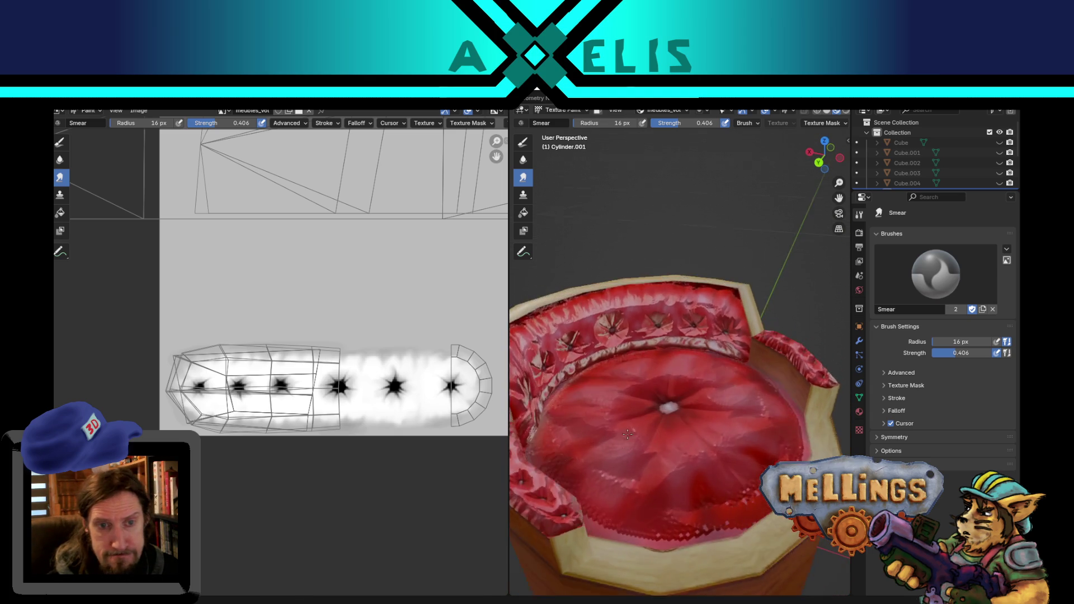
pyautogui.scroll(4, 662, 470)
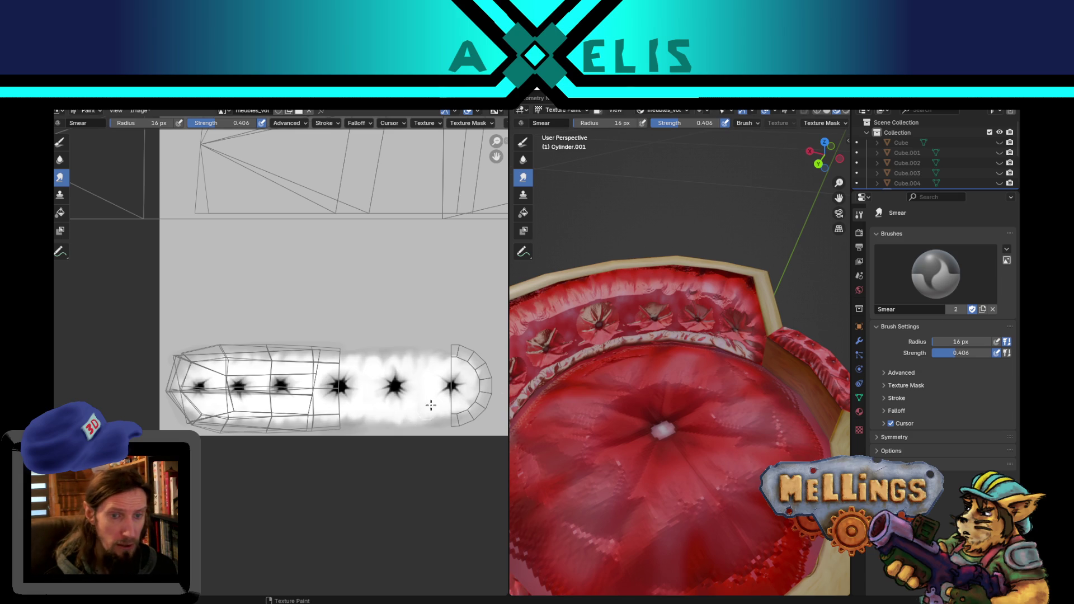
# Zoom onto the strip's rounded end cap and smudge the texture around it.
pyautogui.scroll(2, 467, 404)
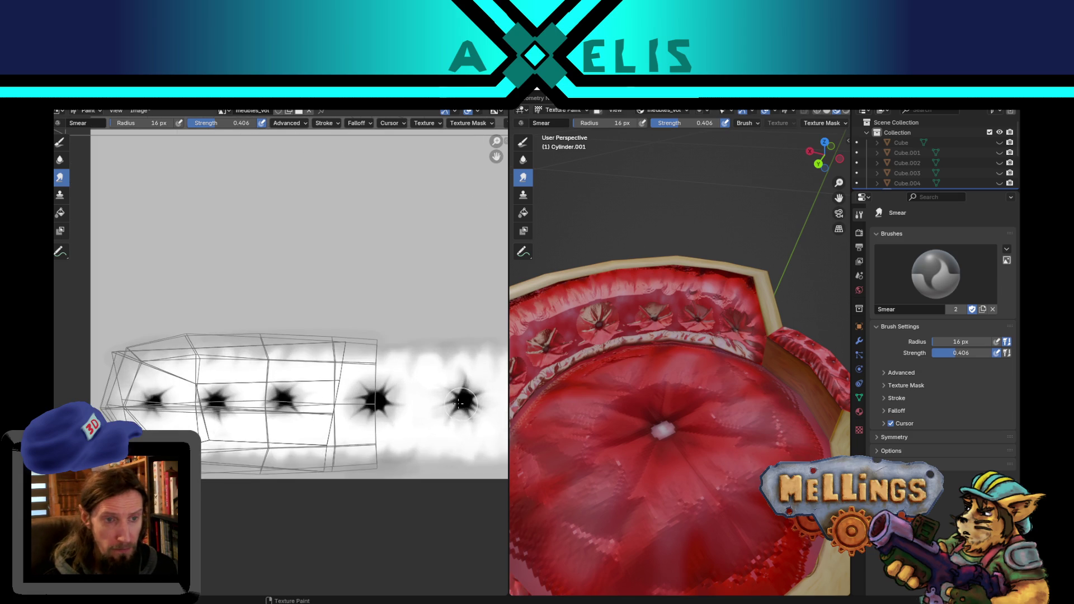
pyautogui.moveTo(467, 404); pyautogui.dragTo(236, 379, button='middle')
pyautogui.scroll(2, 236, 379)
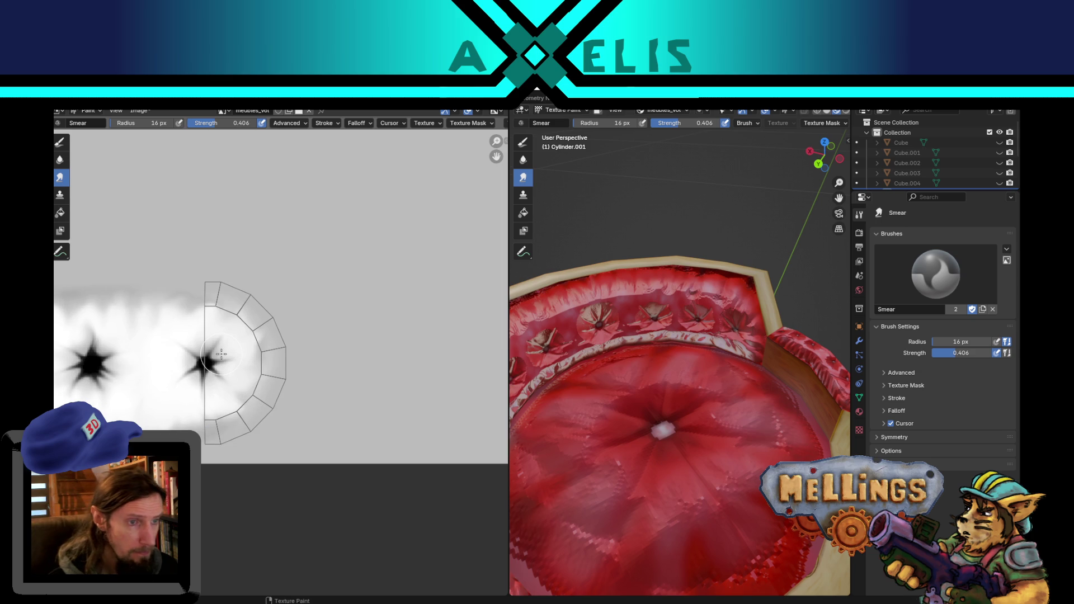
pyautogui.moveTo(216, 384)
pyautogui.mouseDown()
pyautogui.moveTo(249, 400)
pyautogui.moveTo(224, 422)
pyautogui.moveTo(205, 423)
pyautogui.moveTo(229, 421)
pyautogui.moveTo(260, 379)
pyautogui.moveTo(256, 324)
pyautogui.moveTo(232, 329)
pyautogui.moveTo(213, 298)
pyautogui.moveTo(191, 299)
pyautogui.moveTo(209, 312)
pyautogui.mouseUp()
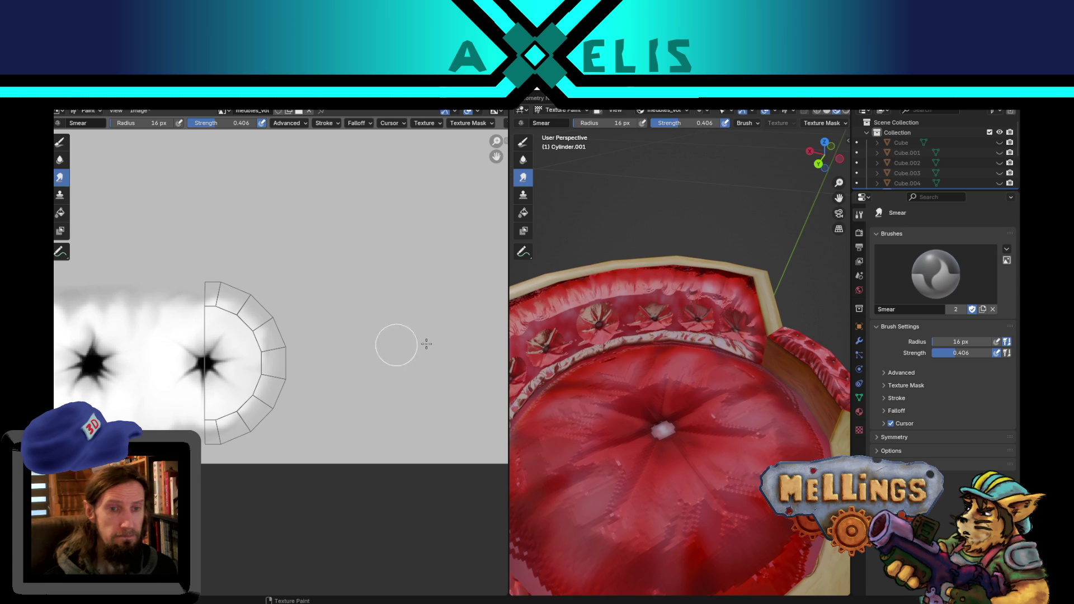
# Orbit the 3D view to inspect the chair from a low side angle and from above.
pyautogui.scroll(-5, 641, 434)
pyautogui.moveTo(676, 484)
pyautogui.mouseDown(button='middle')
pyautogui.moveTo(628, 415)
pyautogui.moveTo(622, 436)
pyautogui.mouseUp(button='middle')
pyautogui.scroll(-3, 283, 358)
pyautogui.moveTo(225, 275); pyautogui.dragTo(279, 485, button='middle')
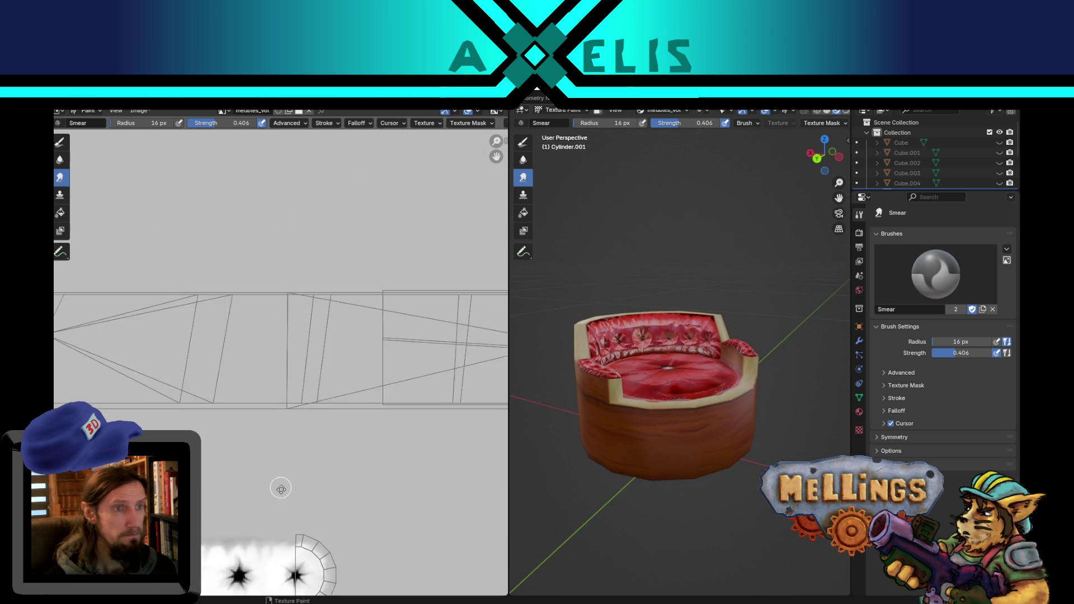
# Switch back to the Draw brush and save the chambre_equipage scene.
pyautogui.scroll(-3, 279, 485)
pyautogui.moveTo(251, 316)
pyautogui.mouseDown(button='middle')
pyautogui.moveTo(283, 400)
pyautogui.moveTo(297, 489)
pyautogui.mouseUp(button='middle')
pyautogui.scroll(1, 298, 489)
pyautogui.moveTo(720, 445)
pyautogui.mouseDown(button='middle')
pyautogui.moveTo(700, 398)
pyautogui.moveTo(723, 410)
pyautogui.moveTo(708, 410)
pyautogui.mouseUp(button='middle')
pyautogui.scroll(3, 700, 400)
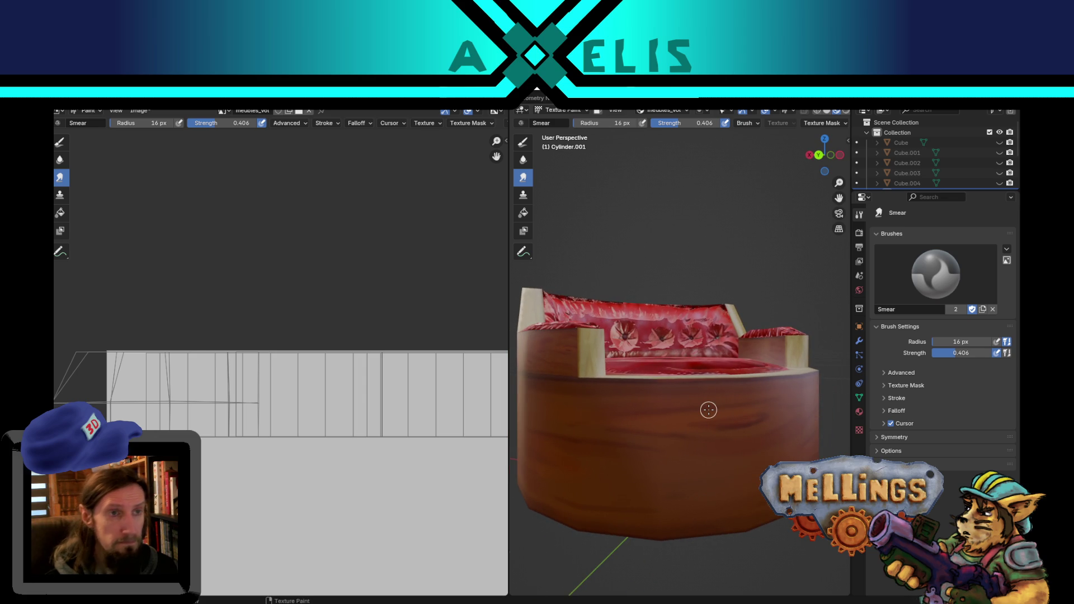
pyautogui.click(64, 146)
pyautogui.hotkey('ctrl', 's')
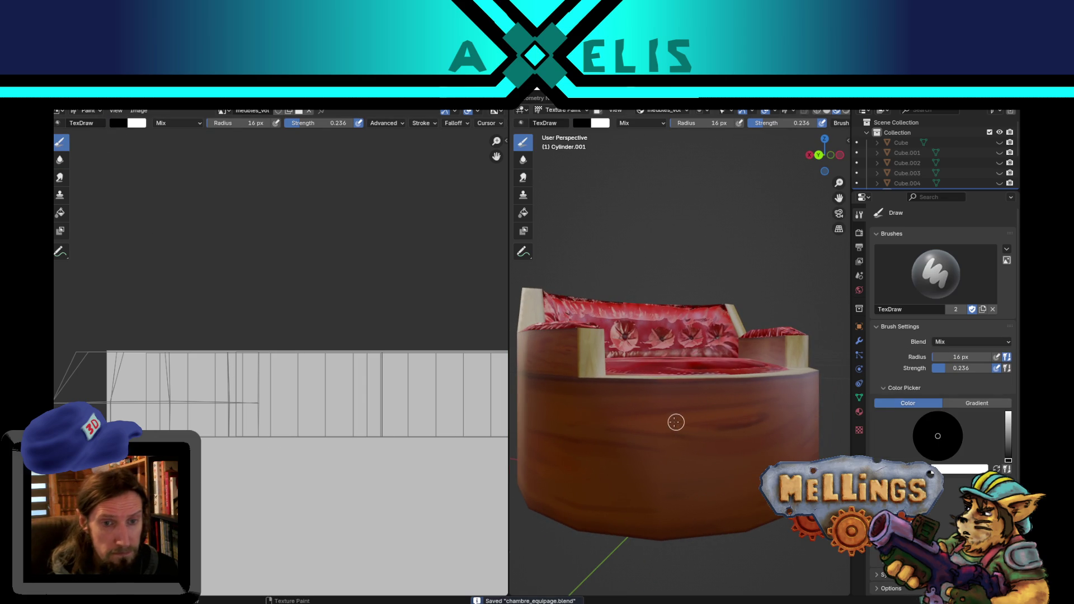
# Set the draw brush to 0.267 strength and a 6 px radius.
pyautogui.press('[')
pyautogui.press('[')
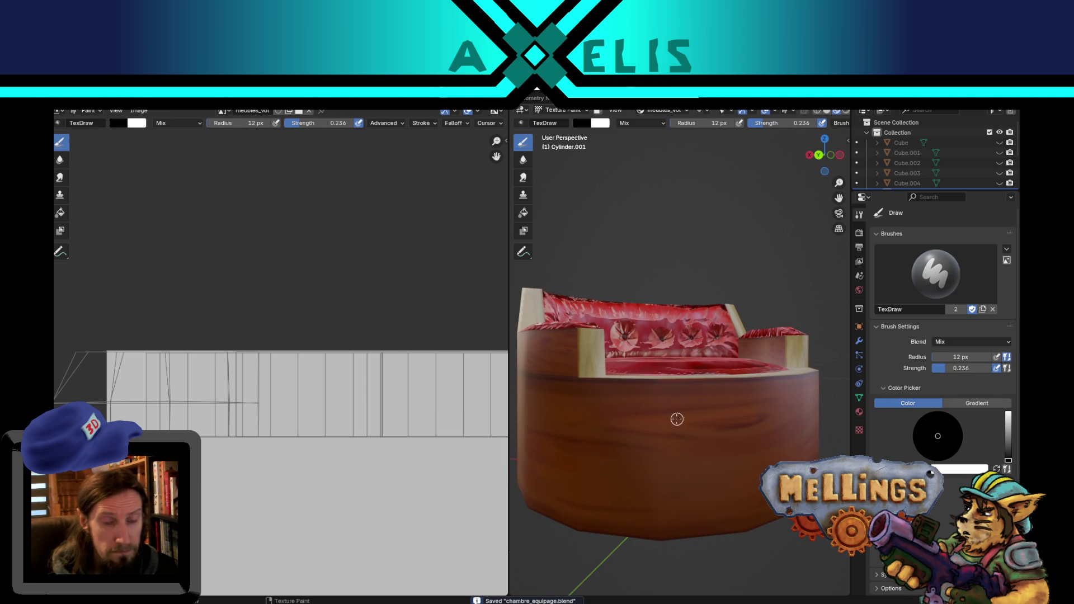
pyautogui.hotkey('shift', 'f')
pyautogui.click(695, 427)
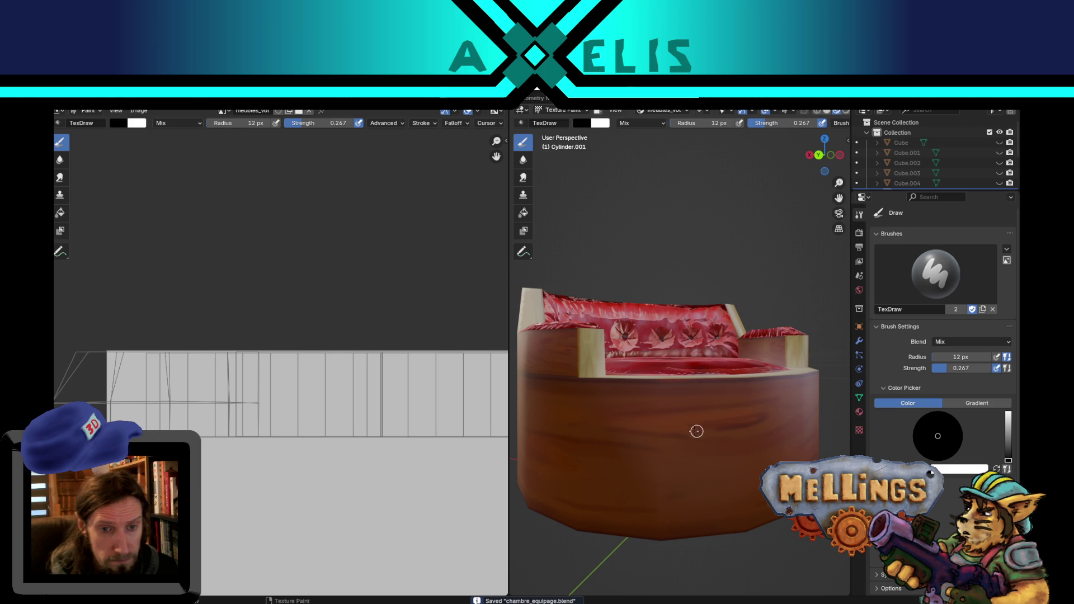
pyautogui.press('f')
pyautogui.click(638, 417)
pyautogui.press('f')
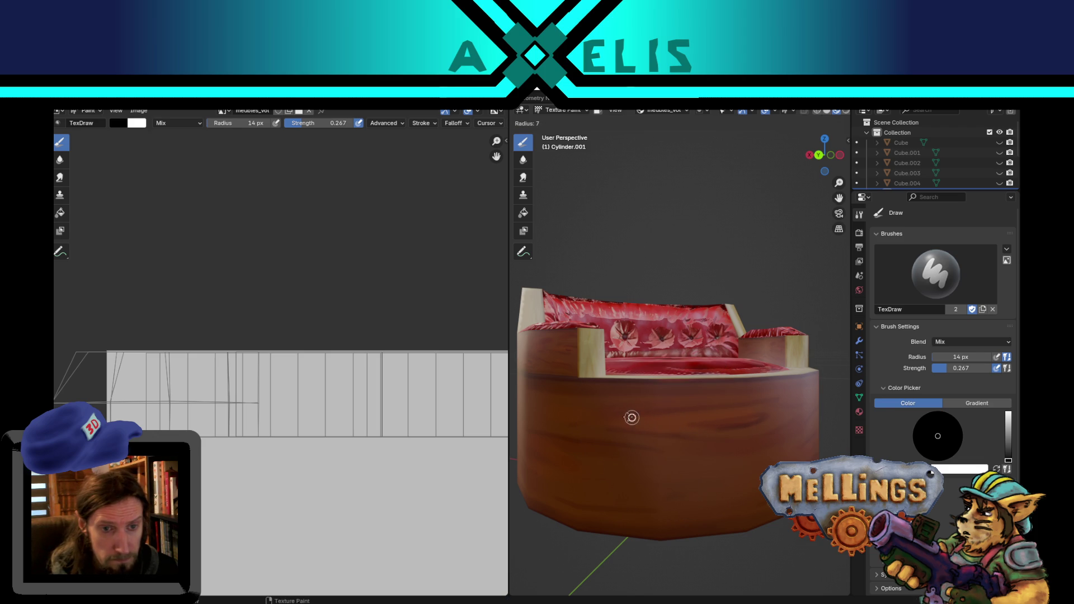
pyautogui.click(621, 416)
# Paint dark and light wood-grain streaks across the base and rim, swapping black and white paint.
pyautogui.moveTo(637, 417)
pyautogui.mouseDown()
pyautogui.moveTo(775, 400)
pyautogui.moveTo(711, 421)
pyautogui.moveTo(775, 419)
pyautogui.mouseUp()
pyautogui.moveTo(616, 431); pyautogui.dragTo(696, 439)
pyautogui.moveTo(545, 433); pyautogui.dragTo(624, 445)
pyautogui.moveTo(605, 501)
pyautogui.mouseDown()
pyautogui.moveTo(707, 511)
pyautogui.moveTo(671, 497)
pyautogui.mouseUp()
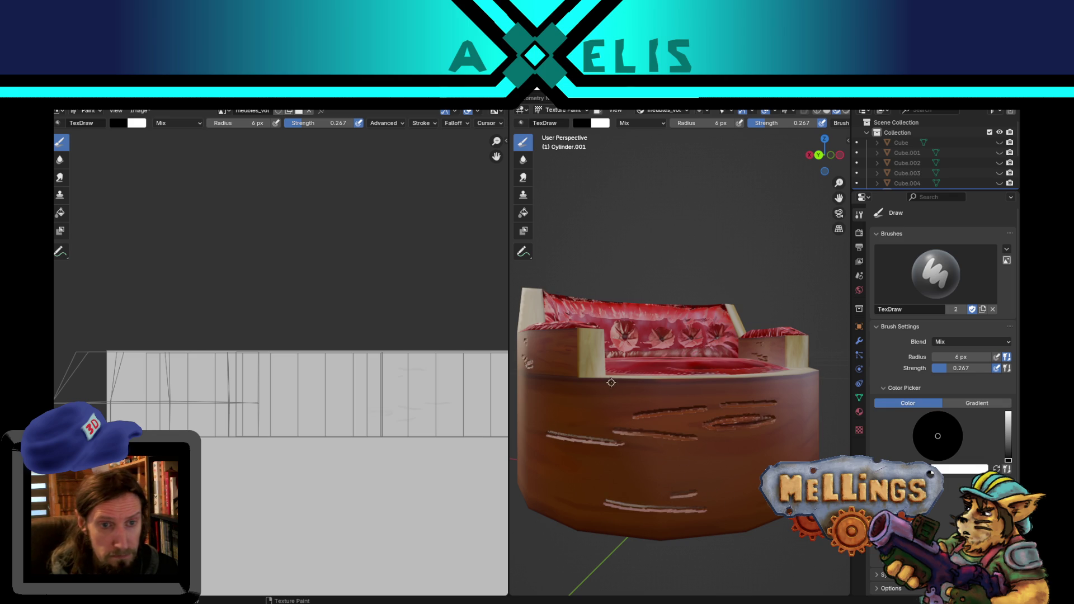
pyautogui.press('x')
pyautogui.moveTo(597, 382); pyautogui.dragTo(729, 382)
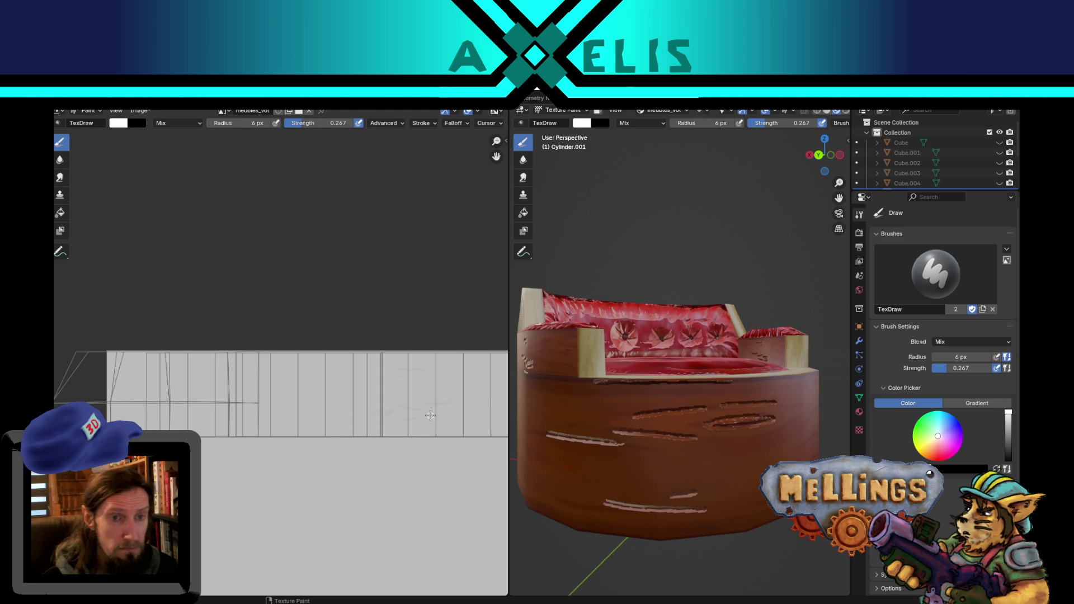
pyautogui.moveTo(352, 425)
pyautogui.mouseDown(button='middle')
pyautogui.moveTo(213, 420)
pyautogui.moveTo(261, 425)
pyautogui.mouseUp(button='middle')
pyautogui.scroll(-1, 295, 437)
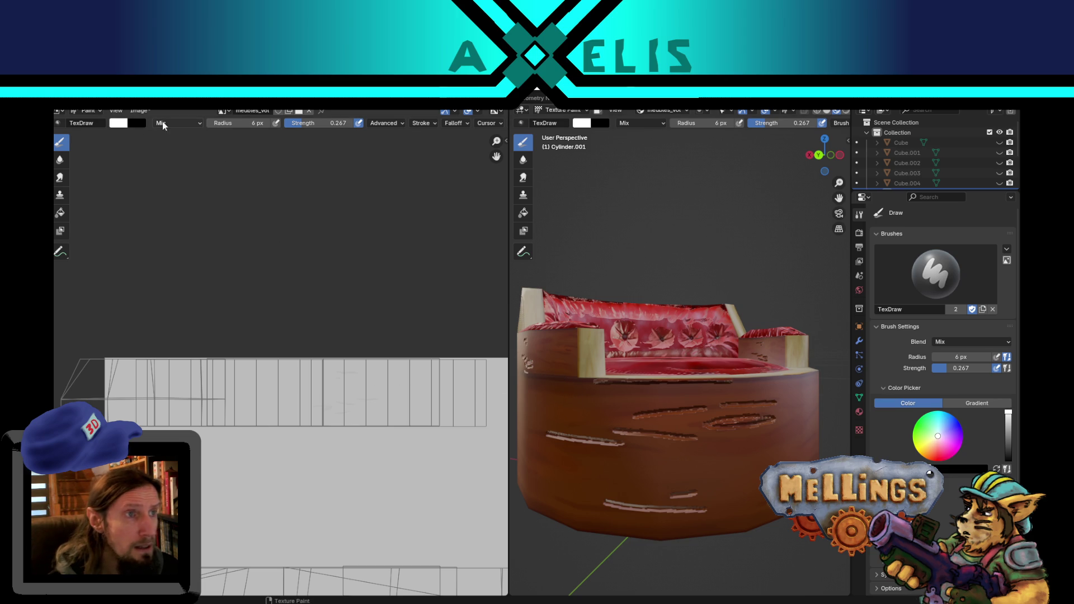
# Set the brush Stroke Method to Line with 0.703 strength and a 6 px radius.
pyautogui.click(437, 124)
pyautogui.click(459, 142)
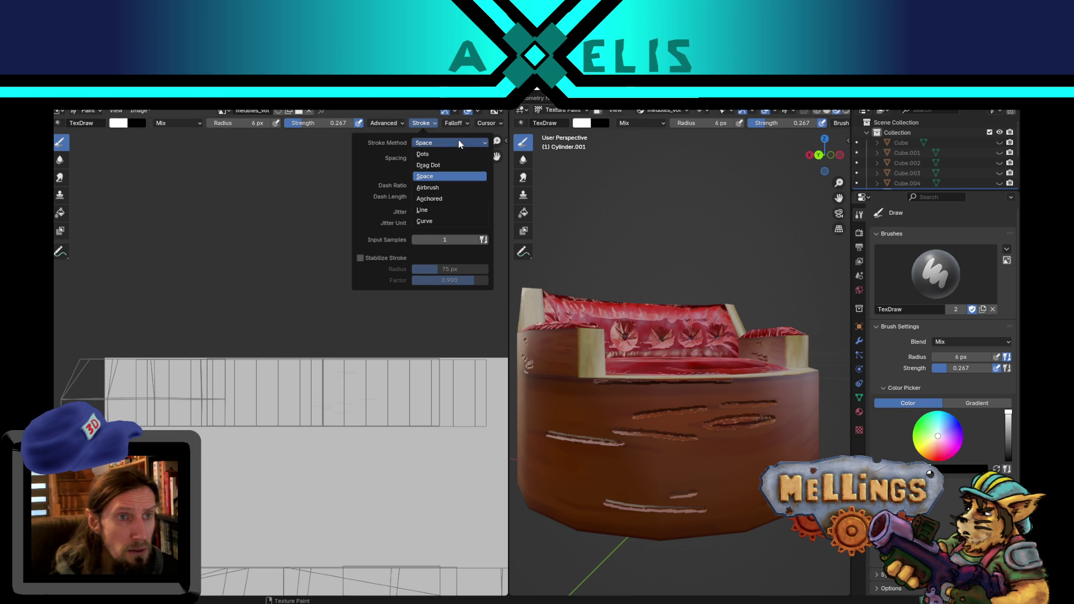
pyautogui.click(449, 216)
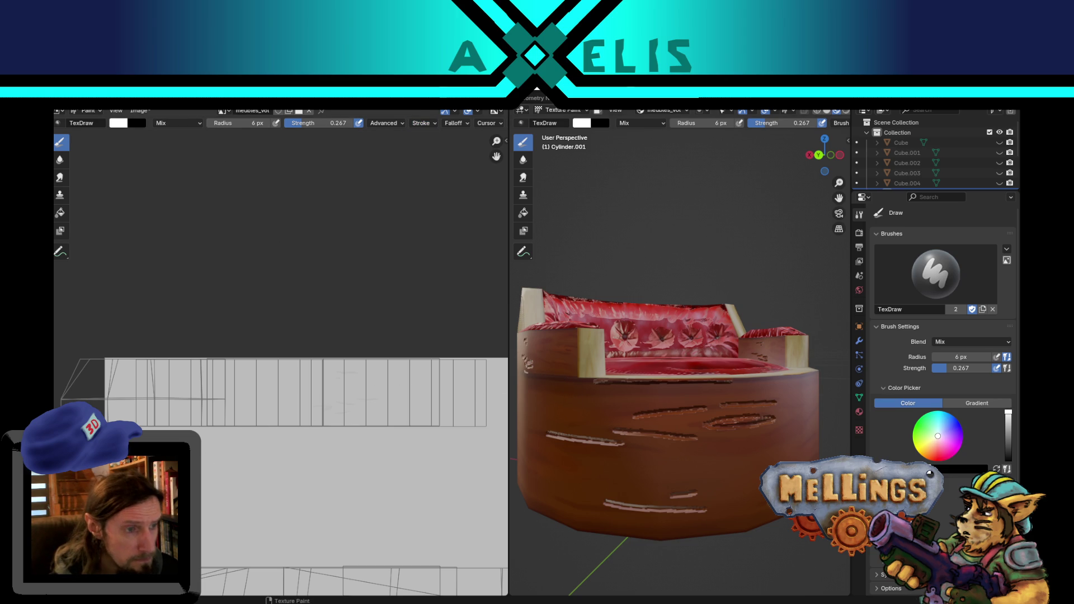
pyautogui.hotkey('shift', 'f')
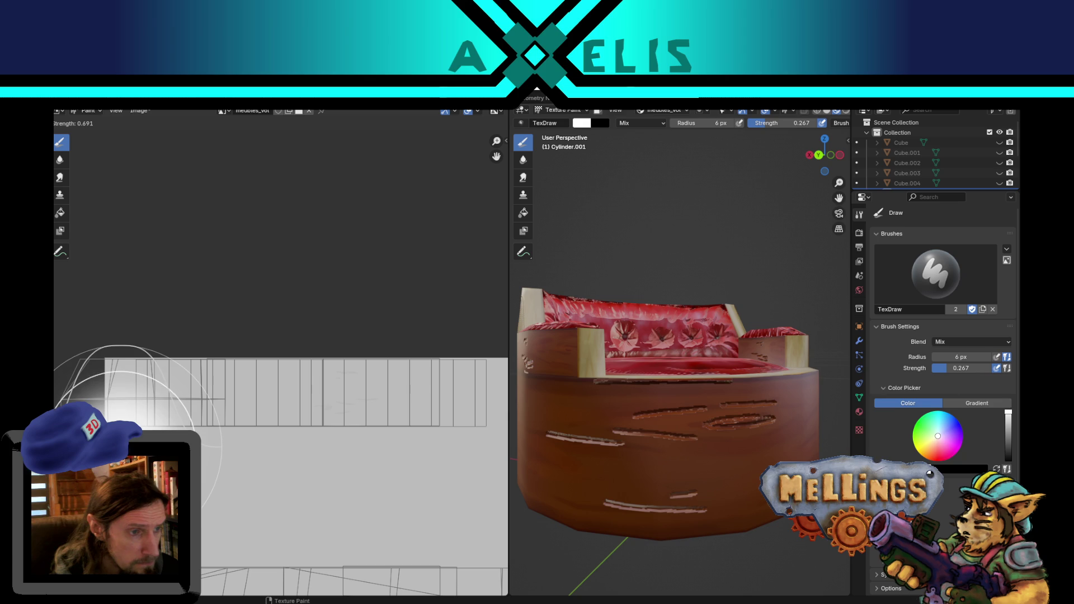
pyautogui.press('f')
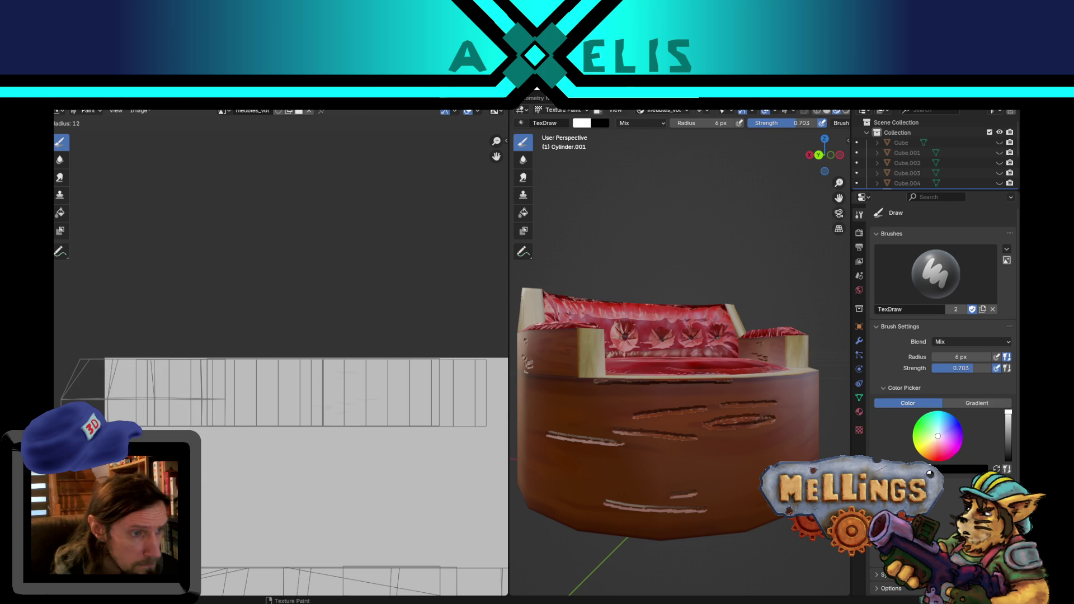
pyautogui.press('Return')
pyautogui.press('f')
pyautogui.press('Return')
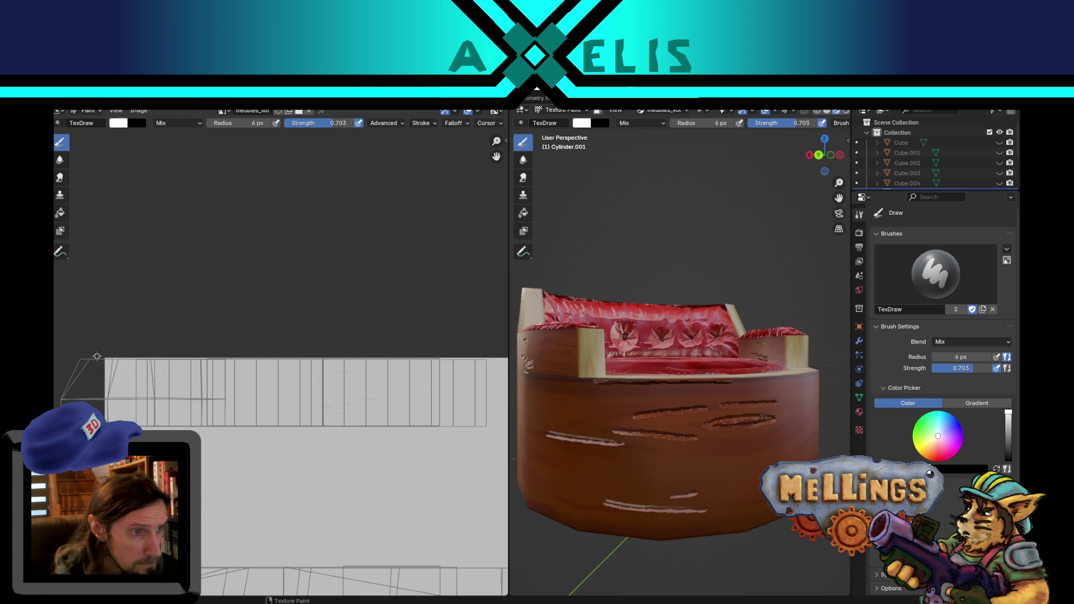
# Paint straight white lines along the UV strips with an 8 px brush, redoing the misplaced lower line.
pyautogui.moveTo(319, 353); pyautogui.dragTo(556, 358)
pyautogui.moveTo(263, 375); pyautogui.dragTo(225, 382, button='middle')
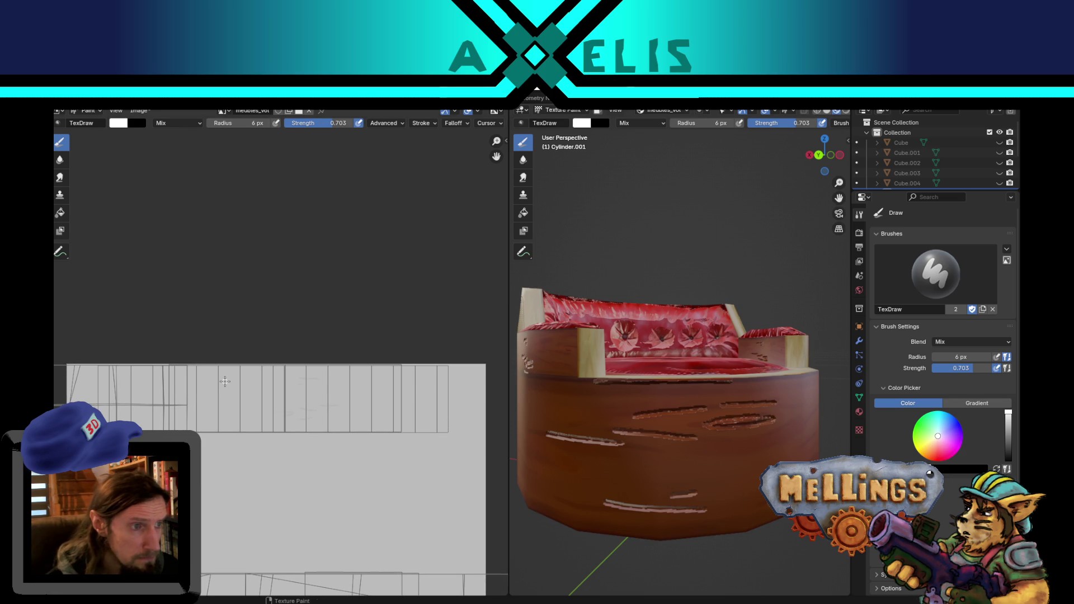
pyautogui.press('f')
pyautogui.click(495, 364)
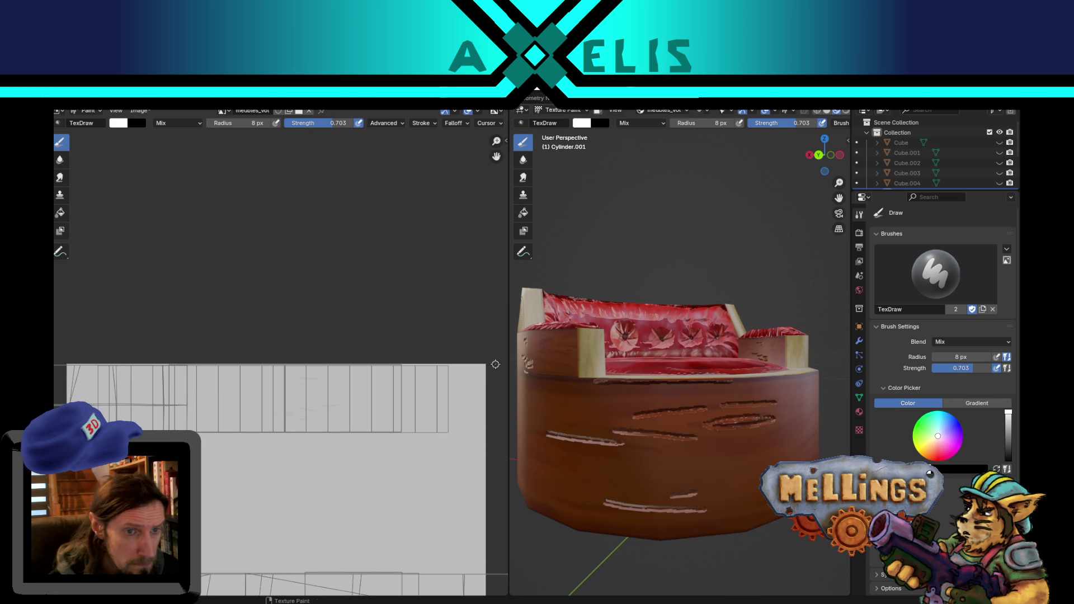
pyautogui.moveTo(400, 369); pyautogui.dragTo(60, 365)
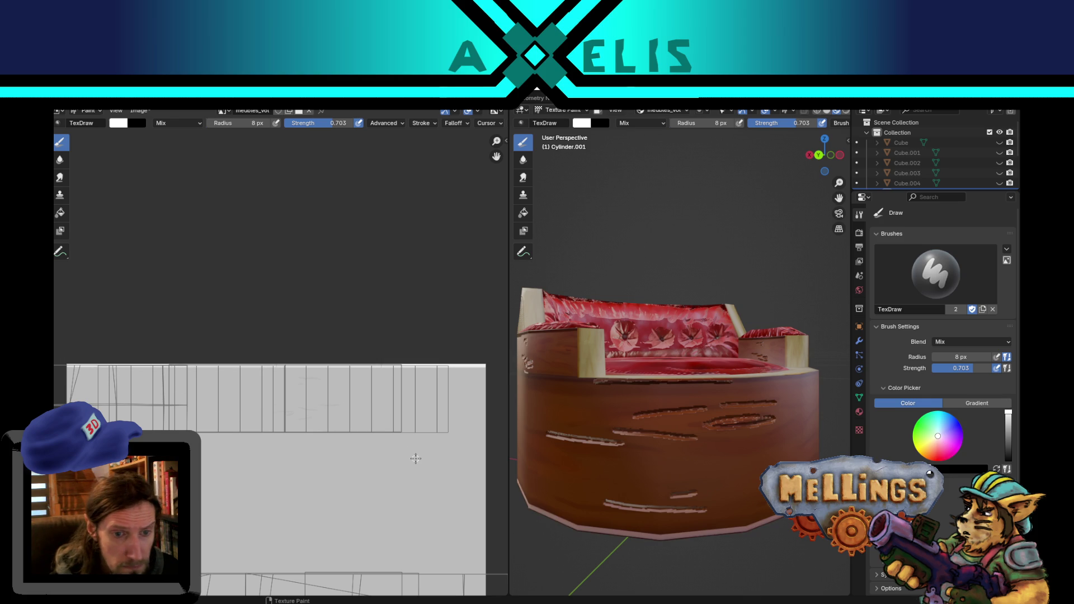
pyautogui.moveTo(427, 438); pyautogui.dragTo(197, 431)
pyautogui.hotkey('ctrl', 'z')
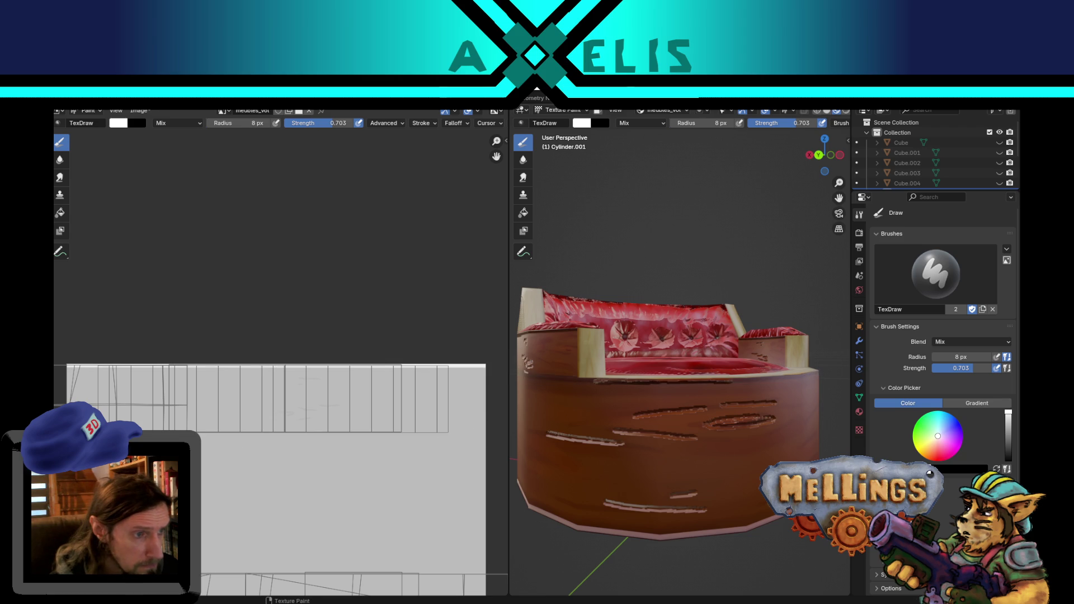
pyautogui.moveTo(494, 432); pyautogui.dragTo(199, 431)
pyautogui.hotkey('ctrl', 'z')
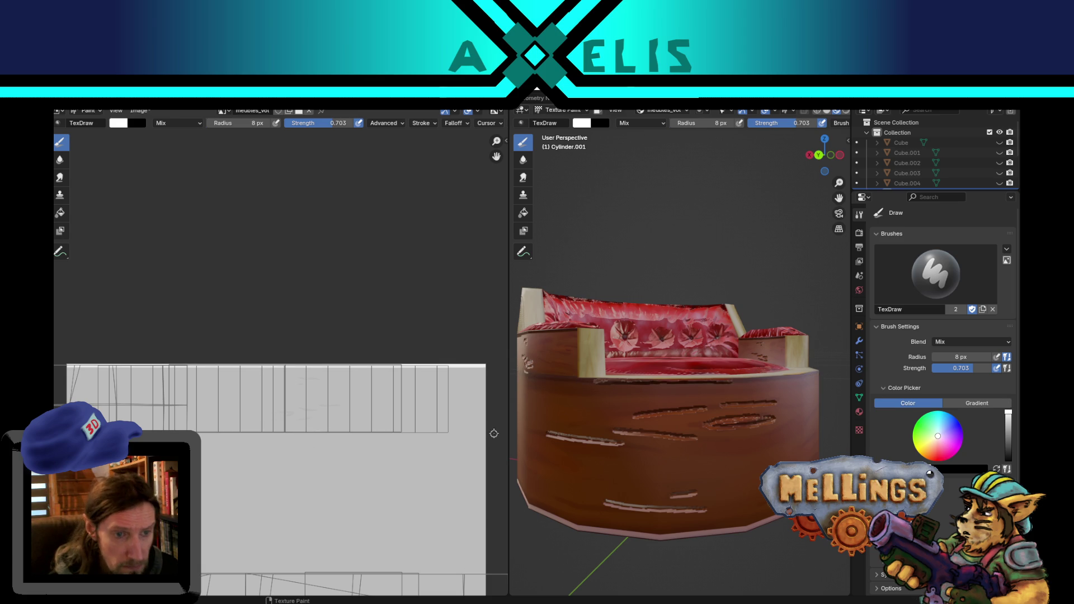
pyautogui.moveTo(484, 432); pyautogui.dragTo(198, 432)
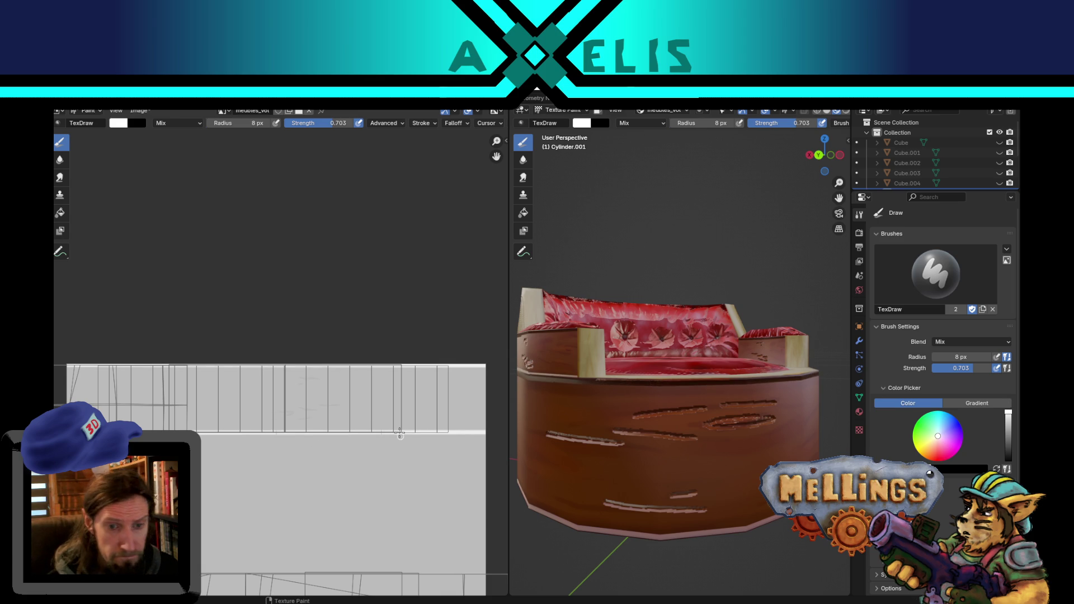
# Save chambre_equipage.blend and the meubles_vol.png texture.
pyautogui.hotkey('ctrl', 's')
pyautogui.hotkey('alt', 's')
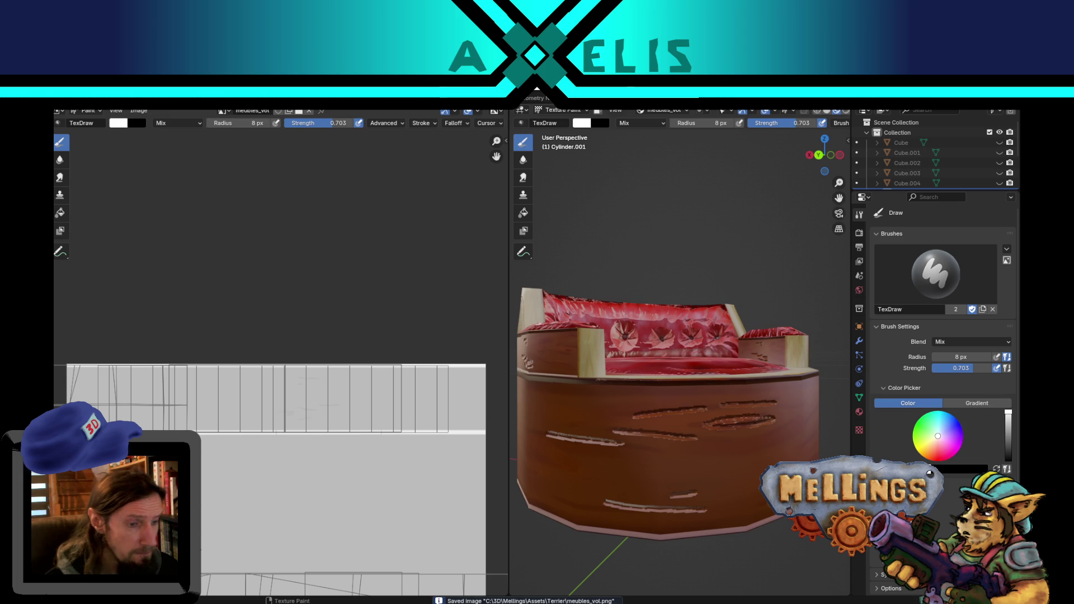
pyautogui.moveTo(278, 603)
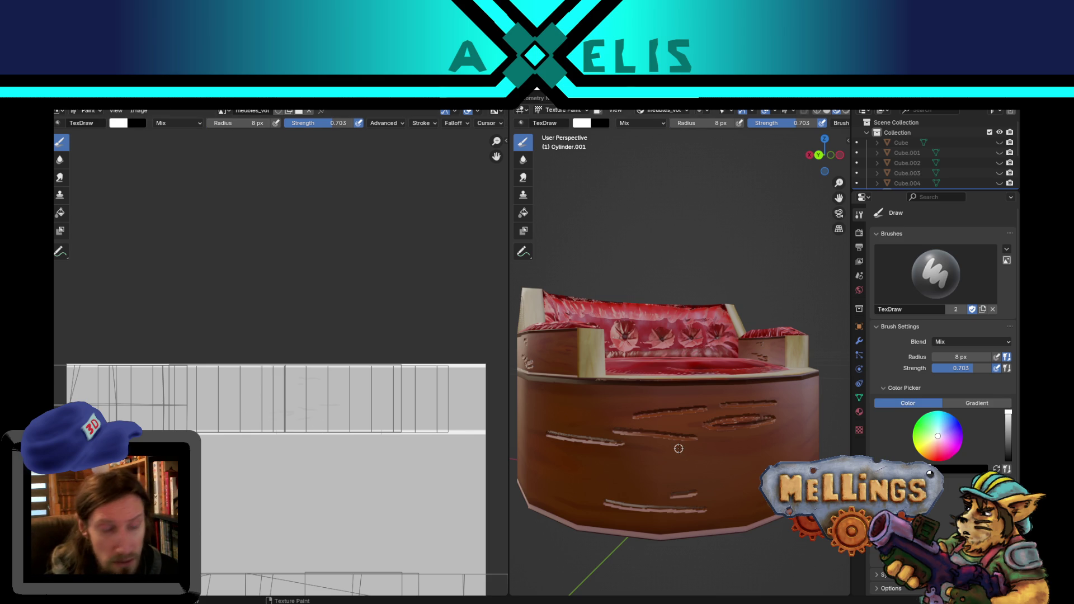
# Switch to black paint at 0.200 strength and set the Stroke Method back to Space.
pyautogui.moveTo(693, 447); pyautogui.dragTo(658, 440, button='middle')
pyautogui.press('x')
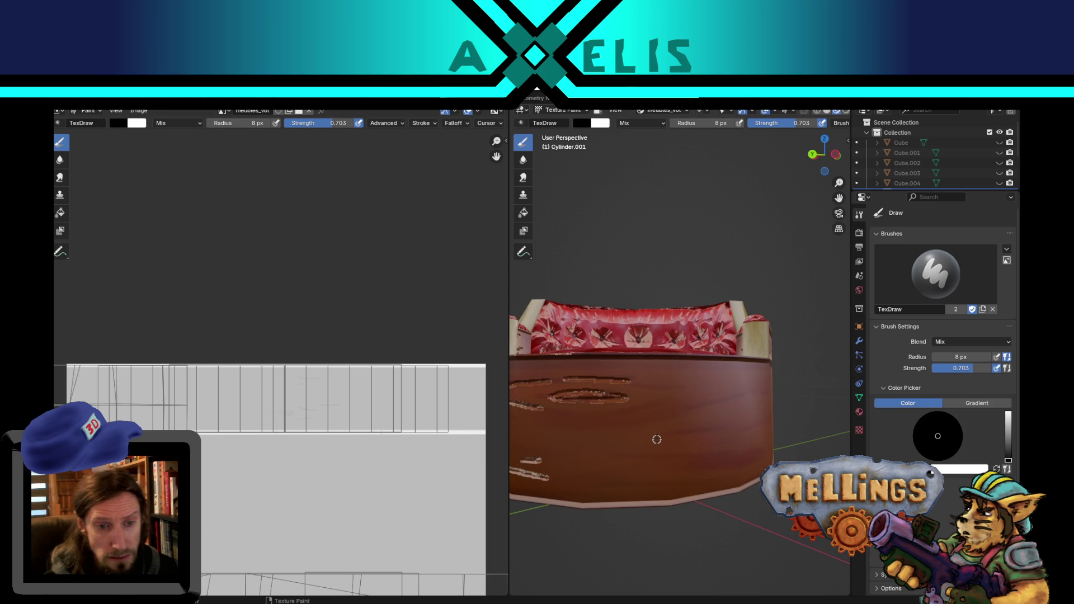
pyautogui.hotkey('shift', 'f')
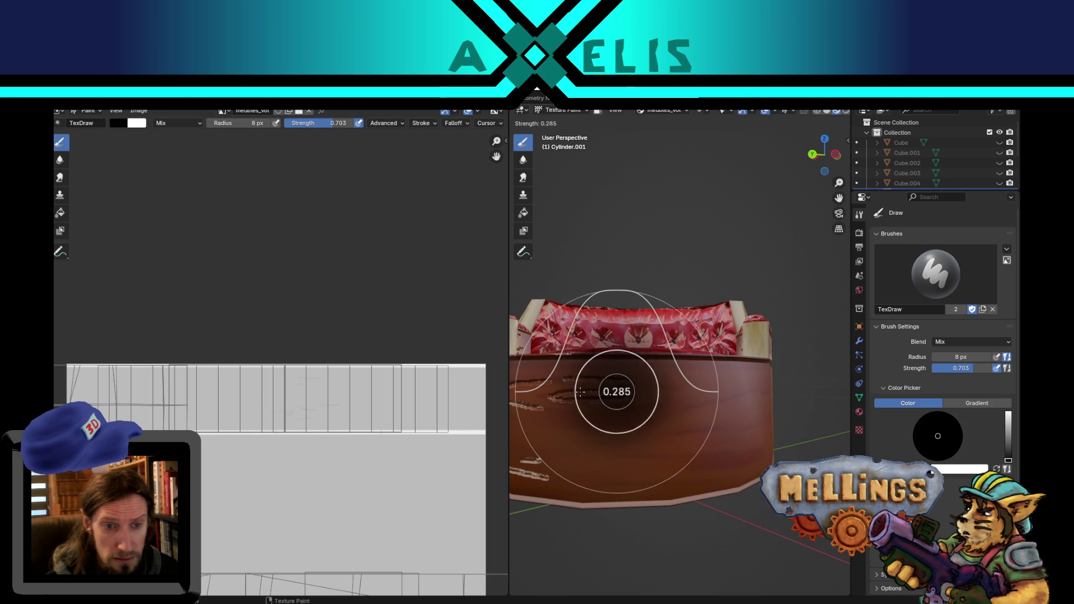
pyautogui.click(650, 407)
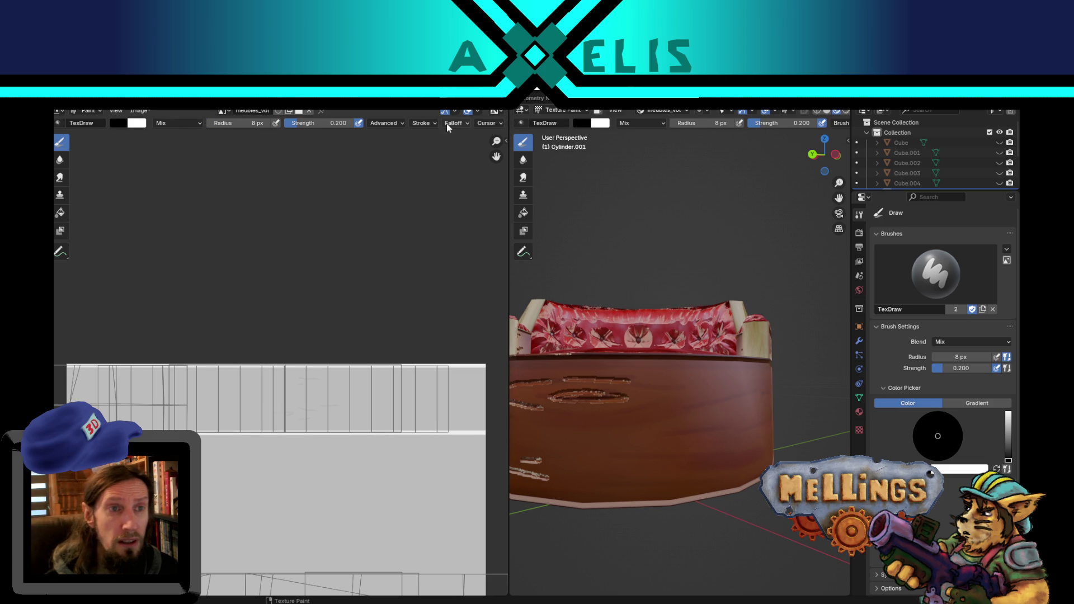
pyautogui.click(422, 123)
pyautogui.click(448, 143)
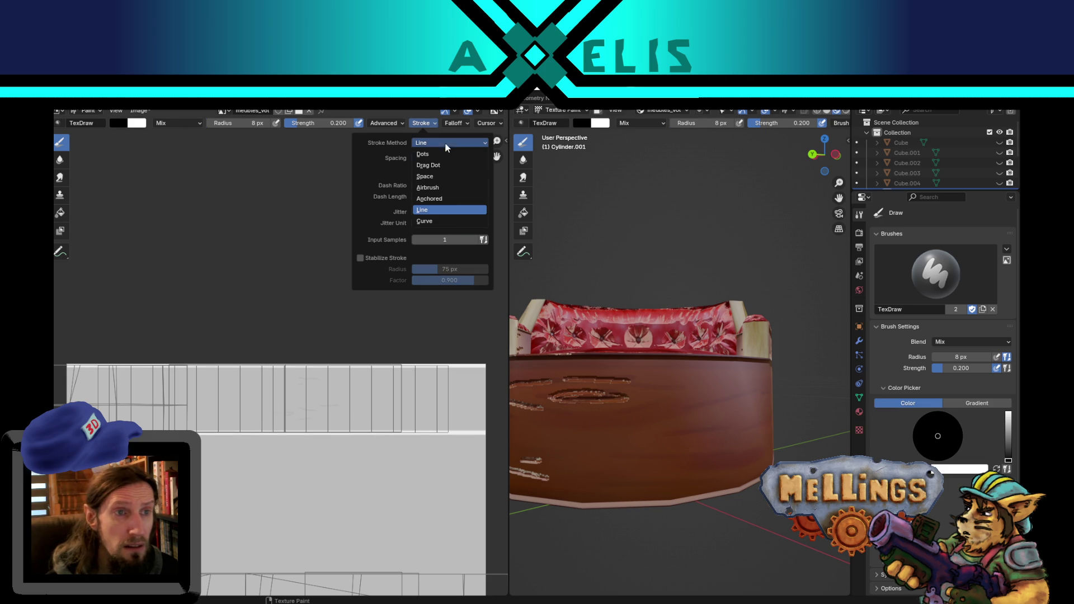
pyautogui.click(444, 177)
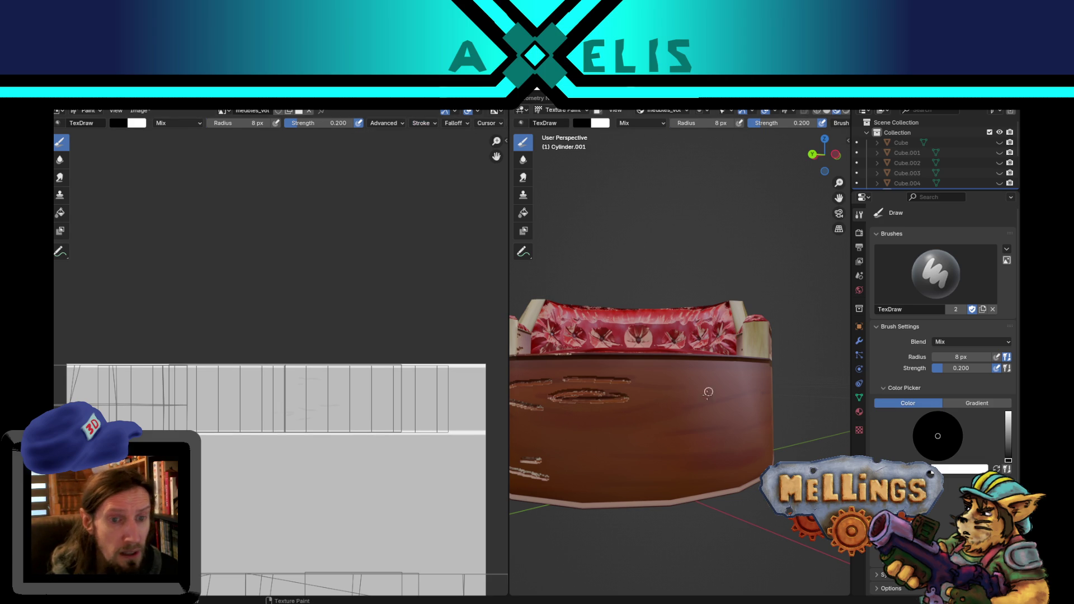
pyautogui.moveTo(592, 417)
pyautogui.mouseDown()
pyautogui.moveTo(665, 404)
pyautogui.moveTo(681, 389)
pyautogui.moveTo(745, 395)
pyautogui.moveTo(757, 368)
pyautogui.mouseUp()
# Paint dark wood-grain strokes on the chair's front, left side and lower side.
pyautogui.moveTo(626, 452)
pyautogui.mouseDown()
pyautogui.moveTo(712, 452)
pyautogui.moveTo(749, 429)
pyautogui.mouseUp()
pyautogui.moveTo(593, 486); pyautogui.dragTo(694, 484)
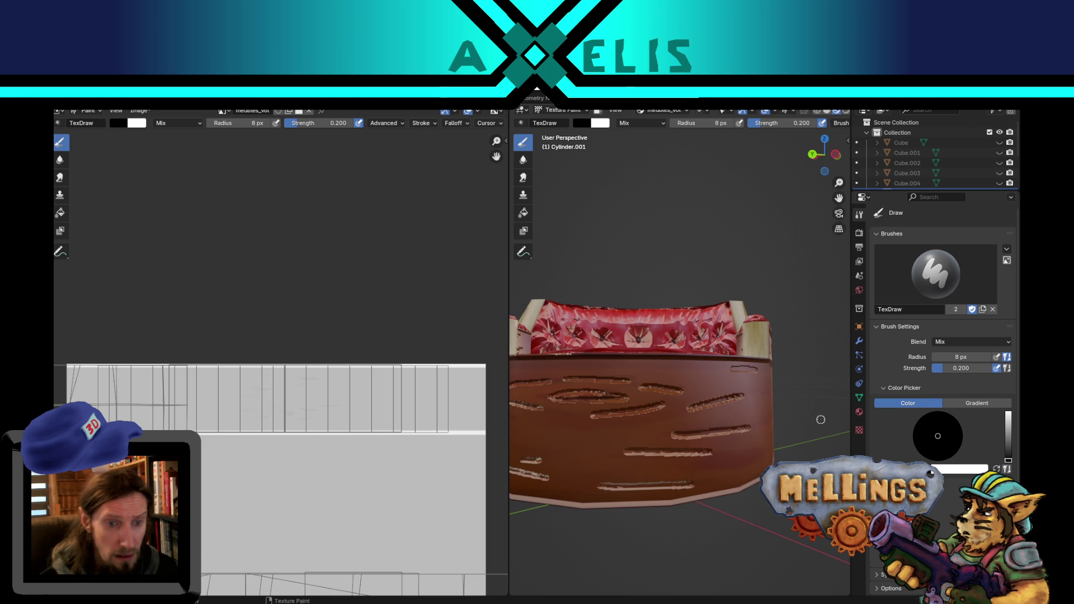
pyautogui.moveTo(756, 423); pyautogui.dragTo(649, 430, button='middle')
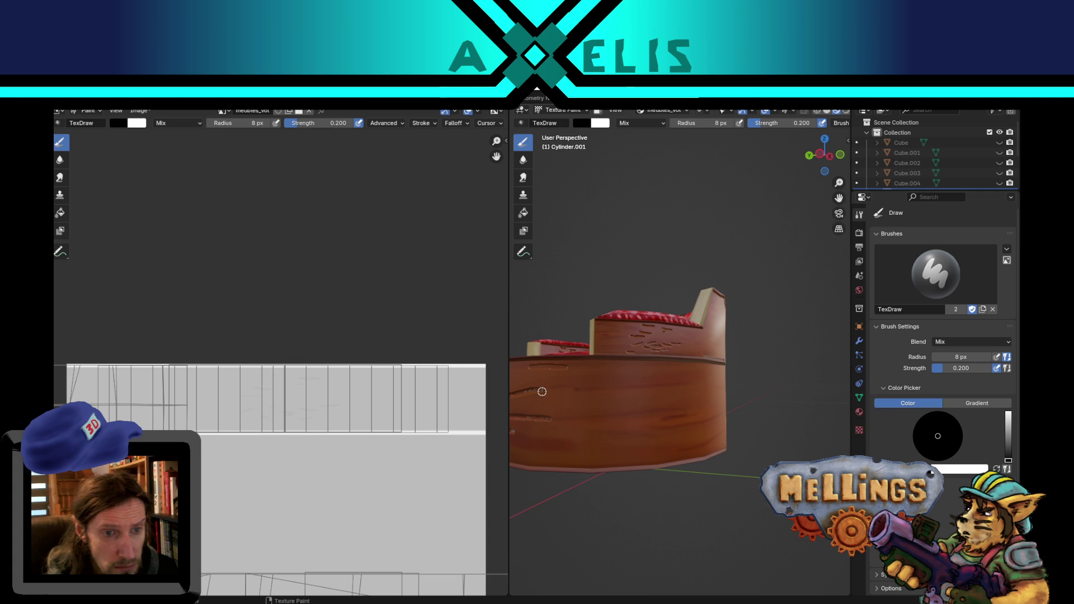
pyautogui.moveTo(576, 387); pyautogui.dragTo(663, 384)
pyautogui.moveTo(570, 424)
pyautogui.mouseDown()
pyautogui.moveTo(652, 412)
pyautogui.moveTo(680, 433)
pyautogui.moveTo(694, 417)
pyautogui.moveTo(655, 426)
pyautogui.moveTo(703, 427)
pyautogui.mouseUp()
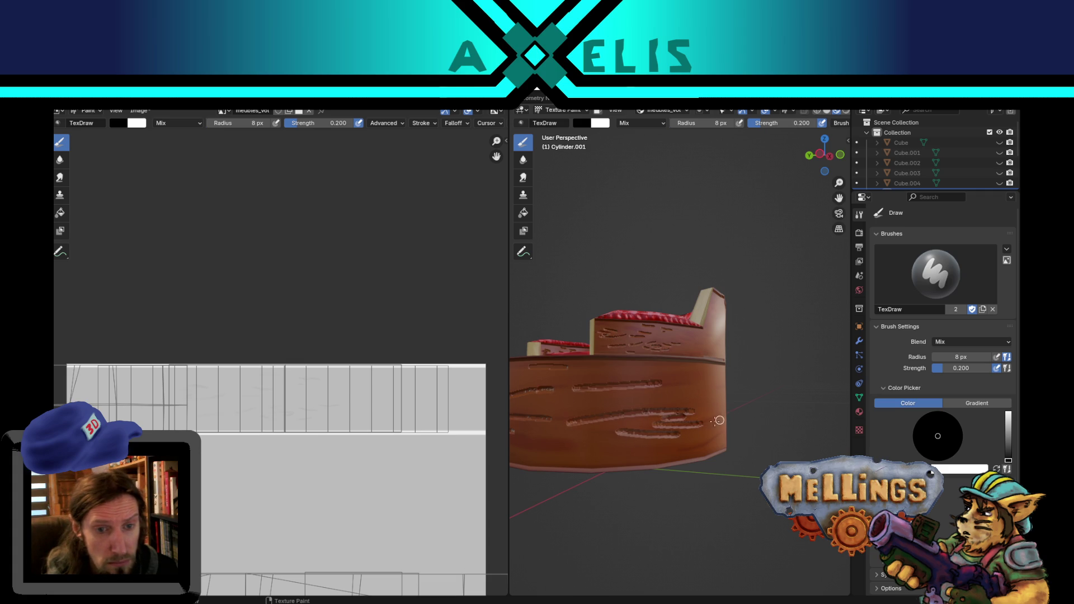
pyautogui.moveTo(704, 396)
pyautogui.mouseDown(button='middle')
pyautogui.moveTo(778, 436)
pyautogui.moveTo(664, 391)
pyautogui.moveTo(656, 410)
pyautogui.moveTo(641, 353)
pyautogui.mouseUp(button='middle')
pyautogui.moveTo(604, 456)
pyautogui.mouseDown()
pyautogui.moveTo(694, 439)
pyautogui.moveTo(698, 419)
pyautogui.mouseUp()
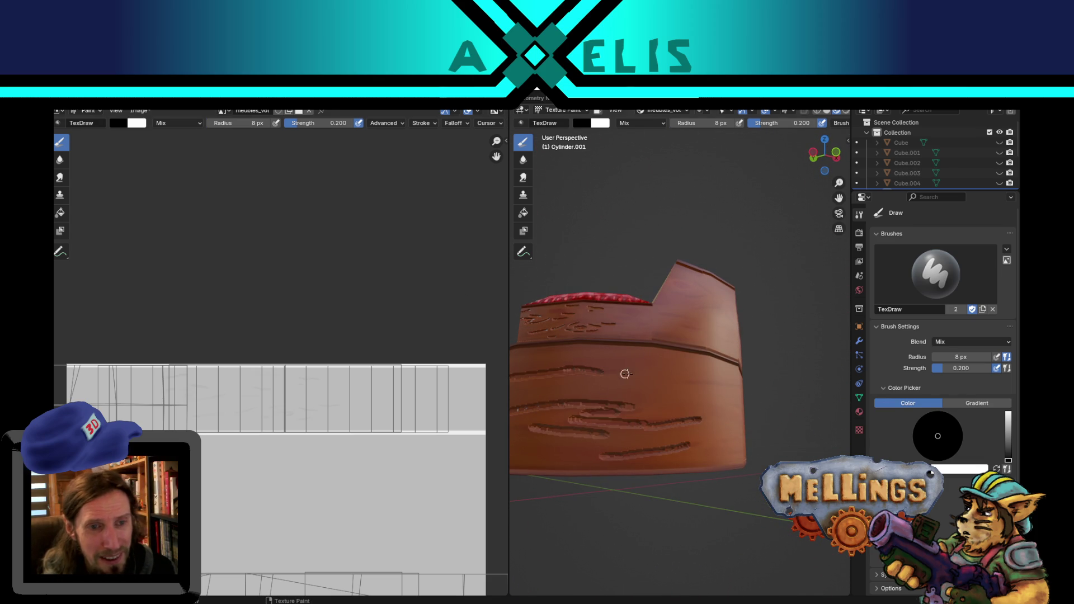
pyautogui.moveTo(671, 381); pyautogui.dragTo(723, 380)
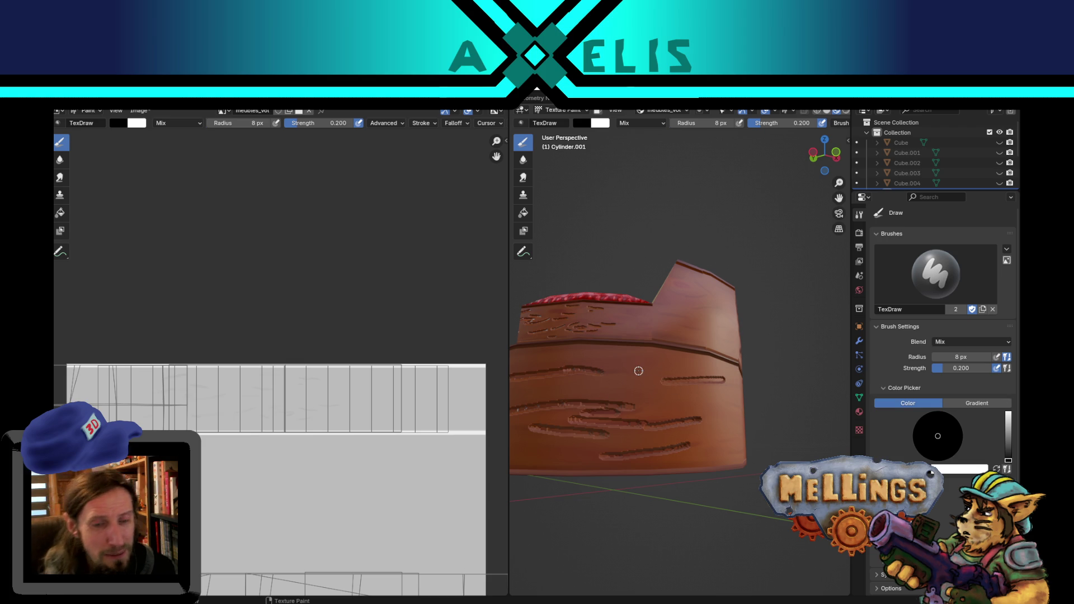
# Add more dark grain strokes around the lower body from other sides.
pyautogui.moveTo(775, 331)
pyautogui.mouseDown(button='middle')
pyautogui.moveTo(635, 430)
pyautogui.moveTo(619, 412)
pyautogui.moveTo(650, 429)
pyautogui.mouseUp(button='middle')
pyautogui.moveTo(582, 465); pyautogui.dragTo(651, 457)
pyautogui.moveTo(607, 424); pyautogui.dragTo(697, 437)
pyautogui.moveTo(604, 403); pyautogui.dragTo(681, 399)
pyautogui.moveTo(640, 472); pyautogui.dragTo(704, 468)
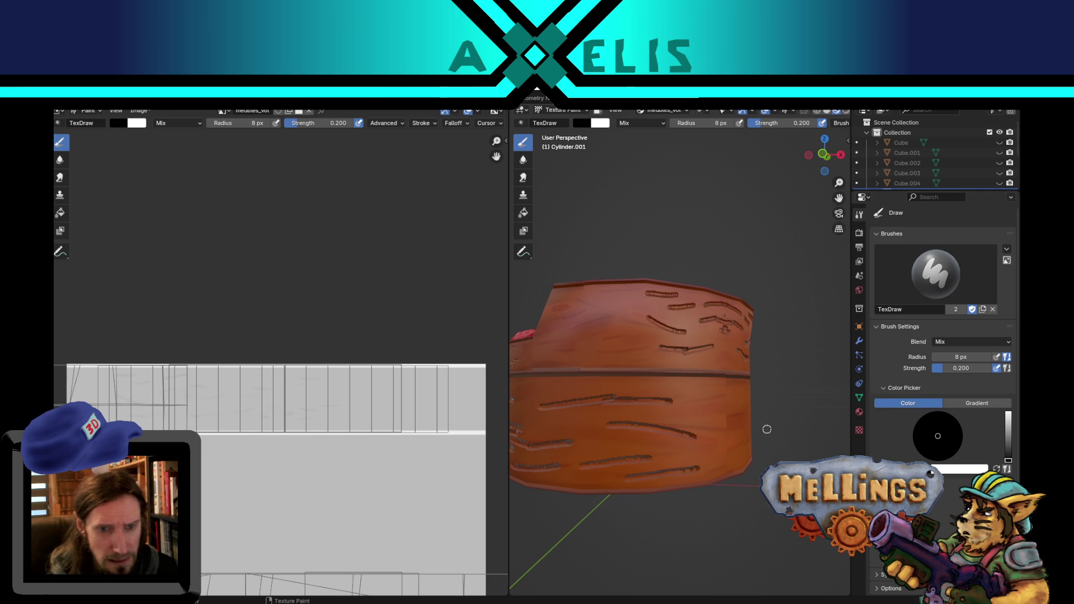
pyautogui.moveTo(732, 429); pyautogui.dragTo(646, 427, button='middle')
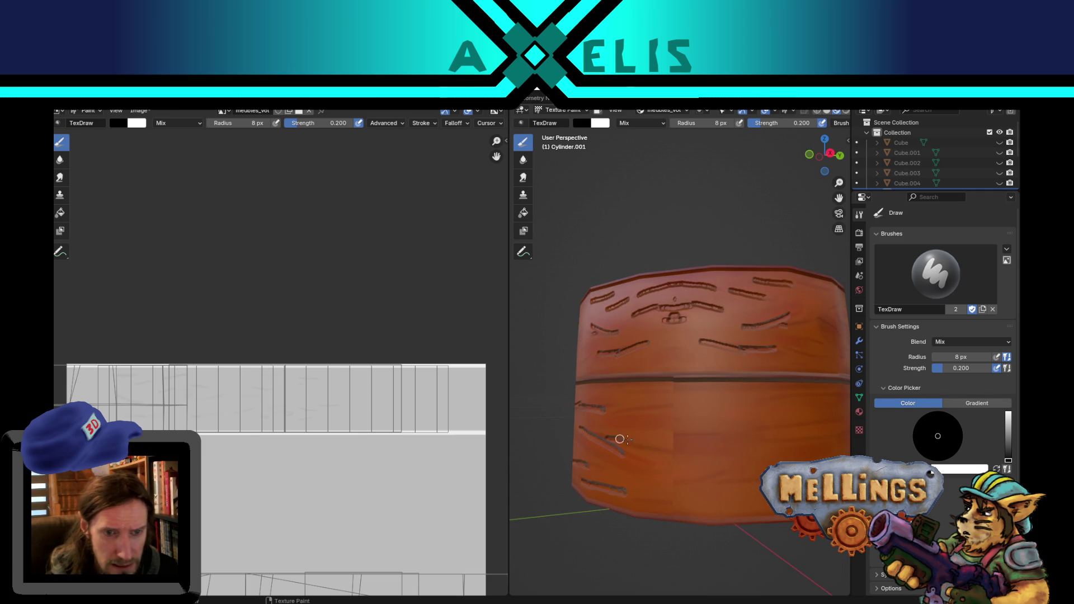
pyautogui.moveTo(612, 412); pyautogui.dragTo(669, 404)
pyautogui.moveTo(704, 404)
pyautogui.mouseDown(button='middle')
pyautogui.moveTo(640, 428)
pyautogui.moveTo(602, 407)
pyautogui.moveTo(639, 415)
pyautogui.mouseUp(button='middle')
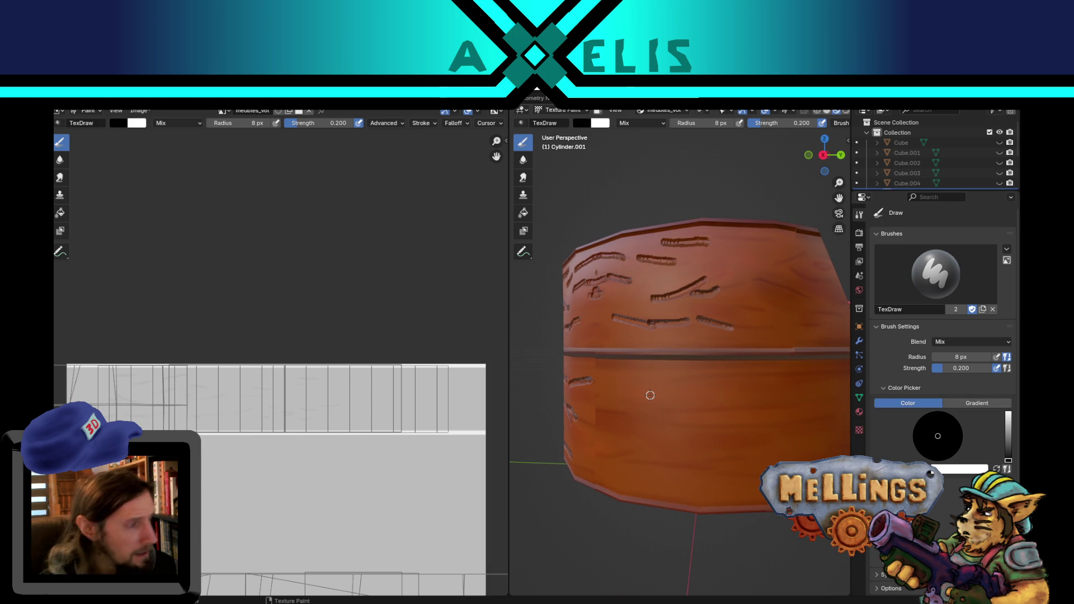
pyautogui.moveTo(678, 399)
pyautogui.mouseDown(button='middle')
pyautogui.moveTo(660, 448)
pyautogui.moveTo(611, 440)
pyautogui.moveTo(680, 451)
pyautogui.mouseUp(button='middle')
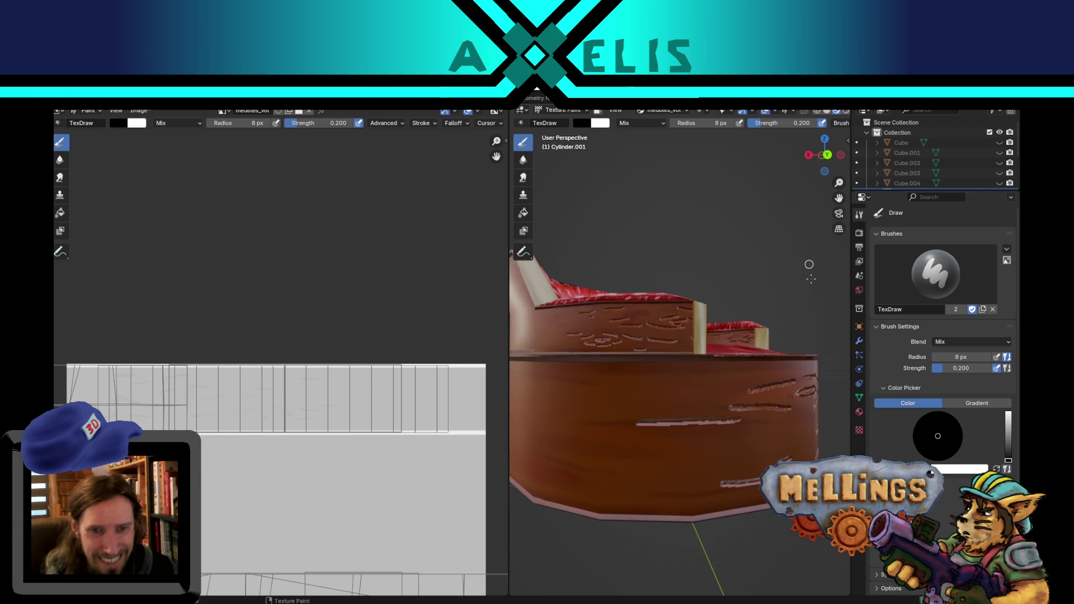
# Paint white scratches on the base's side and low on the barrel, redoing one.
pyautogui.moveTo(731, 386); pyautogui.dragTo(662, 402)
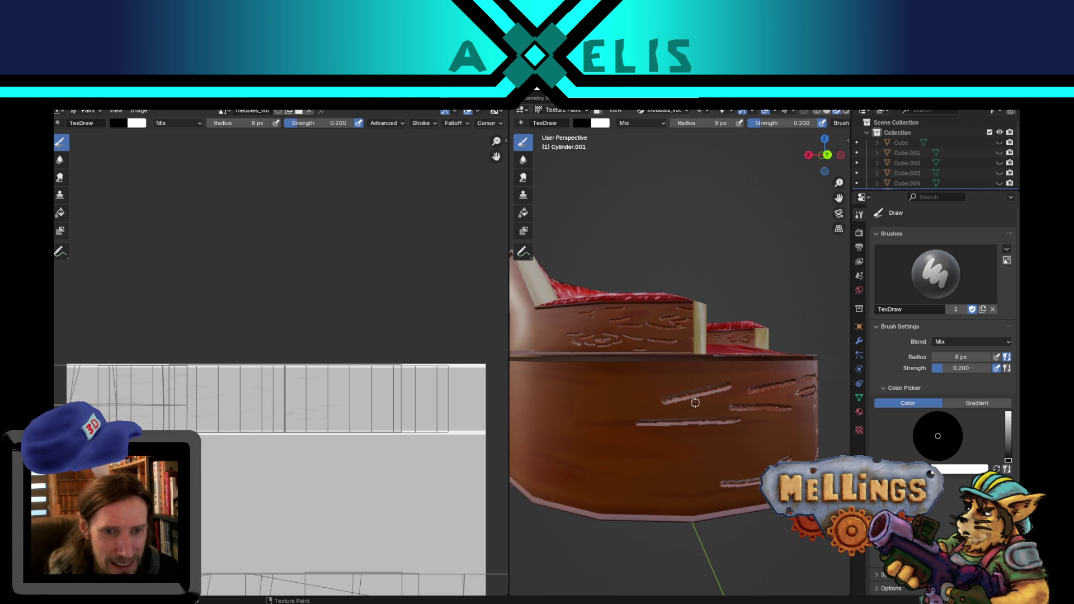
pyautogui.hotkey('ctrl', 'z')
pyautogui.moveTo(733, 392); pyautogui.dragTo(682, 407)
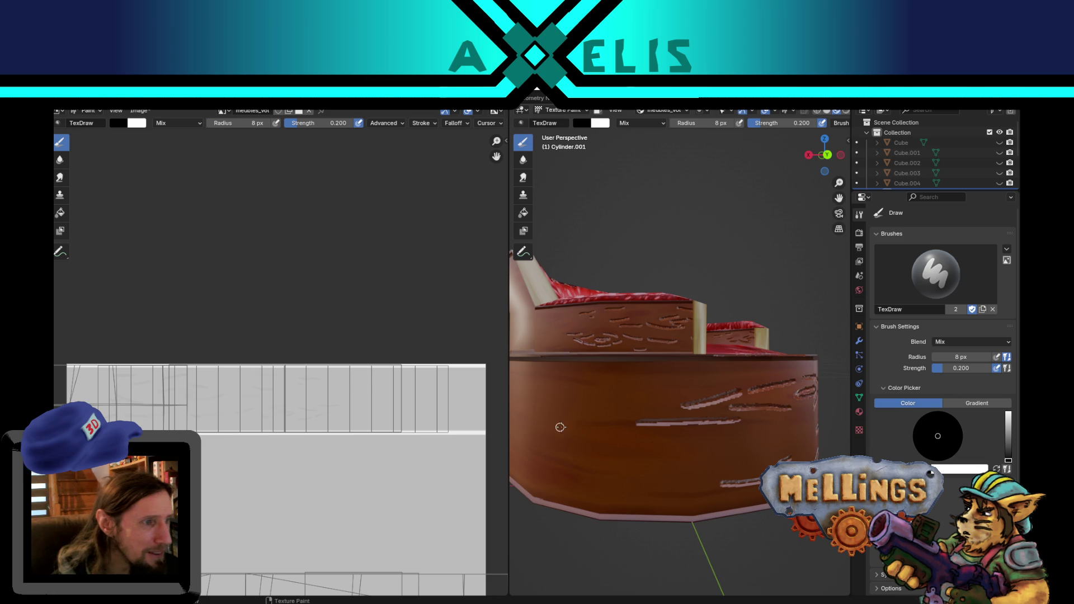
pyautogui.moveTo(644, 425)
pyautogui.mouseDown()
pyautogui.moveTo(587, 431)
pyautogui.moveTo(642, 452)
pyautogui.mouseUp()
pyautogui.moveTo(734, 425); pyautogui.dragTo(786, 425)
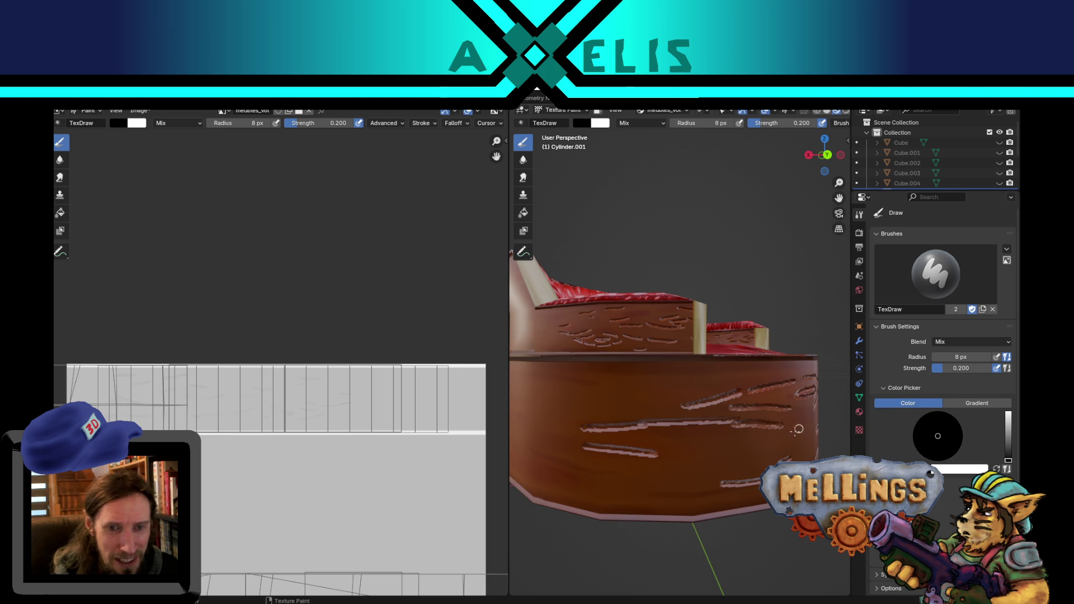
pyautogui.moveTo(733, 488); pyautogui.dragTo(633, 496)
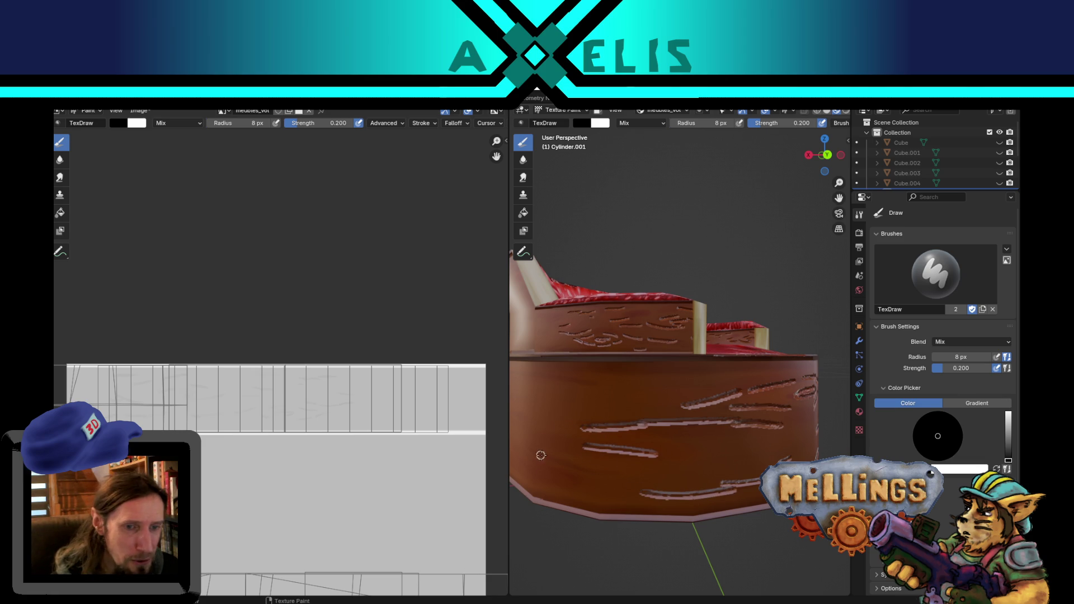
pyautogui.moveTo(537, 468); pyautogui.dragTo(621, 474)
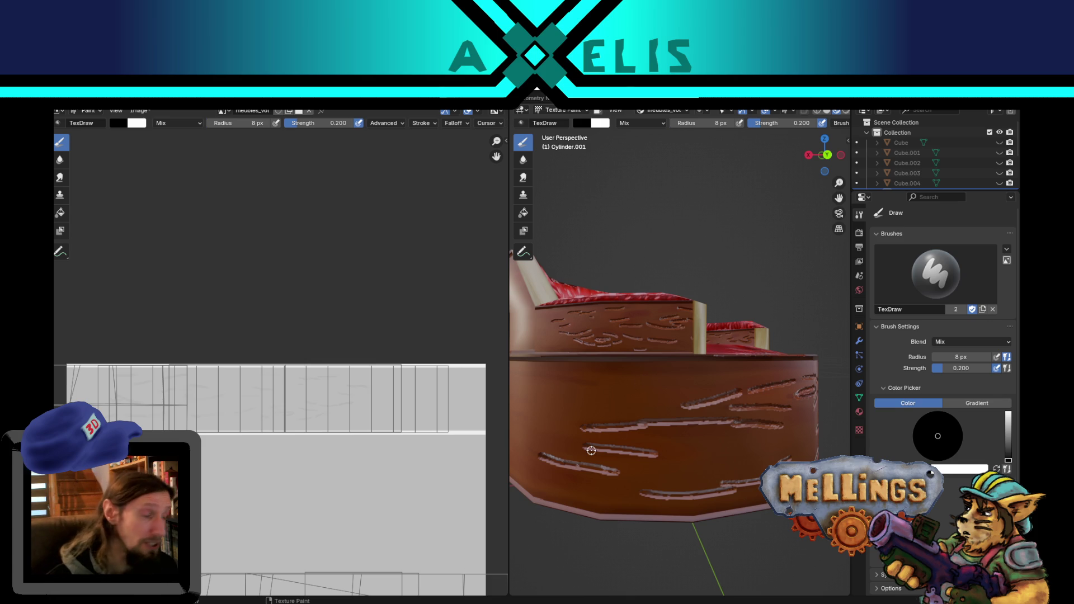
# Add long, short and diagonal white scratches across the barrel from the back and left.
pyautogui.moveTo(591, 451)
pyautogui.mouseDown(button='middle')
pyautogui.moveTo(621, 445)
pyautogui.moveTo(662, 468)
pyautogui.mouseUp(button='middle')
pyautogui.moveTo(587, 396); pyautogui.dragTo(709, 401)
pyautogui.moveTo(561, 450); pyautogui.dragTo(640, 451)
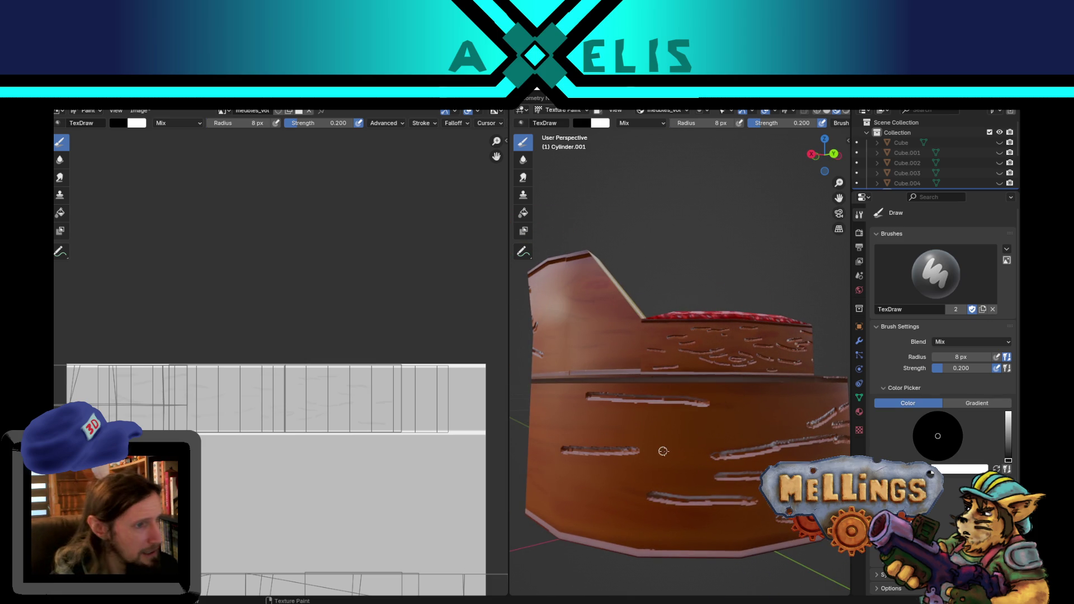
pyautogui.moveTo(706, 427); pyautogui.dragTo(727, 431, button='middle')
pyautogui.moveTo(571, 431); pyautogui.dragTo(692, 429)
pyautogui.moveTo(546, 399); pyautogui.dragTo(627, 401)
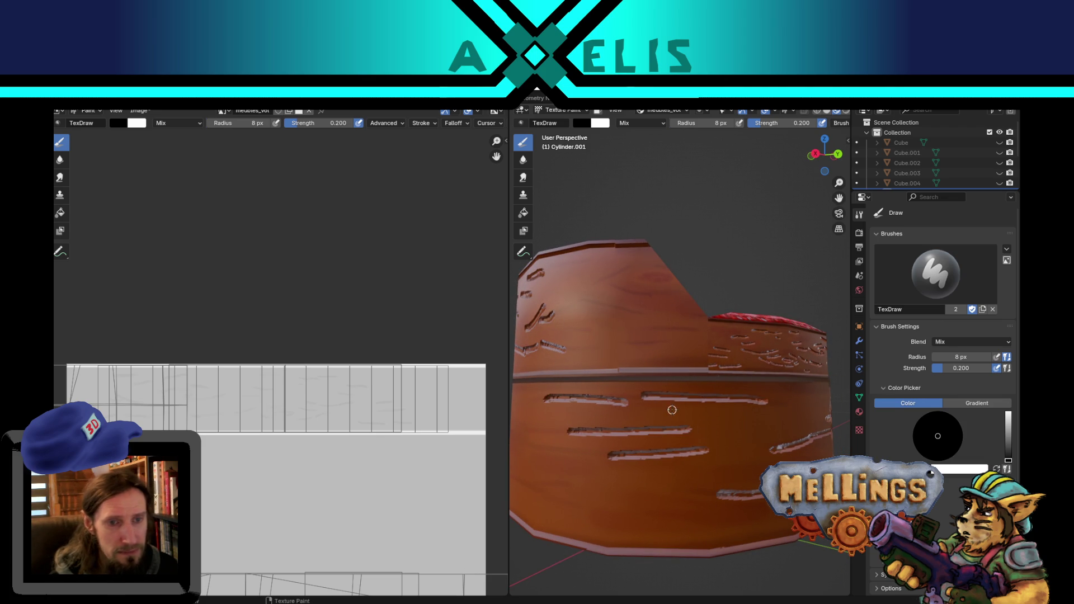
pyautogui.moveTo(543, 451); pyautogui.dragTo(582, 451)
pyautogui.moveTo(551, 490); pyautogui.dragTo(674, 515)
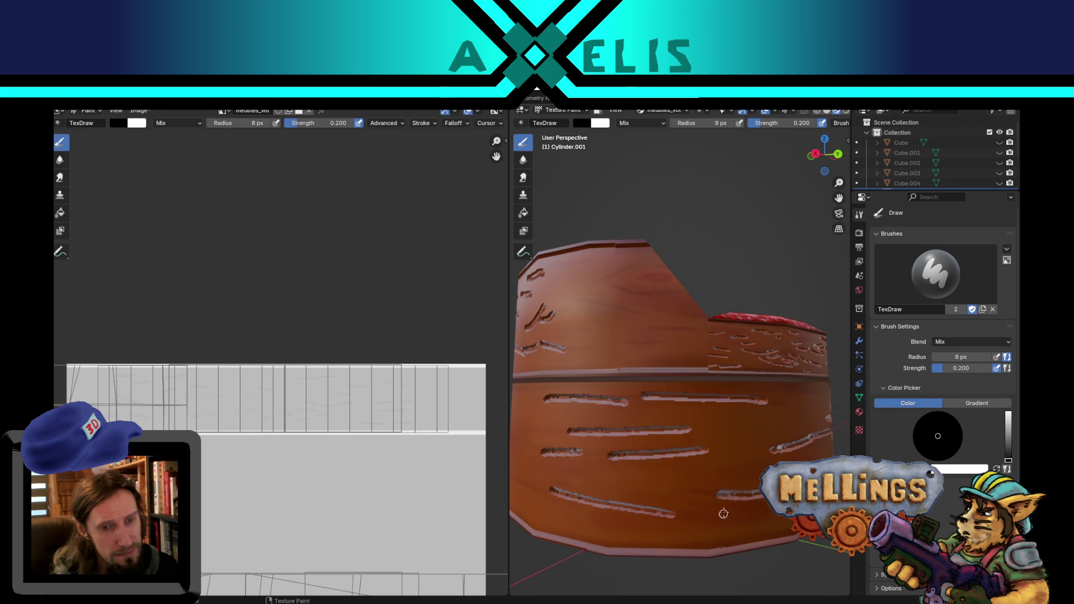
pyautogui.moveTo(561, 487); pyautogui.dragTo(663, 487)
# Finish scratching the barrel and the chair's upper front, then save the texture image.
pyautogui.moveTo(640, 368)
pyautogui.mouseDown(button='middle')
pyautogui.moveTo(629, 393)
pyautogui.moveTo(688, 391)
pyautogui.mouseUp(button='middle')
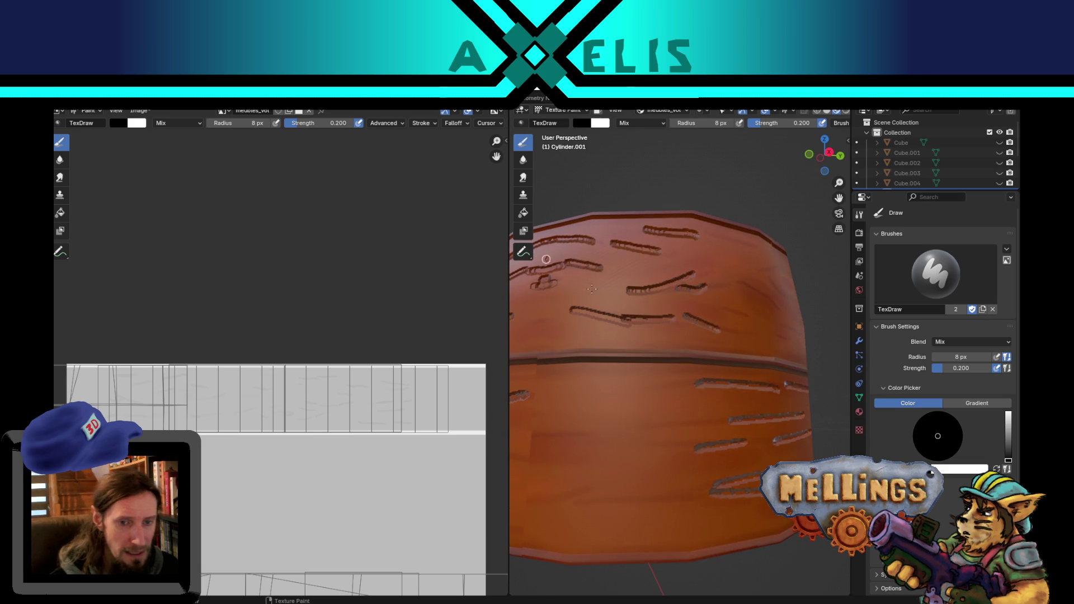
pyautogui.moveTo(714, 487)
pyautogui.mouseDown()
pyautogui.moveTo(589, 505)
pyautogui.moveTo(635, 483)
pyautogui.mouseUp()
pyautogui.moveTo(556, 432); pyautogui.dragTo(736, 417)
pyautogui.moveTo(656, 442); pyautogui.dragTo(685, 444)
pyautogui.moveTo(627, 393); pyautogui.dragTo(679, 385)
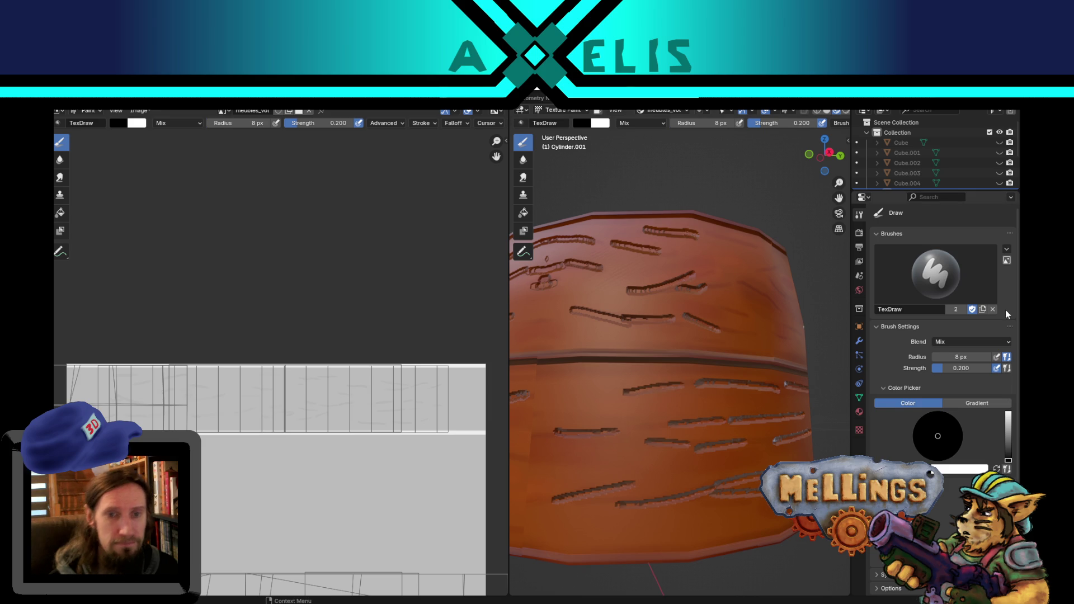
pyautogui.moveTo(705, 314); pyautogui.dragTo(677, 314, button='middle')
pyautogui.moveTo(626, 346)
pyautogui.mouseDown()
pyautogui.moveTo(676, 361)
pyautogui.moveTo(679, 319)
pyautogui.moveTo(709, 331)
pyautogui.mouseUp()
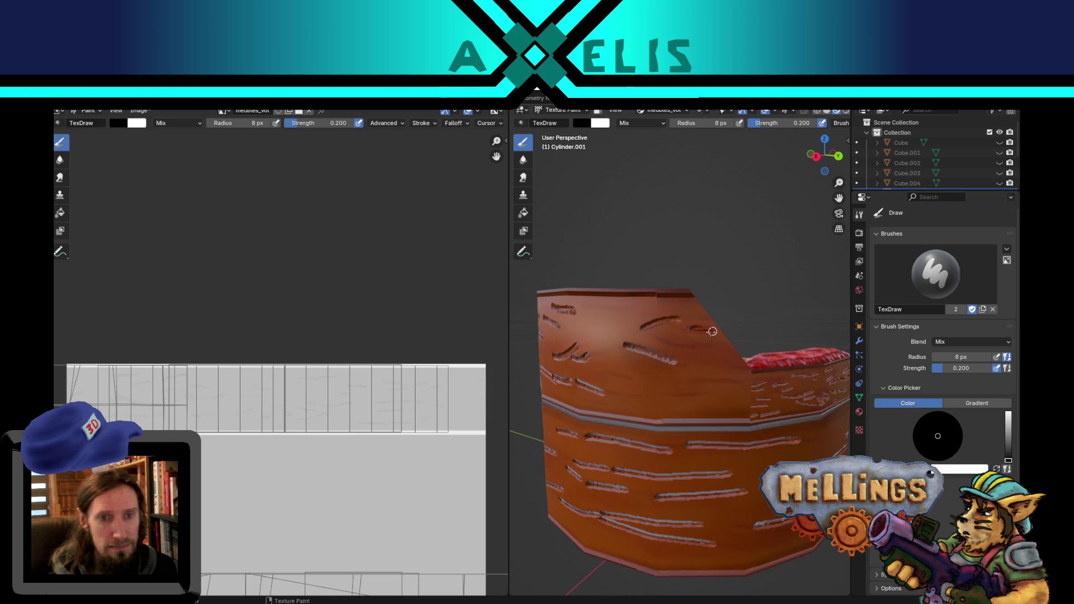
pyautogui.moveTo(680, 384); pyautogui.dragTo(716, 386)
pyautogui.moveTo(607, 374); pyautogui.dragTo(639, 379)
pyautogui.moveTo(575, 308); pyautogui.dragTo(601, 306)
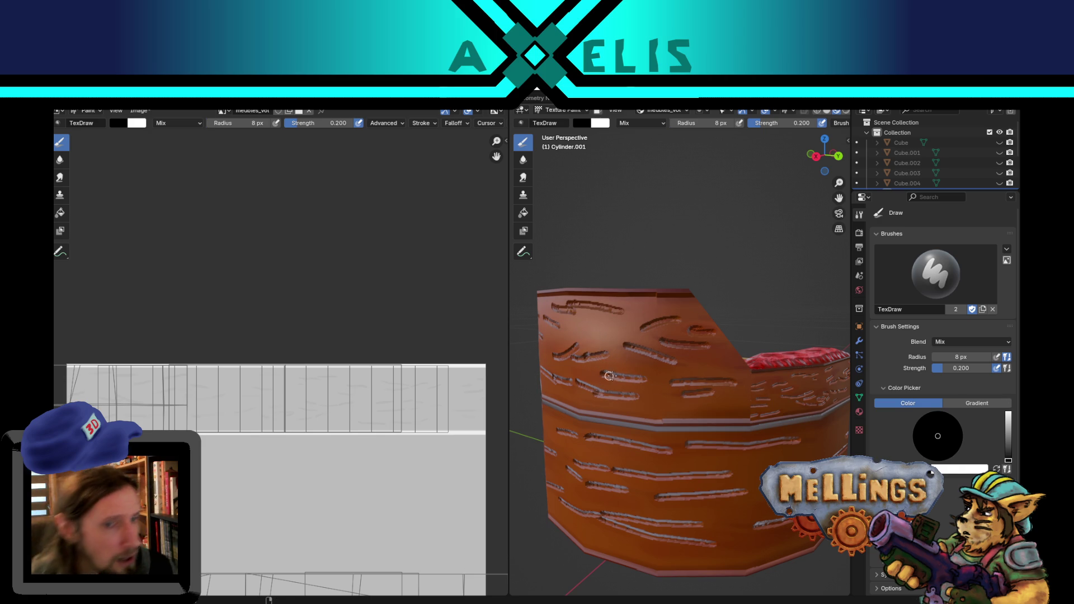
pyautogui.hotkey('alt', 's')
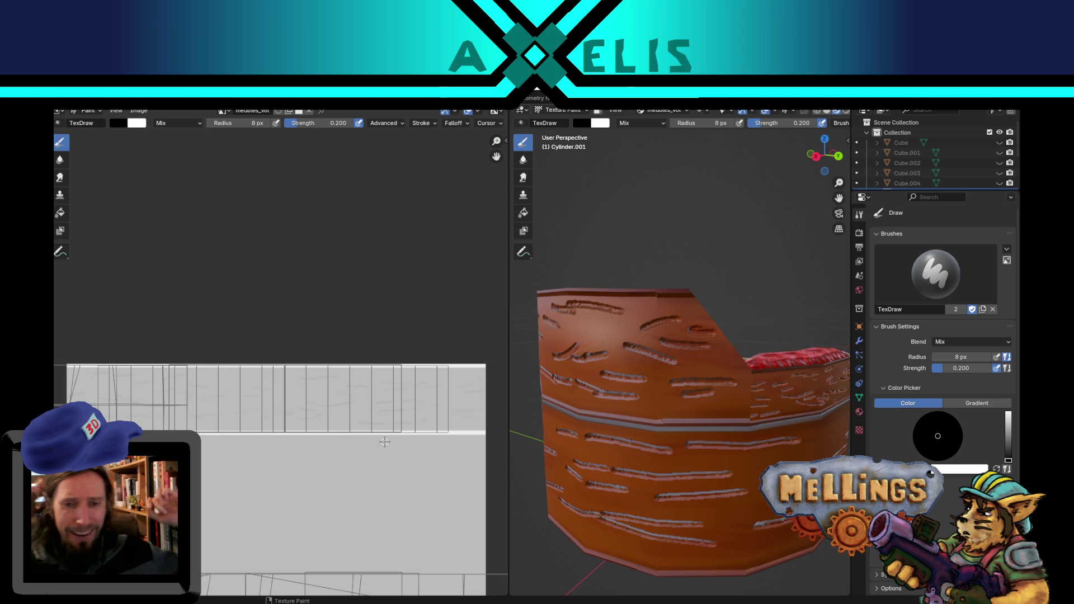
# Orbit around the tufted chair from several angles, then save chambre_equipage.blend.
pyautogui.scroll(-3, 734, 386)
pyautogui.moveTo(724, 415)
pyautogui.mouseDown(button='middle')
pyautogui.moveTo(674, 400)
pyautogui.moveTo(595, 402)
pyautogui.mouseUp(button='middle')
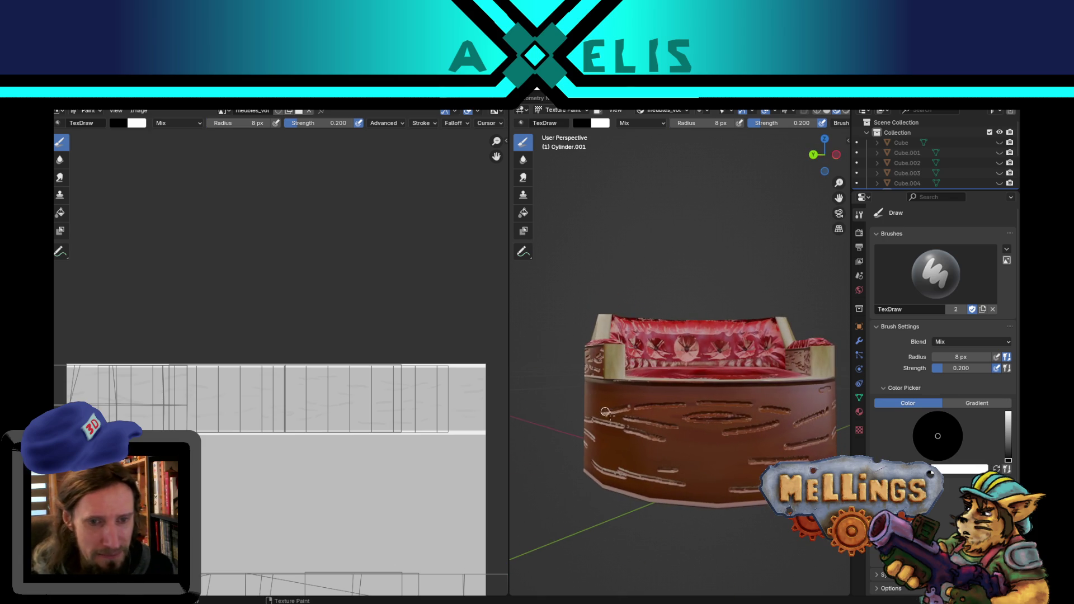
pyautogui.moveTo(683, 421); pyautogui.dragTo(688, 464, button='middle')
pyautogui.moveTo(630, 432)
pyautogui.mouseDown(button='middle')
pyautogui.moveTo(636, 417)
pyautogui.moveTo(621, 483)
pyautogui.moveTo(661, 382)
pyautogui.moveTo(627, 493)
pyautogui.mouseUp(button='middle')
pyautogui.scroll(5, 633, 442)
pyautogui.scroll(-2, 661, 382)
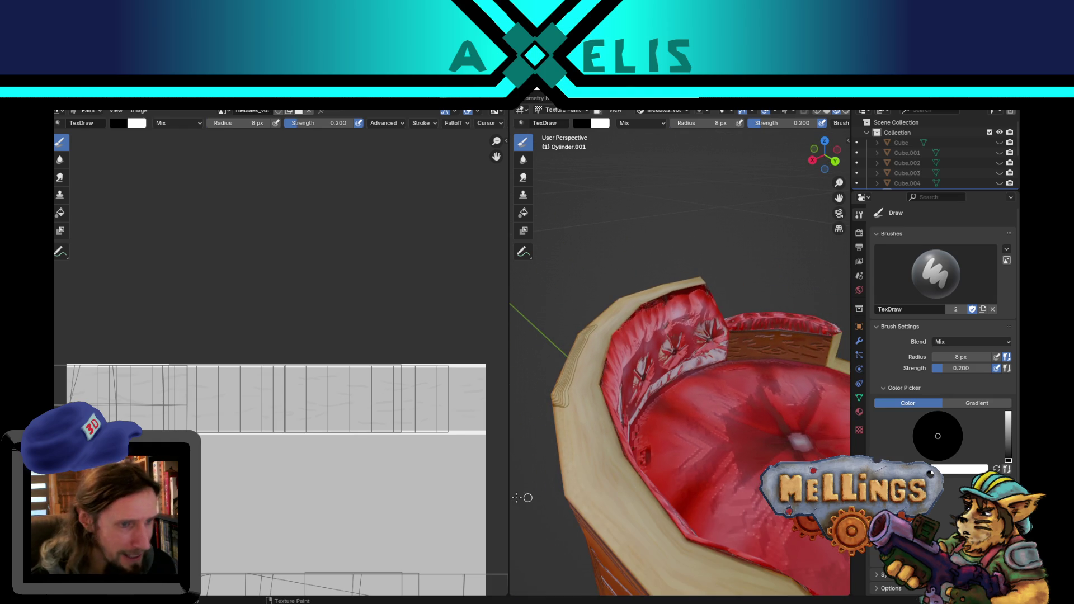
pyautogui.moveTo(626, 438)
pyautogui.mouseDown(button='middle')
pyautogui.moveTo(613, 440)
pyautogui.moveTo(568, 336)
pyautogui.mouseUp(button='middle')
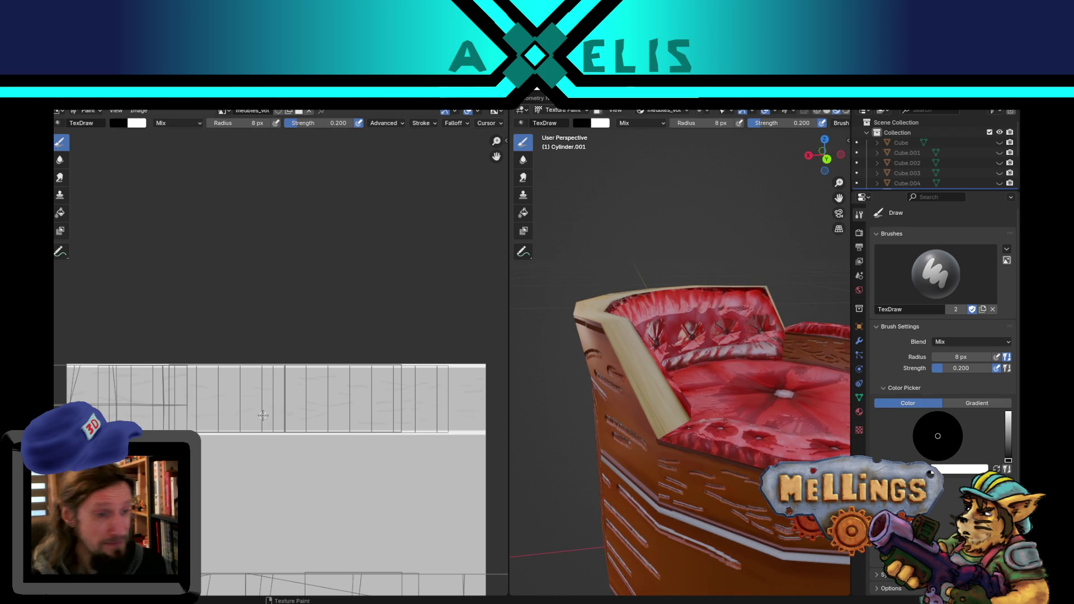
pyautogui.scroll(-3, 274, 447)
pyautogui.moveTo(275, 449); pyautogui.dragTo(274, 405, button='middle')
pyautogui.hotkey('ctrl', 's')
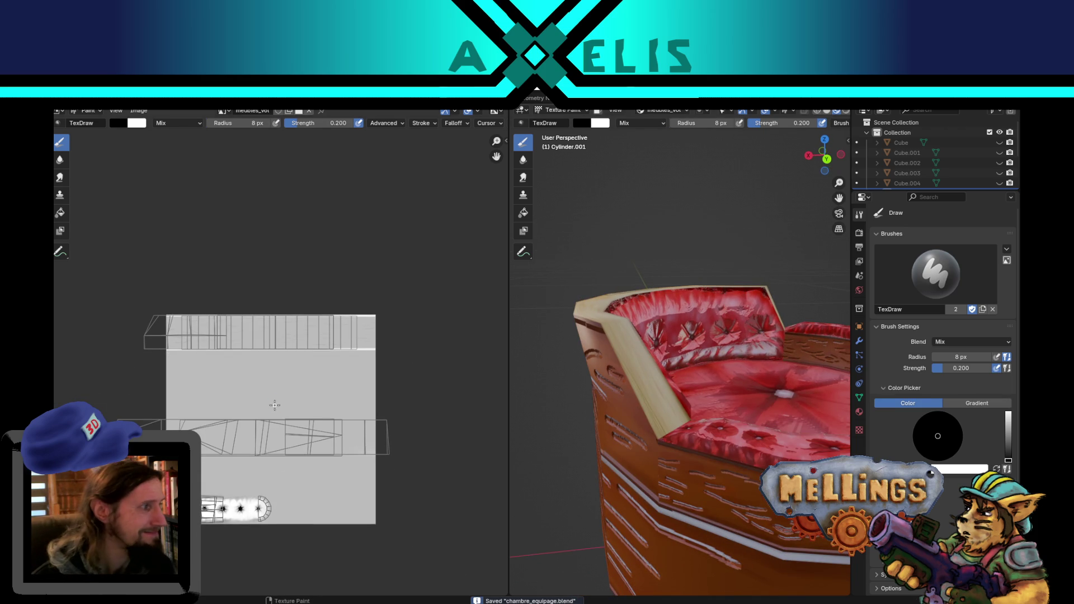
# Look at the chair close-up and switch to the Modeling workspace.
pyautogui.scroll(4, 690, 359)
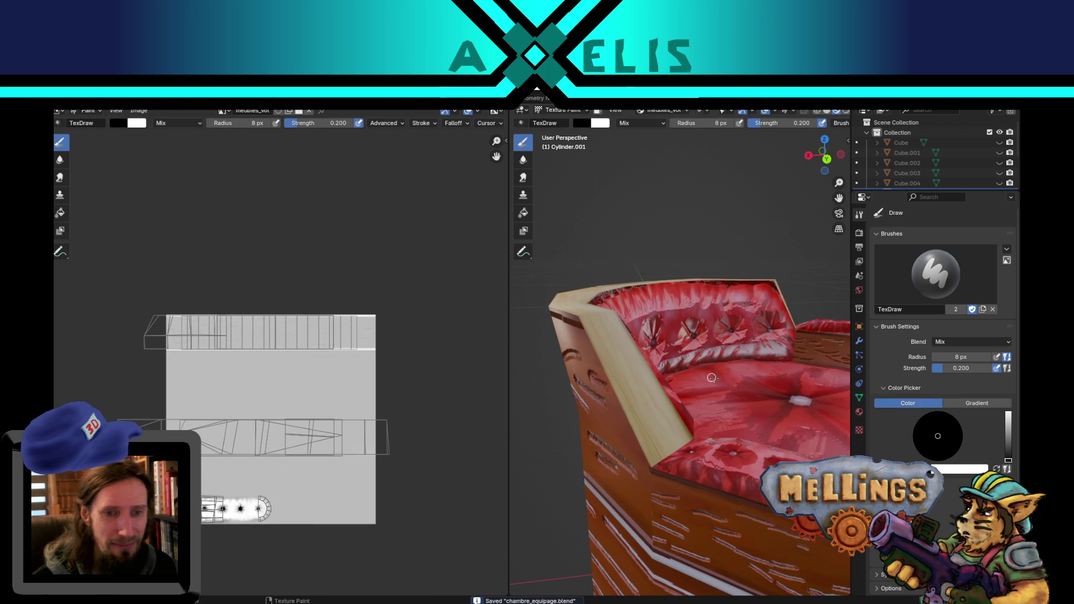
pyautogui.moveTo(692, 364); pyautogui.dragTo(697, 385, button='middle')
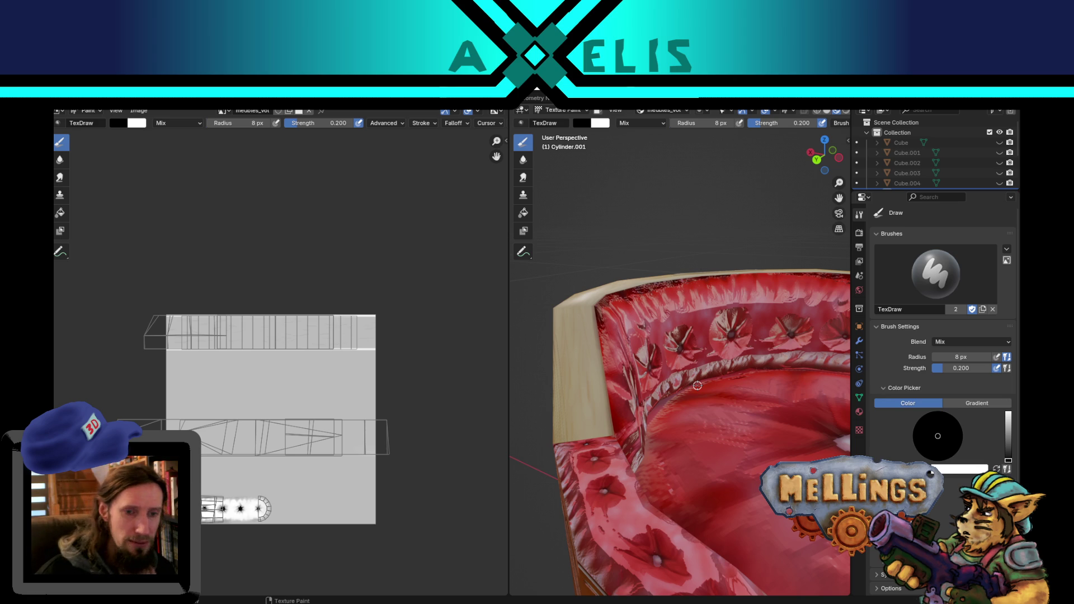
pyautogui.scroll(-6, 789, 313)
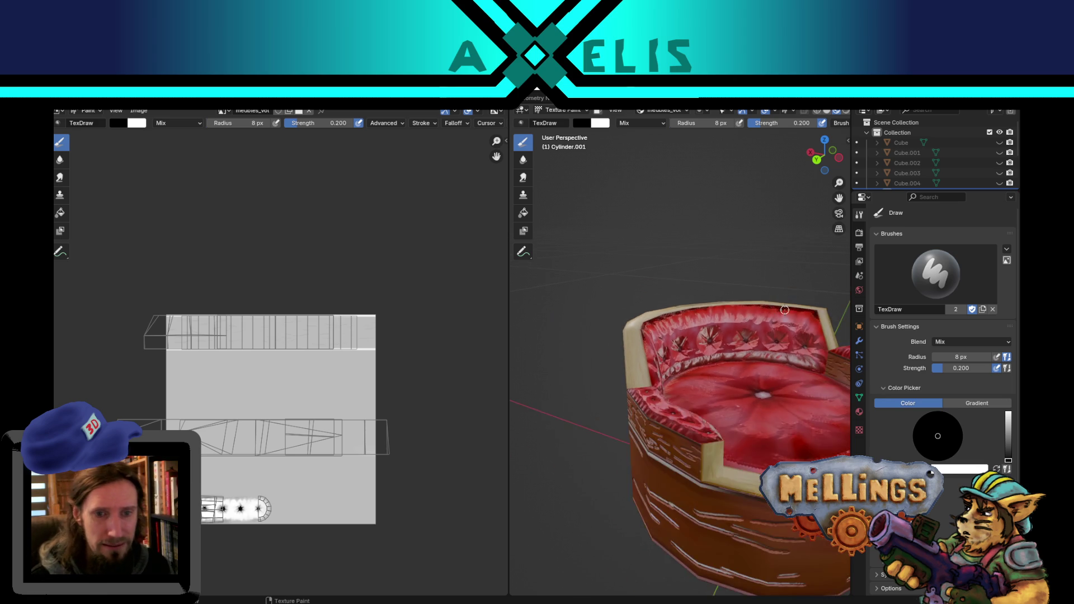
pyautogui.scroll(2, 781, 347)
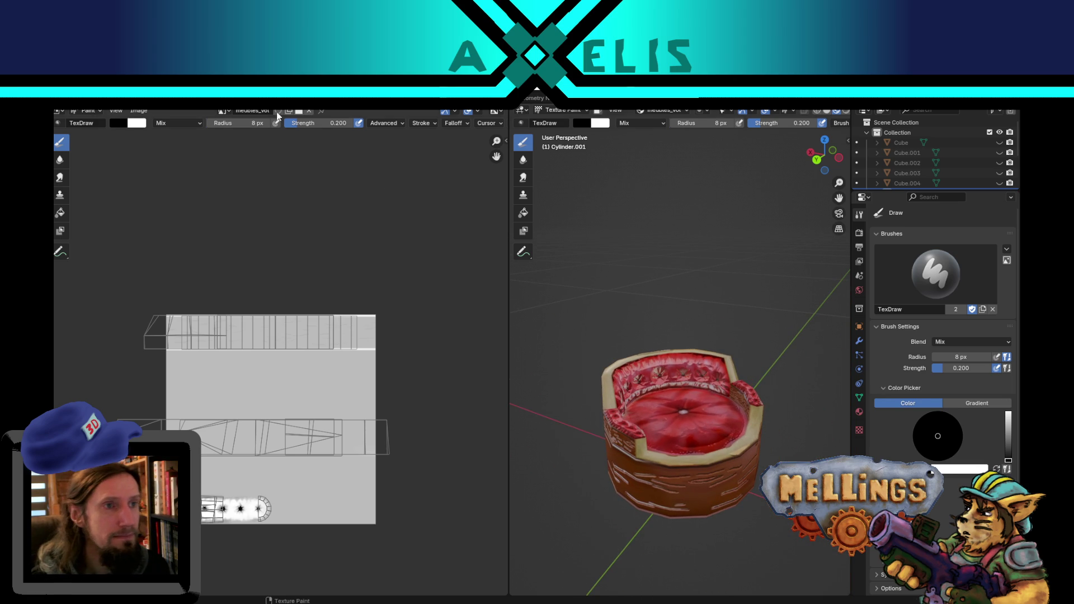
pyautogui.click(224, 98)
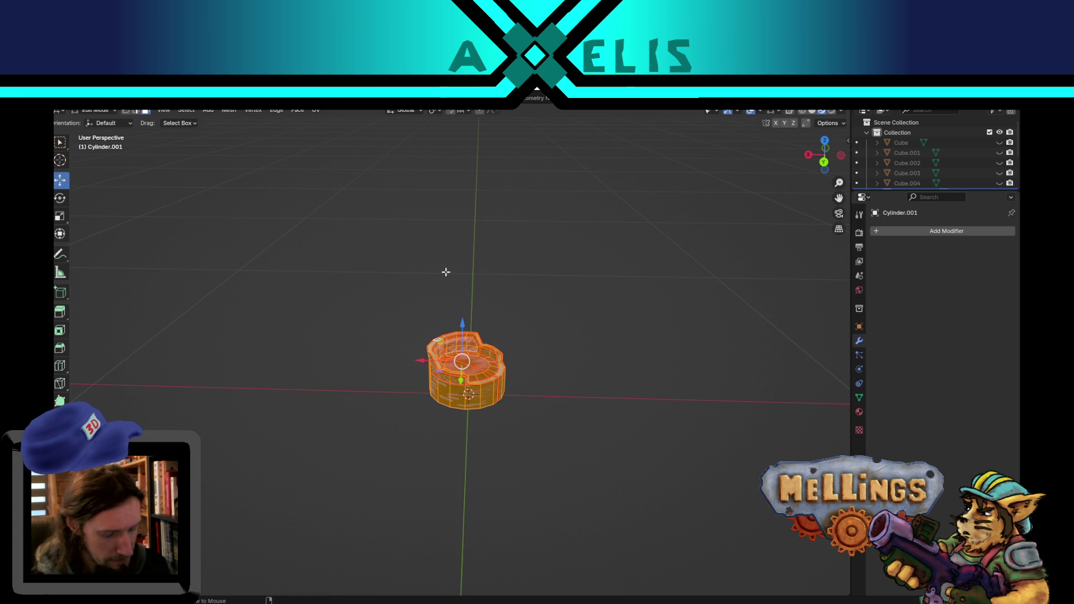
# Unhide the room and set the armchair on the floor beside the vending machine, then save.
pyautogui.press('Tab')
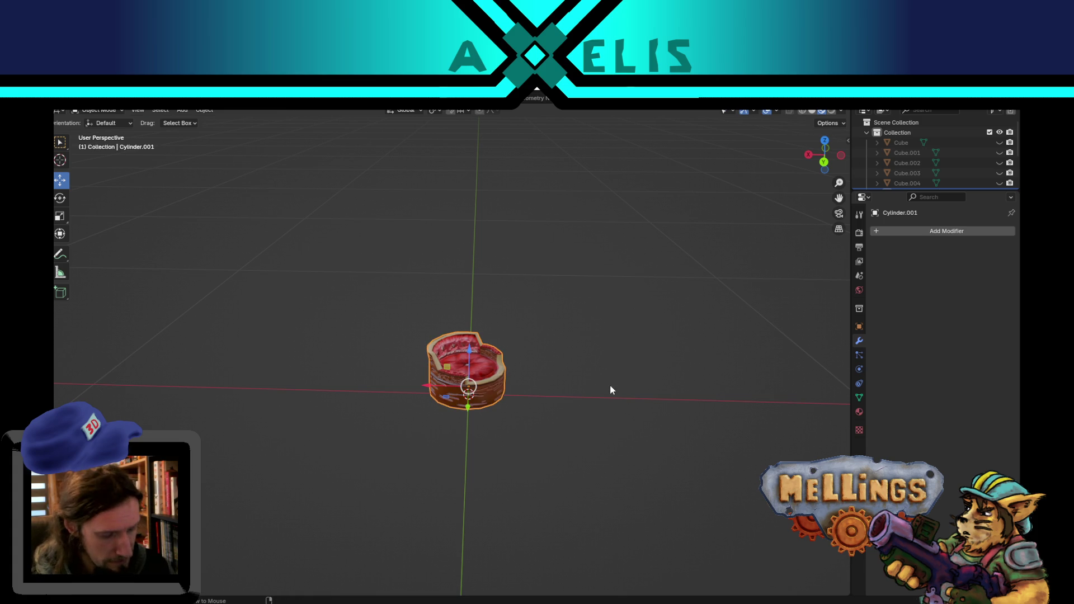
pyautogui.hotkey('alt', 'h')
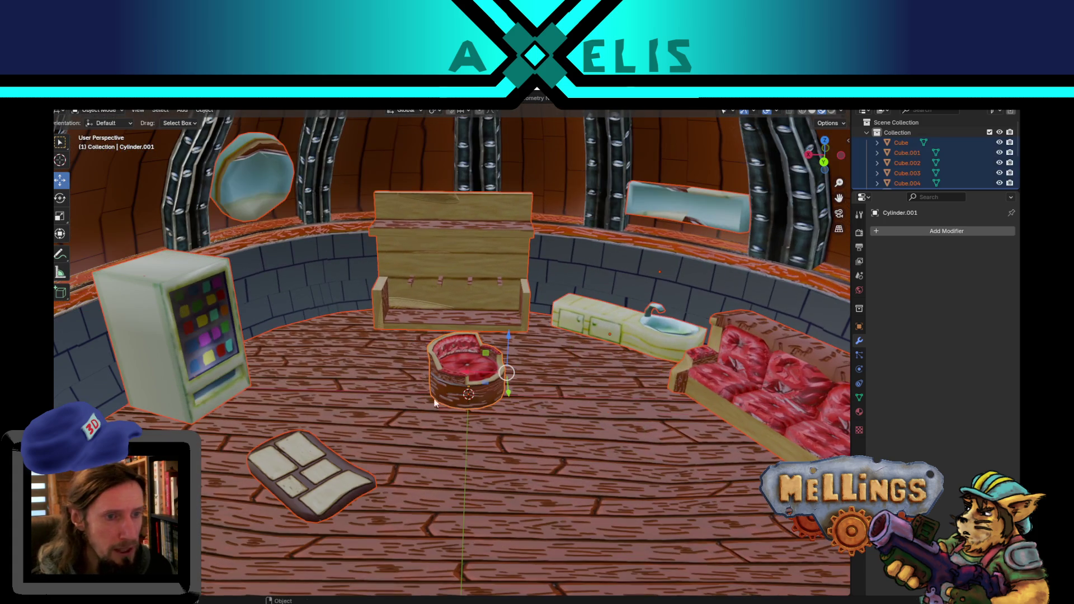
pyautogui.click(462, 397)
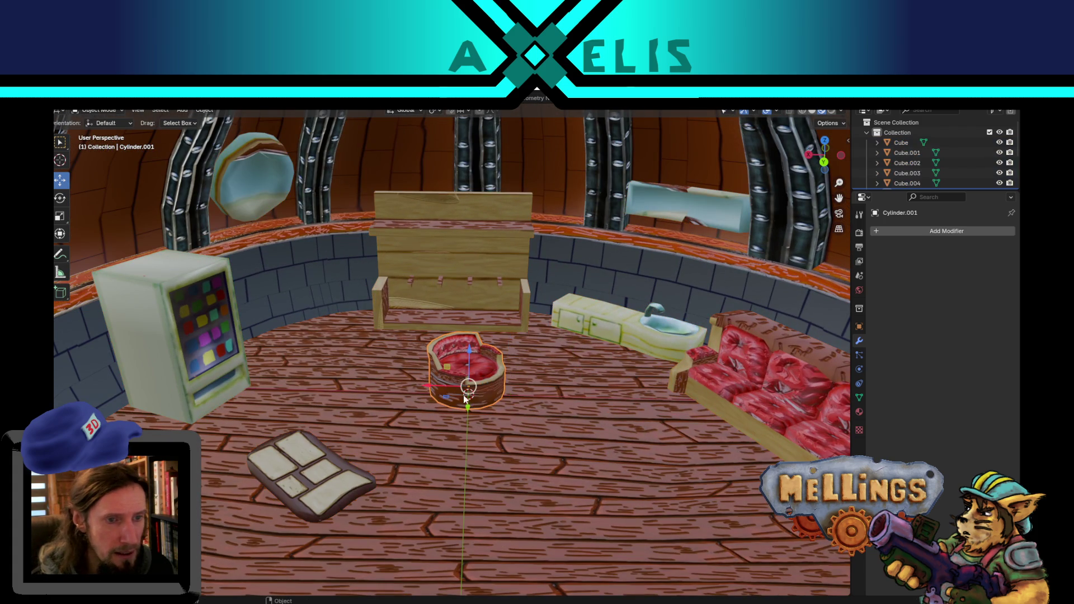
pyautogui.moveTo(462, 397)
pyautogui.mouseDown()
pyautogui.moveTo(305, 342)
pyautogui.moveTo(277, 345)
pyautogui.mouseUp()
pyautogui.moveTo(414, 322)
pyautogui.mouseDown(button='middle')
pyautogui.moveTo(436, 318)
pyautogui.moveTo(402, 288)
pyautogui.moveTo(352, 341)
pyautogui.mouseUp(button='middle')
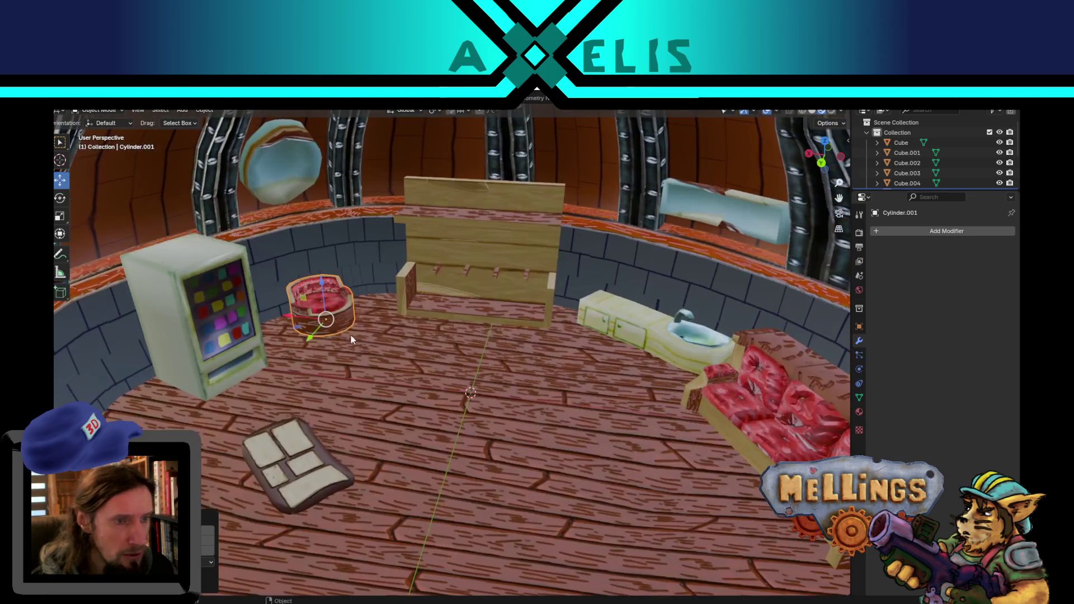
pyautogui.moveTo(322, 282); pyautogui.dragTo(327, 313)
pyautogui.moveTo(371, 317); pyautogui.dragTo(395, 285, button='middle')
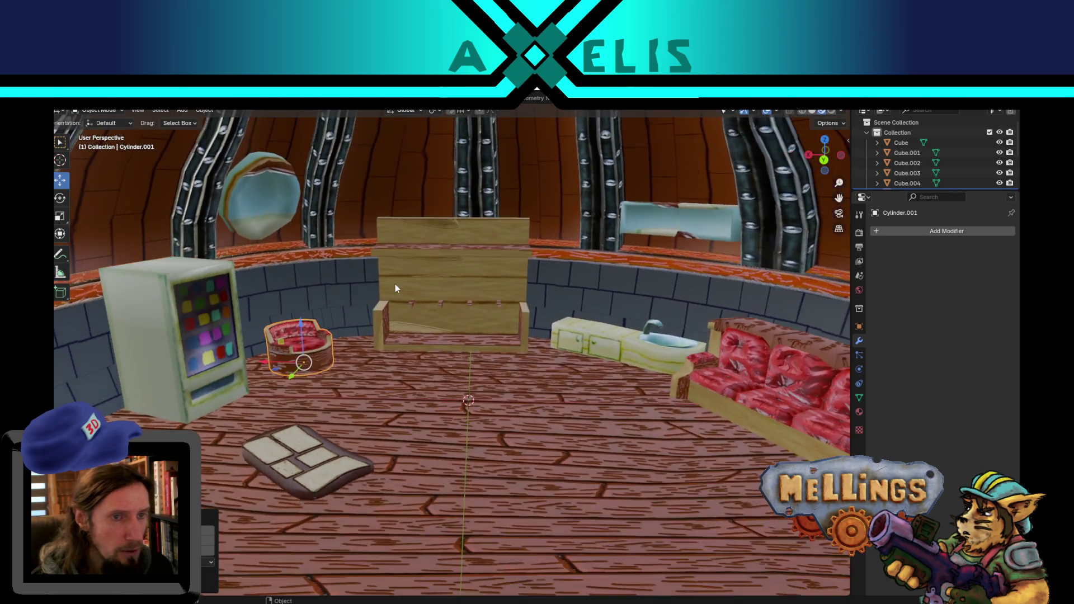
pyautogui.scroll(-6, 395, 289)
pyautogui.hotkey('ctrl', 's')
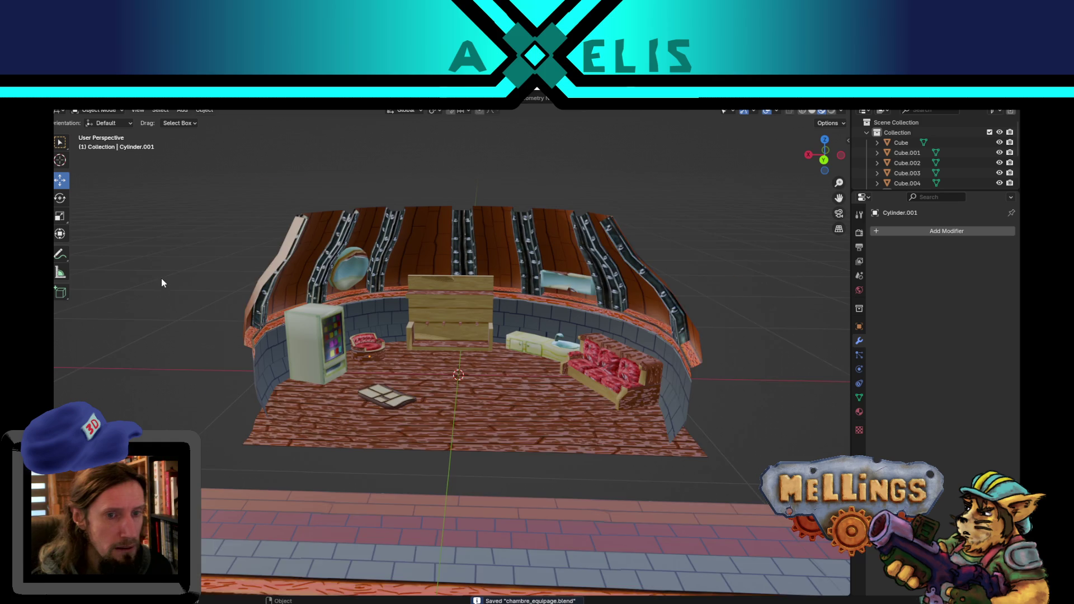
# Export the room as FBX, overwriting chambre_equipage.fbx in the Terrier folder.
pyautogui.scroll(2, 162, 278)
pyautogui.scroll(2, 524, 341)
pyautogui.hotkey('shift', 'r')
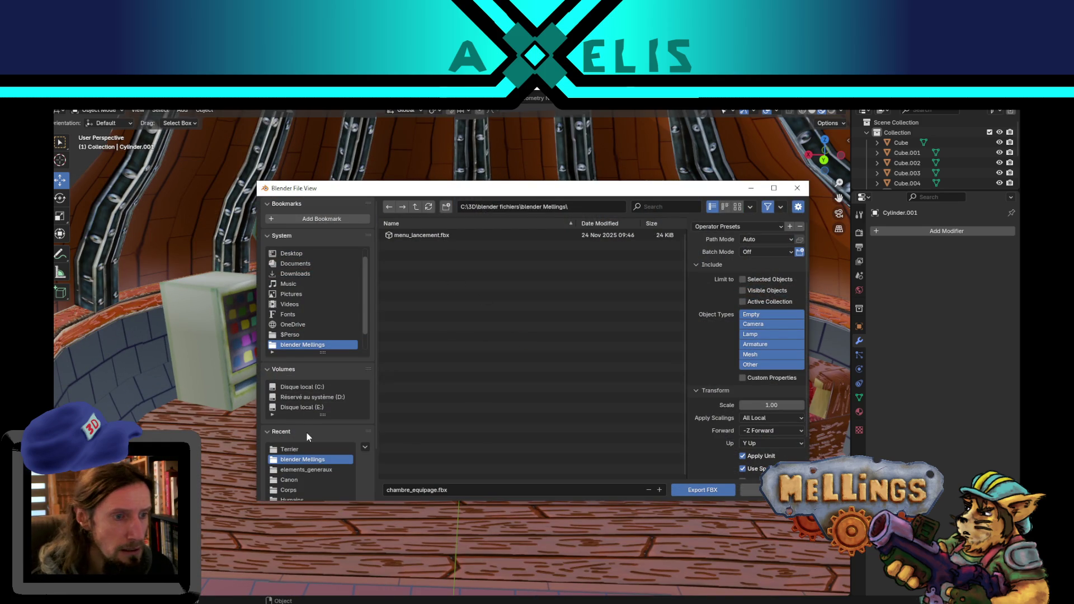
pyautogui.click(306, 448)
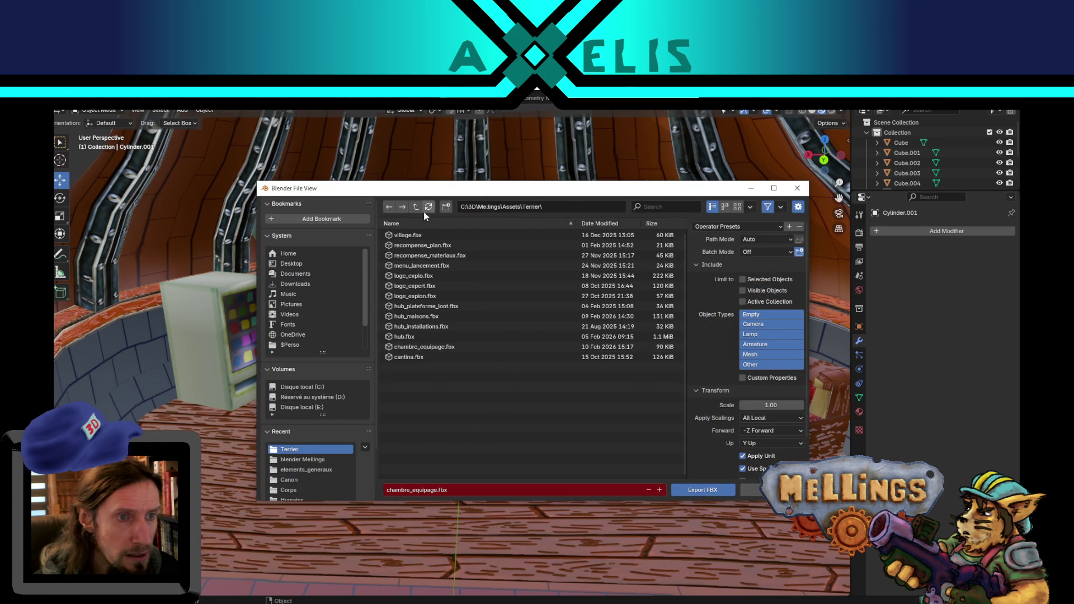
pyautogui.click(413, 347)
pyautogui.doubleClick(413, 348)
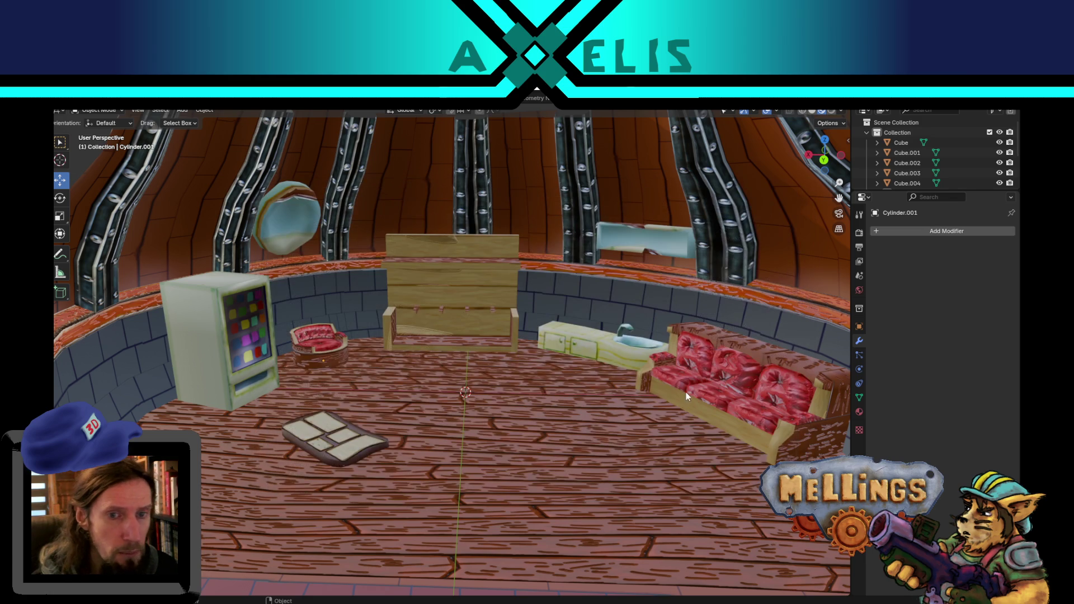
# Test-run the game in Unity, then stop it, open Intro Demo.unity and clear the console.
pyautogui.click(493, 576)
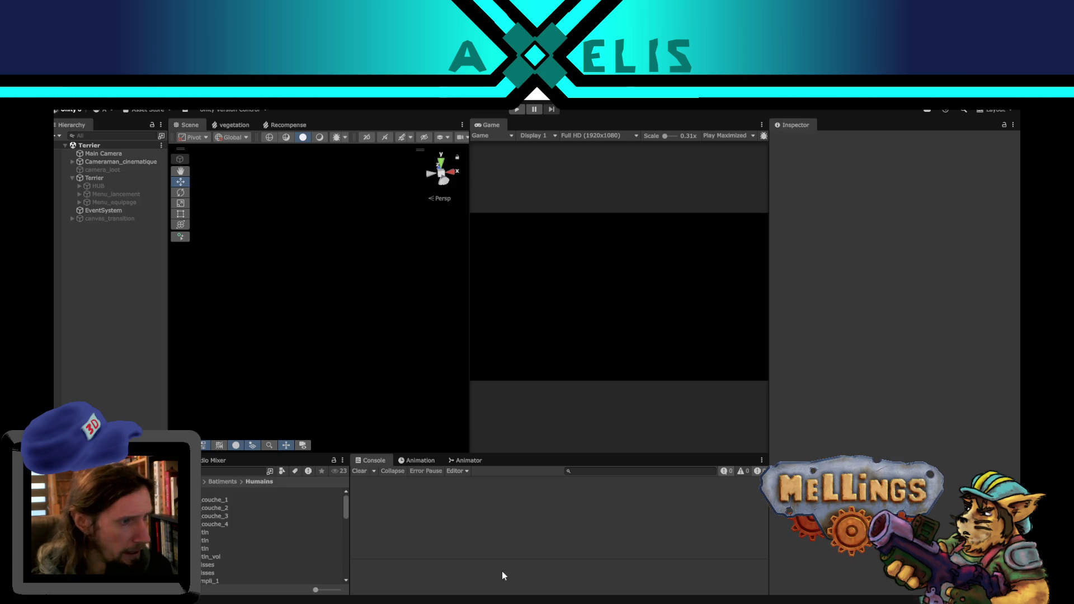
pyautogui.click(518, 110)
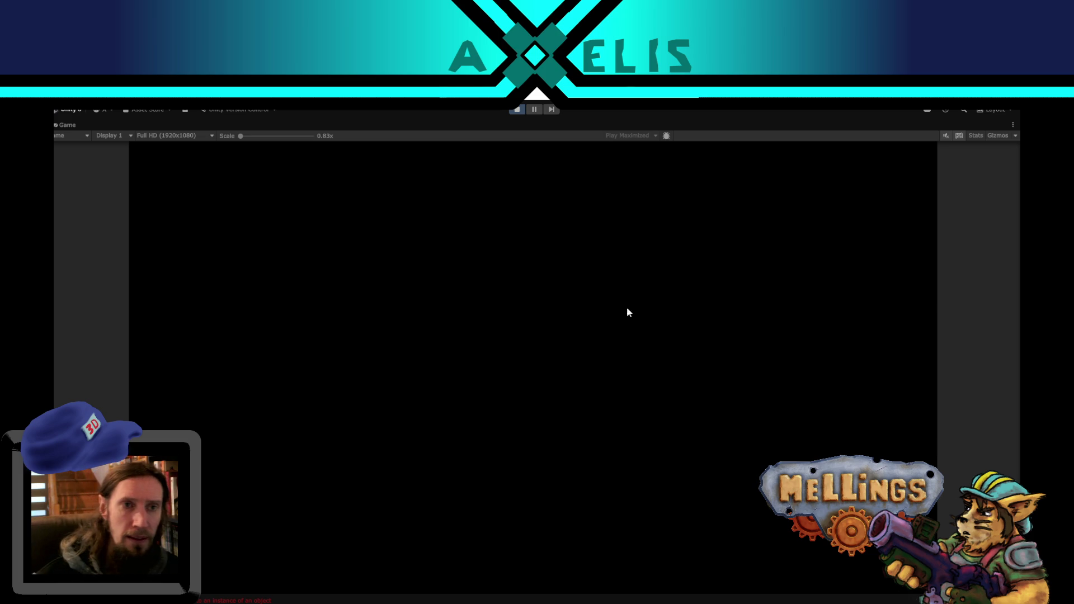
pyautogui.click(518, 110)
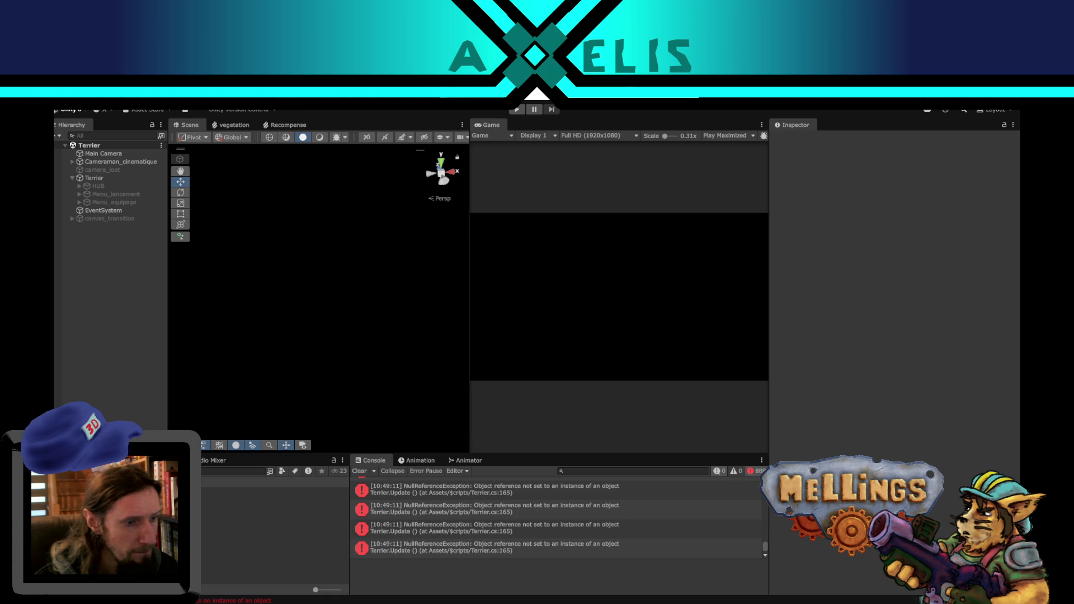
pyautogui.doubleClick(274, 532)
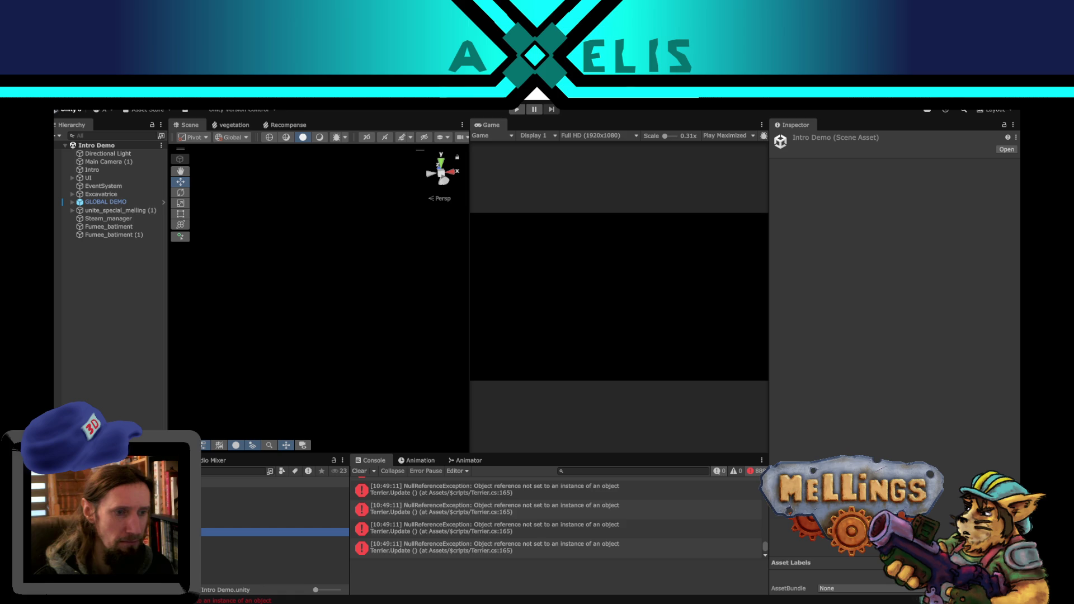
pyautogui.click(359, 471)
# Play the game, pause it in the crew room, and frame Cube.003 in the Scene view.
pyautogui.click(517, 109)
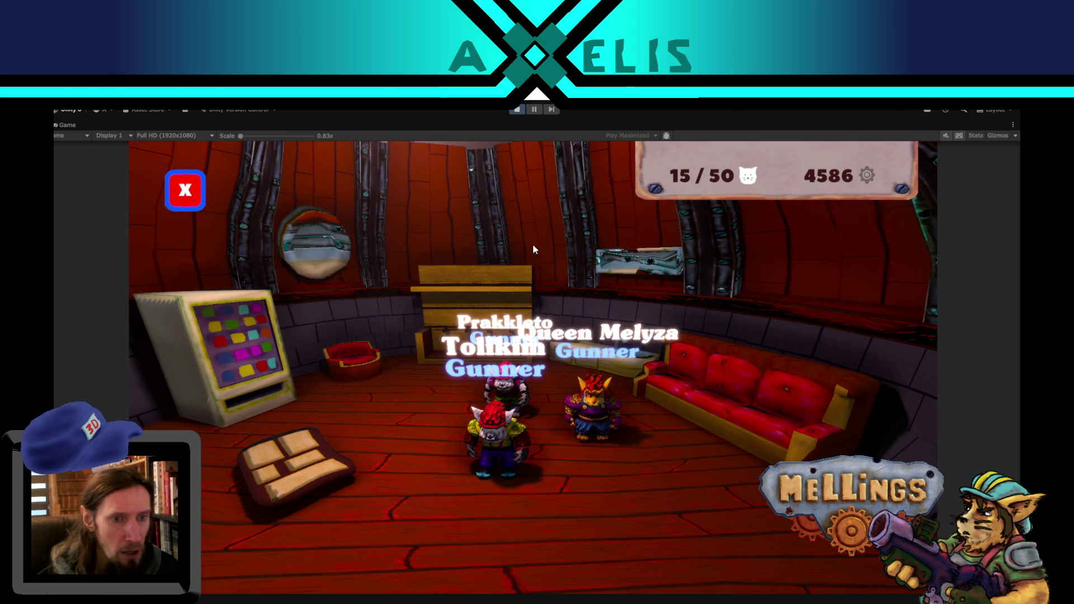
pyautogui.click(535, 110)
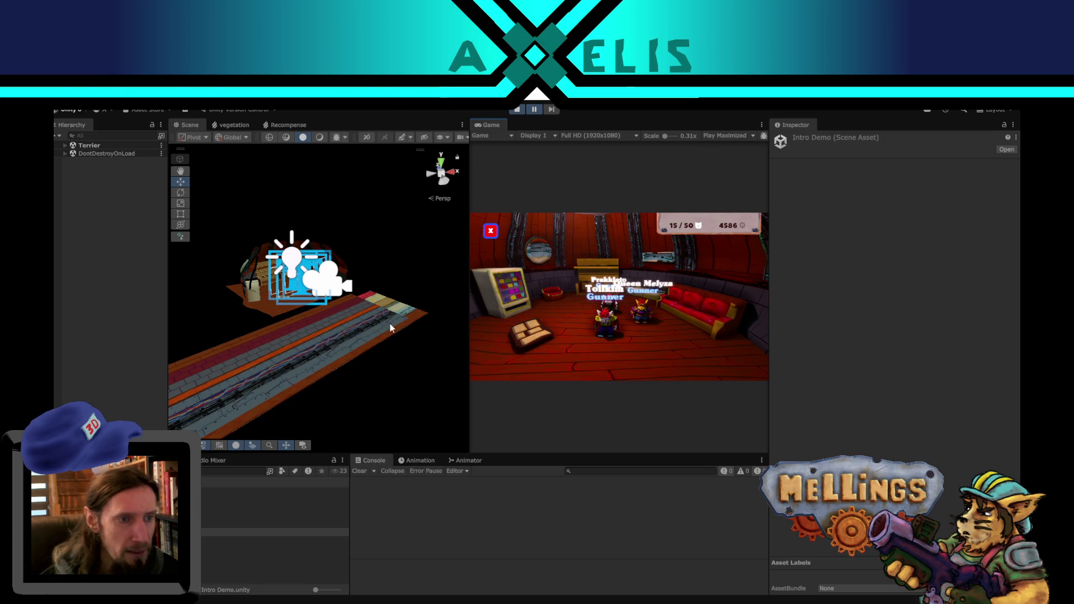
pyautogui.moveTo(383, 307); pyautogui.dragTo(273, 303, button='right')
pyautogui.click(268, 308)
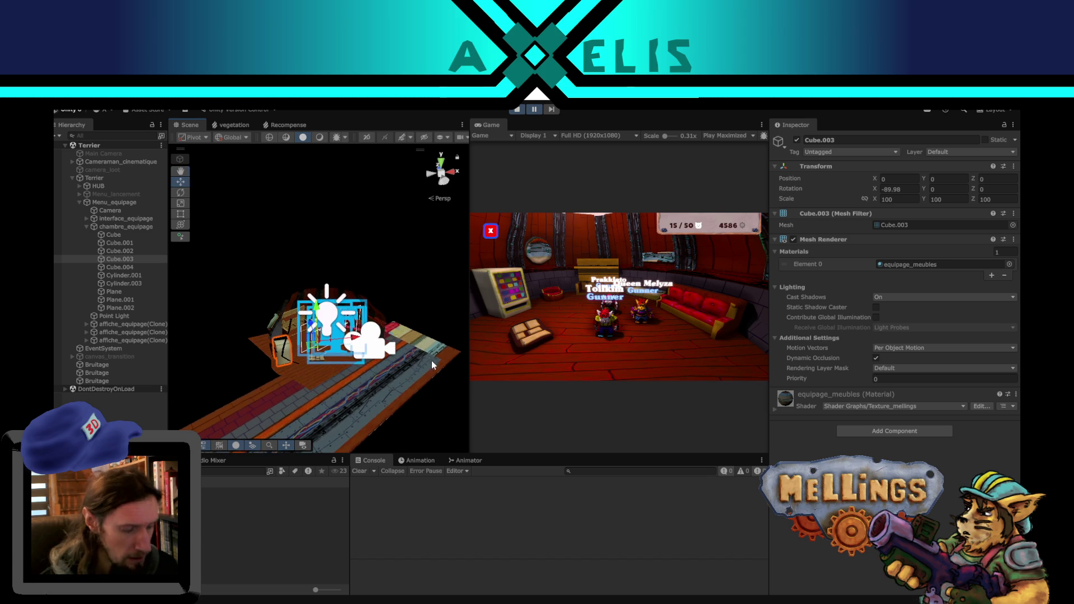
pyautogui.press('f')
pyautogui.moveTo(445, 331)
pyautogui.mouseDown(button='right')
pyautogui.moveTo(394, 338)
pyautogui.moveTo(367, 324)
pyautogui.moveTo(318, 337)
pyautogui.moveTo(271, 314)
pyautogui.mouseUp(button='right')
pyautogui.click(318, 337)
pyautogui.moveTo(272, 314)
pyautogui.mouseDown(button='middle')
pyautogui.moveTo(300, 314)
pyautogui.moveTo(318, 335)
pyautogui.moveTo(301, 396)
pyautogui.mouseUp(button='middle')
pyautogui.scroll(-10, 281, 298)
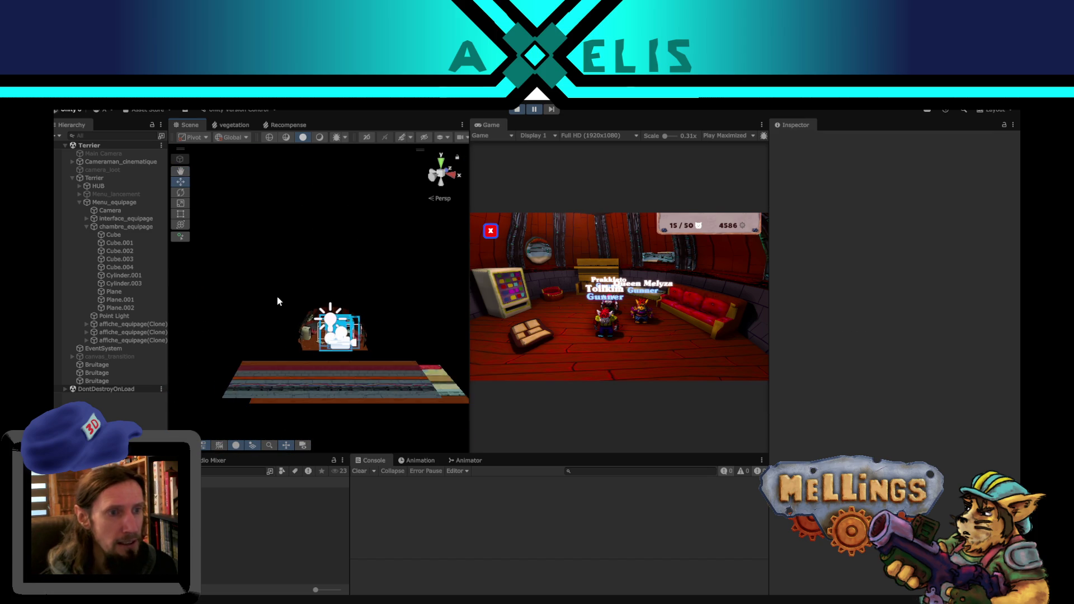
pyautogui.scroll(-10, 280, 296)
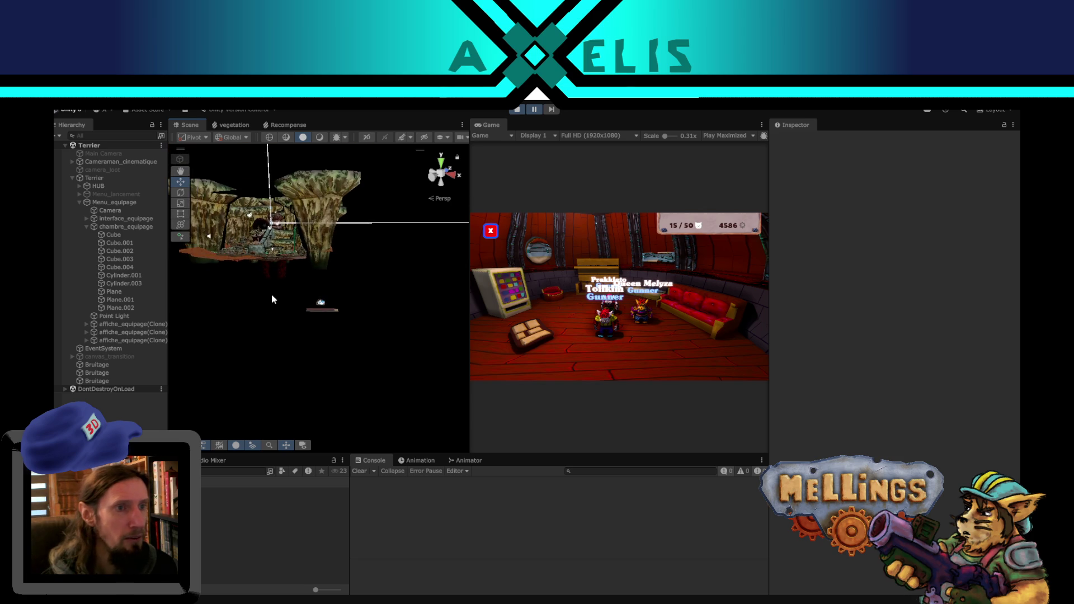
pyautogui.moveTo(273, 309)
pyautogui.keyDown('alt'); pyautogui.mouseDown()
pyautogui.moveTo(333, 313)
pyautogui.moveTo(328, 300)
pyautogui.mouseUp(); pyautogui.keyUp('alt')
pyautogui.scroll(6, 322, 285)
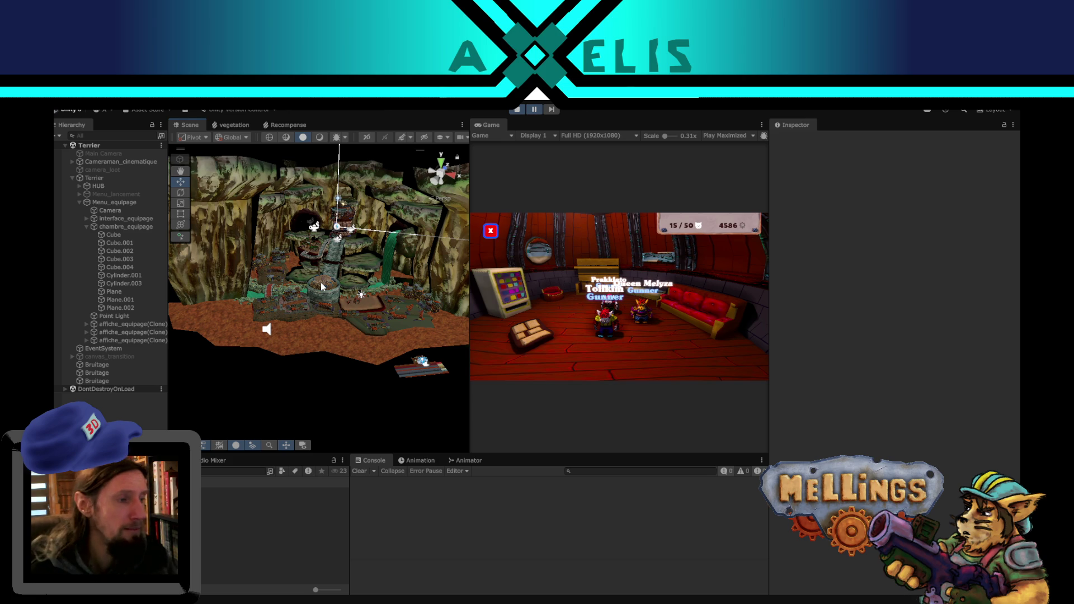
# Frame the chest Cube and select the stat_melling label in the crew room.
pyautogui.click(418, 362)
pyautogui.press('f')
pyautogui.scroll(-3, 385, 347)
pyautogui.click(197, 379)
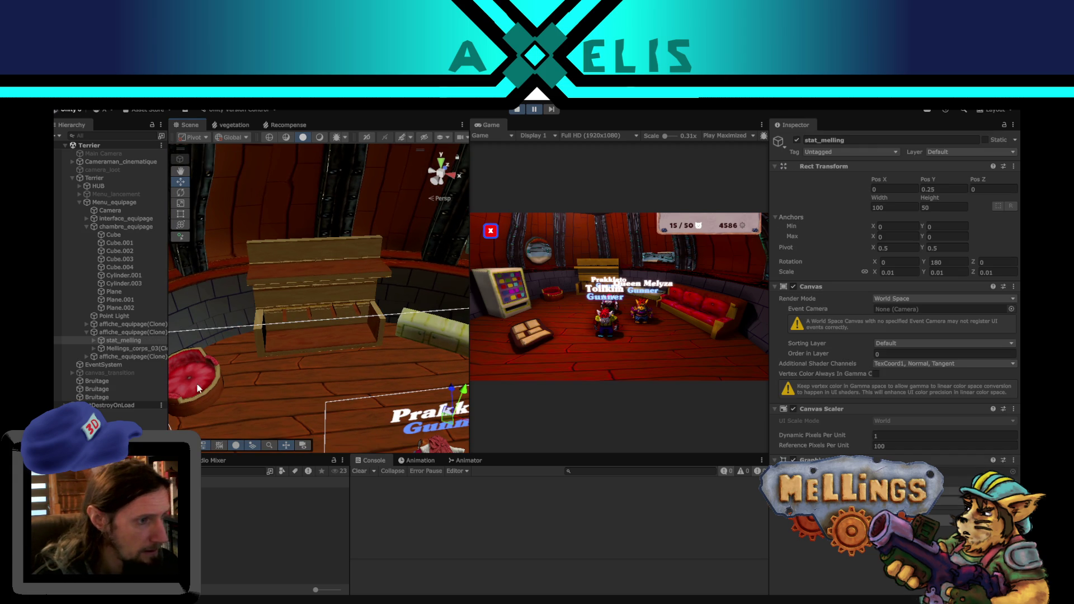
pyautogui.scroll(-2, 197, 386)
# Select the red cushion Cylinder.001 and open its equipage_meubles material settings.
pyautogui.click(193, 393)
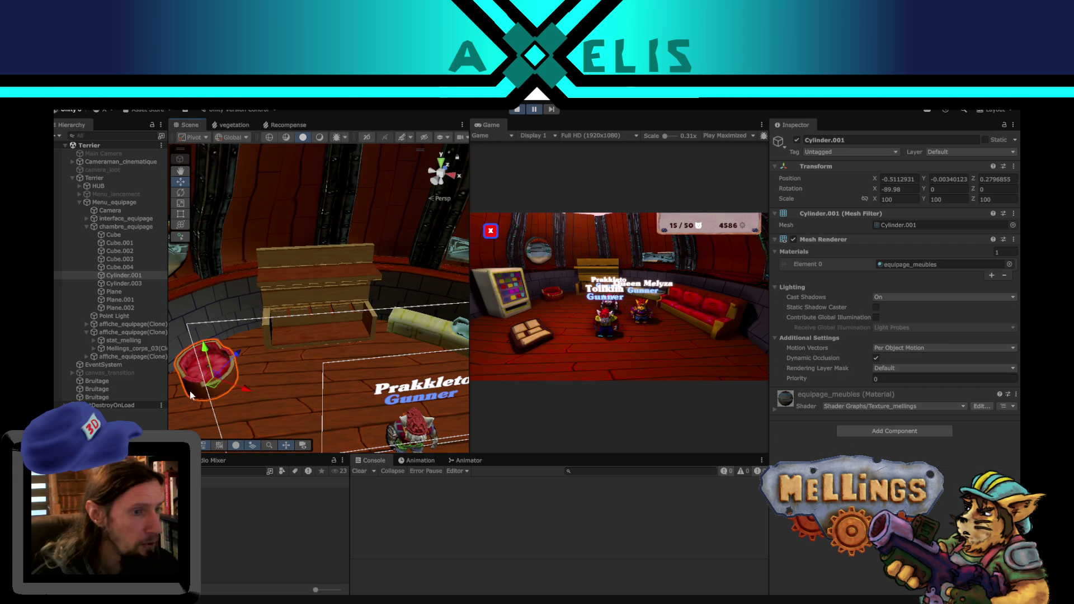
pyautogui.moveTo(208, 408); pyautogui.dragTo(327, 365, button='middle')
pyautogui.scroll(-10, 256, 385)
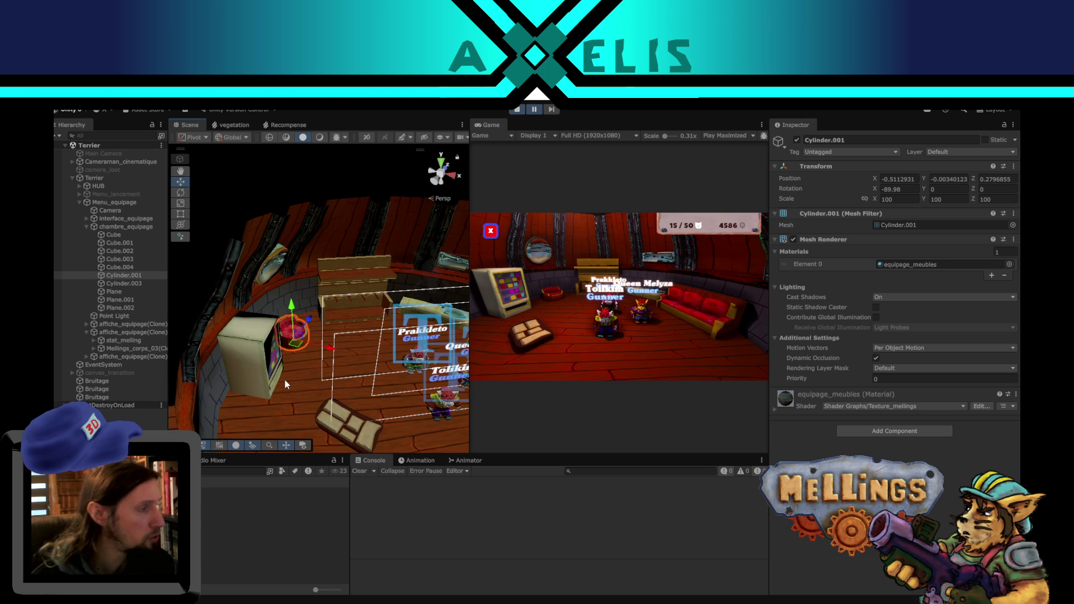
pyautogui.click(929, 264)
pyautogui.click(314, 536)
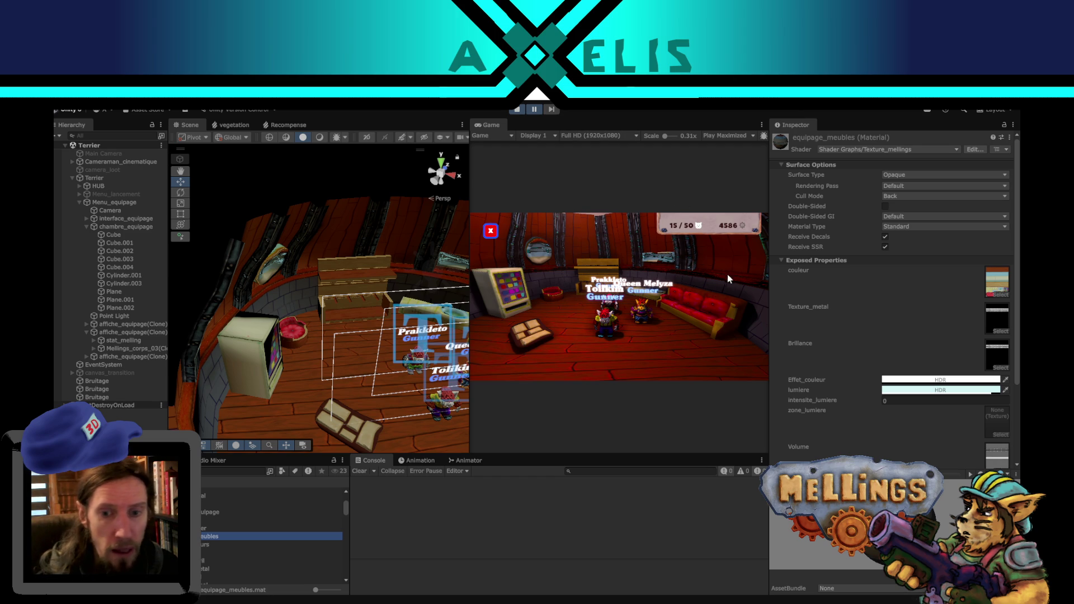
# Reselect Cylinder.001, expand its equipage_meubles material, and stop the running game.
pyautogui.click(300, 343)
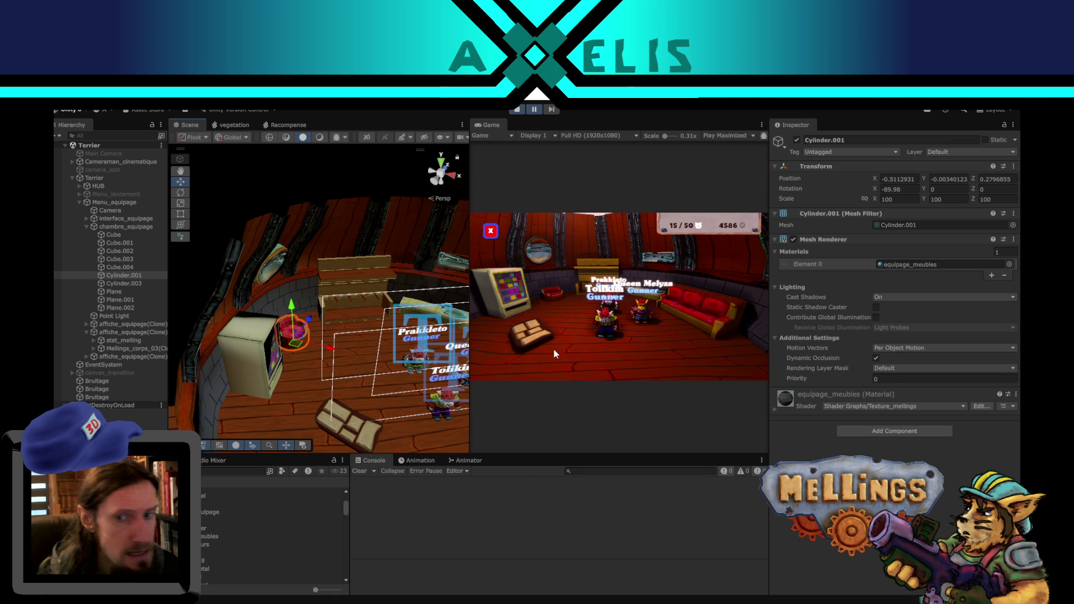
pyautogui.click(775, 411)
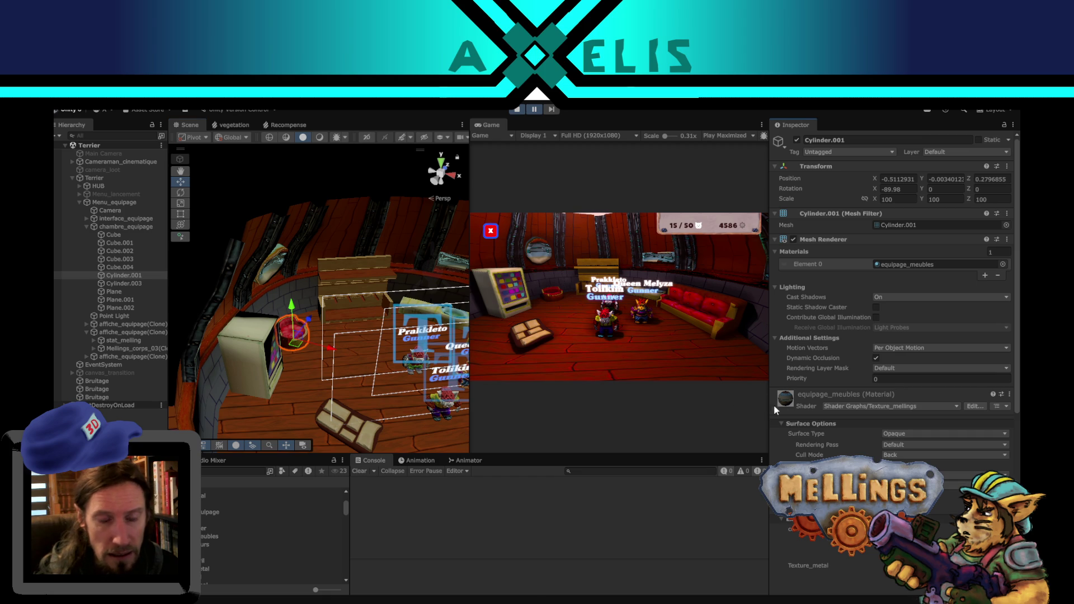
pyautogui.click(202, 535)
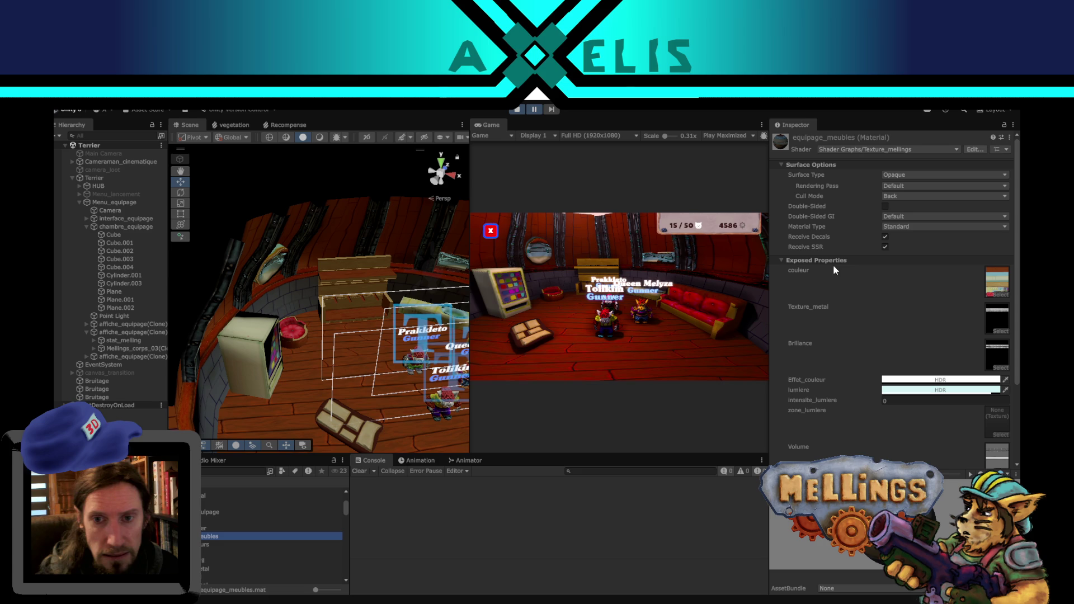
pyautogui.click(513, 111)
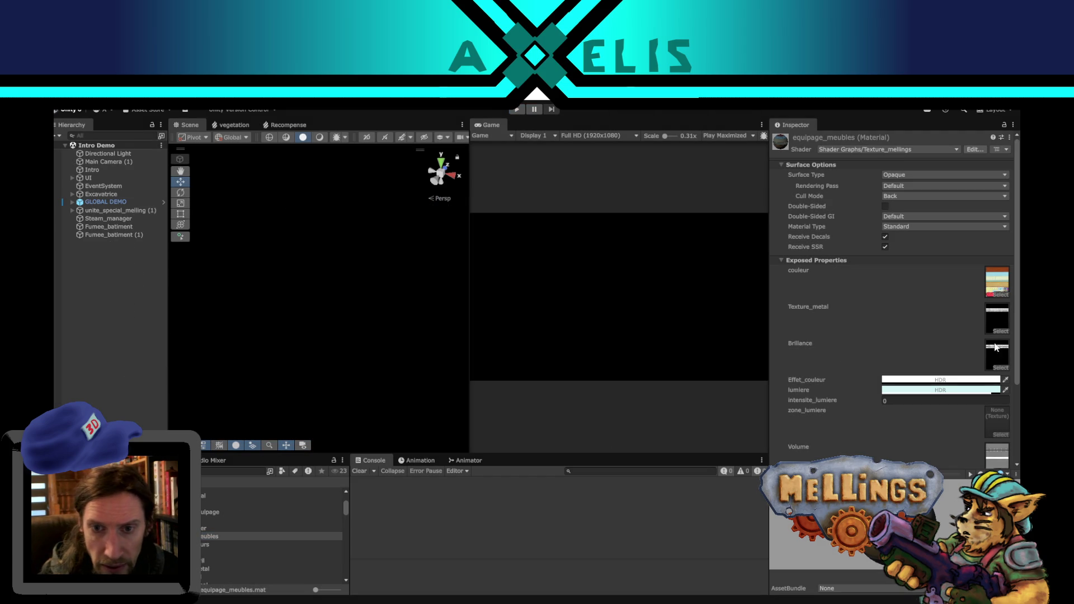
# Locate the couleur and metal textures used in equipage_meubles' Texture_metal and couleur slots.
pyautogui.scroll(2, 227, 549)
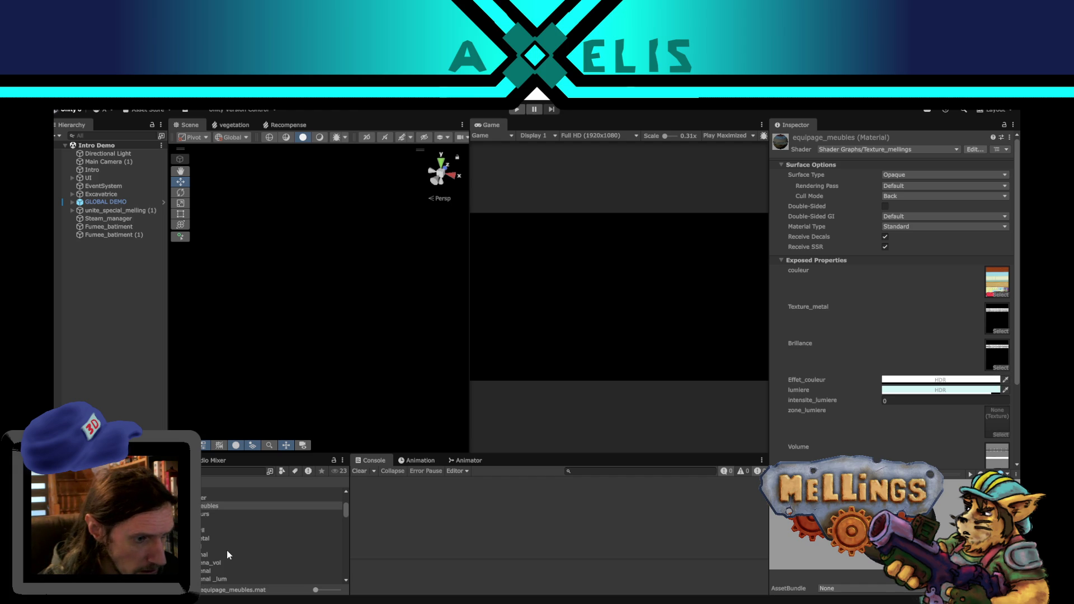
pyautogui.scroll(2, 224, 550)
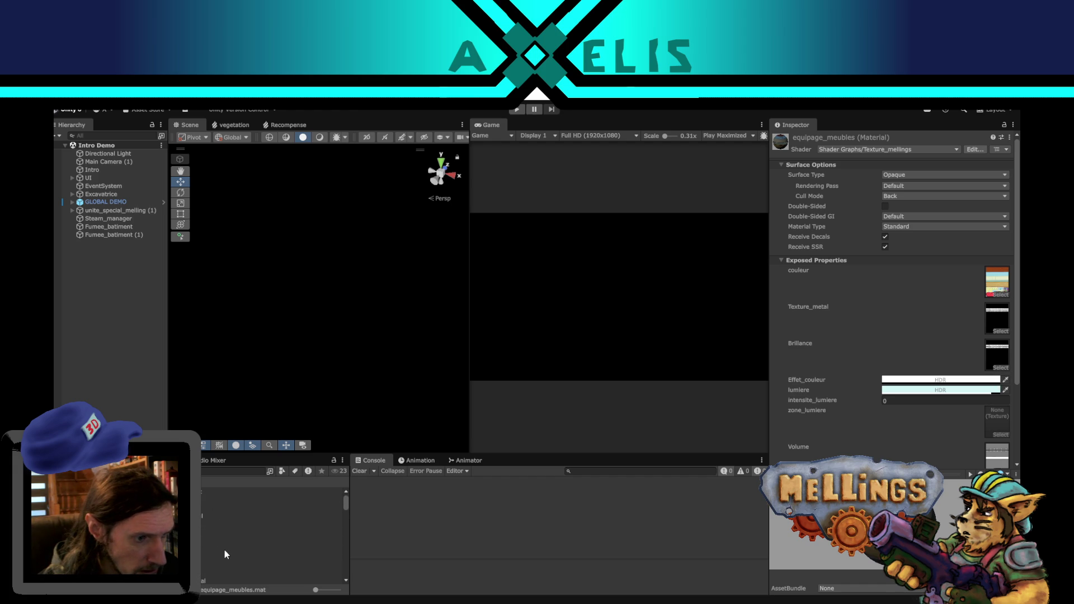
pyautogui.scroll(-3, 223, 550)
pyautogui.click(997, 282)
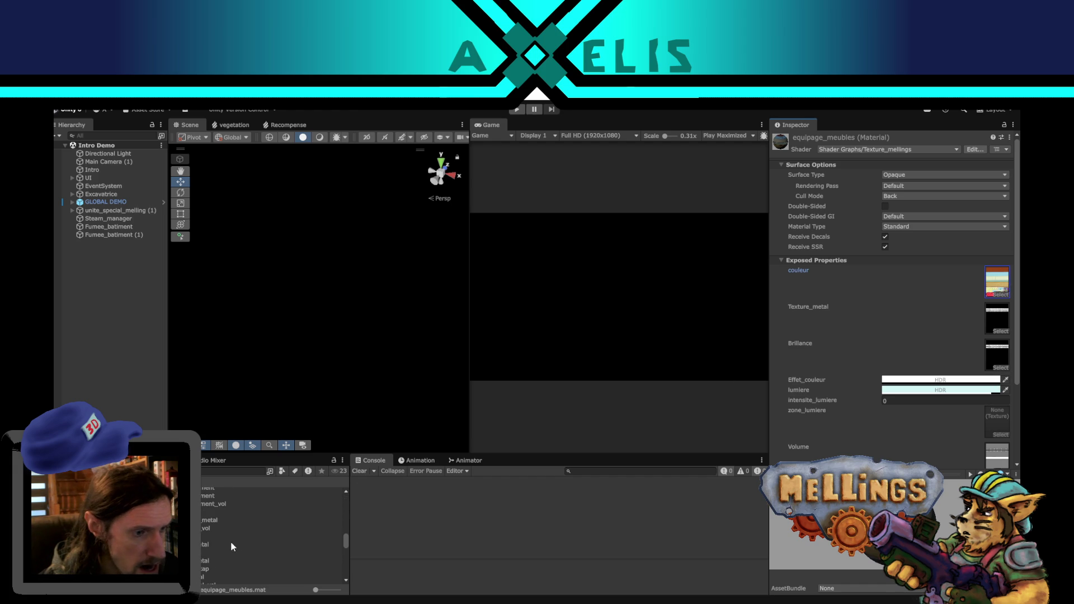
pyautogui.scroll(-3, 930, 391)
pyautogui.moveTo(956, 295); pyautogui.dragTo(997, 266)
pyautogui.moveTo(688, 395); pyautogui.dragTo(1002, 300)
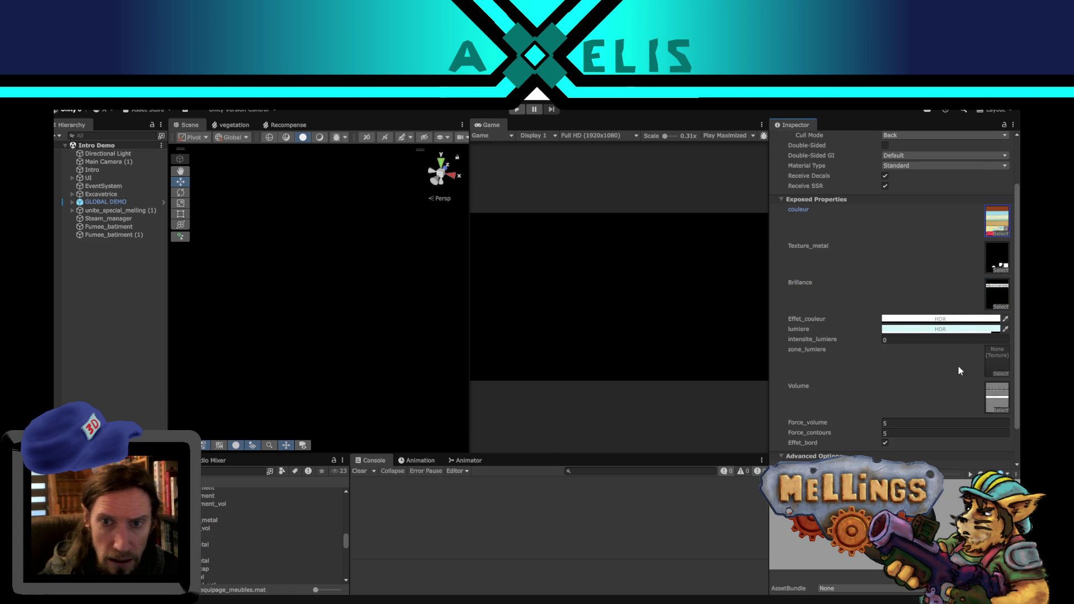
pyautogui.click(203, 522)
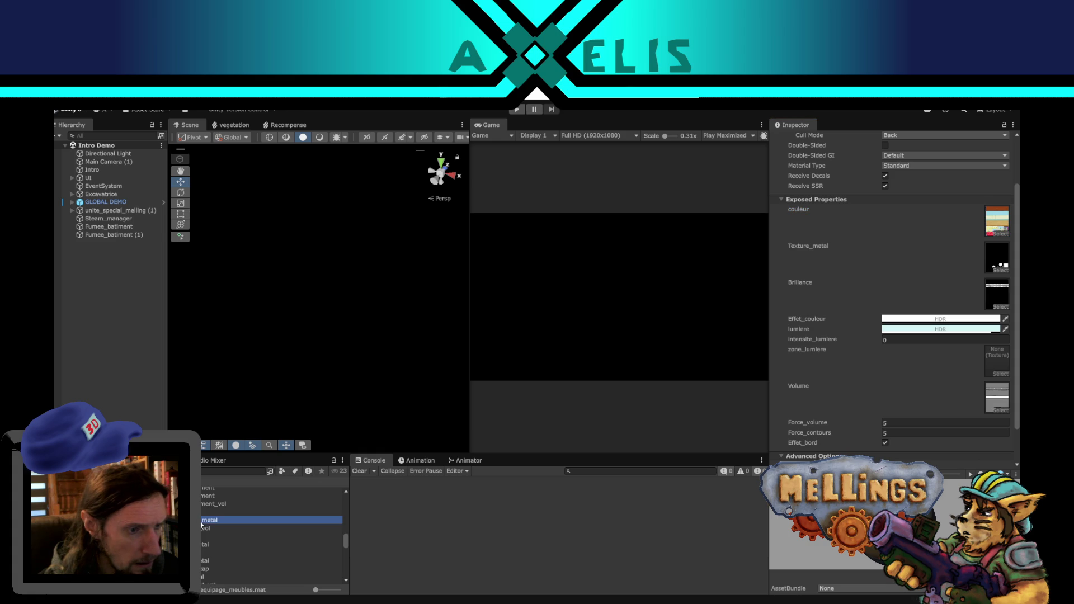
pyautogui.moveTo(226, 520); pyautogui.dragTo(219, 528)
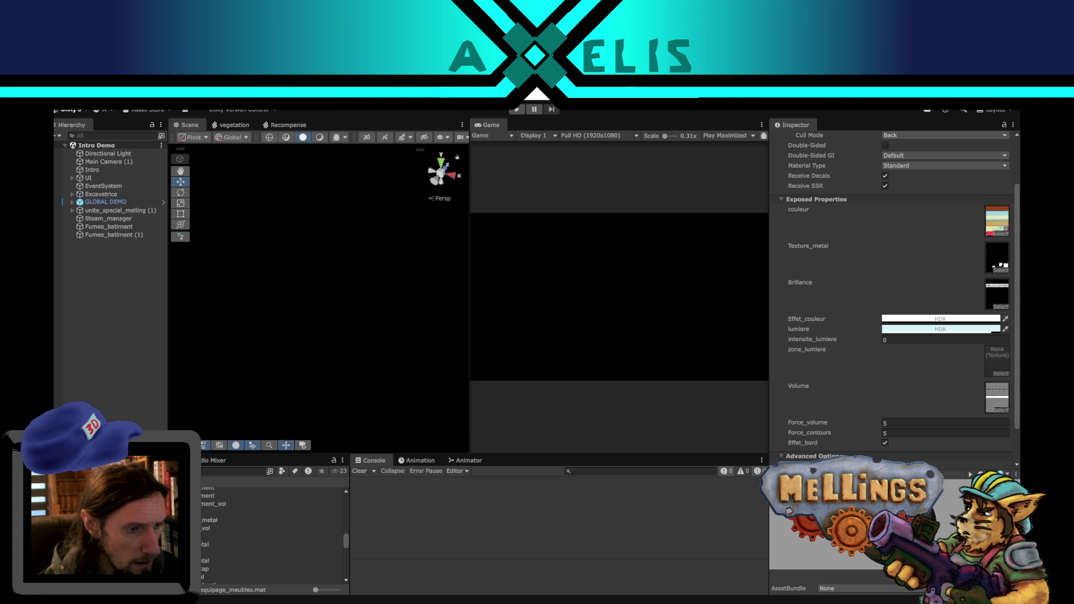
pyautogui.click(998, 221)
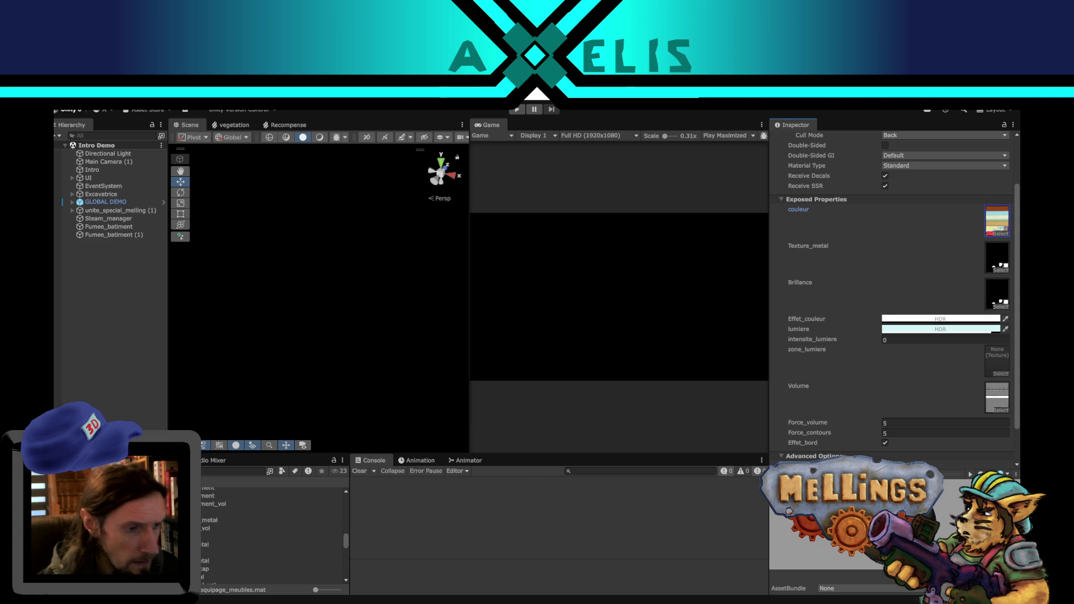
pyautogui.scroll(-3, 1002, 354)
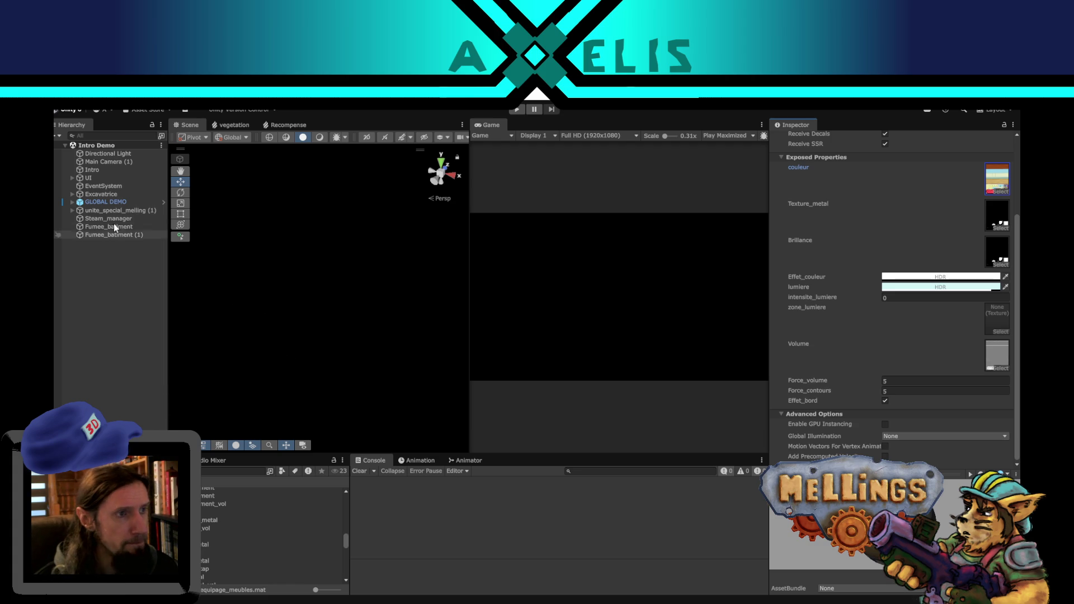
# Inspect chambre_equipage.fbx's material import settings, then clear the selection.
pyautogui.scroll(3, 201, 523)
pyautogui.scroll(3, 201, 525)
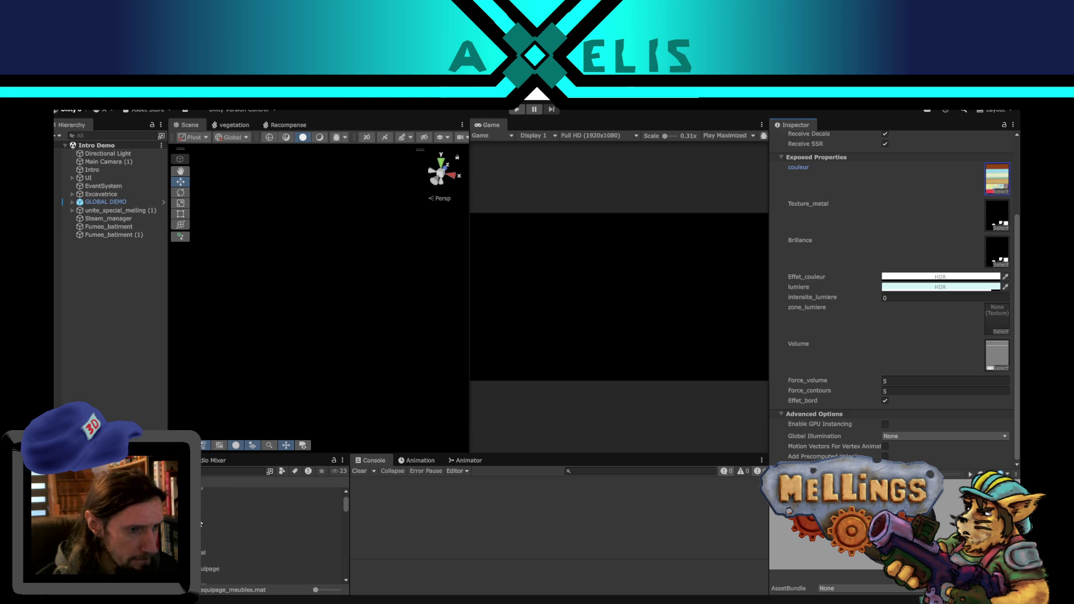
pyautogui.scroll(-3, 202, 532)
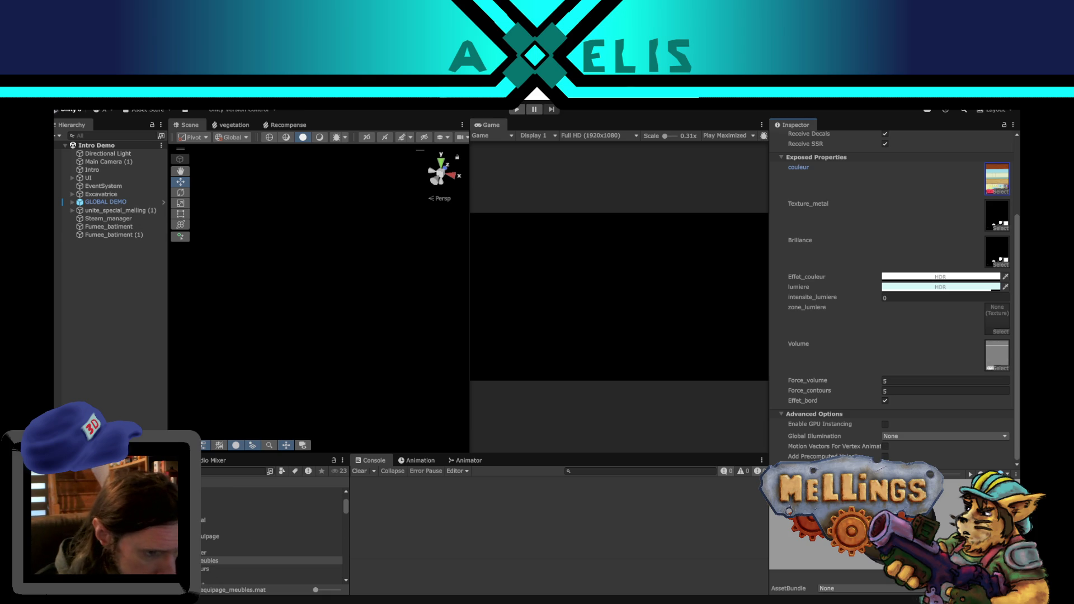
pyautogui.click(203, 537)
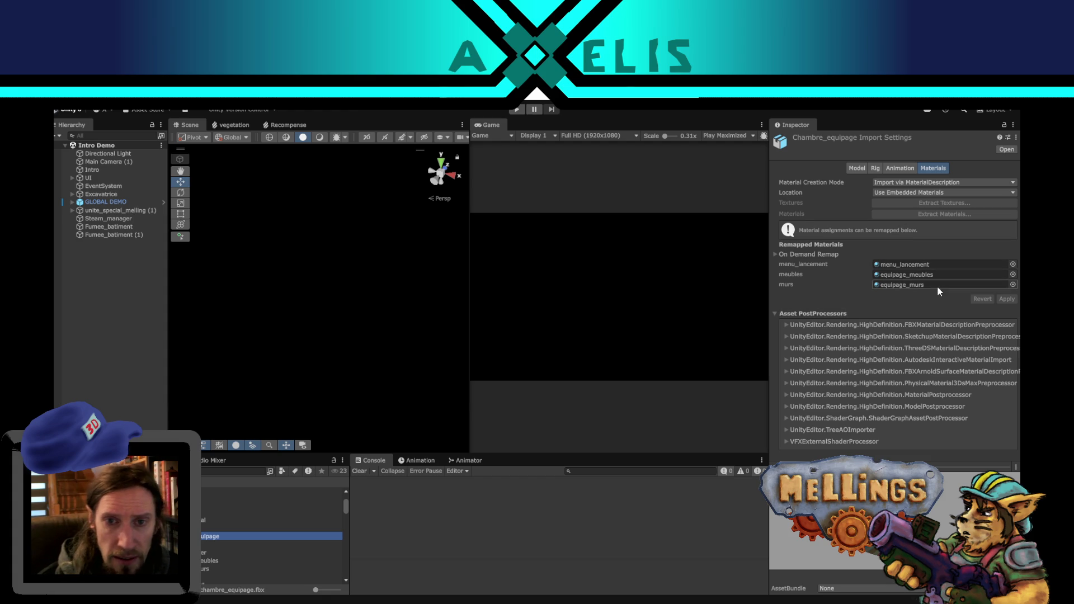
pyautogui.click(256, 322)
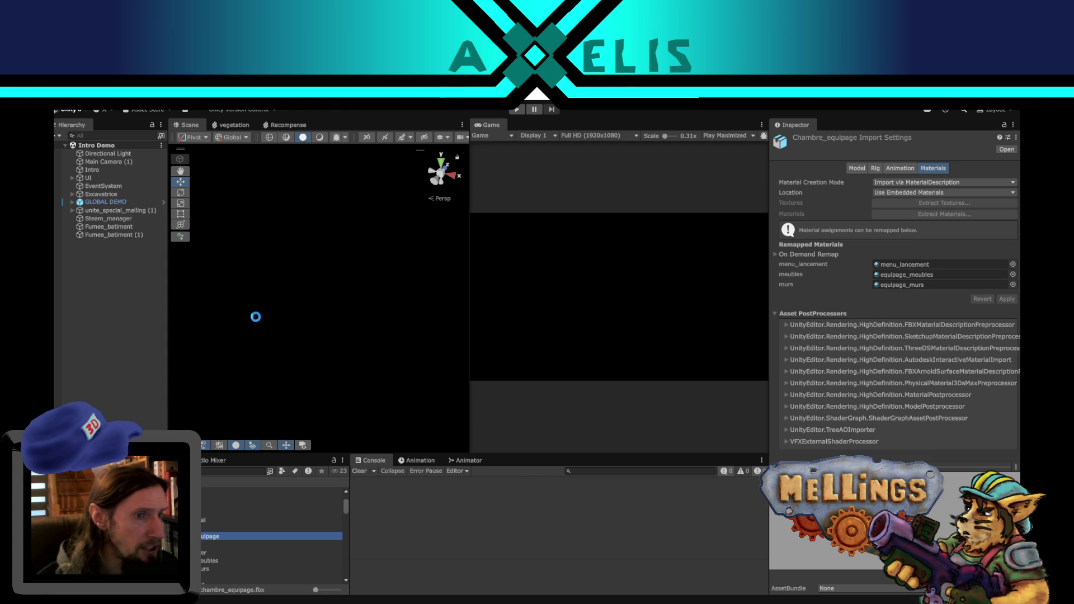
# Play the game, start from the title menu, and enter the crew room via the village.
pyautogui.click(520, 110)
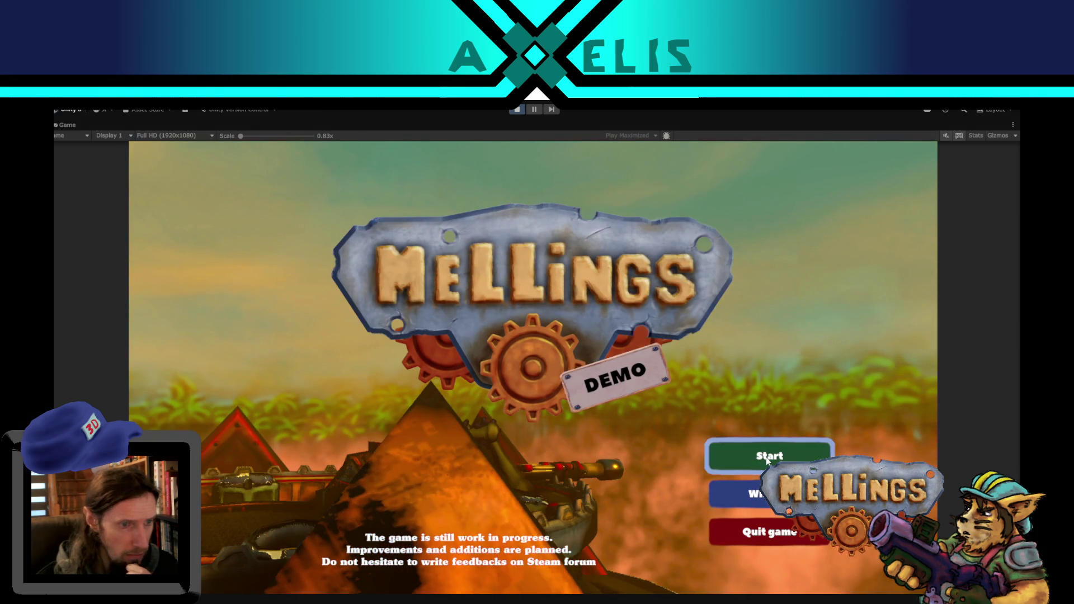
pyautogui.click(766, 458)
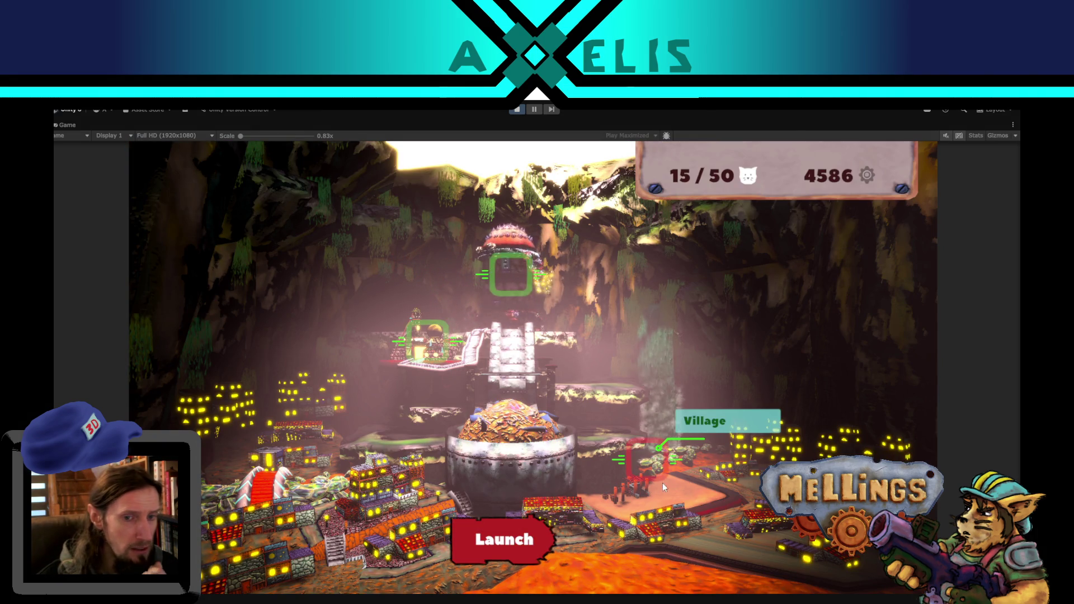
pyautogui.click(654, 462)
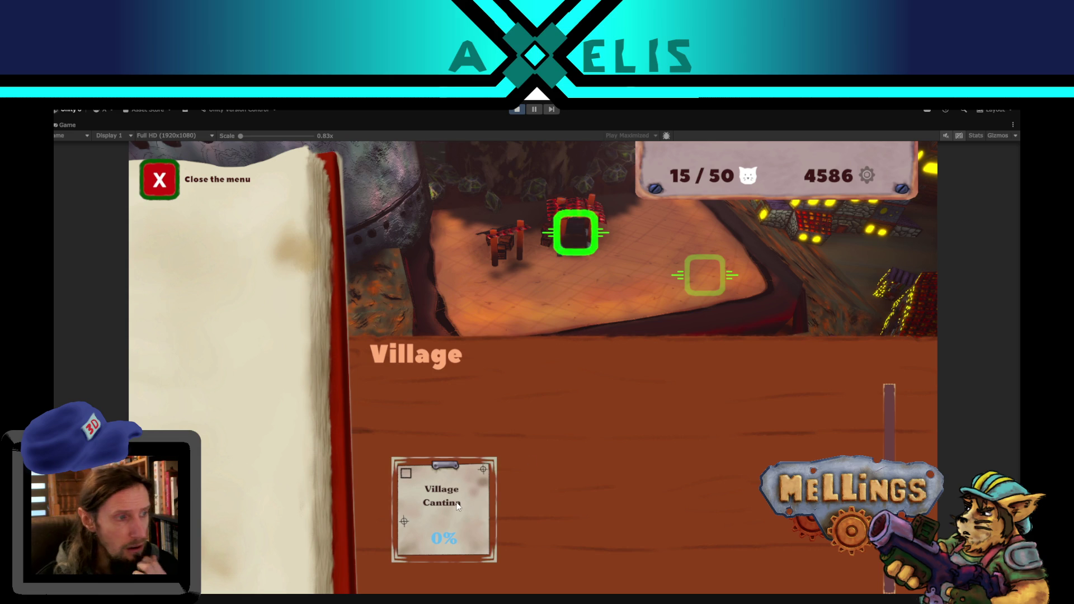
pyautogui.click(707, 275)
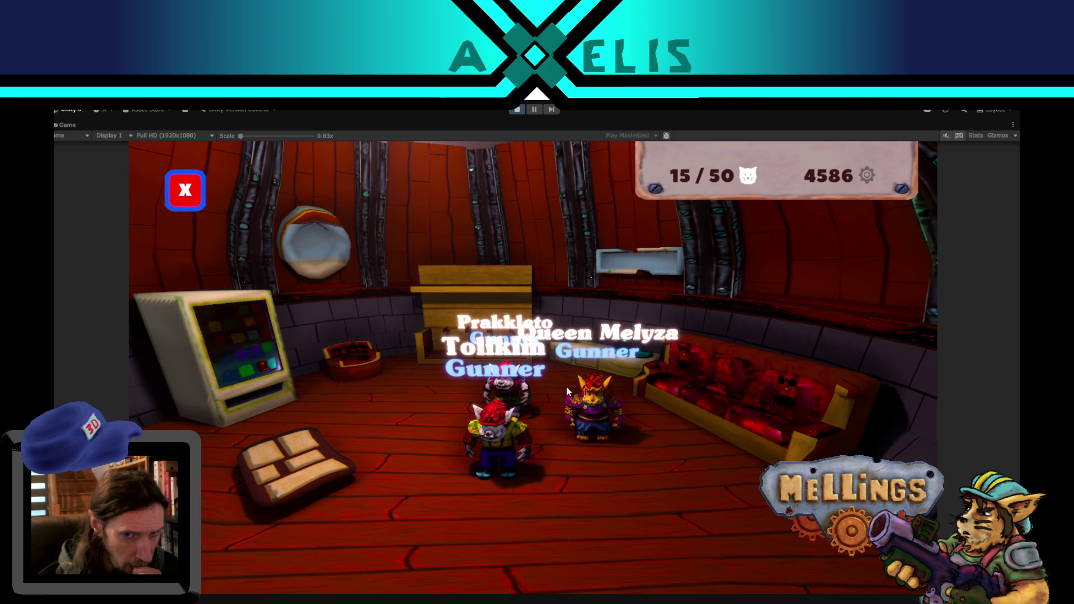
# Restore the full editor layout and set the Game view to Play Focused.
pyautogui.hotkey('shift', 'space')
pyautogui.click(728, 135)
pyautogui.click(727, 147)
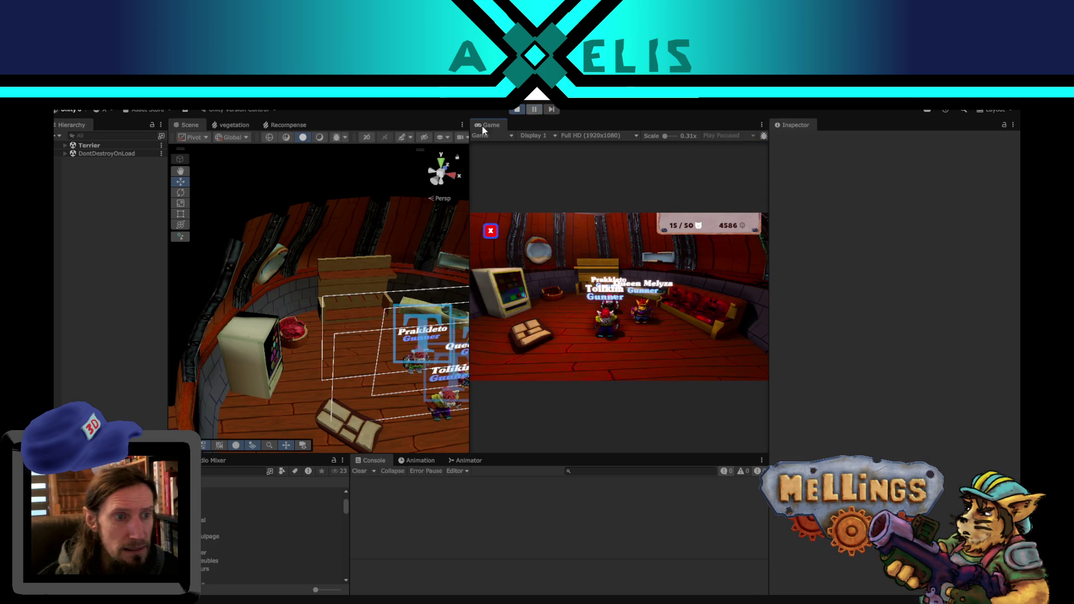
# Inspect the red bowl, a character and the third affiche_equipage(Clone) label, then stop the game.
pyautogui.click(290, 339)
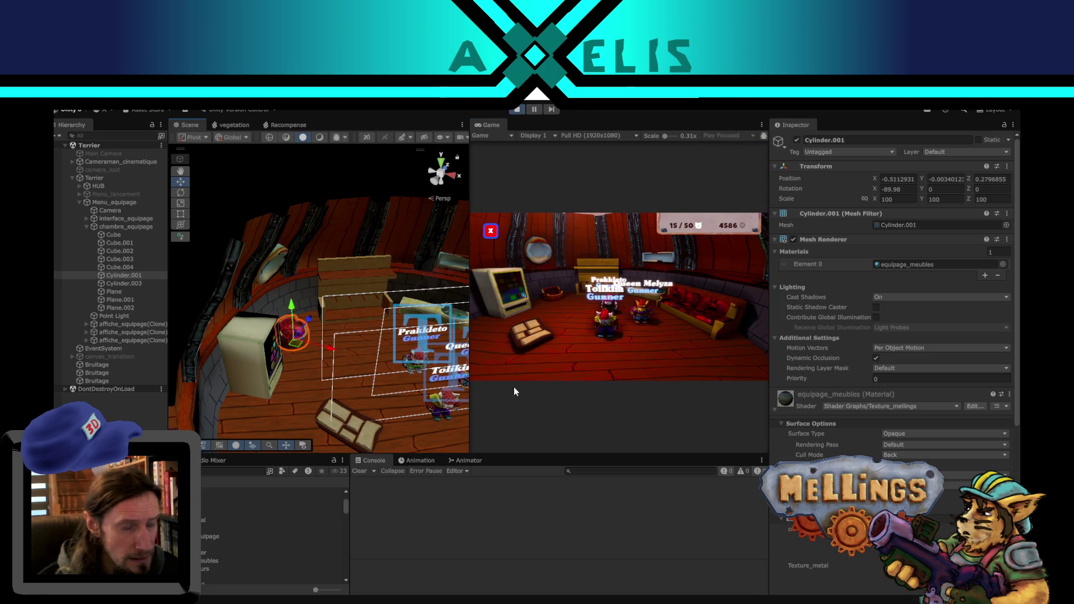
pyautogui.scroll(-5, 892, 336)
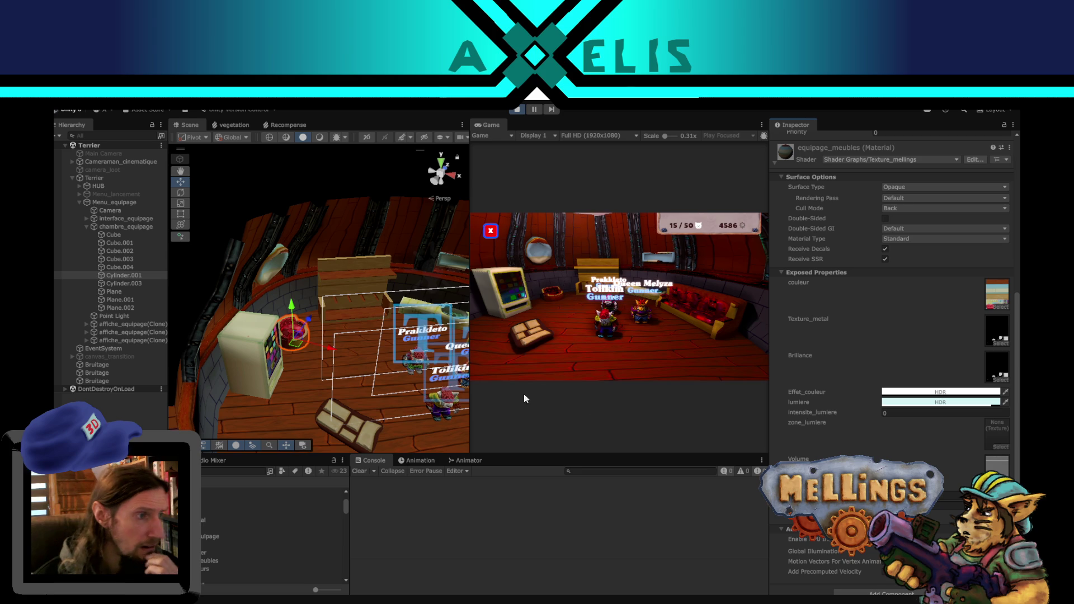
pyautogui.keyDown('alt'); pyautogui.moveTo(384, 365); pyautogui.dragTo(344, 354); pyautogui.keyUp('alt')
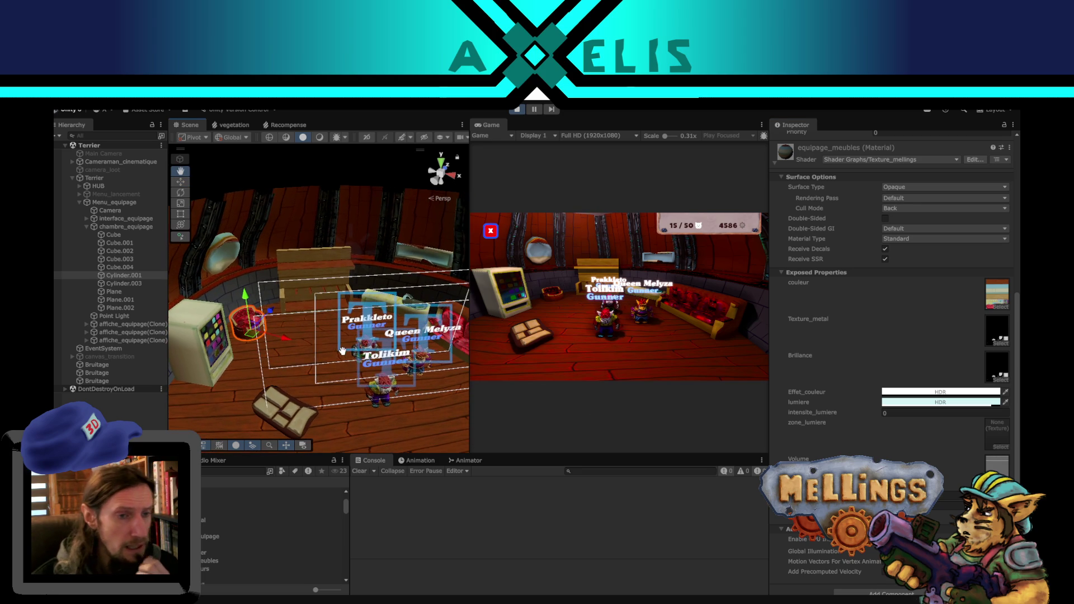
pyautogui.click(384, 396)
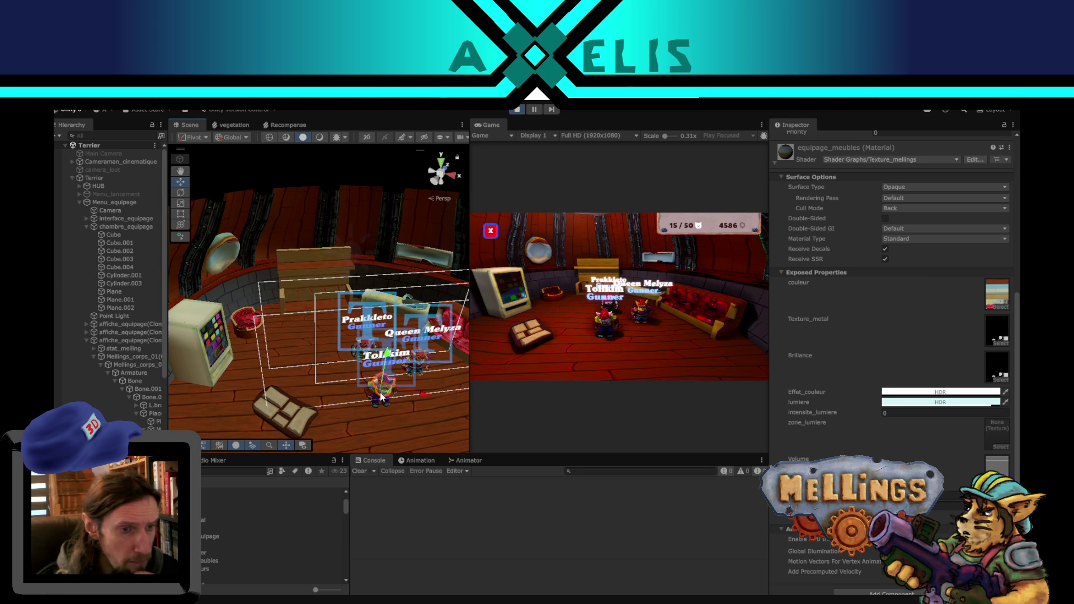
pyautogui.click(134, 359)
pyautogui.click(118, 340)
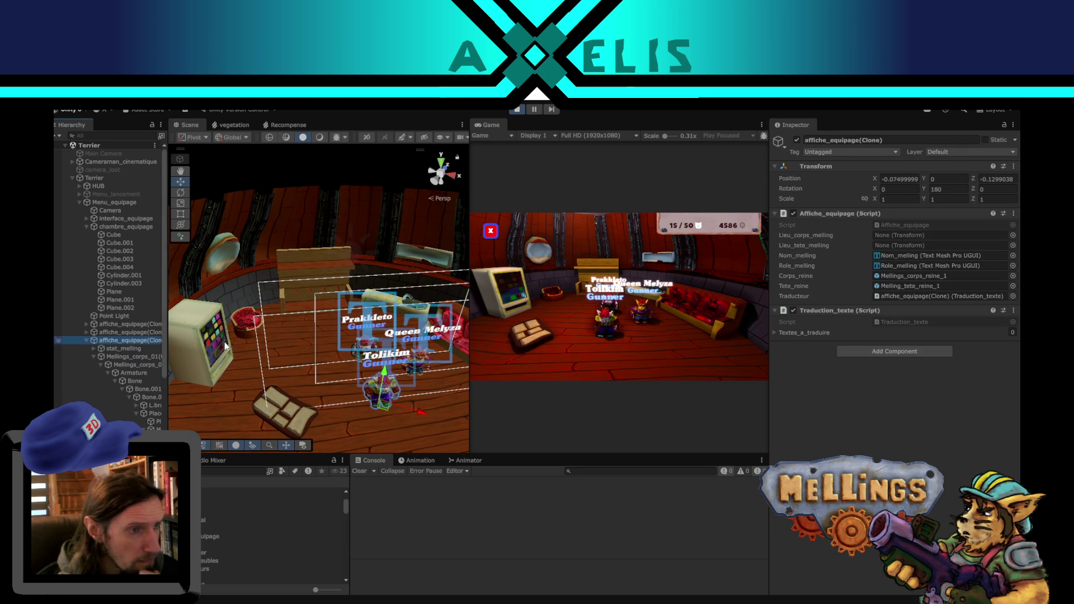
pyautogui.click(517, 110)
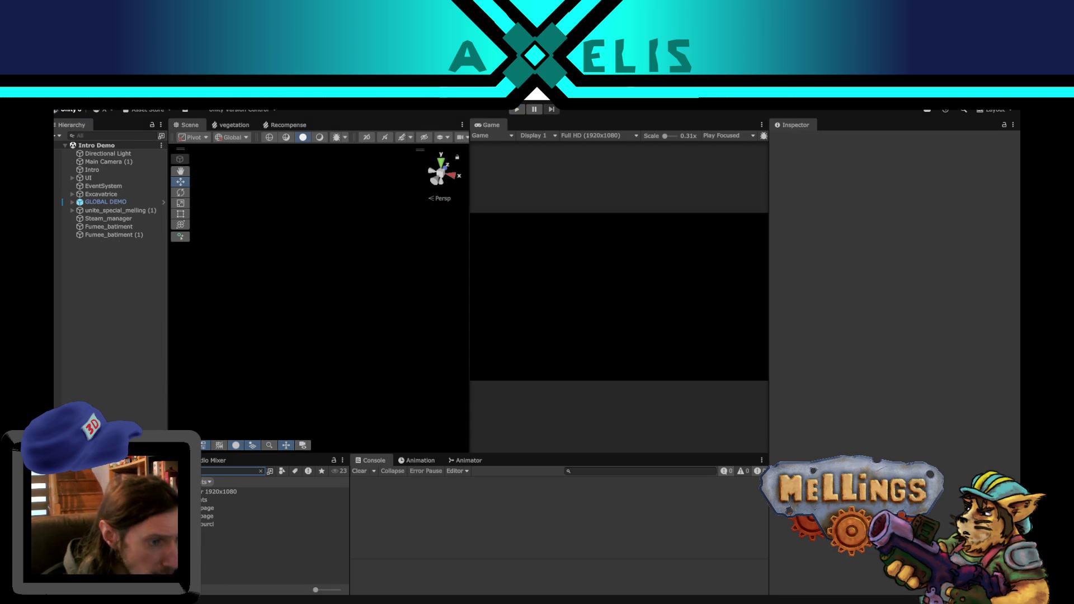
# Open the affiche_equipage prefab, check Nom_melling and Role_melling font sizes, then restart the game.
pyautogui.doubleClick(235, 516)
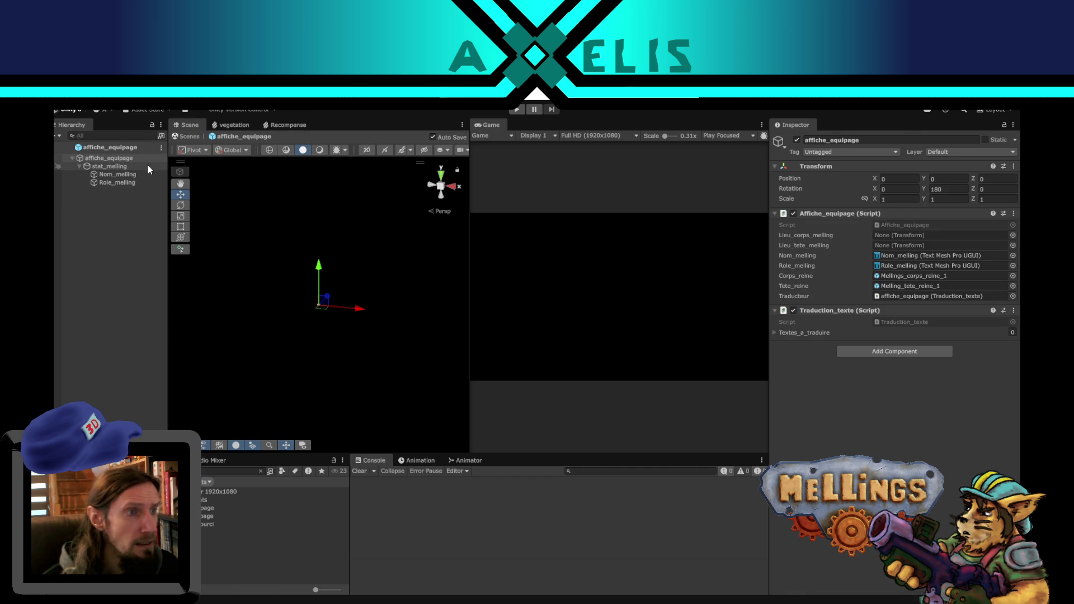
pyautogui.click(117, 173)
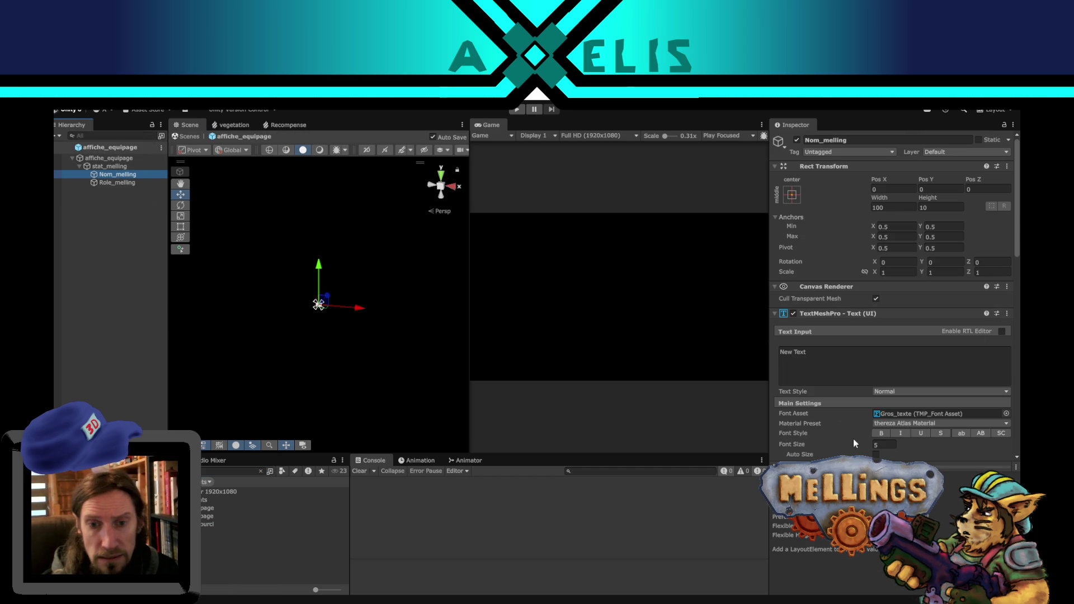
pyautogui.click(892, 444)
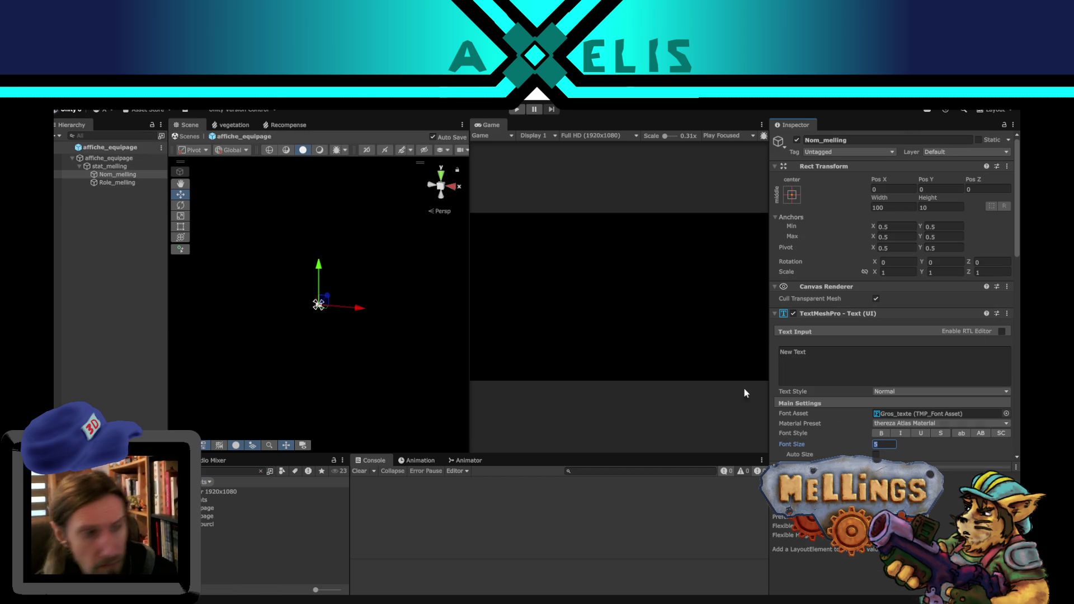
pyautogui.write('3')
pyautogui.click(122, 184)
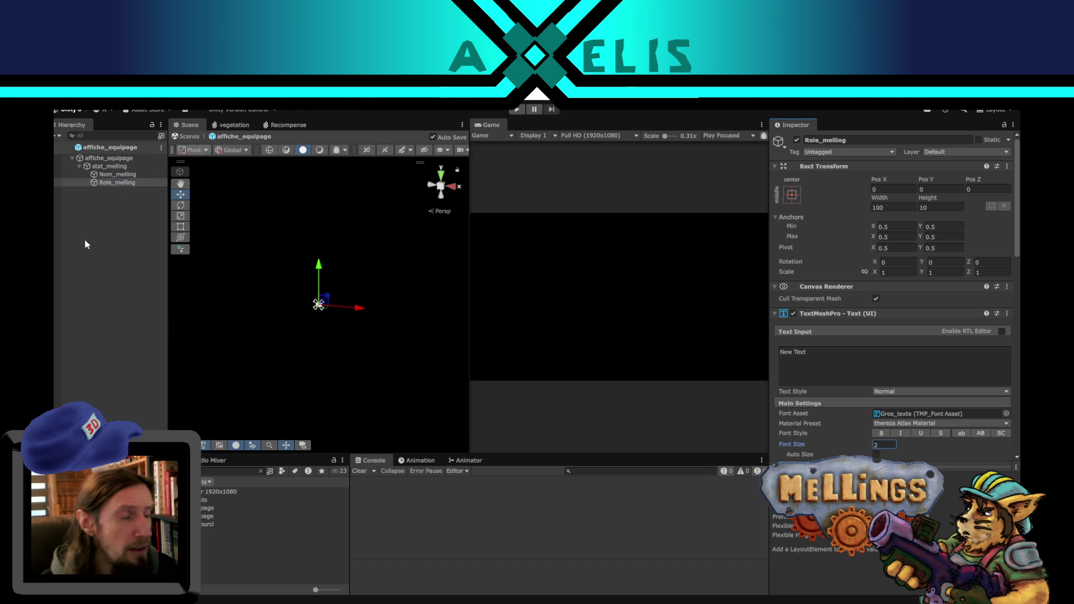
pyautogui.click(138, 252)
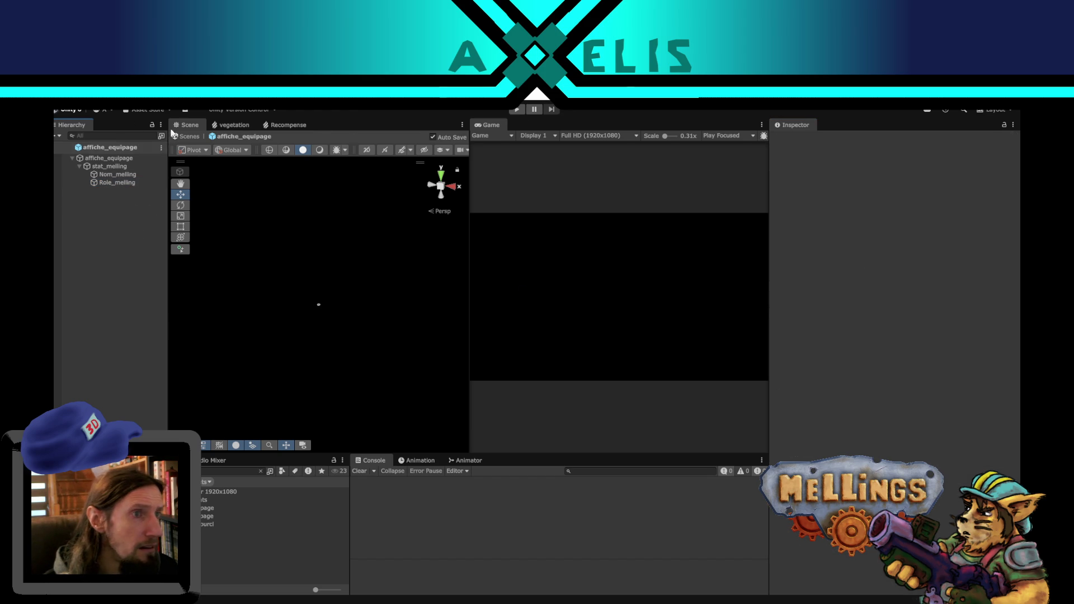
pyautogui.click(517, 109)
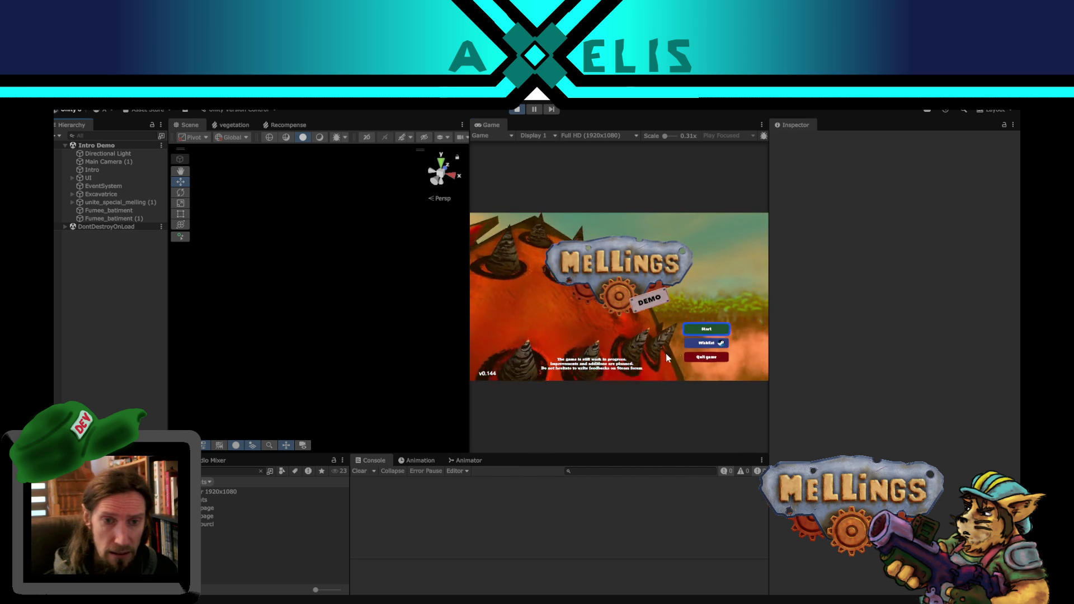
# Start from the title menu and open the village building's menu to reach the crew room.
pyautogui.click(691, 332)
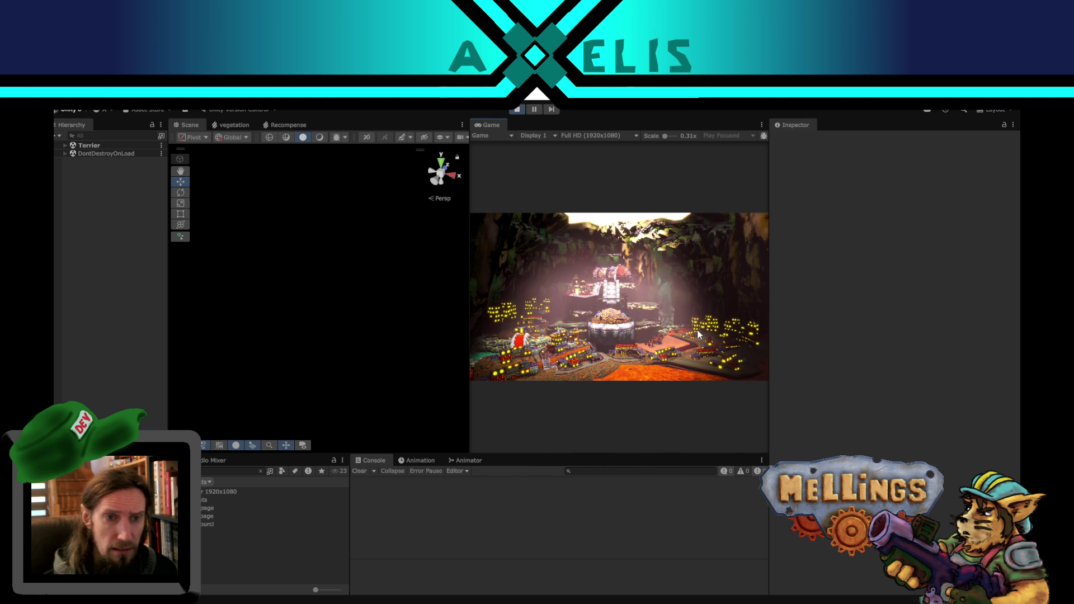
pyautogui.click(671, 343)
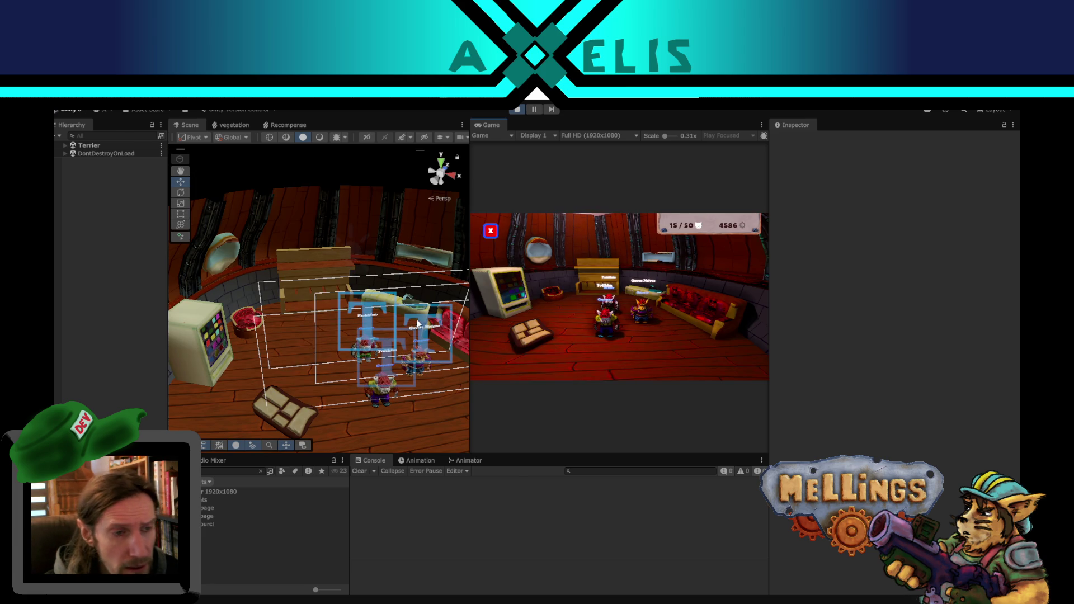
# Set the font size of the Nom_melling and Role_melling labels to 3.
pyautogui.click(389, 364)
pyautogui.moveTo(389, 365); pyautogui.dragTo(348, 359, button='middle')
pyautogui.keyDown('alt'); pyautogui.moveTo(348, 359); pyautogui.dragTo(467, 300); pyautogui.keyUp('alt')
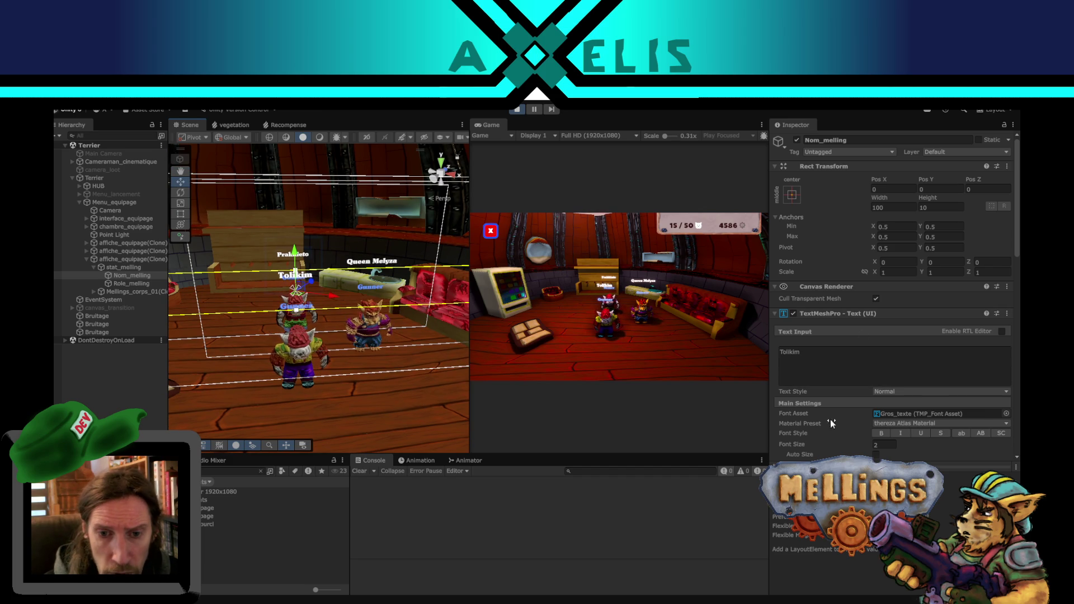
pyautogui.scroll(-2, 829, 418)
pyautogui.click(881, 417)
pyautogui.write('3')
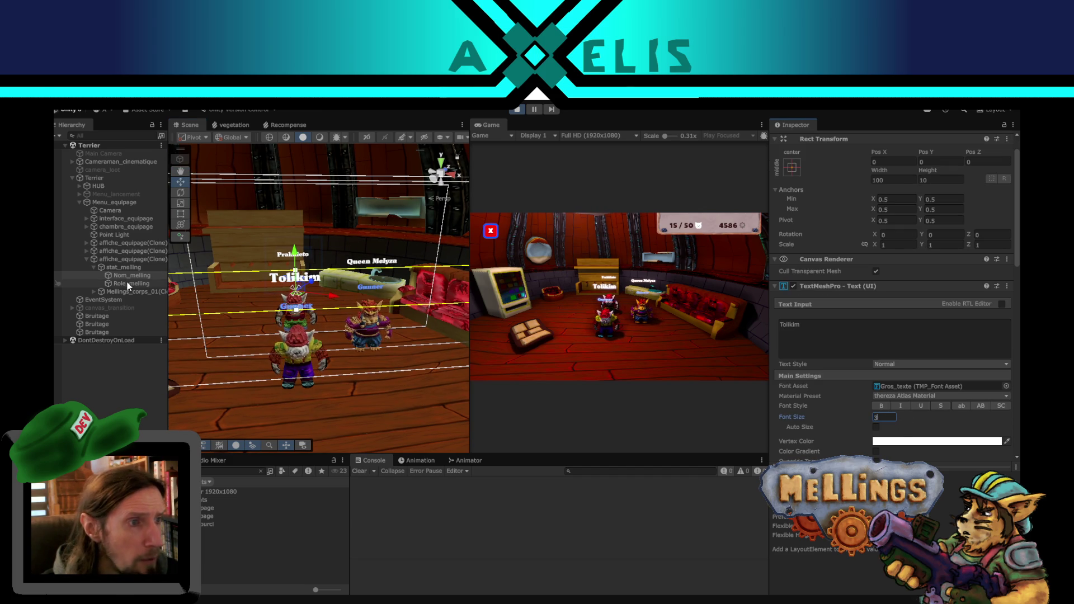
pyautogui.click(131, 284)
pyautogui.click(890, 419)
pyautogui.write('3')
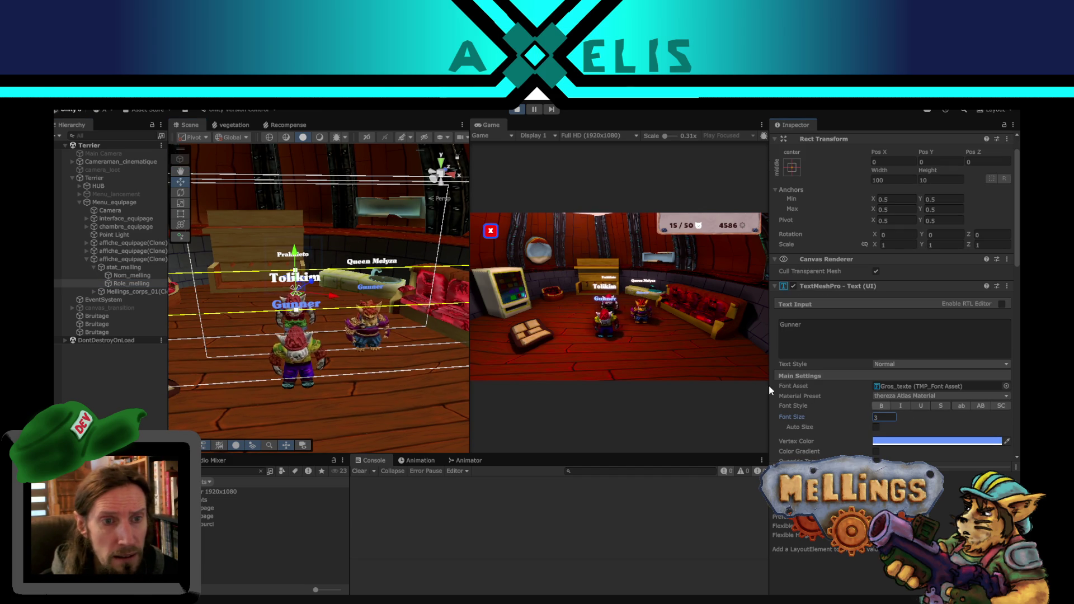
# Frame the stat_melling canvas, then try width 50 on Nom_melling and undo back to 100.
pyautogui.click(123, 268)
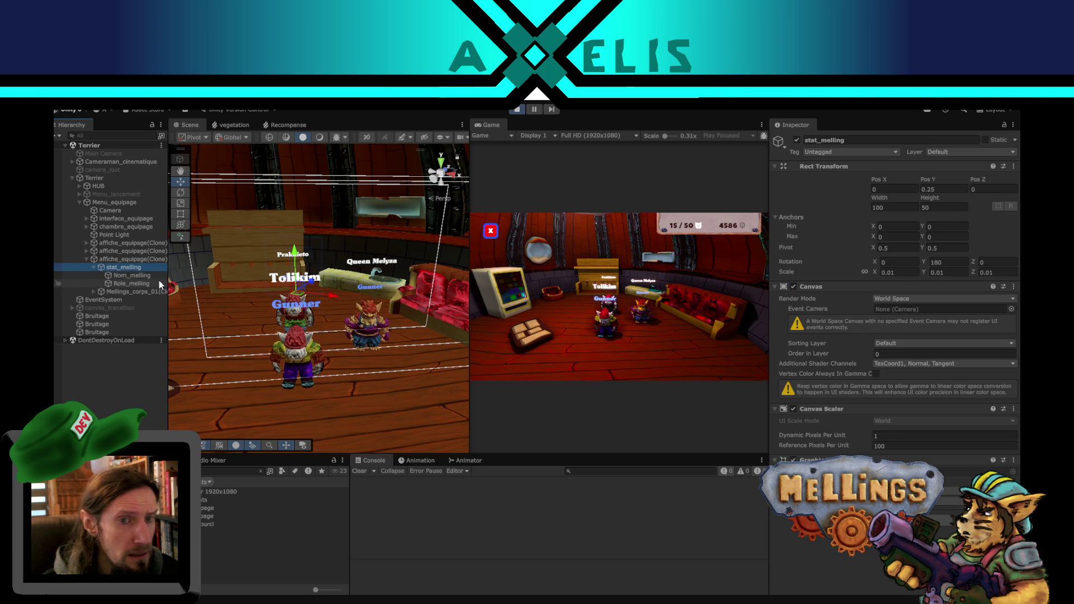
pyautogui.press('f')
pyautogui.scroll(4, 344, 311)
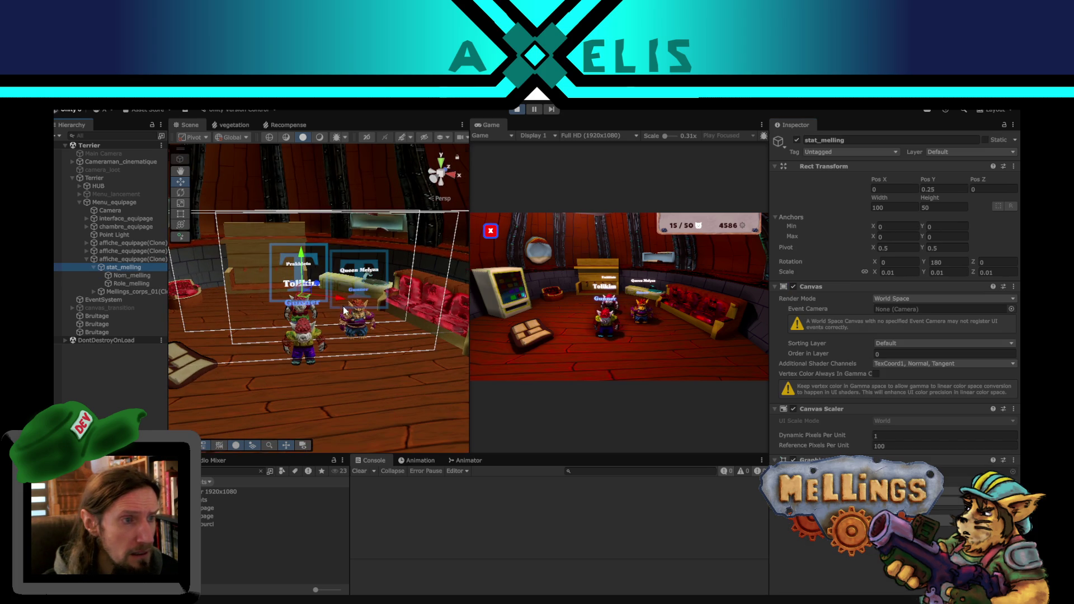
pyautogui.click(125, 276)
pyautogui.click(886, 208)
pyautogui.write('50')
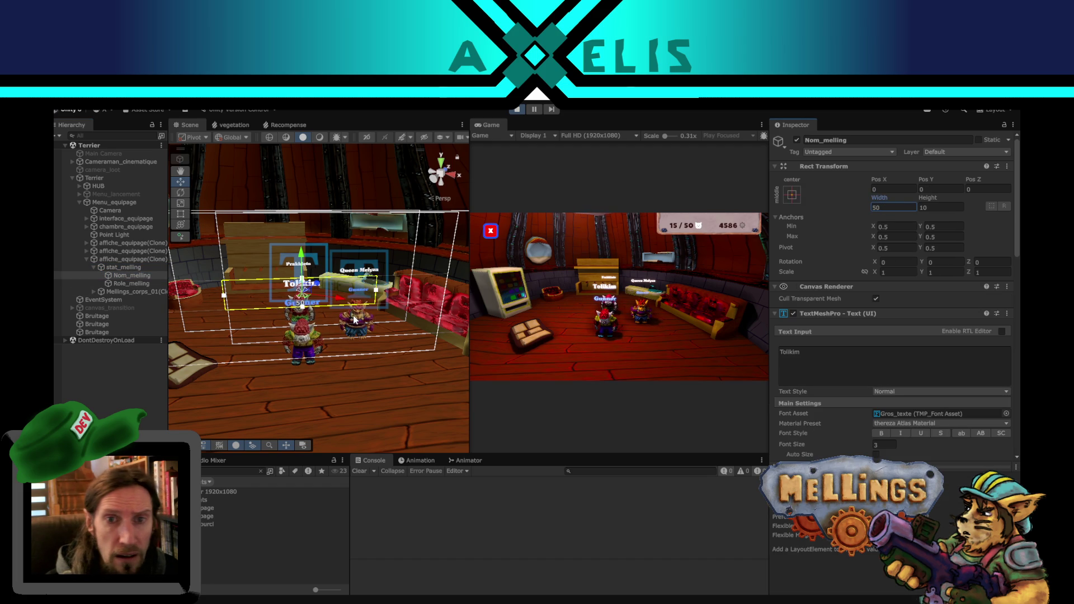
pyautogui.hotkey('ctrl', 'z')
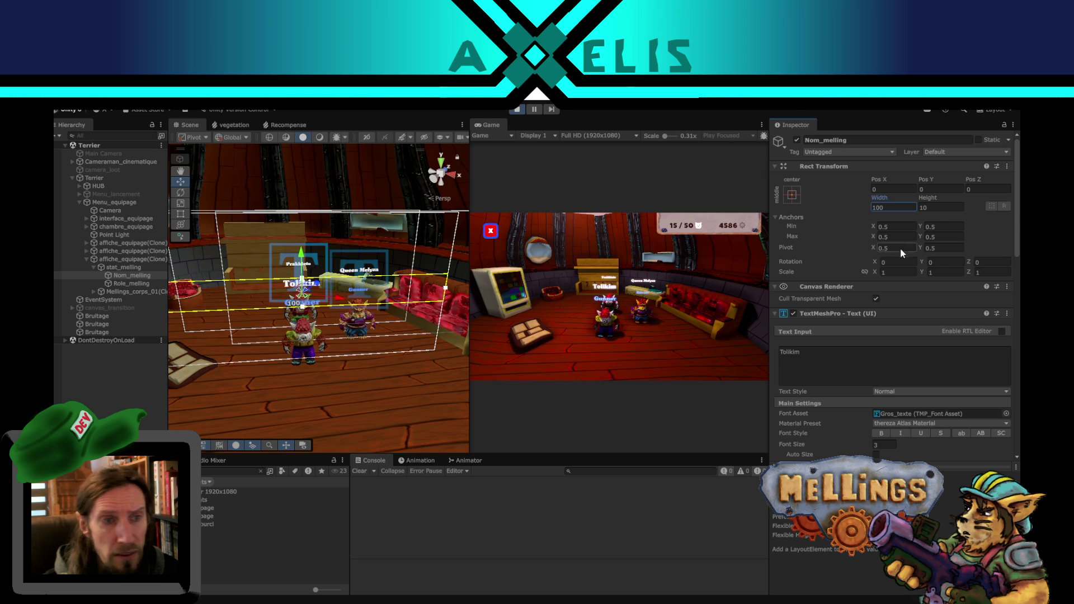
# Set the Nom_melling and Role_melling text box heights to 5.
pyautogui.click(934, 210)
pyautogui.write('5')
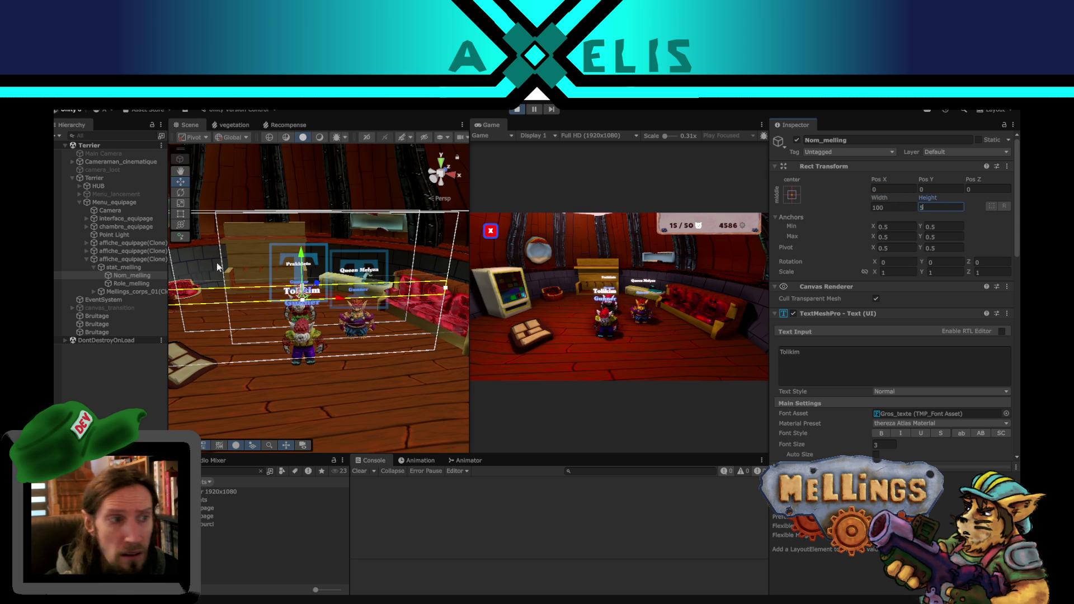
pyautogui.click(115, 284)
pyautogui.click(954, 207)
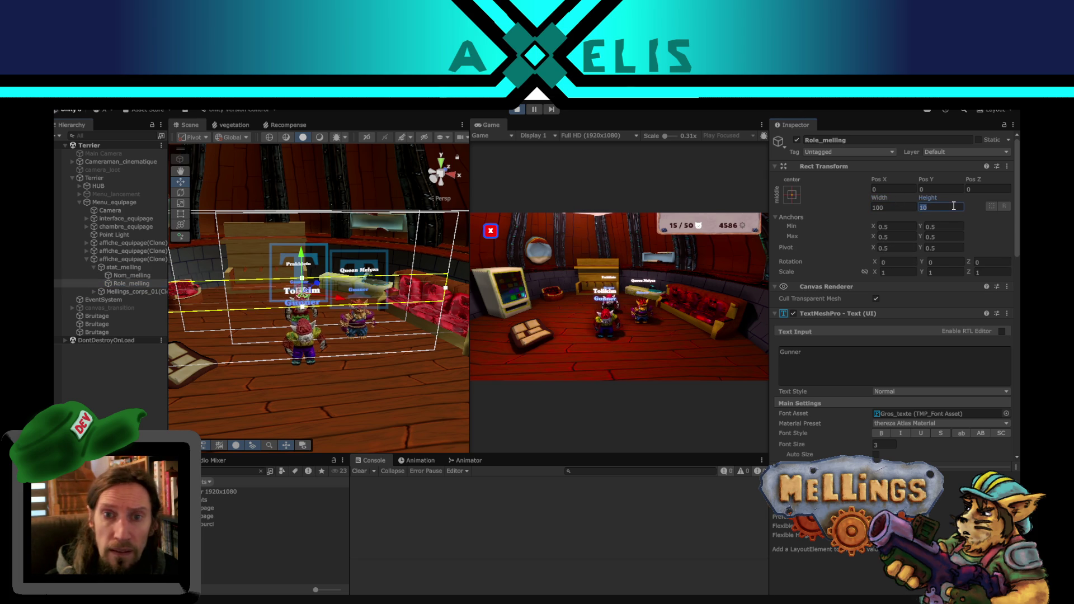
pyautogui.write('5')
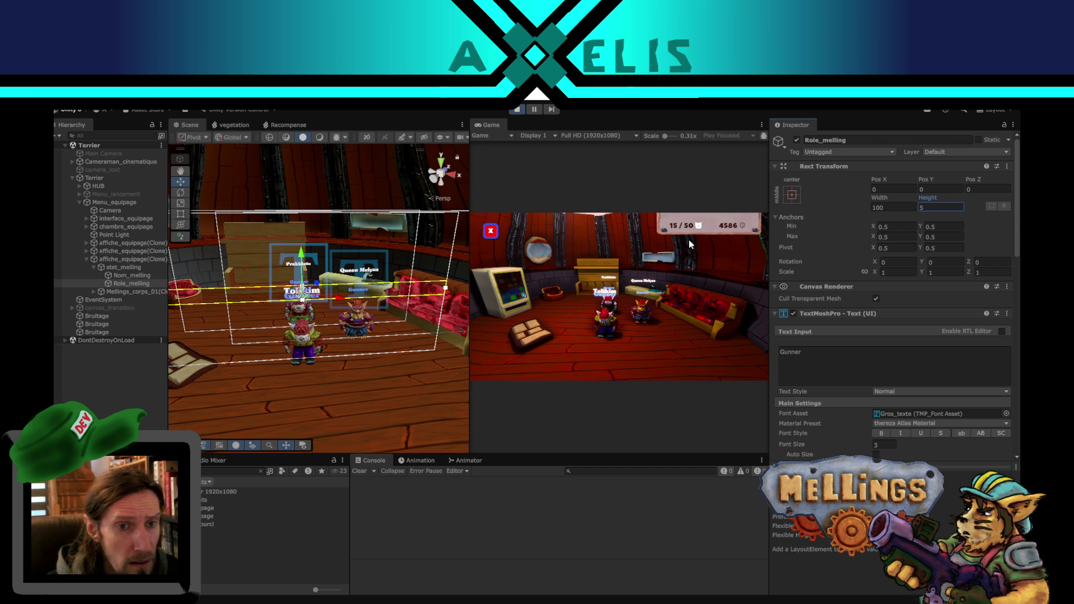
# Raise the Nom_melling and Role_melling heights to 8.
pyautogui.click(126, 275)
pyautogui.click(937, 205)
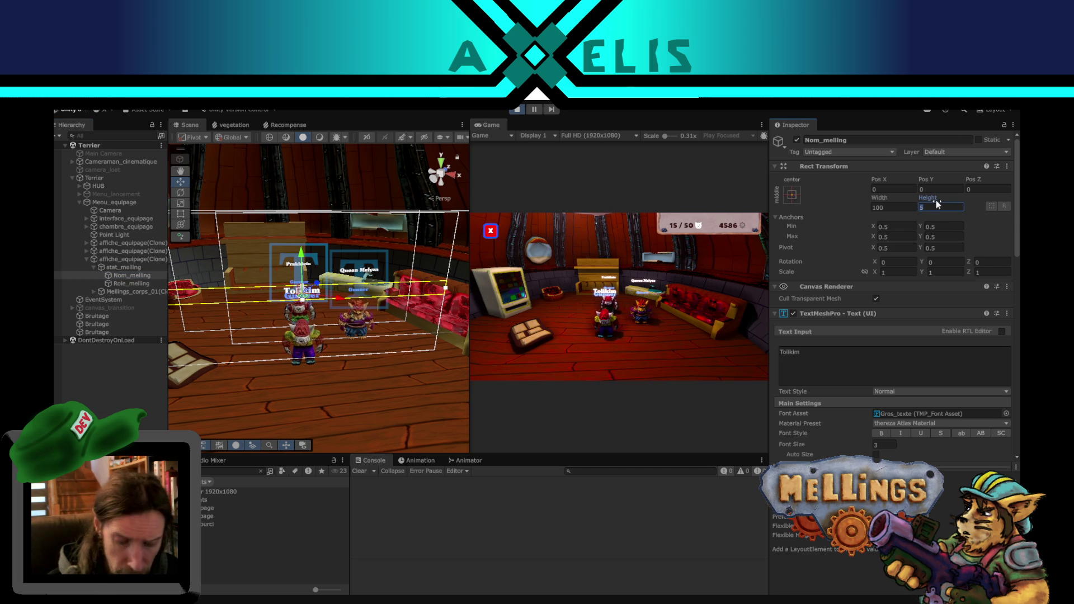
pyautogui.write('8')
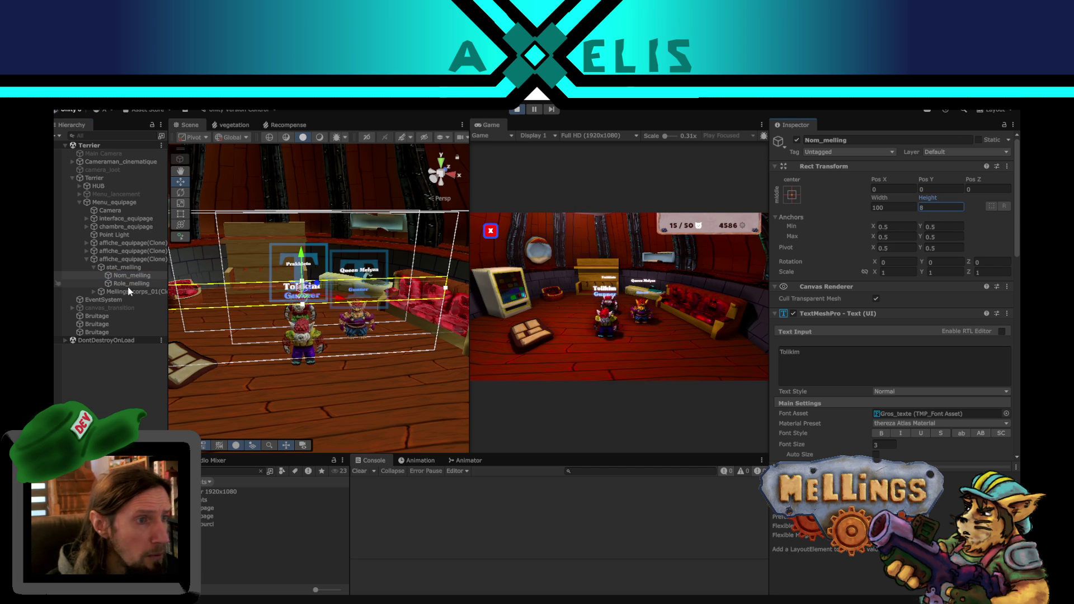
pyautogui.click(162, 284)
pyautogui.click(931, 207)
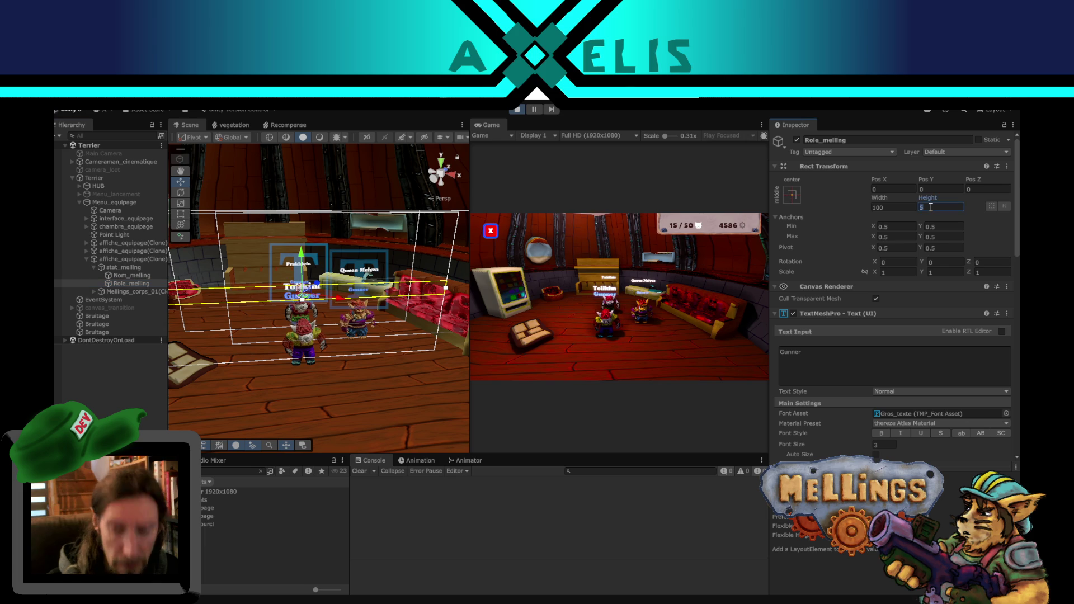
pyautogui.write('8')
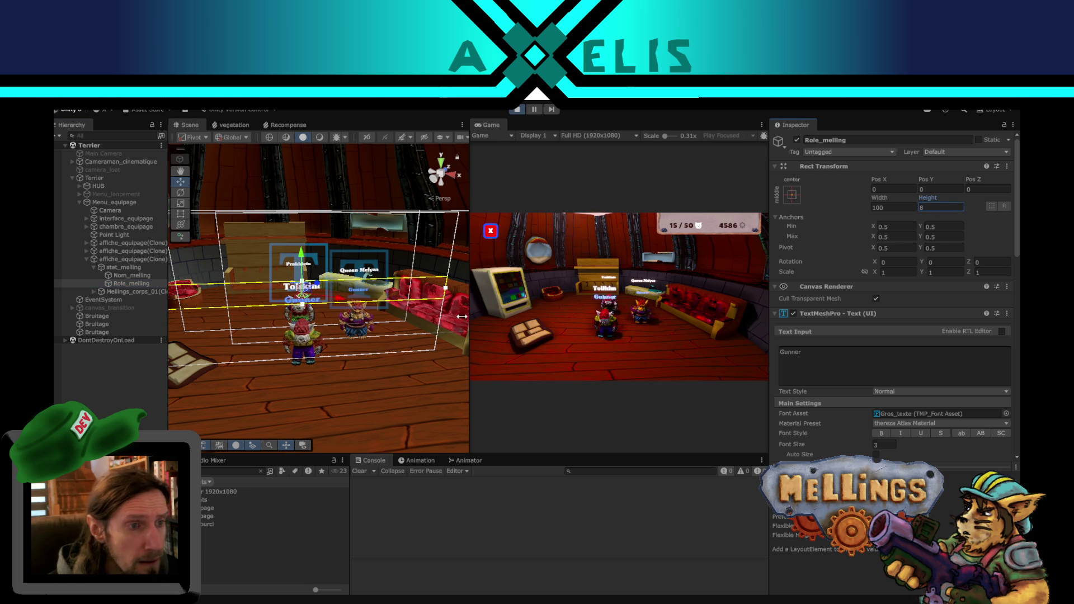
pyautogui.click(119, 259)
# Move the Tolikin display left and rotate it to about 145 degrees on Y.
pyautogui.moveTo(309, 365); pyautogui.dragTo(179, 371)
pyautogui.press('f')
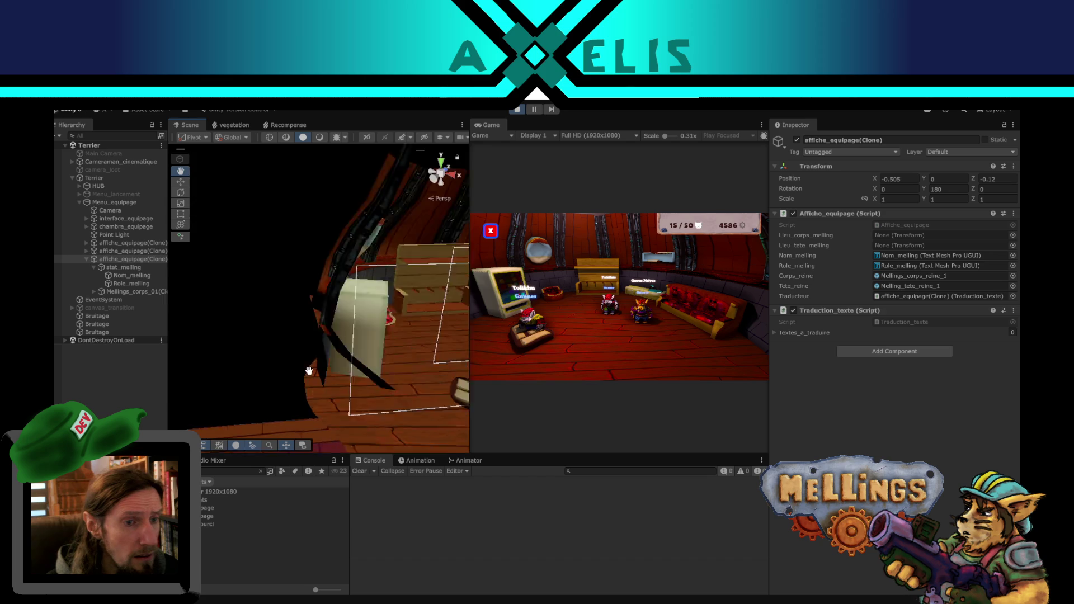
pyautogui.press('z')
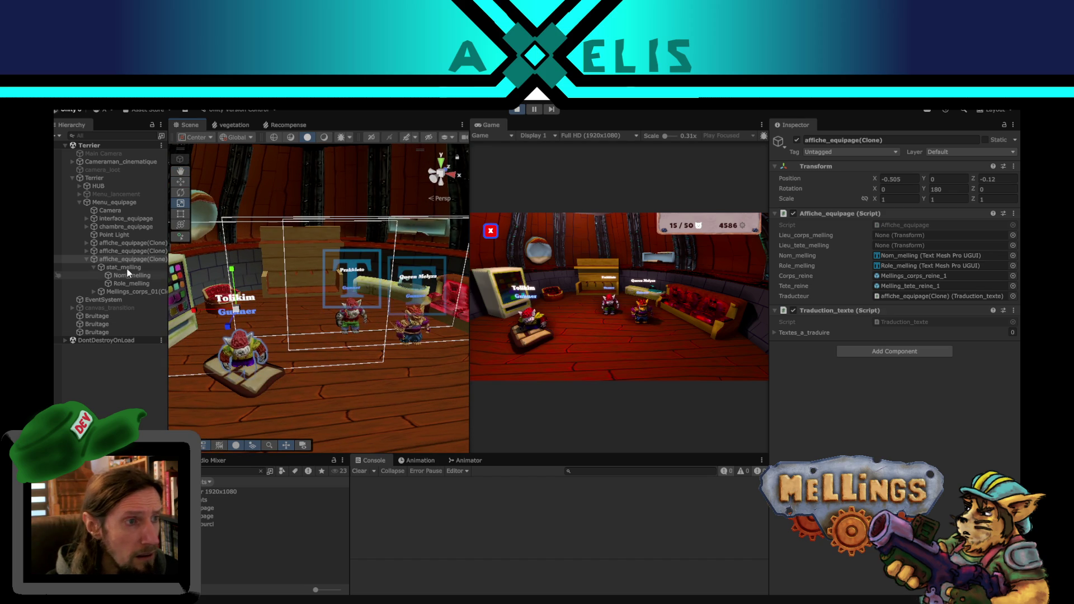
pyautogui.click(179, 193)
pyautogui.moveTo(250, 328)
pyautogui.mouseDown()
pyautogui.moveTo(351, 311)
pyautogui.moveTo(392, 288)
pyautogui.moveTo(310, 297)
pyautogui.moveTo(246, 339)
pyautogui.moveTo(296, 334)
pyautogui.moveTo(268, 314)
pyautogui.moveTo(202, 212)
pyautogui.mouseUp()
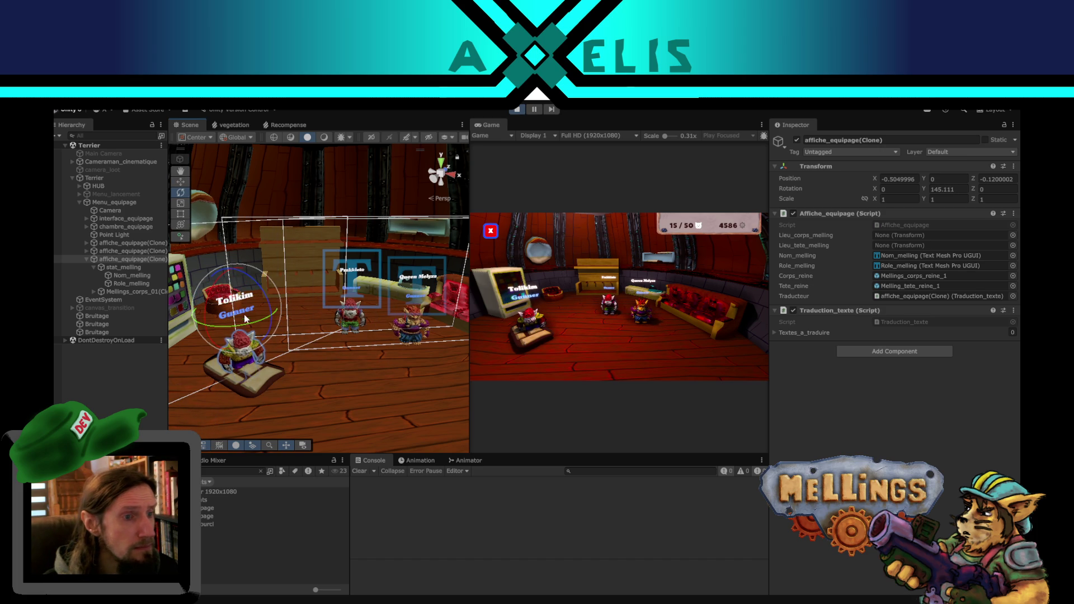
pyautogui.click(181, 181)
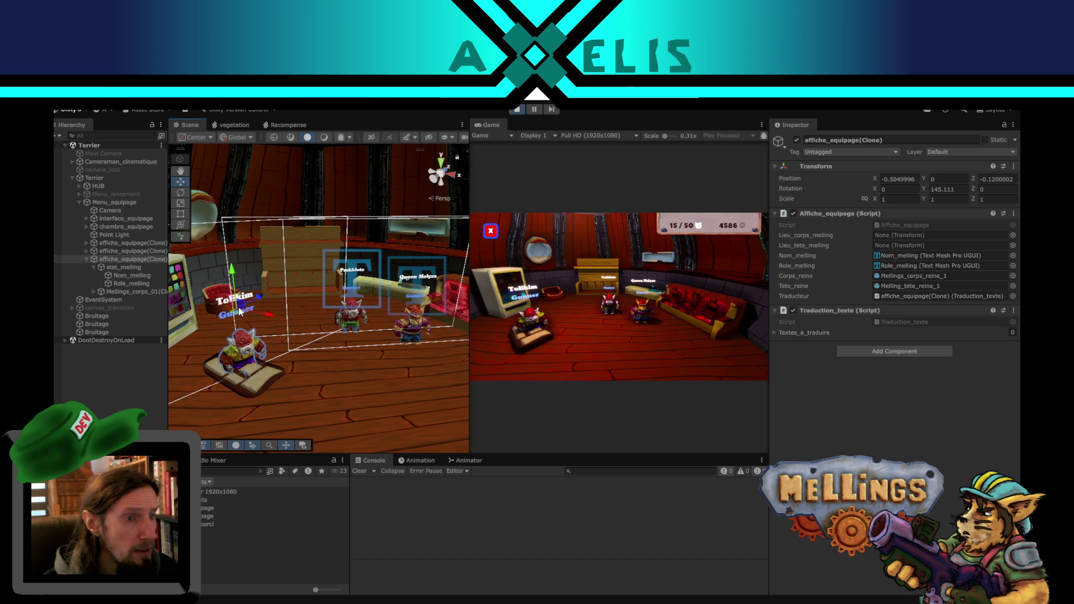
# Assign the scene Camera as the stat_melling canvas's event camera, then undo it.
pyautogui.click(126, 268)
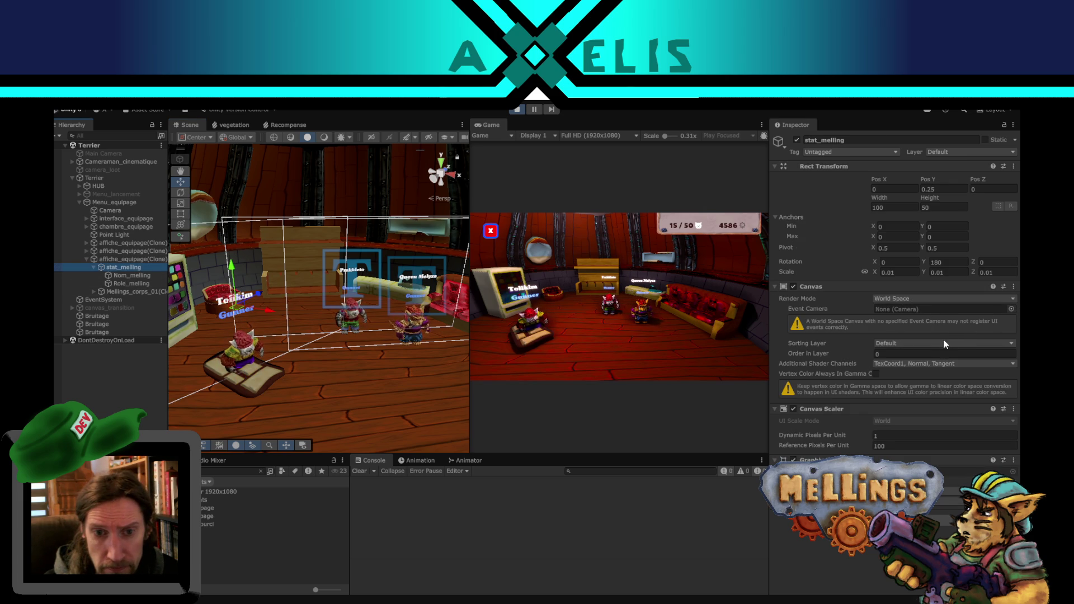
pyautogui.click(1010, 309)
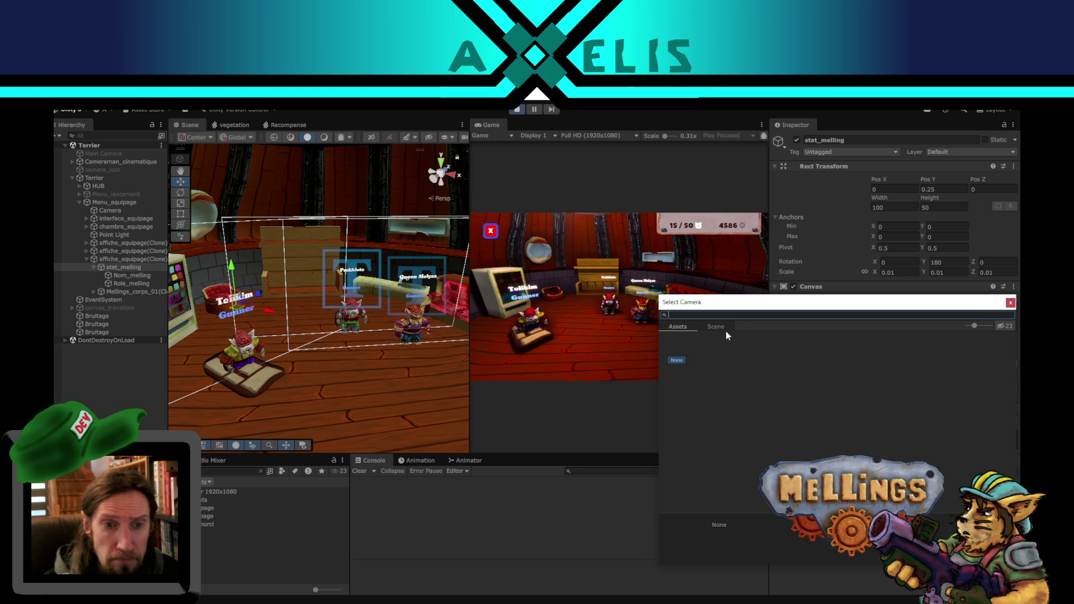
pyautogui.click(1011, 303)
pyautogui.press('f')
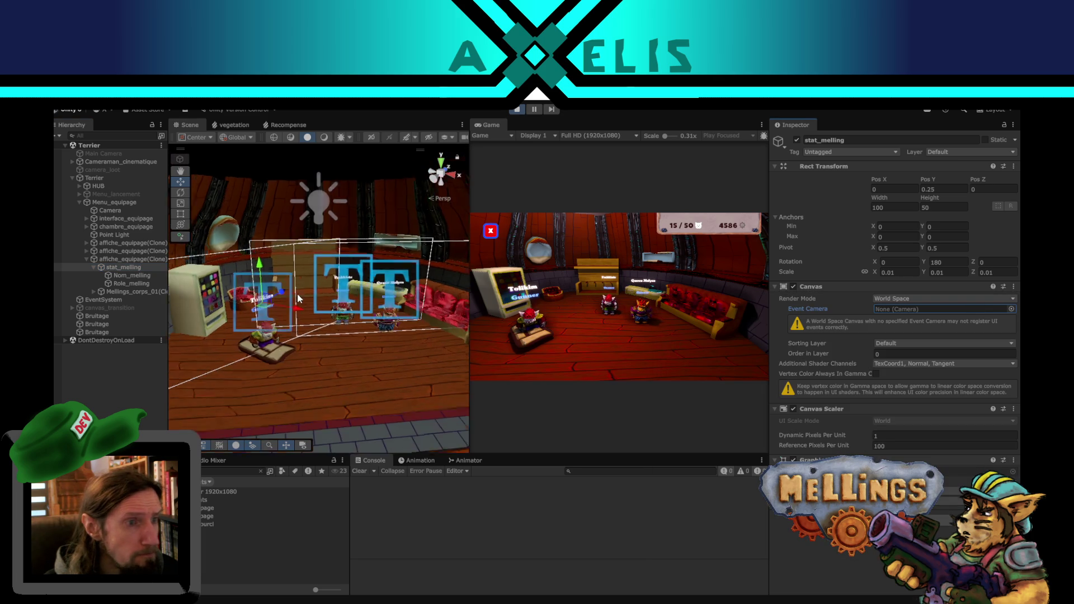
pyautogui.scroll(-3, 298, 297)
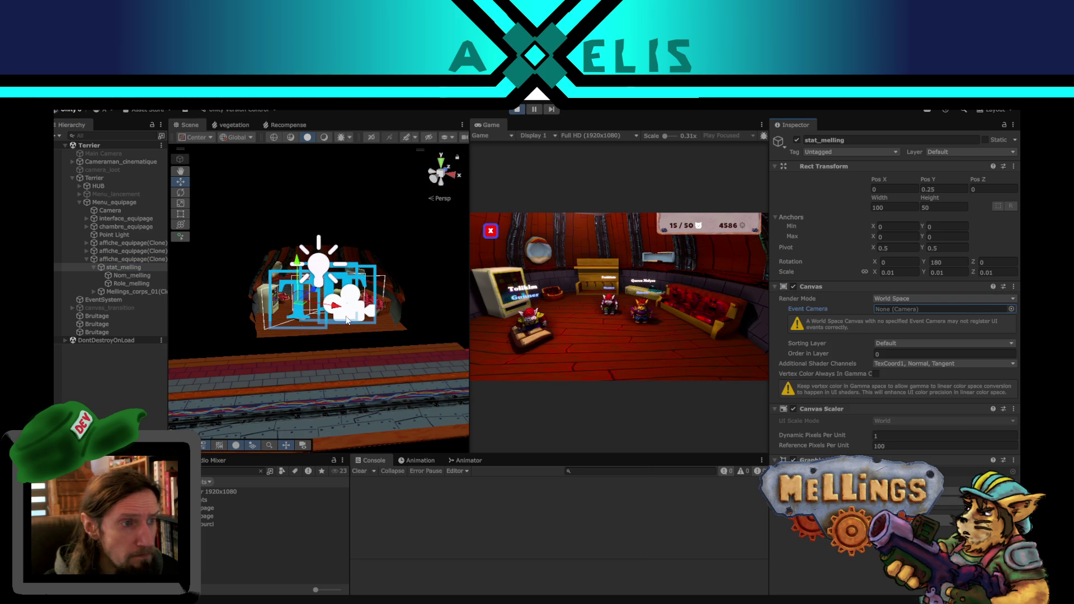
pyautogui.moveTo(122, 216); pyautogui.dragTo(922, 308)
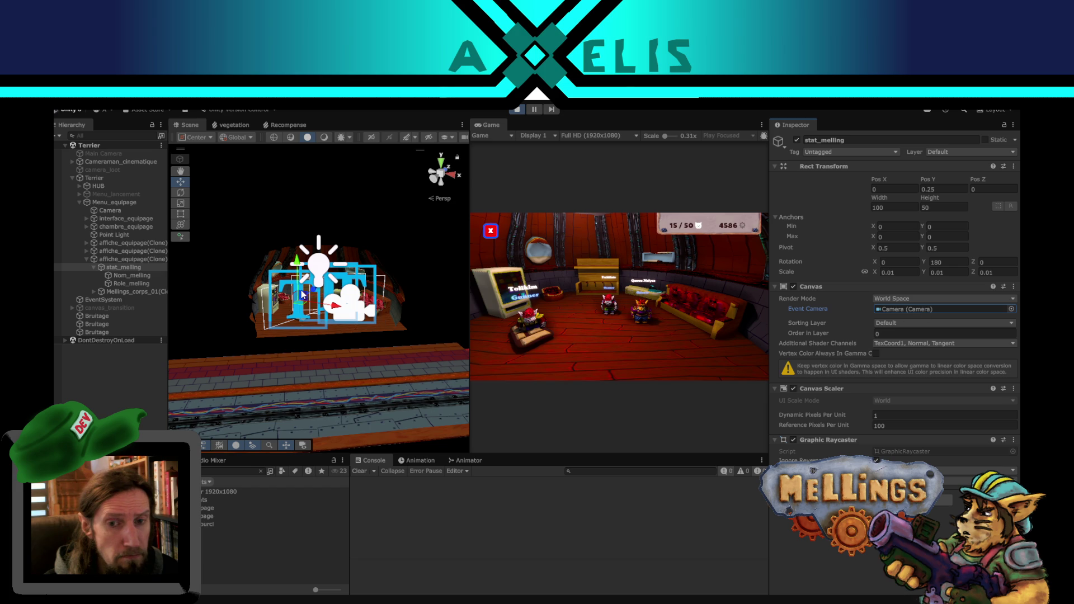
pyautogui.scroll(6, 301, 291)
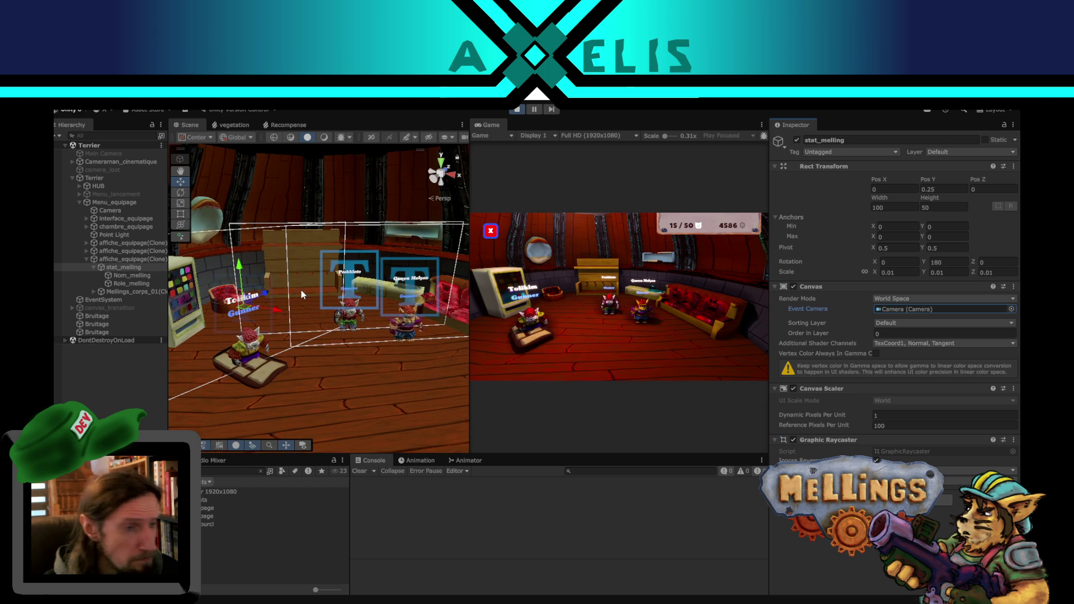
pyautogui.hotkey('ctrl', 'z')
pyautogui.scroll(1, 316, 323)
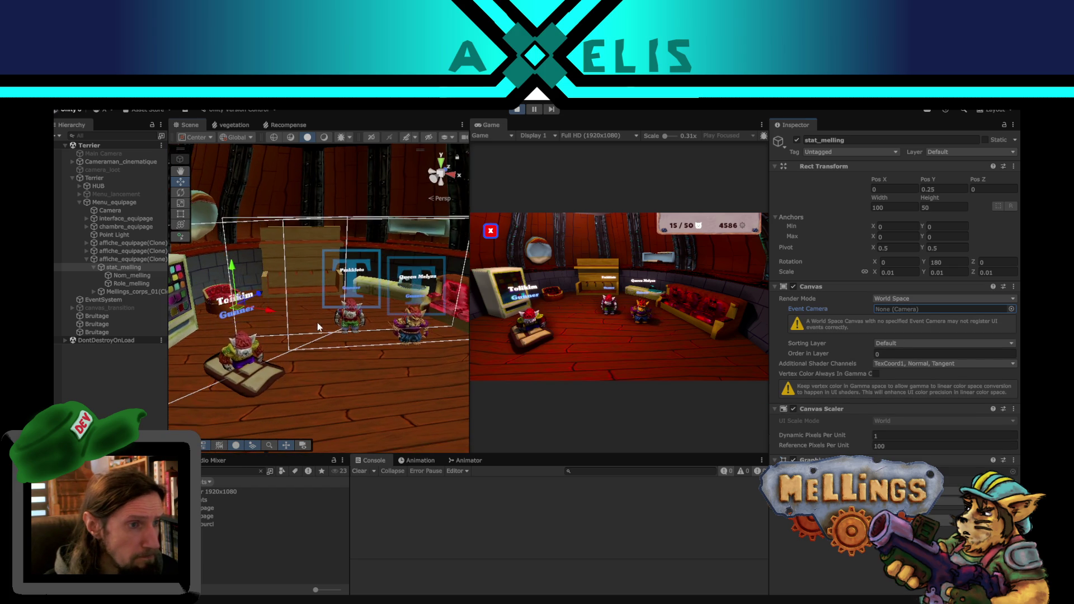
pyautogui.scroll(1, 316, 322)
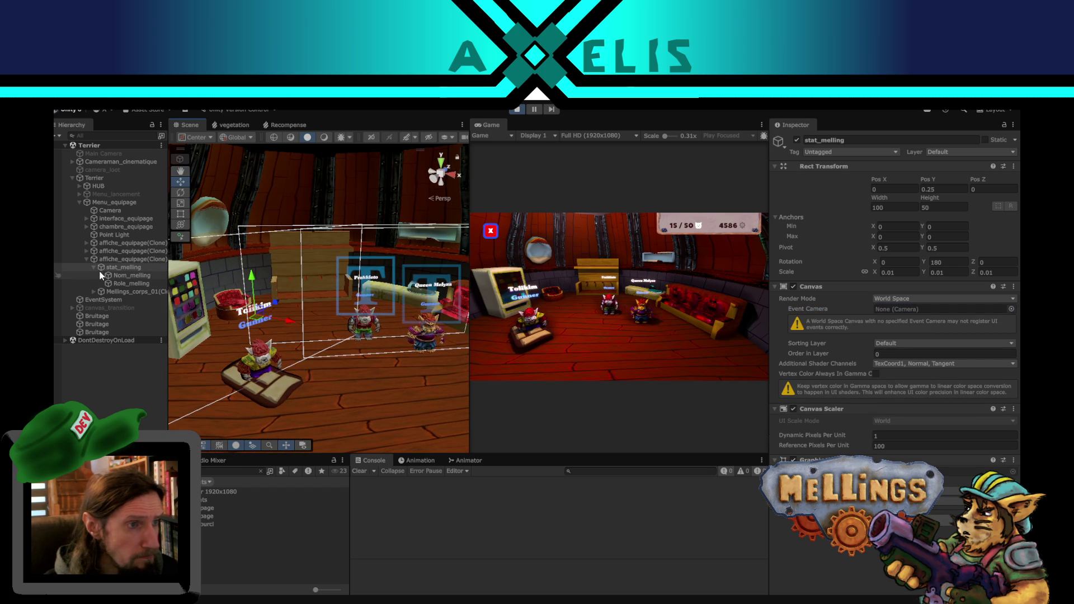
# Set the third affiche_equipage(Clone) display's Y rotation to 180.
pyautogui.click(117, 292)
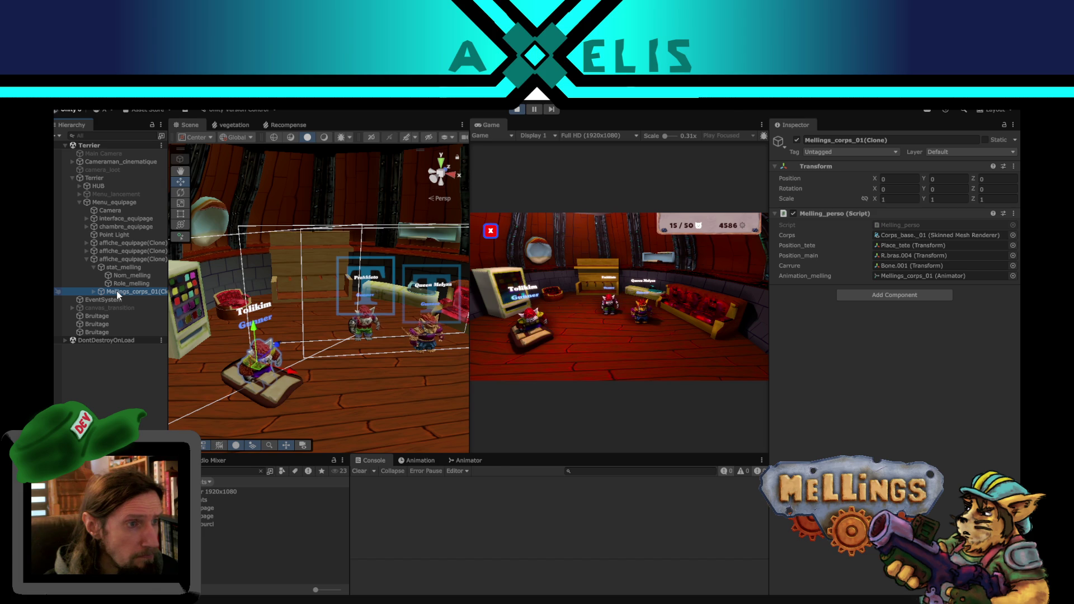
pyautogui.click(117, 258)
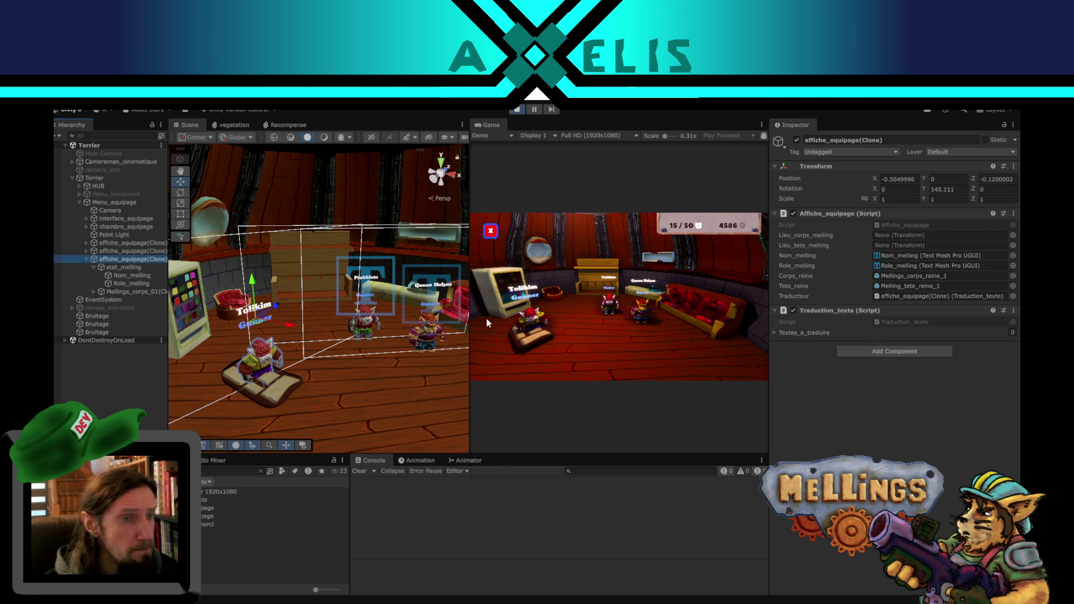
pyautogui.click(948, 189)
pyautogui.write('0')
pyautogui.press('Return')
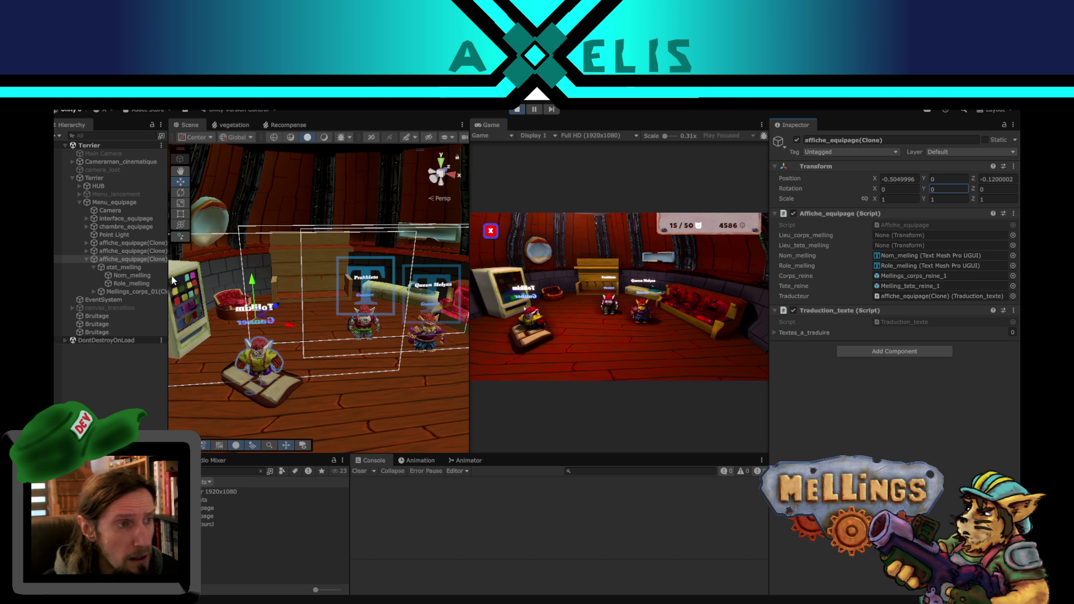
pyautogui.write('180')
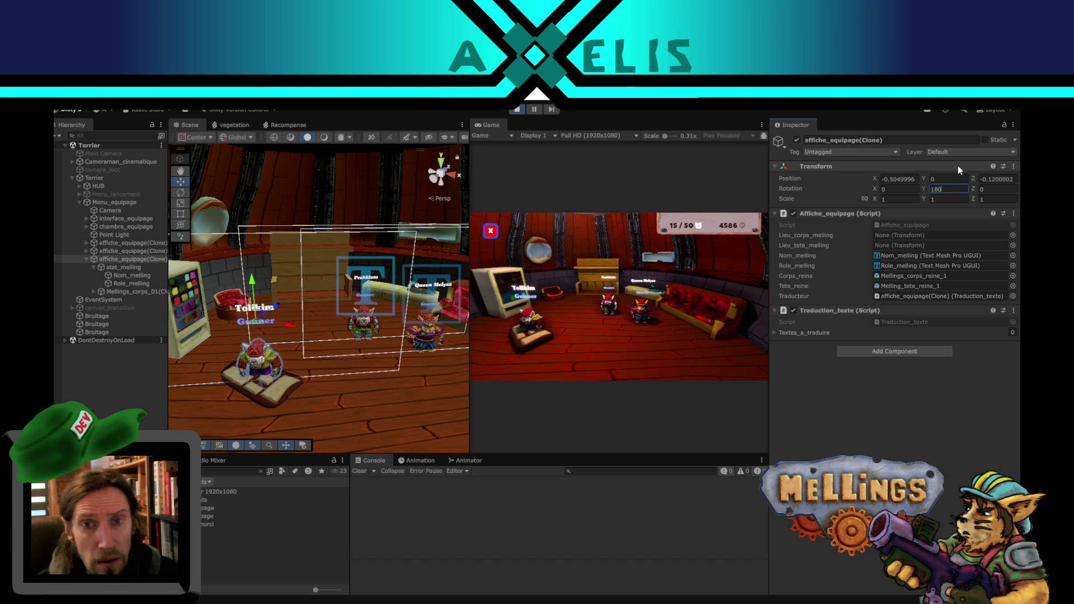
# Move the Tolikin display beside the wooden bench, to about X -0.569, Z 0.503.
pyautogui.click(120, 251)
pyautogui.click(122, 259)
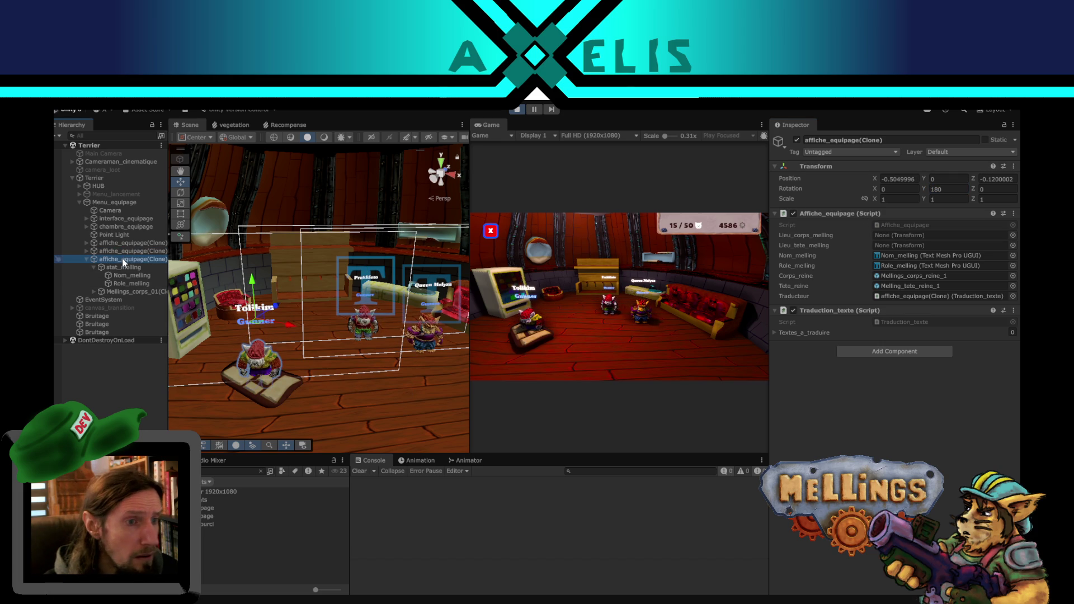
pyautogui.click(142, 291)
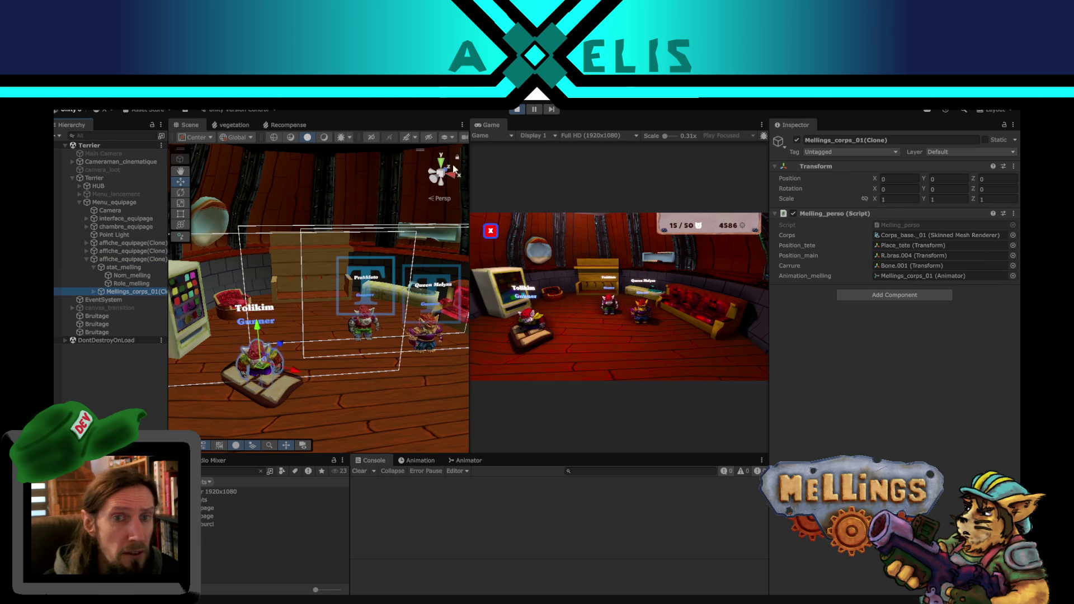
pyautogui.click(129, 260)
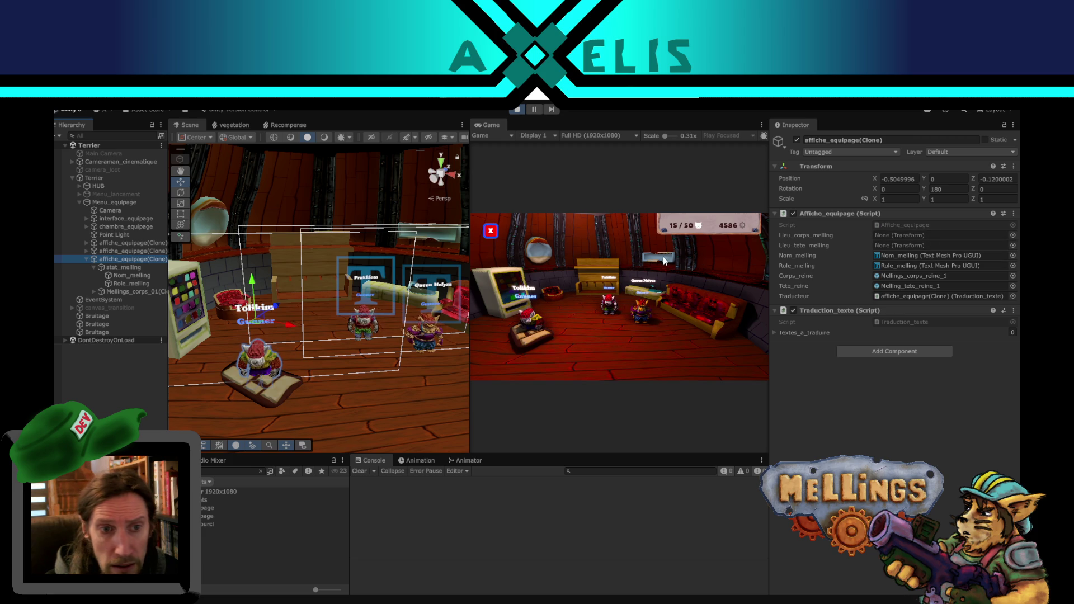
pyautogui.scroll(2, 276, 350)
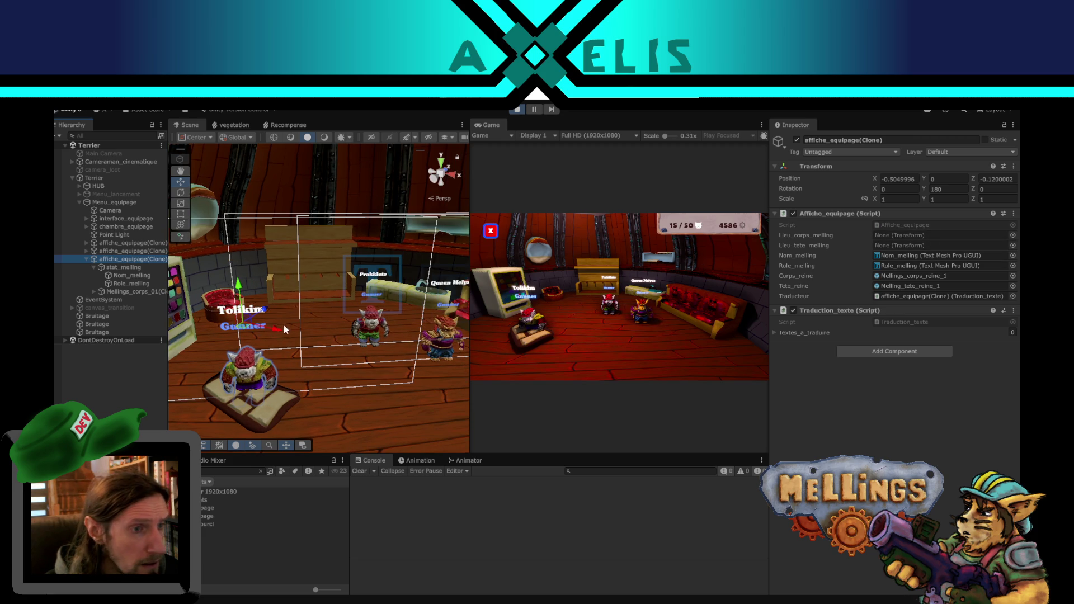
pyautogui.scroll(2, 257, 367)
pyautogui.moveTo(252, 369)
pyautogui.mouseDown()
pyautogui.moveTo(223, 282)
pyautogui.moveTo(264, 327)
pyautogui.moveTo(310, 335)
pyautogui.mouseUp()
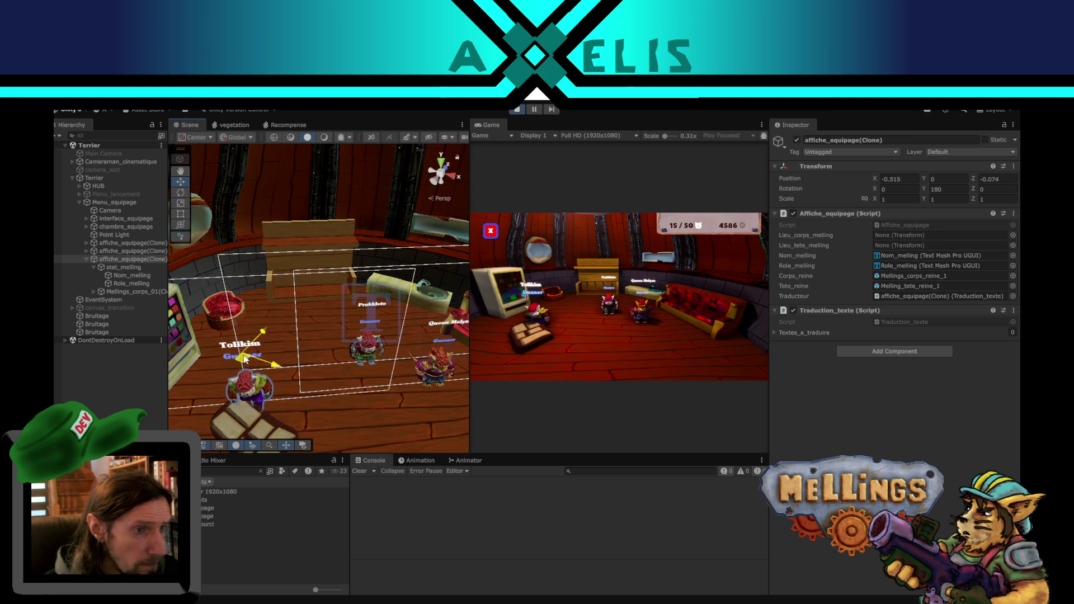
pyautogui.scroll(2, 262, 321)
pyautogui.scroll(2, 240, 324)
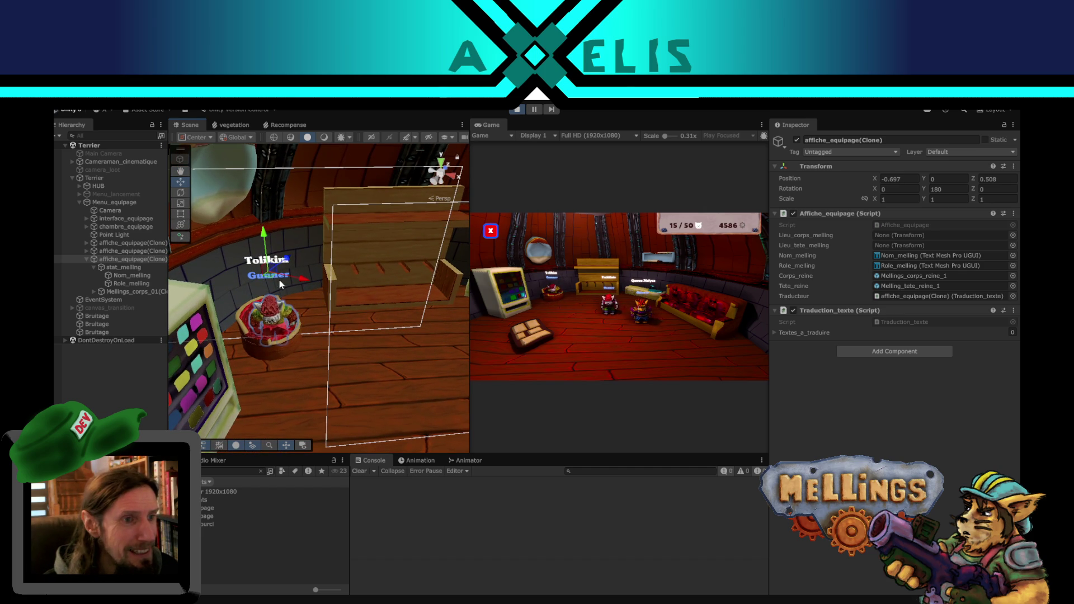
pyautogui.moveTo(268, 276)
pyautogui.mouseDown()
pyautogui.moveTo(339, 344)
pyautogui.moveTo(374, 322)
pyautogui.moveTo(381, 289)
pyautogui.moveTo(371, 362)
pyautogui.moveTo(267, 338)
pyautogui.moveTo(311, 320)
pyautogui.moveTo(292, 317)
pyautogui.mouseUp()
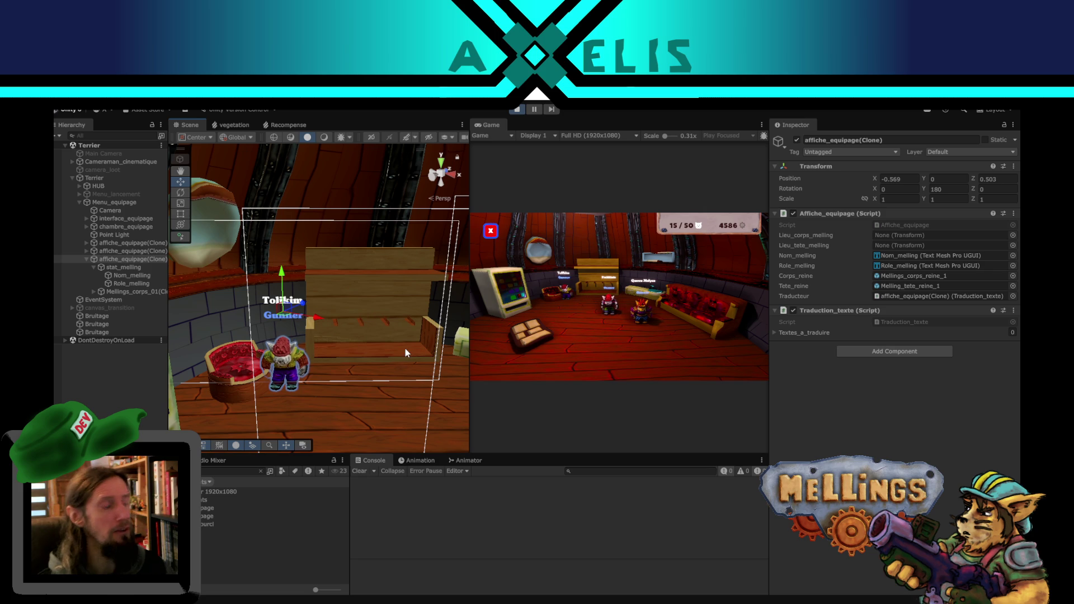
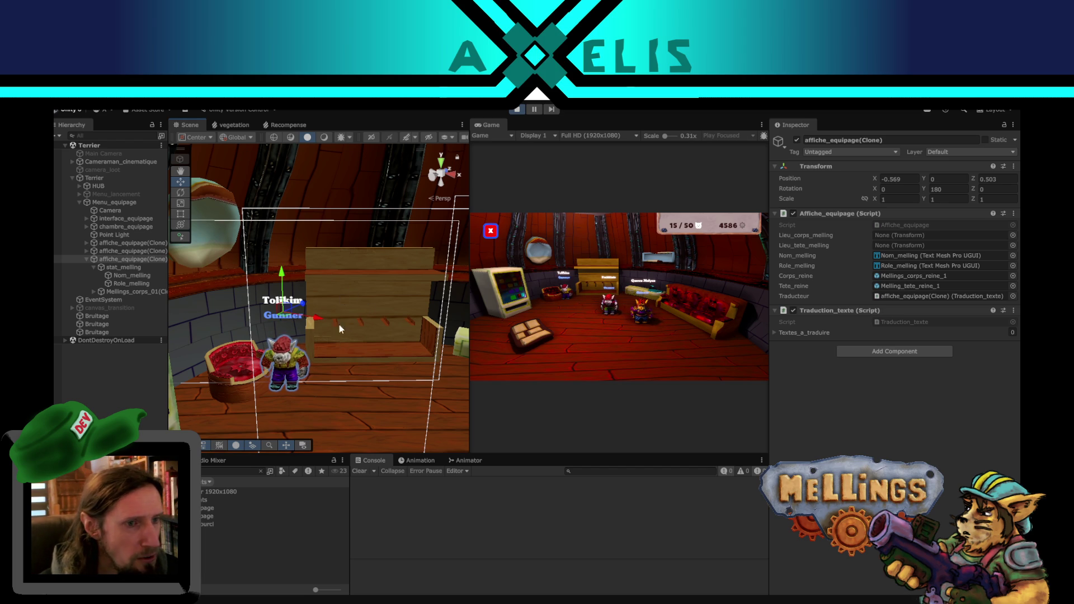
# Rotate the equipment display and the melling body, then undo both rotations.
pyautogui.scroll(3, 415, 340)
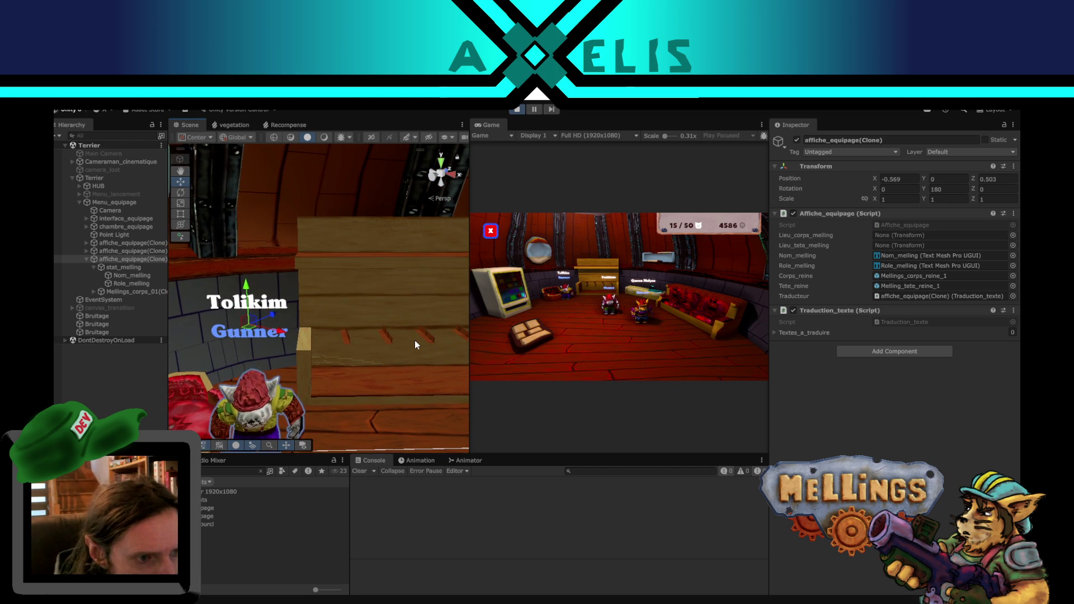
pyautogui.scroll(-3, 400, 368)
pyautogui.moveTo(400, 368); pyautogui.dragTo(380, 352, button='middle')
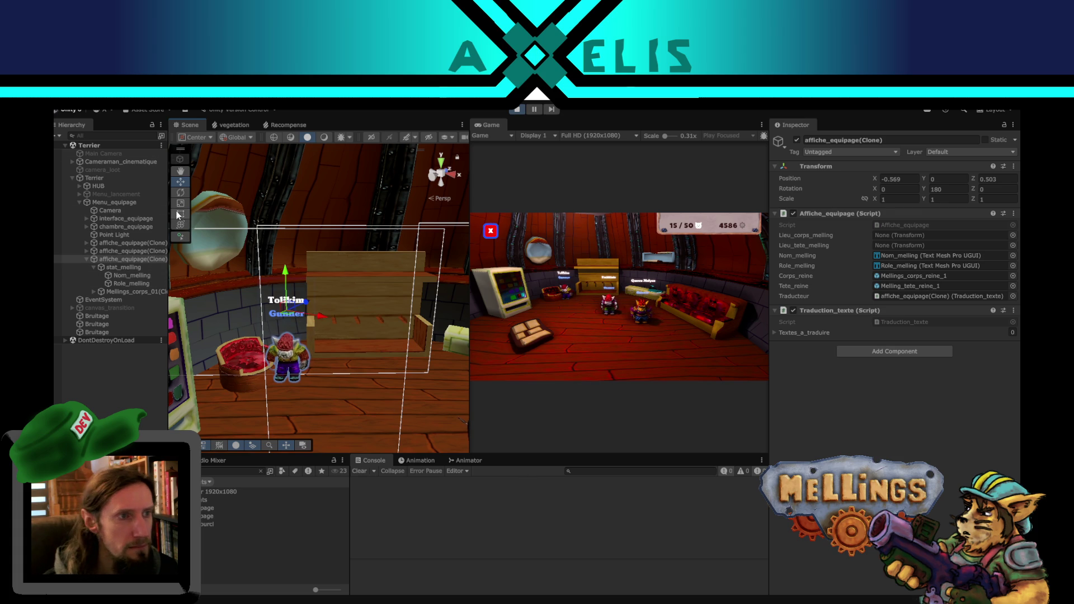
pyautogui.click(179, 192)
pyautogui.moveTo(290, 326); pyautogui.dragTo(385, 324)
pyautogui.hotkey('ctrl', 'z')
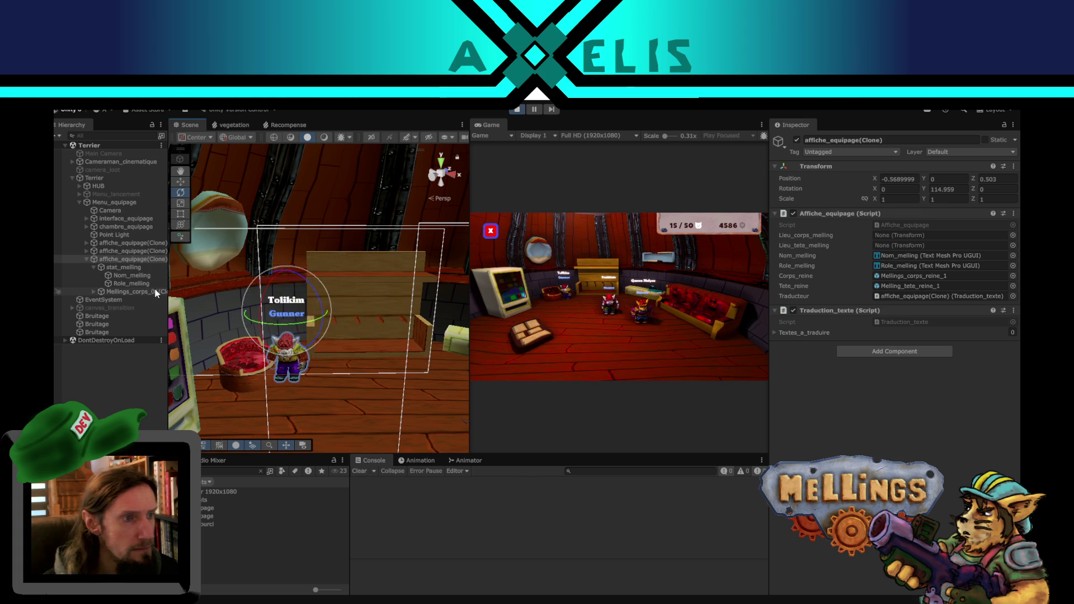
pyautogui.click(285, 359)
pyautogui.moveTo(288, 386)
pyautogui.mouseDown()
pyautogui.moveTo(392, 371)
pyautogui.moveTo(243, 388)
pyautogui.moveTo(314, 391)
pyautogui.moveTo(282, 388)
pyautogui.mouseUp()
pyautogui.hotkey('ctrl', 'z')
# Return to the Move tool and exit play mode.
pyautogui.press('w')
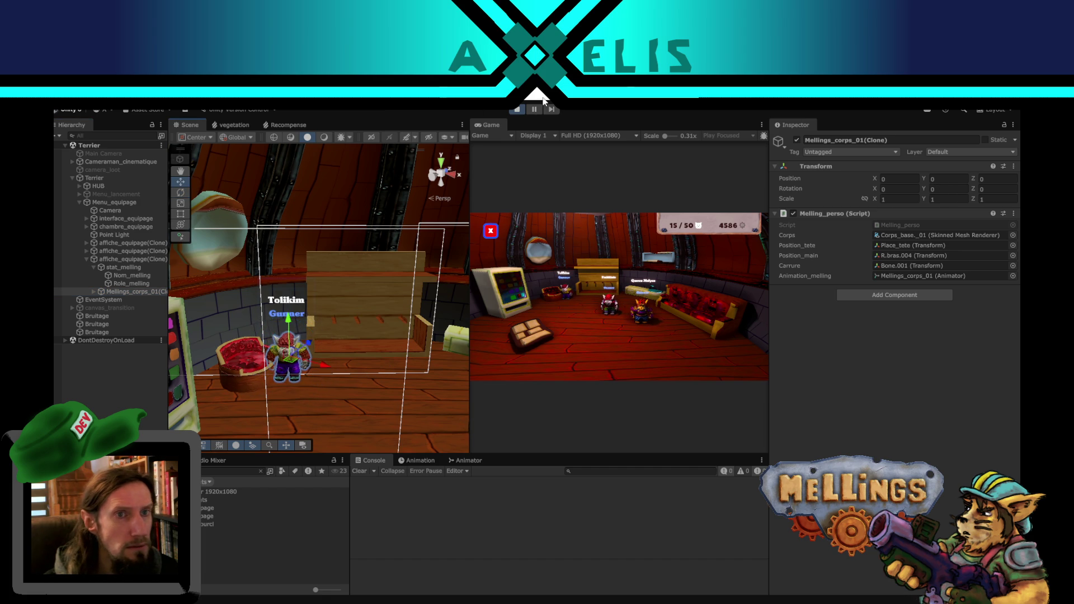
pyautogui.click(518, 110)
pyautogui.hotkey('ctrl', 'p')
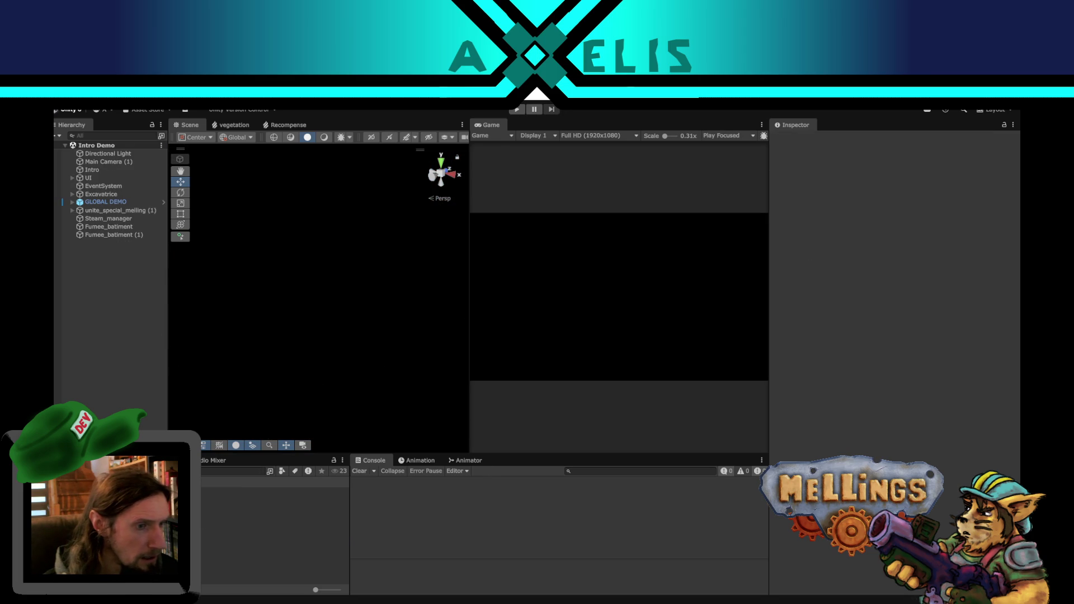
# Open the Terrier scene and activate the HUB and Menu_equipage objects.
pyautogui.doubleClick(314, 541)
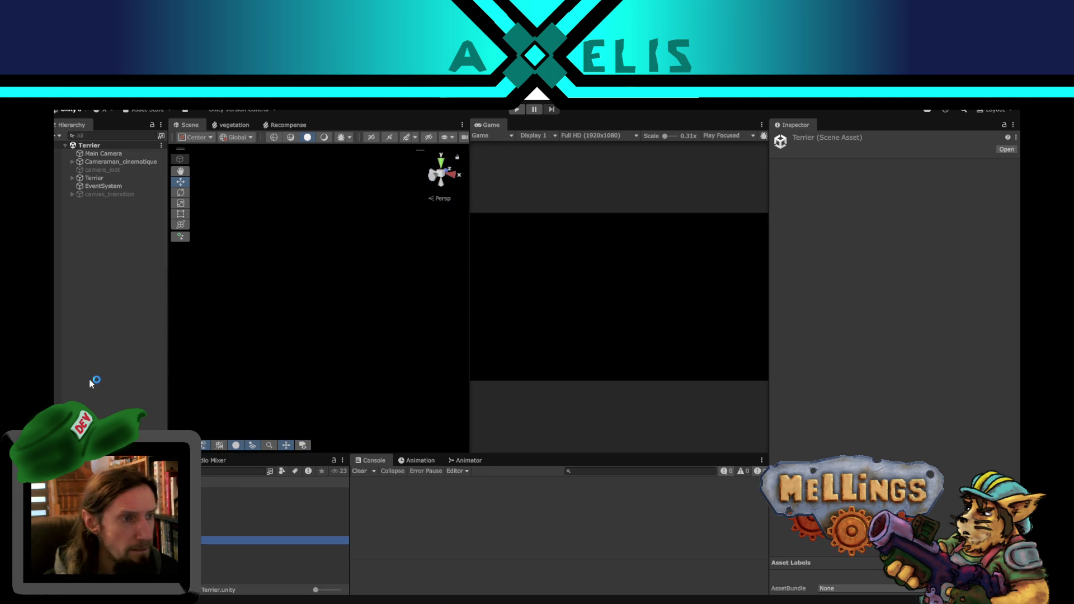
pyautogui.click(56, 178)
pyautogui.click(72, 178)
pyautogui.click(145, 187)
pyautogui.click(797, 140)
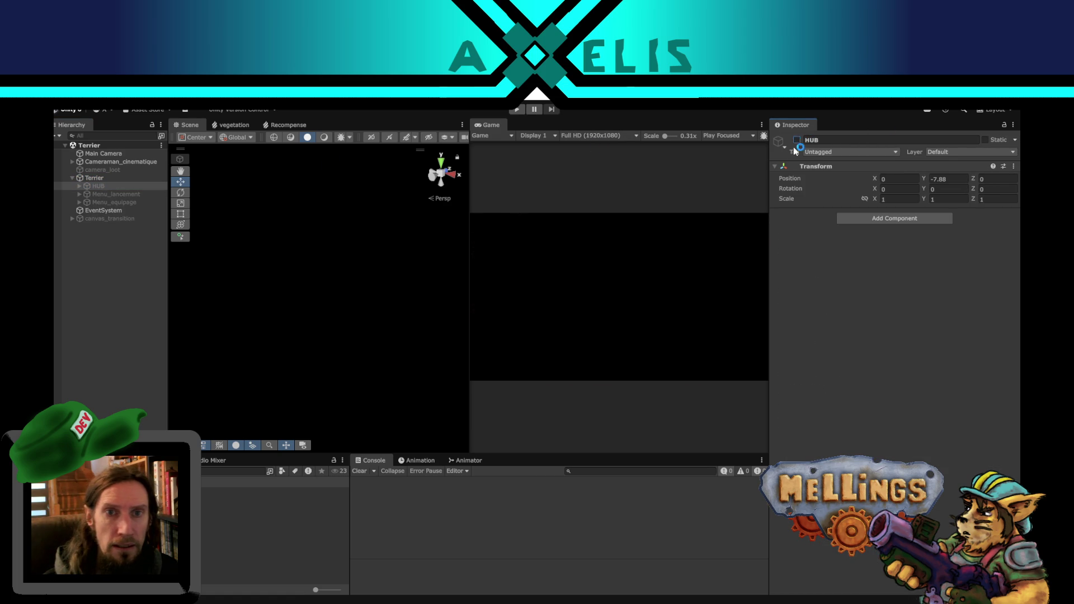
pyautogui.click(78, 186)
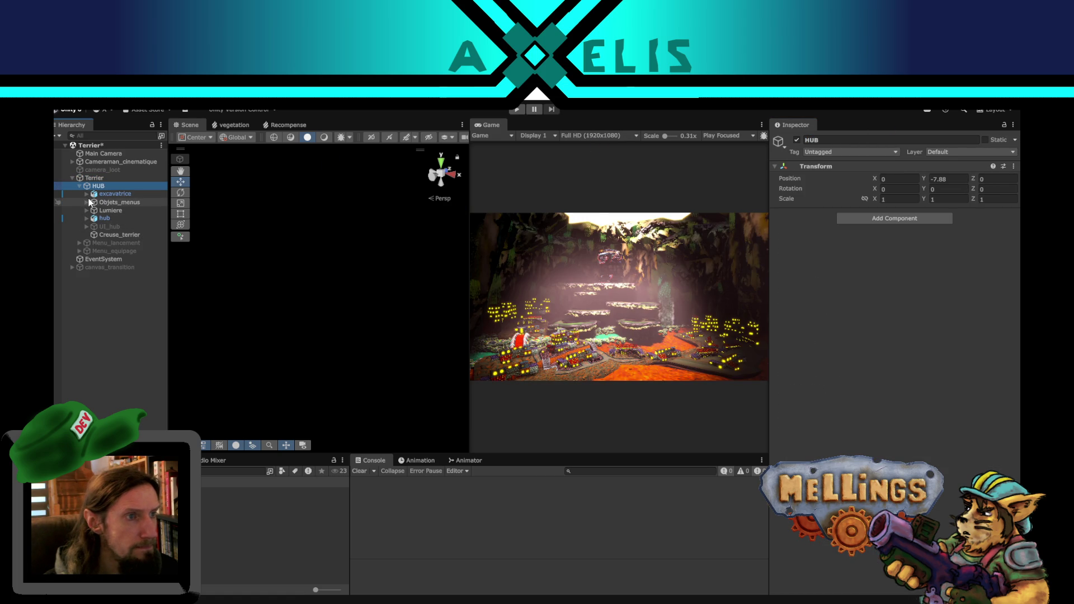
pyautogui.click(86, 202)
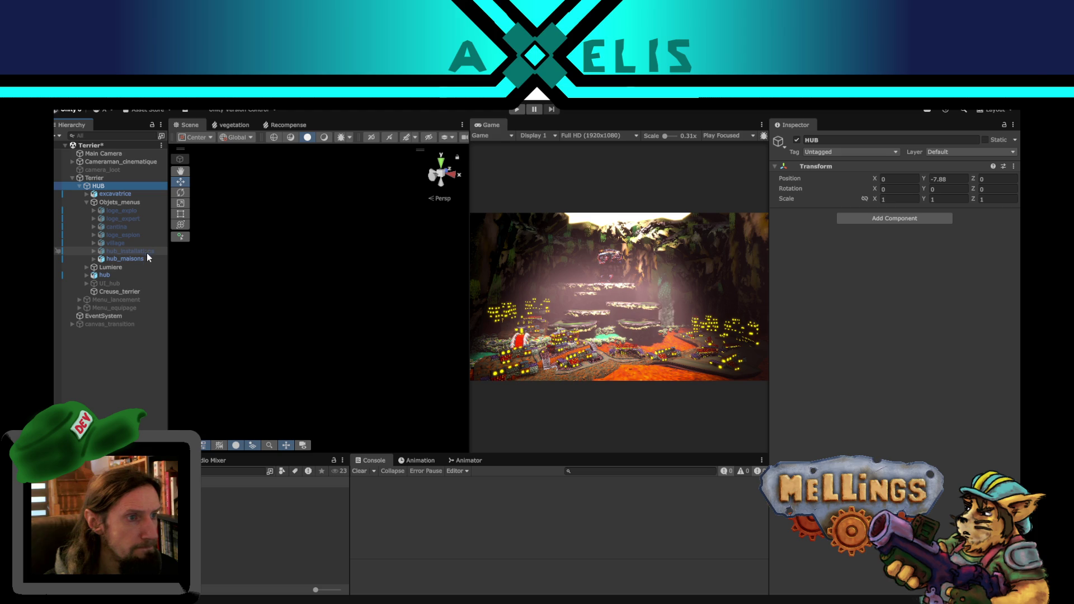
pyautogui.click(86, 202)
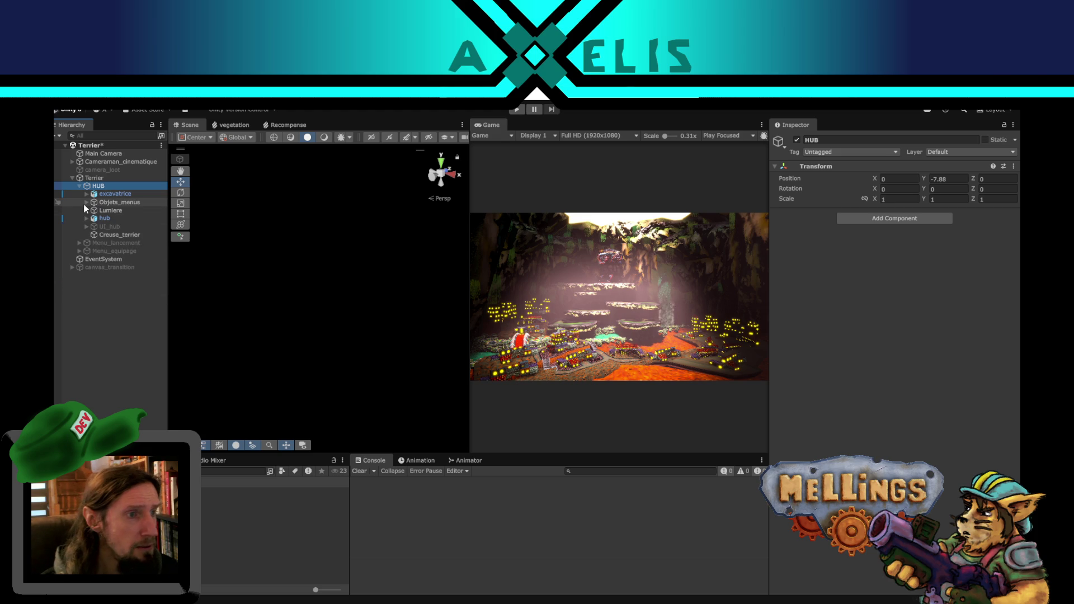
pyautogui.doubleClick(106, 250)
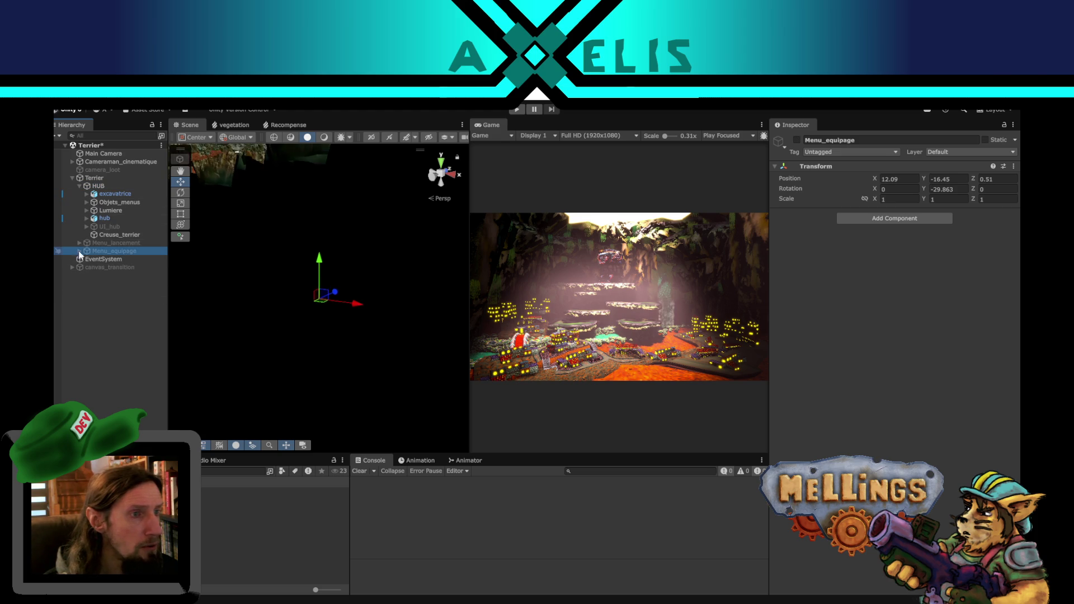
pyautogui.click(797, 140)
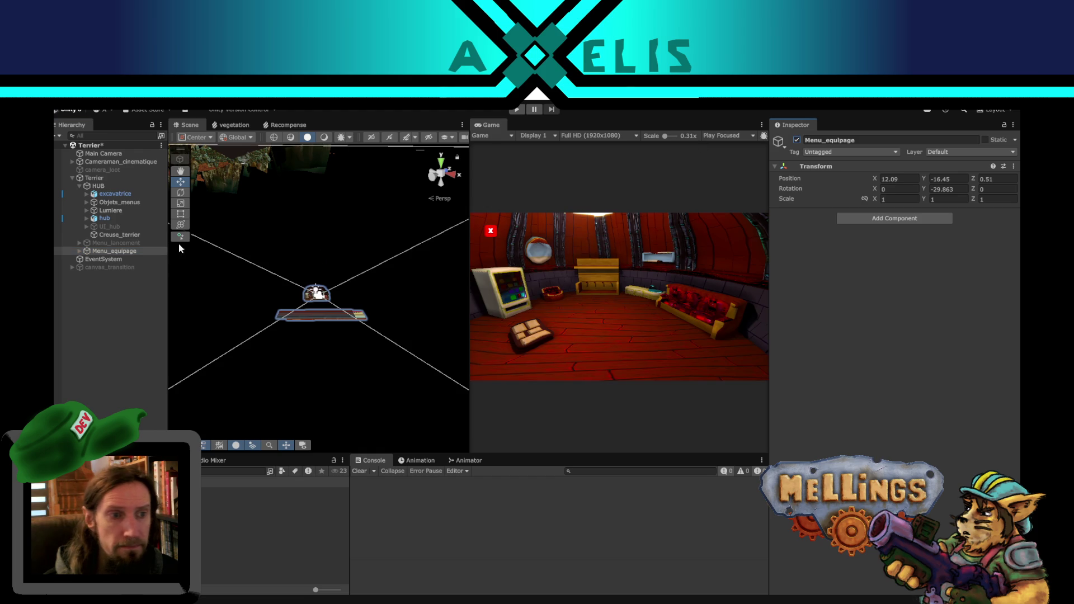
# Frame the chambre_equipage room, then search 'equipage' and open the affiche_equipage prefab.
pyautogui.click(79, 252)
pyautogui.doubleClick(124, 276)
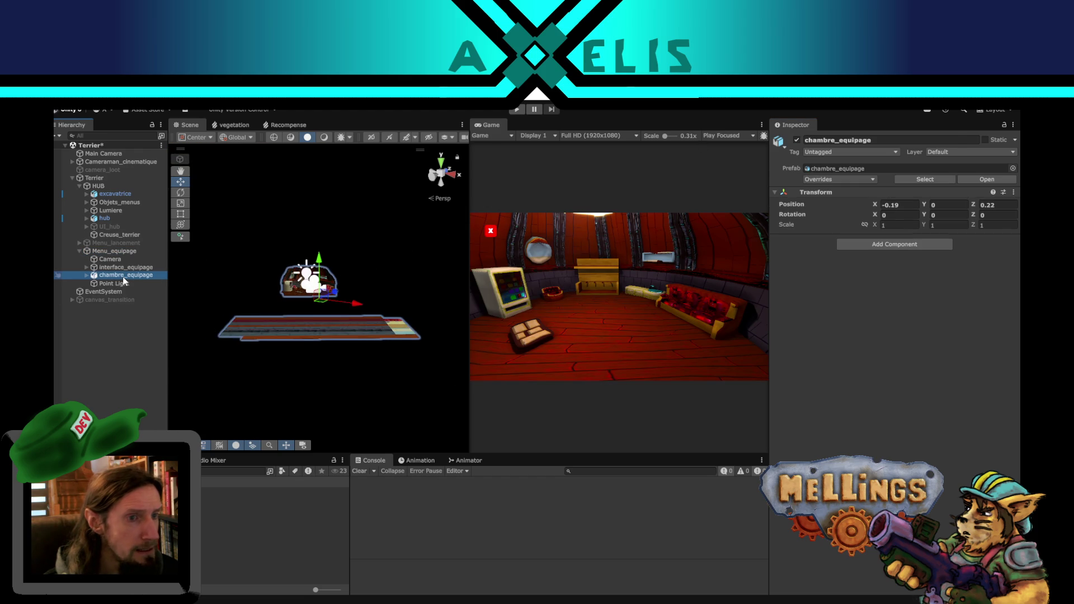
pyautogui.keyDown('alt'); pyautogui.moveTo(246, 380); pyautogui.dragTo(244, 421); pyautogui.keyUp('alt')
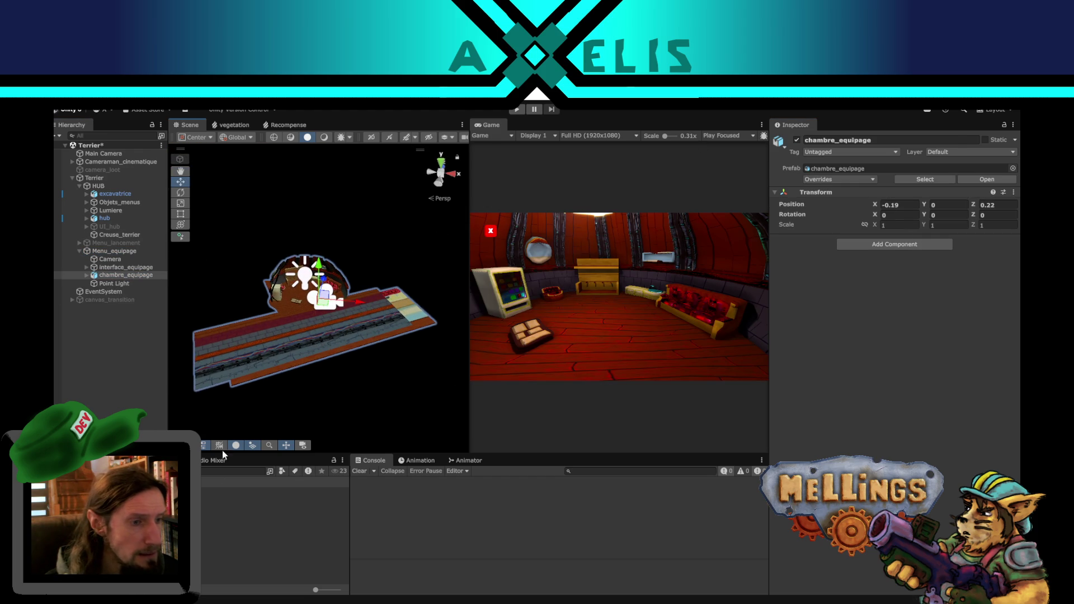
pyautogui.click(224, 471)
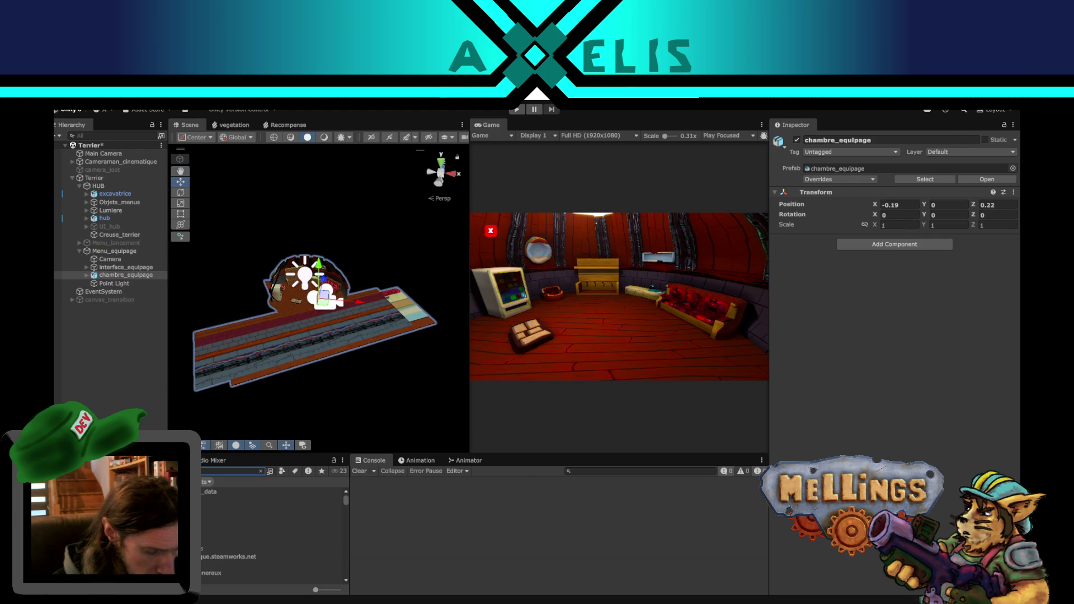
pyautogui.write('equipage')
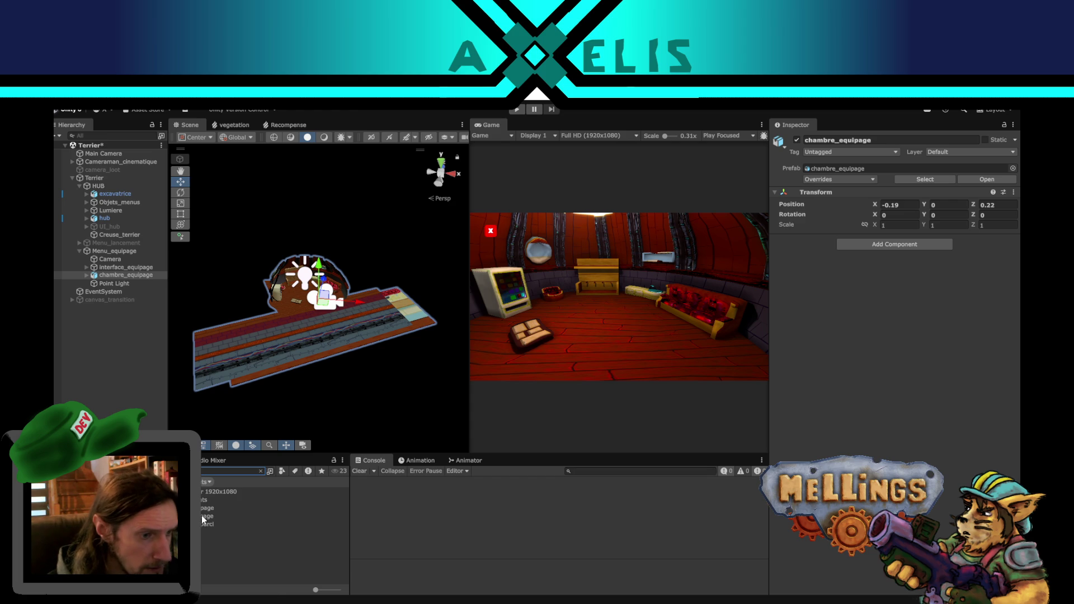
pyautogui.doubleClick(202, 516)
pyautogui.moveTo(113, 173); pyautogui.dragTo(938, 227)
# Give the Nom_melling and Role_melling labels height 8 and font size 3.
pyautogui.doubleClick(943, 207)
pyautogui.write('8')
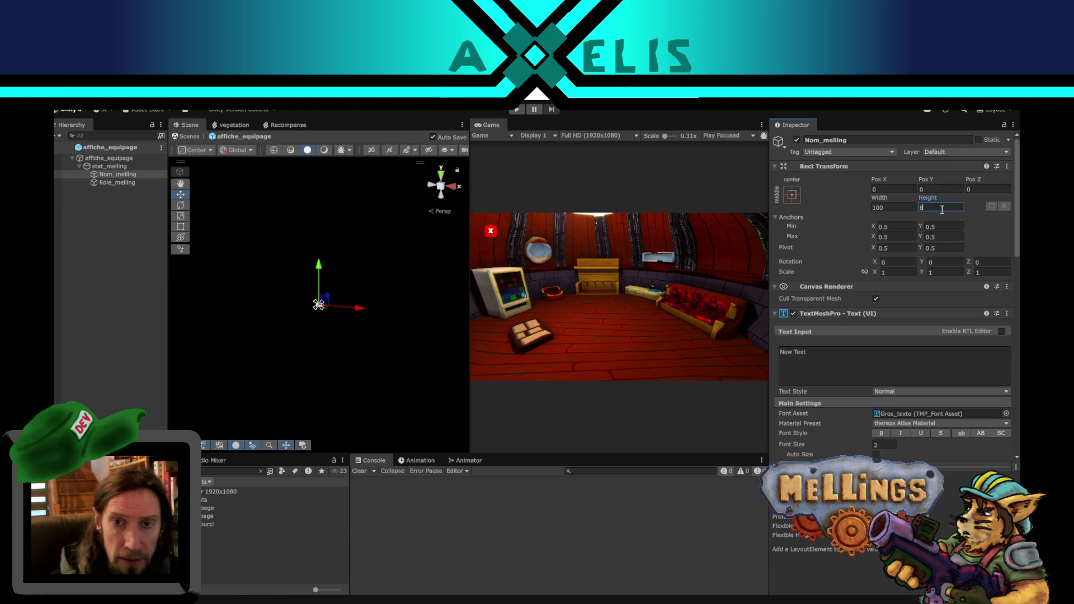
pyautogui.click(887, 445)
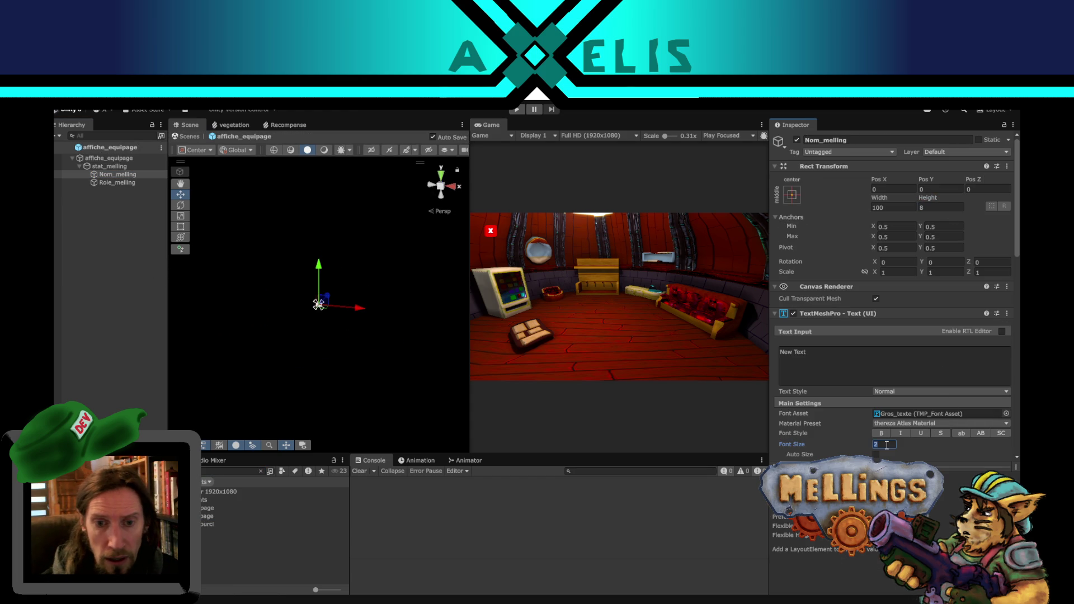
pyautogui.write('2')
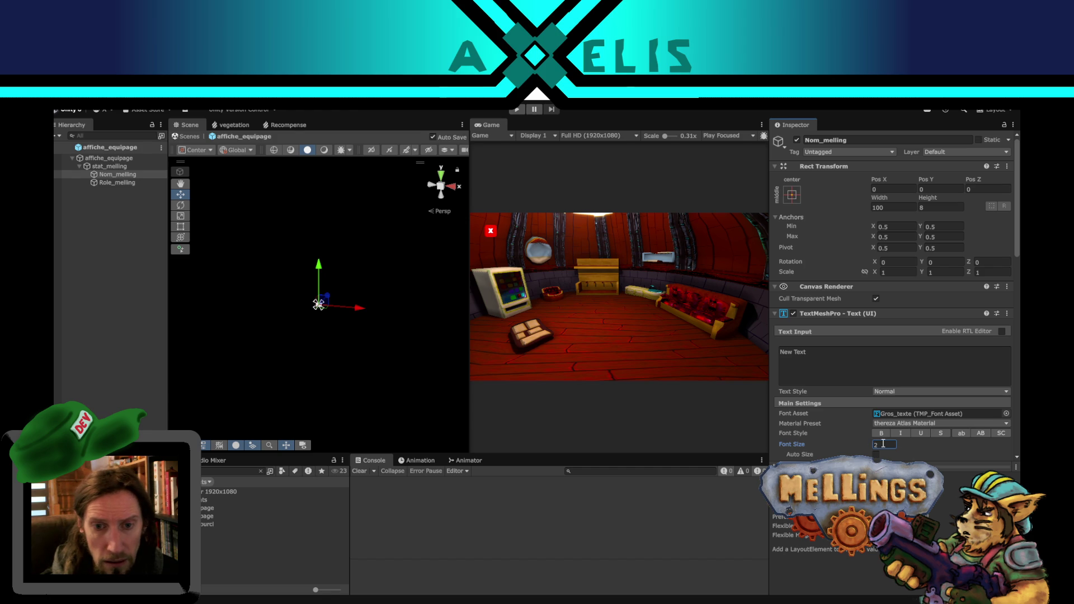
pyautogui.write('3')
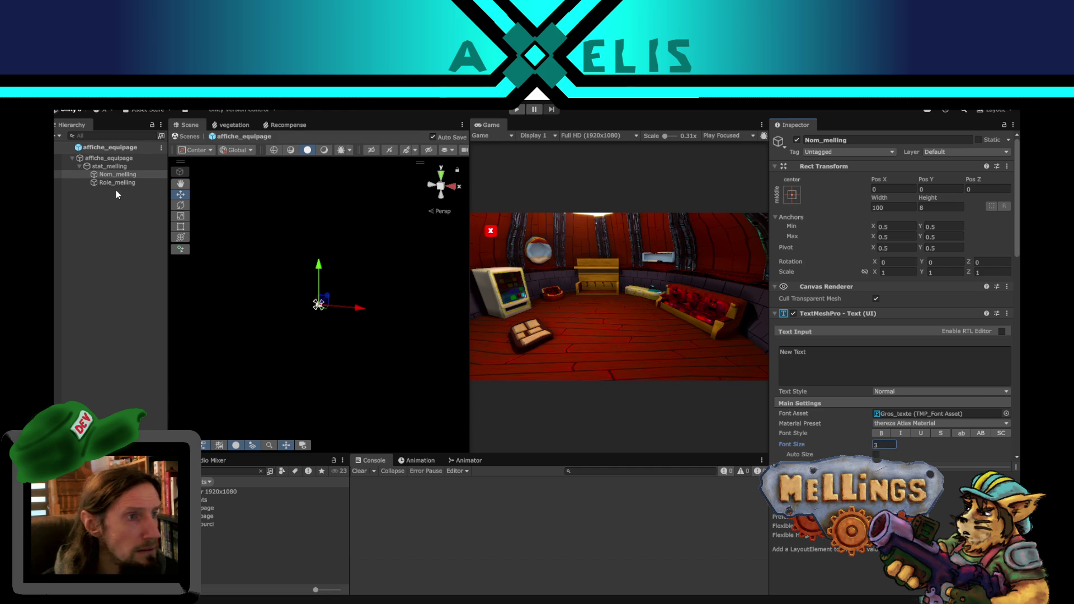
pyautogui.click(117, 185)
pyautogui.click(941, 208)
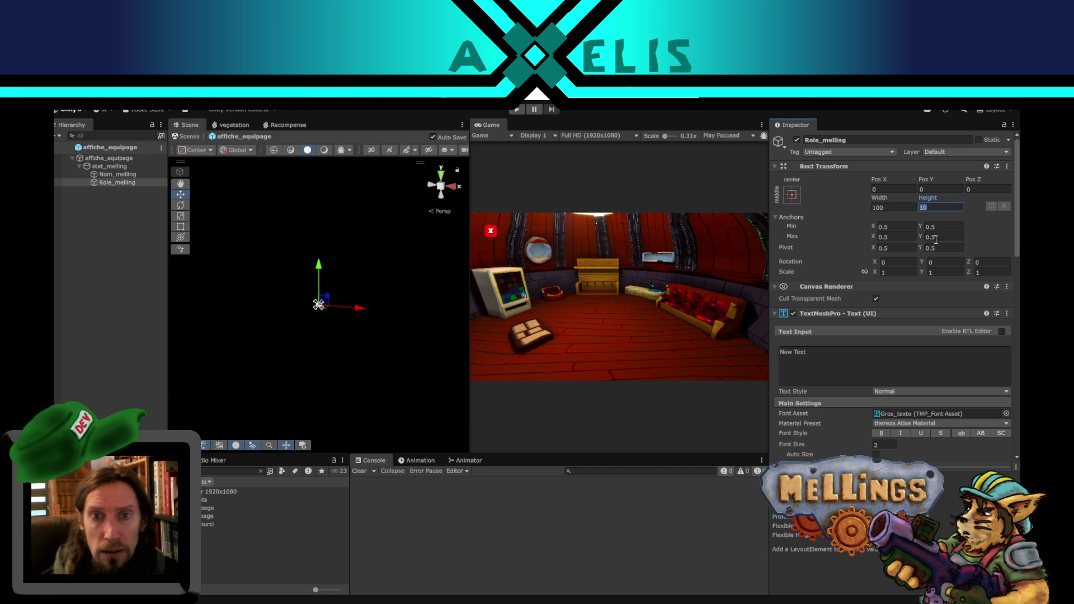
pyautogui.write('8')
# Save the prefab and exit Prefab Mode back to the Terrier scene.
pyautogui.hotkey('ctrl', 's')
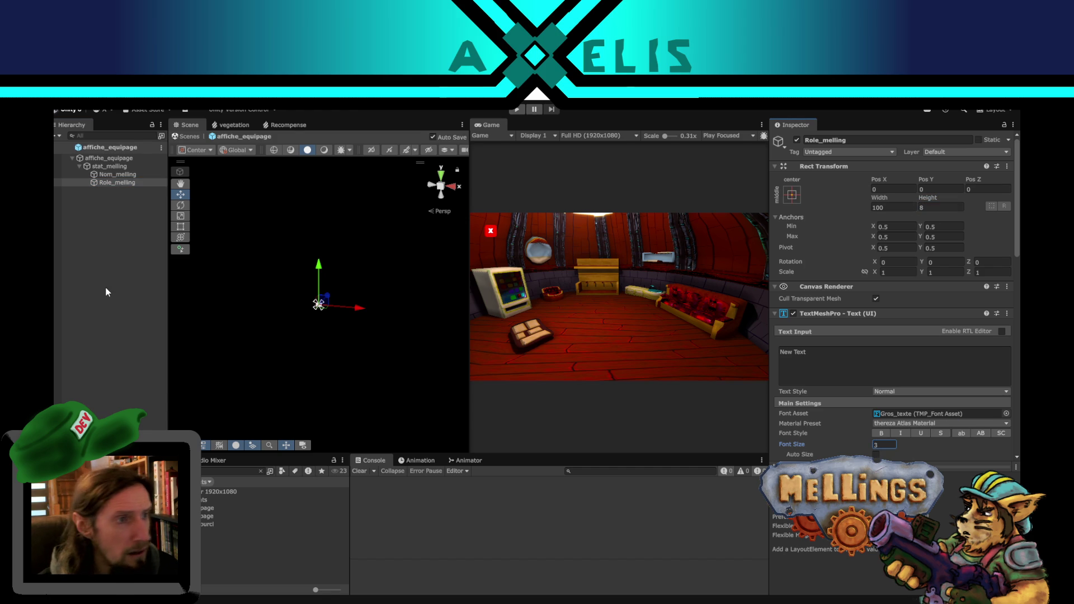
pyautogui.click(105, 286)
pyautogui.click(53, 147)
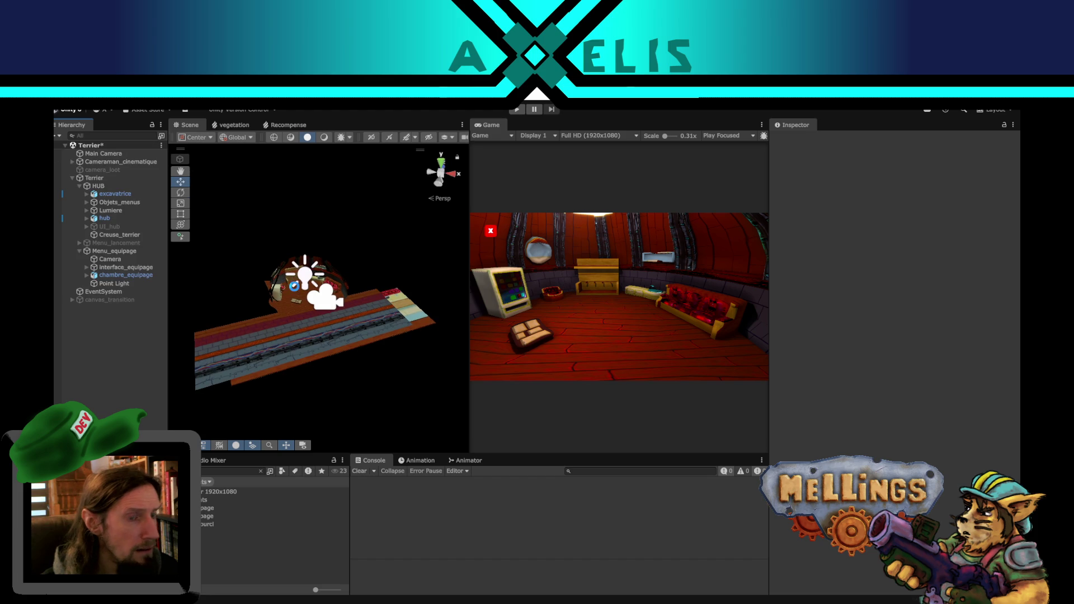
# Frame Menu_equipage and inspect chambre_equipage, interface_equipage and the Point Light, then switch to VS Code.
pyautogui.scroll(3, 295, 291)
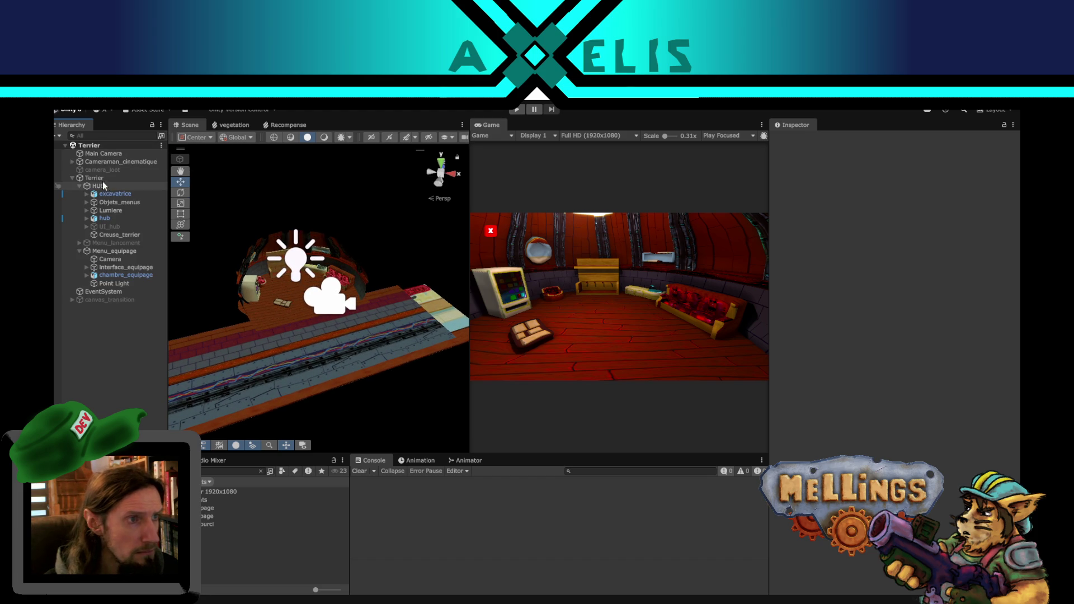
pyautogui.click(109, 251)
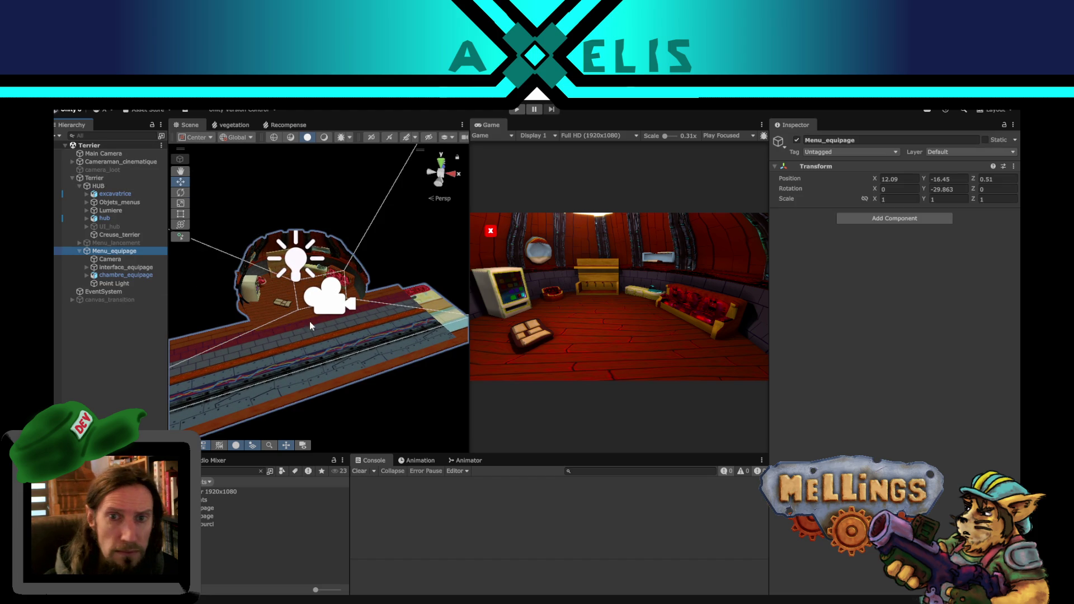
pyautogui.press('f')
pyautogui.scroll(3, 300, 344)
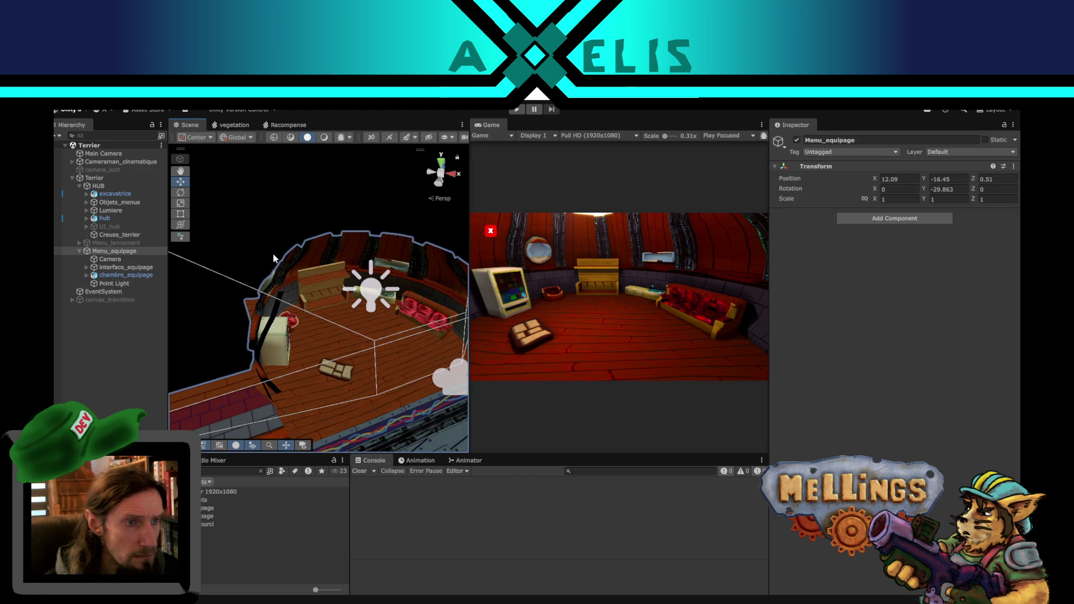
pyautogui.click(313, 254)
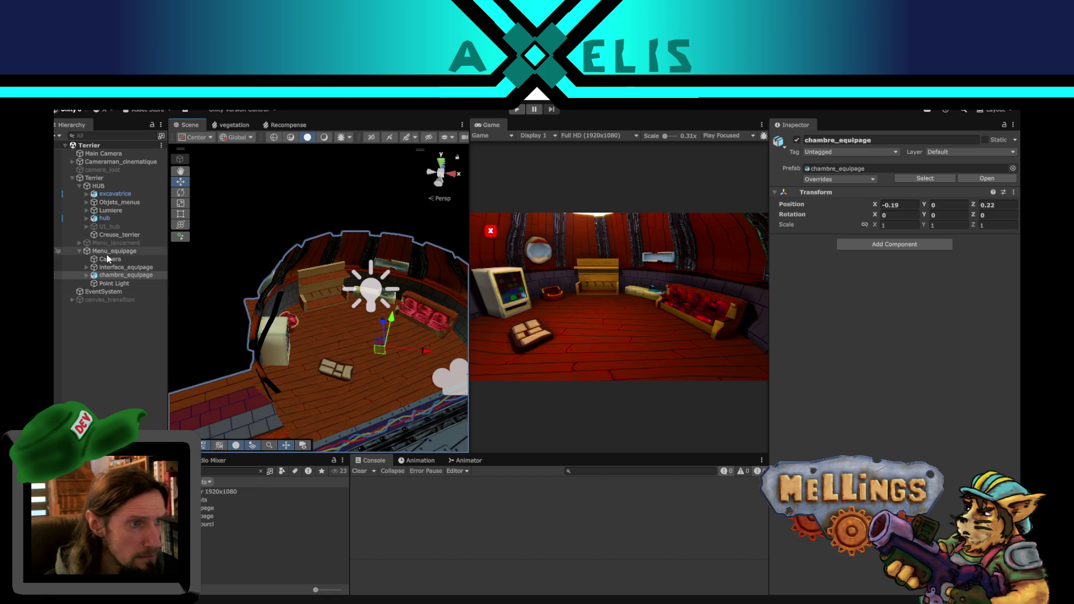
pyautogui.click(140, 268)
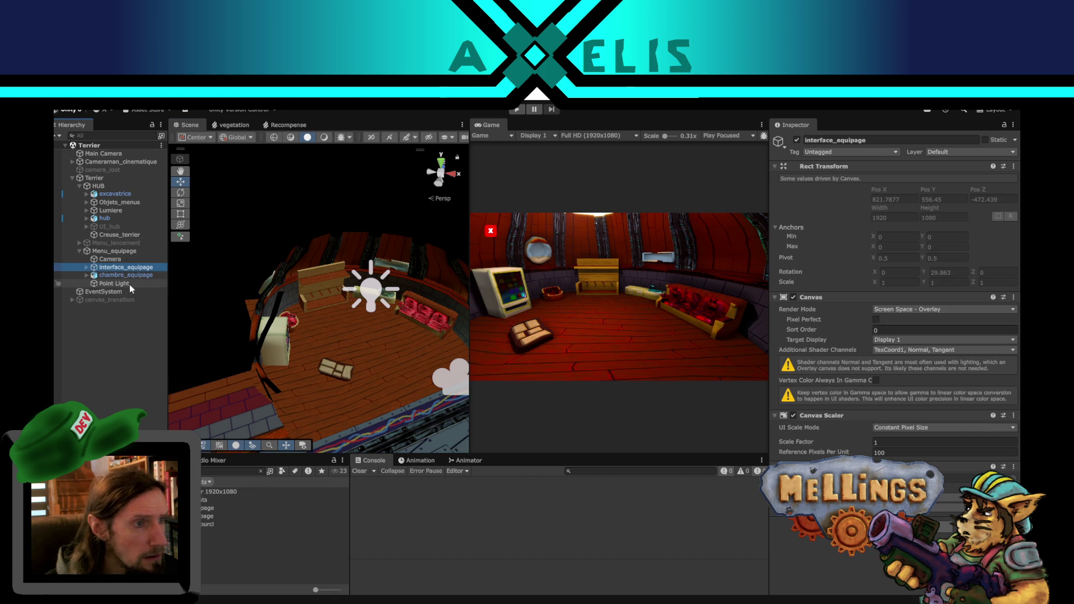
pyautogui.click(118, 282)
pyautogui.click(108, 252)
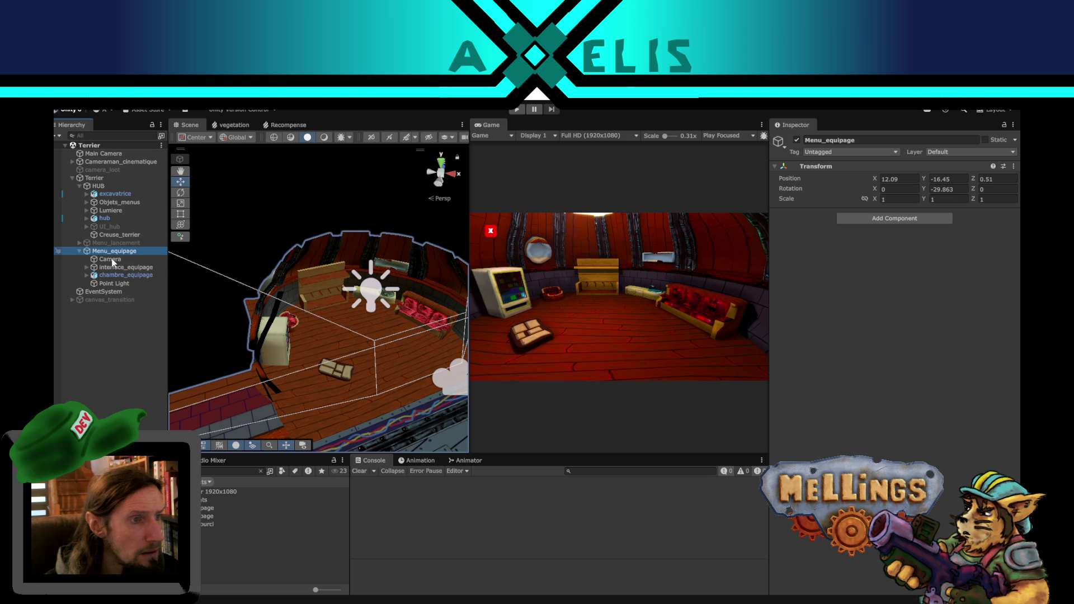
pyautogui.hotkey('alt', 'Tab')
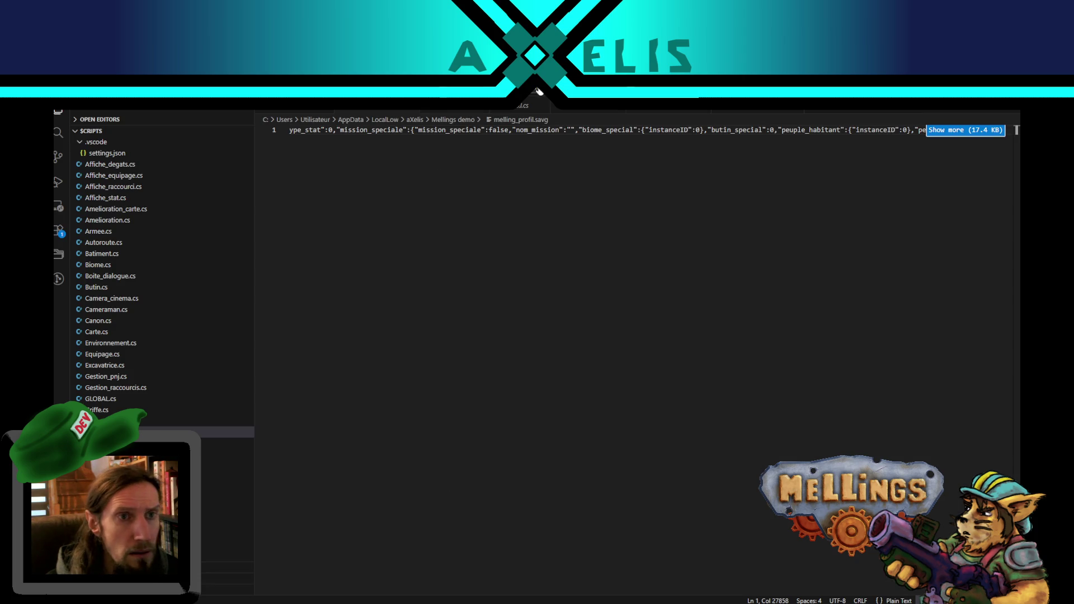
# Close melling_profil.savg, open Affiche_equipage.cs to read it, and return to Unity.
pyautogui.click(966, 129)
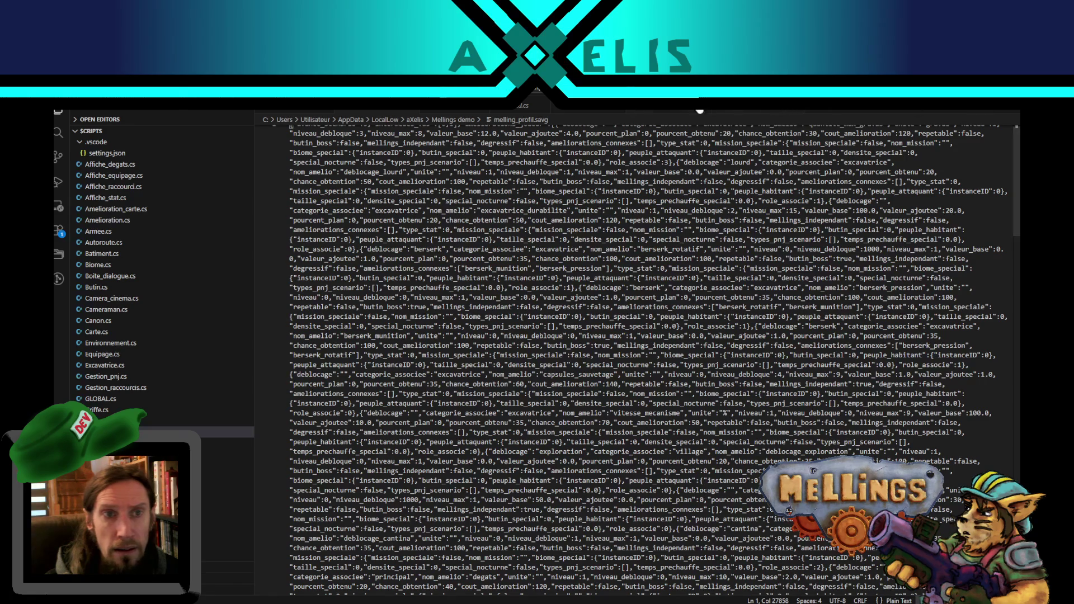
pyautogui.click(757, 111)
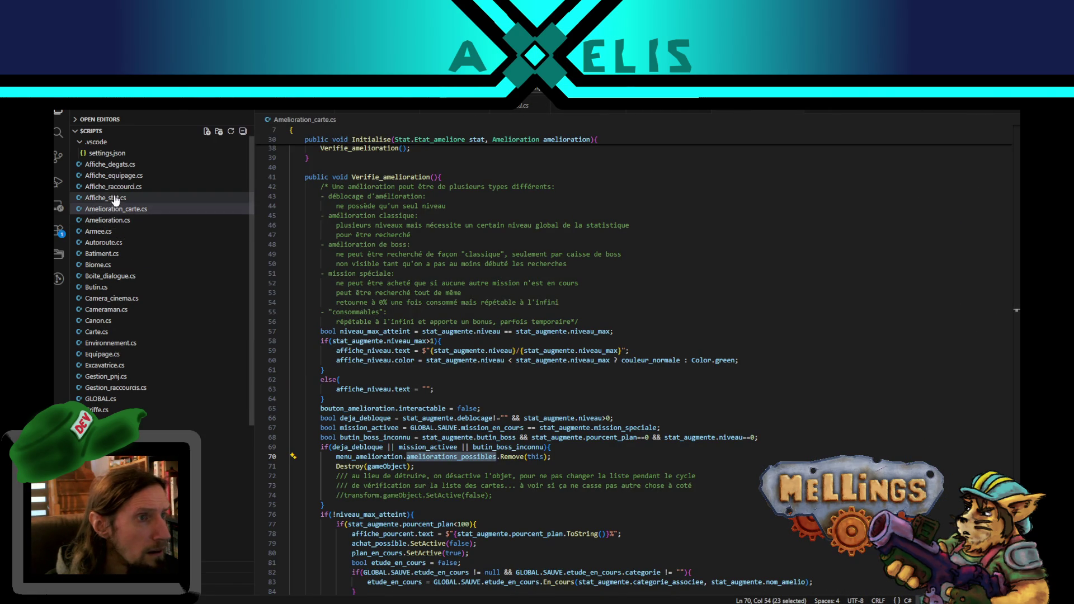
pyautogui.click(122, 176)
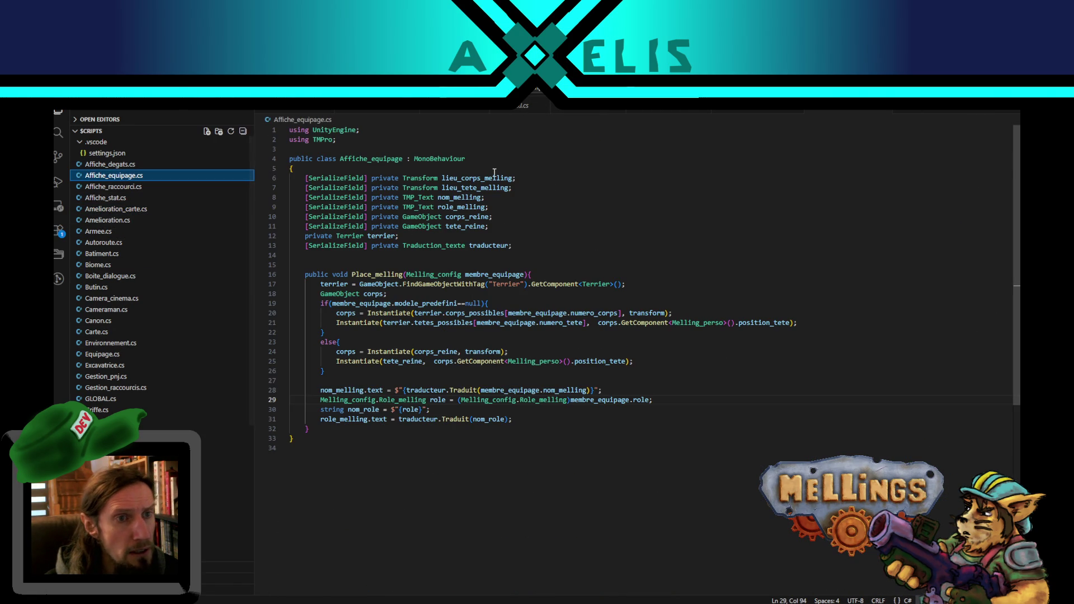
pyautogui.hotkey('alt', 'Tab')
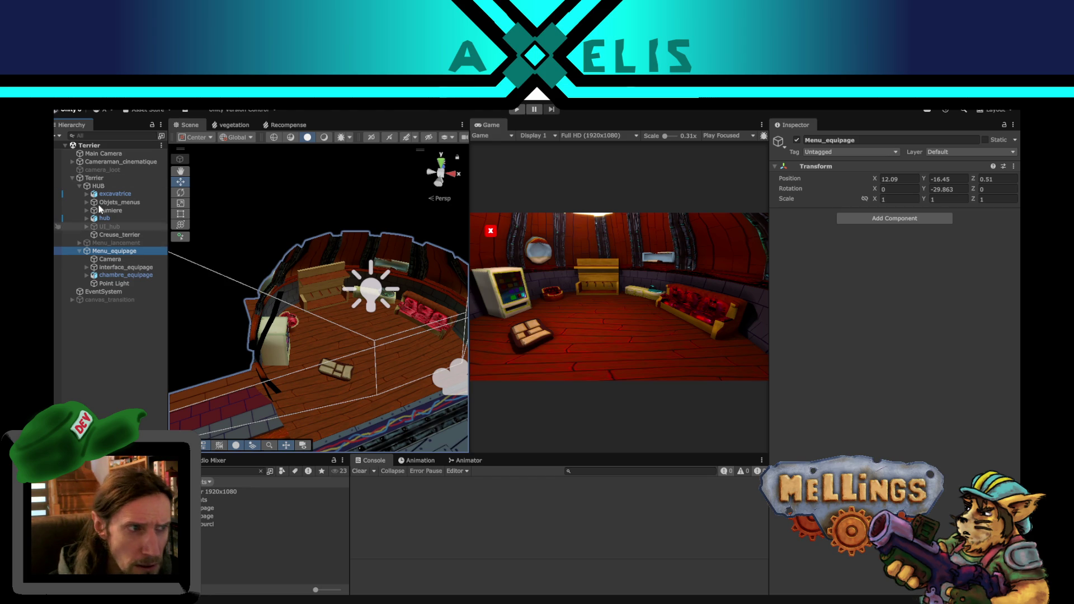
pyautogui.click(95, 178)
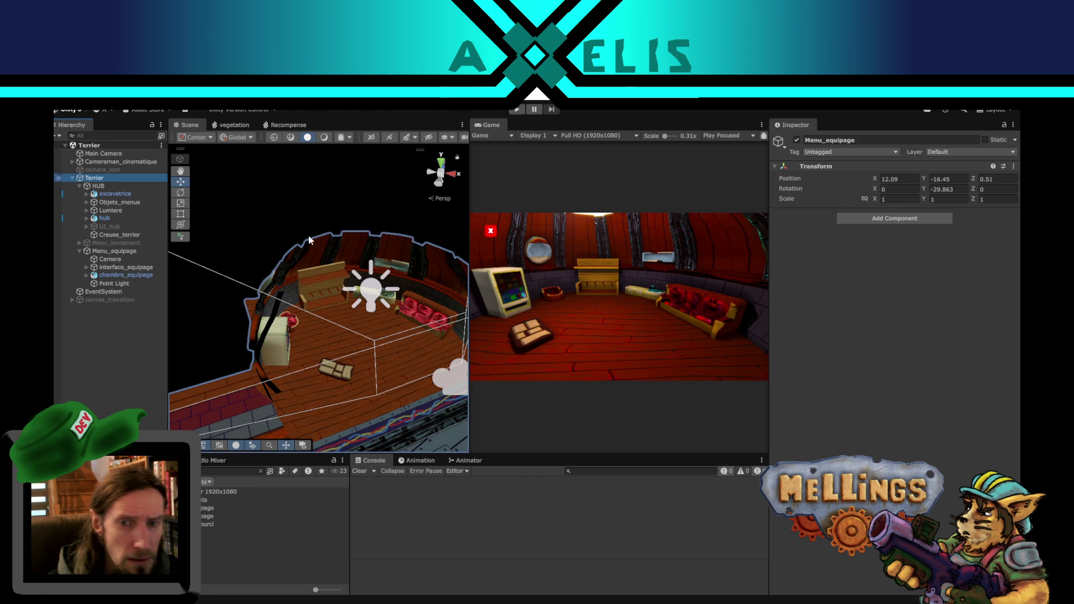
pyautogui.click(777, 226)
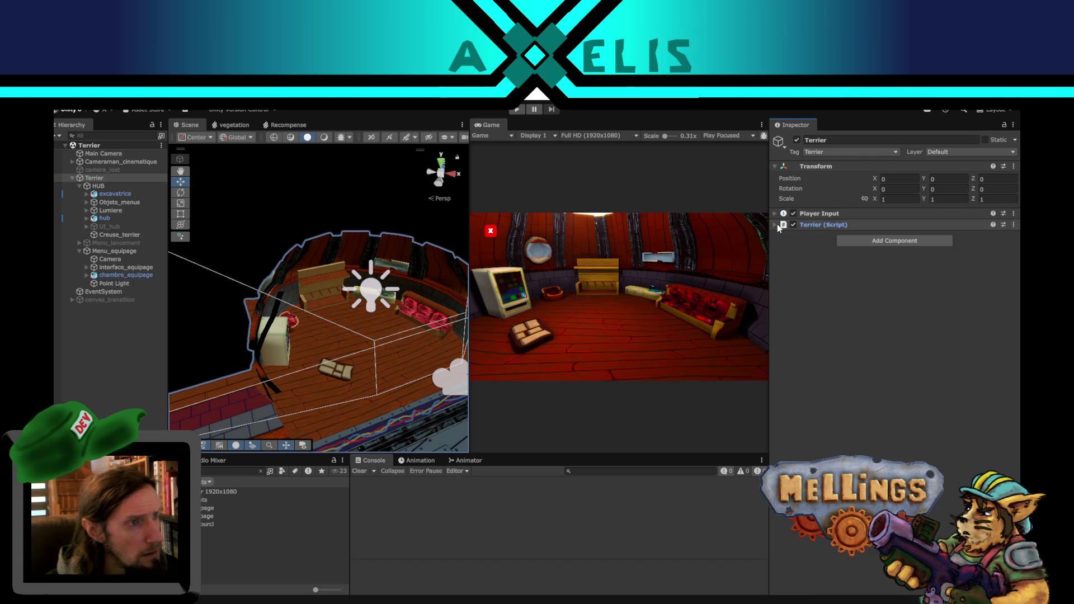
pyautogui.click(778, 224)
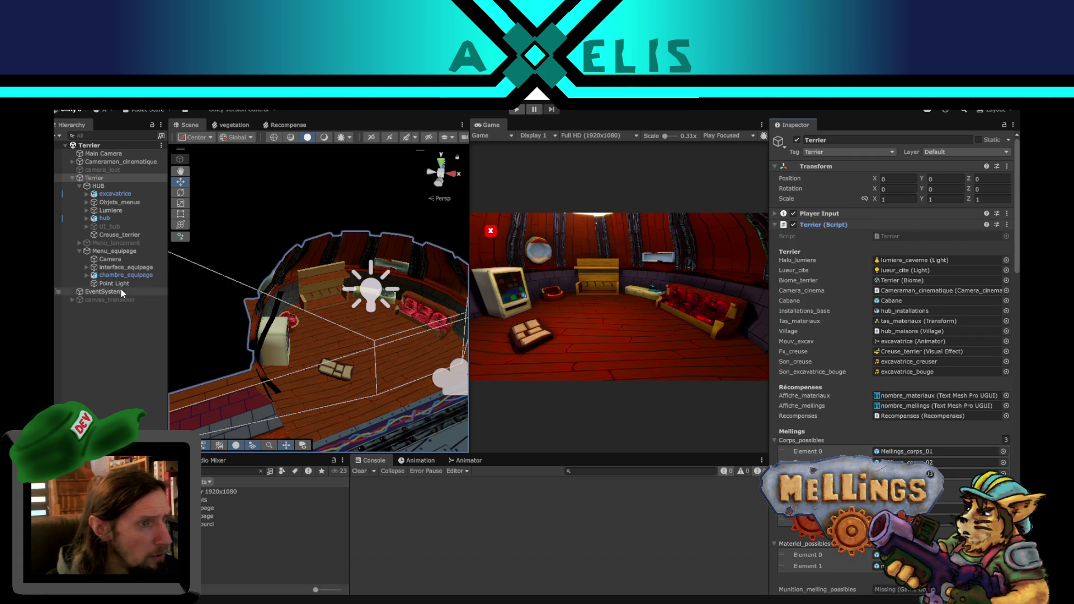
pyautogui.click(109, 186)
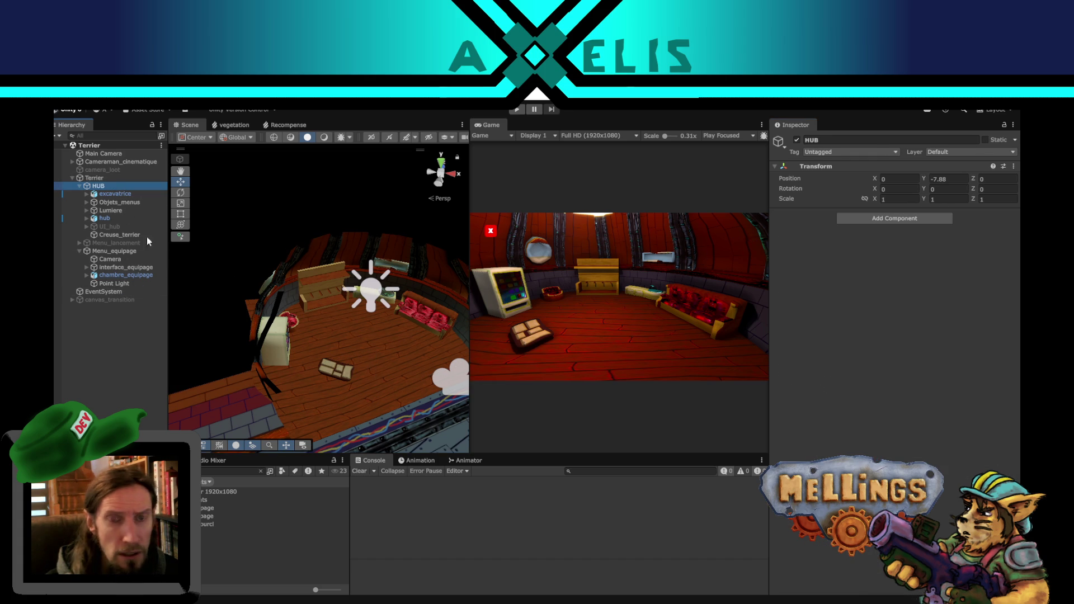
pyautogui.click(119, 251)
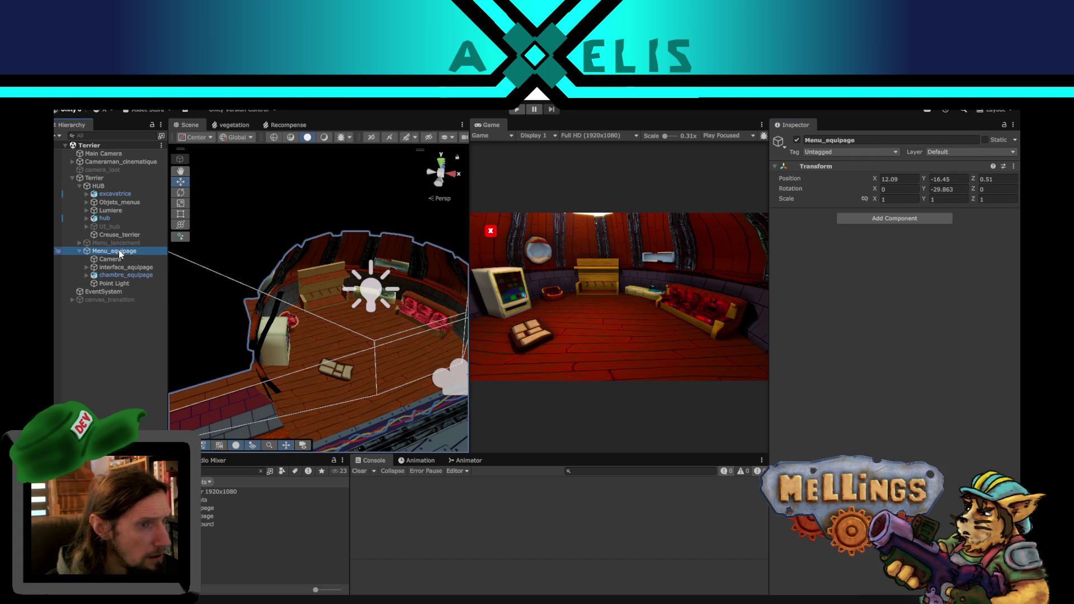
pyautogui.click(119, 138)
pyautogui.write('affich')
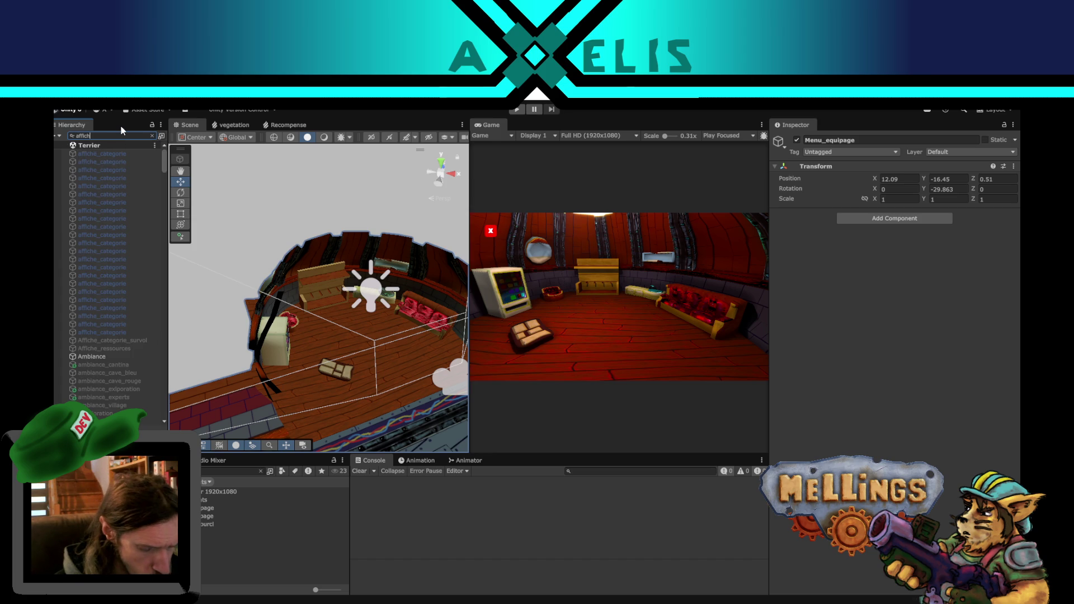
pyautogui.write('e_equi')
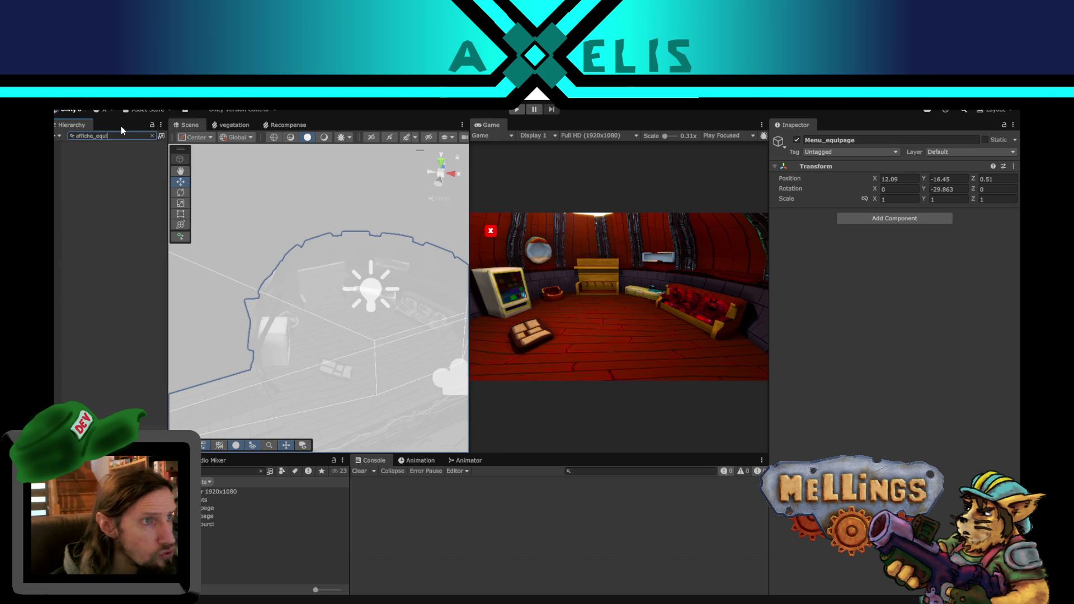
pyautogui.click(152, 136)
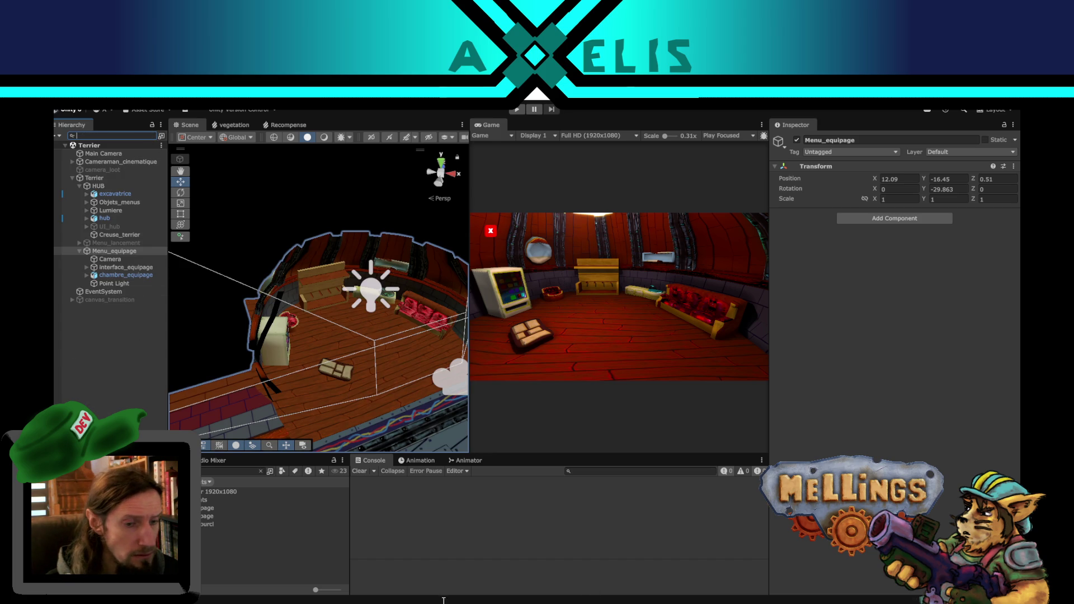
pyautogui.hotkey('alt', 'Tab')
pyautogui.doubleClick(353, 304)
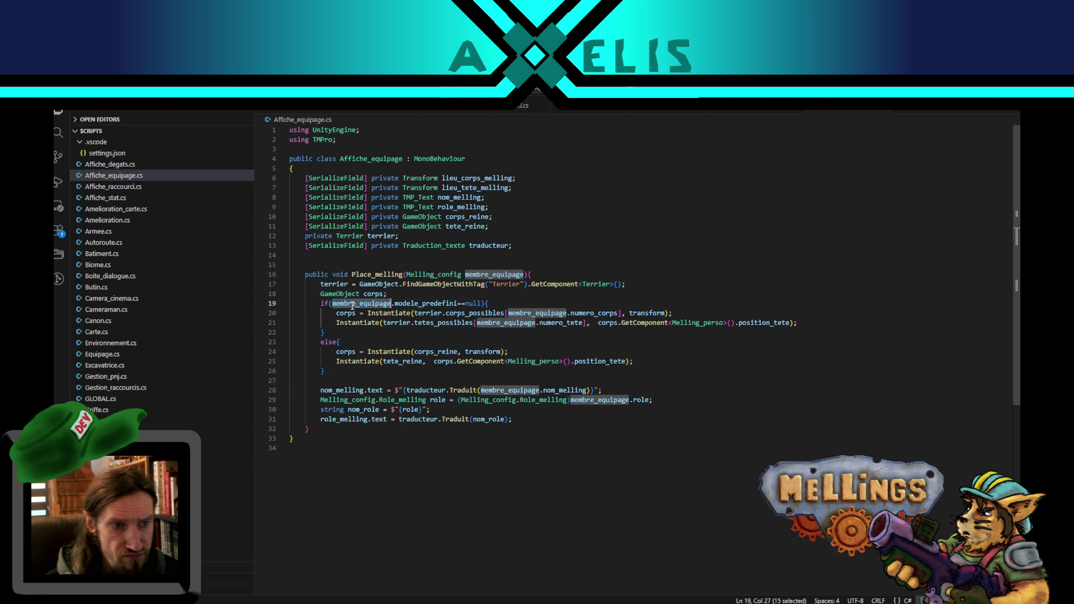
pyautogui.doubleClick(484, 247)
pyautogui.hotkey('alt', 'Tab')
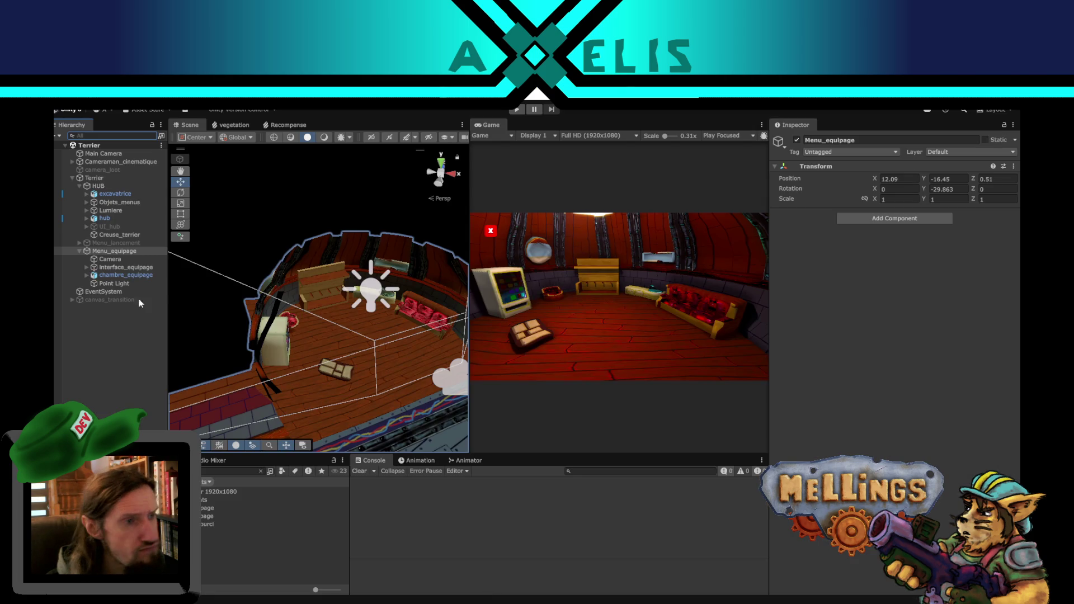
pyautogui.click(115, 180)
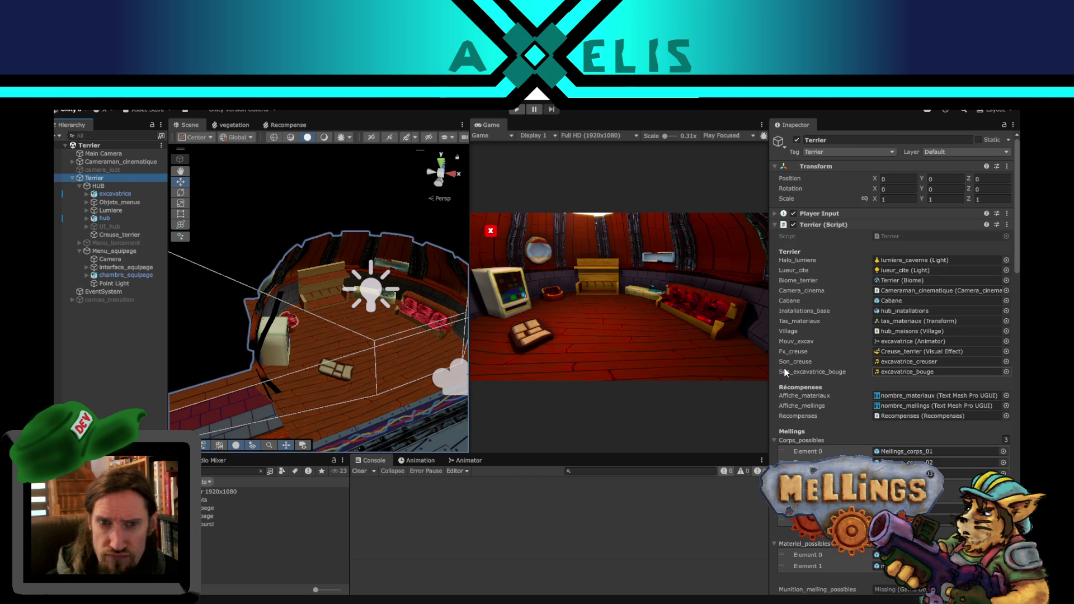
pyautogui.scroll(-10, 825, 373)
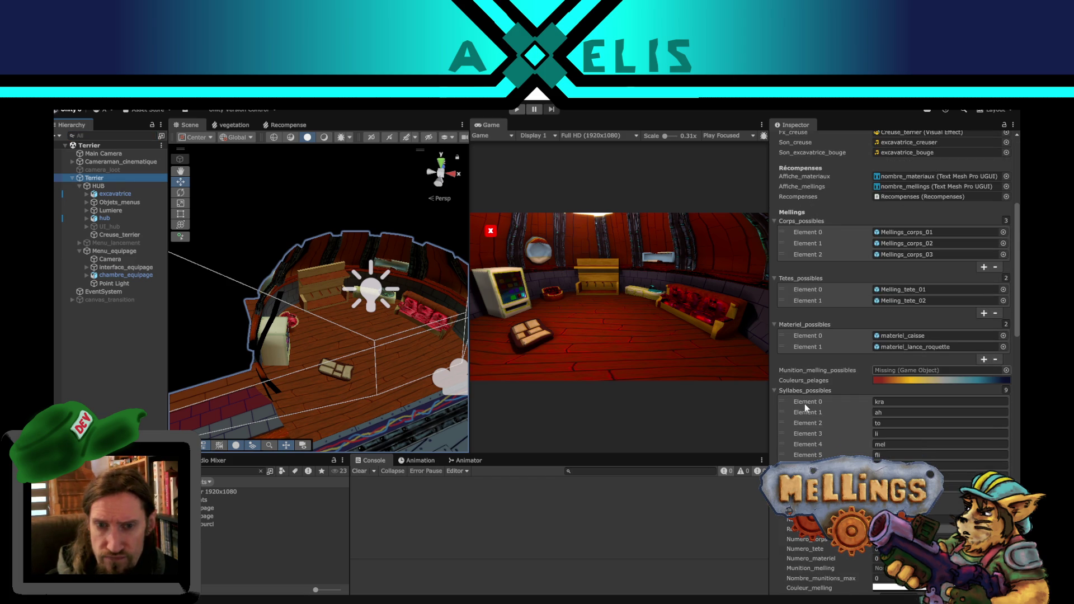
pyautogui.scroll(-15, 895, 363)
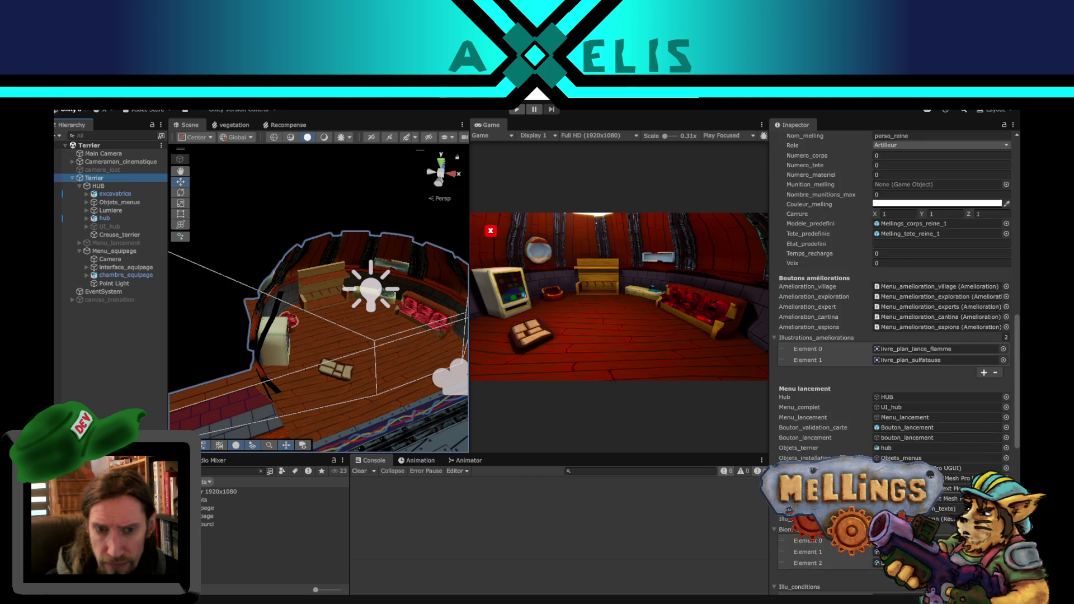
pyautogui.scroll(-10, 895, 364)
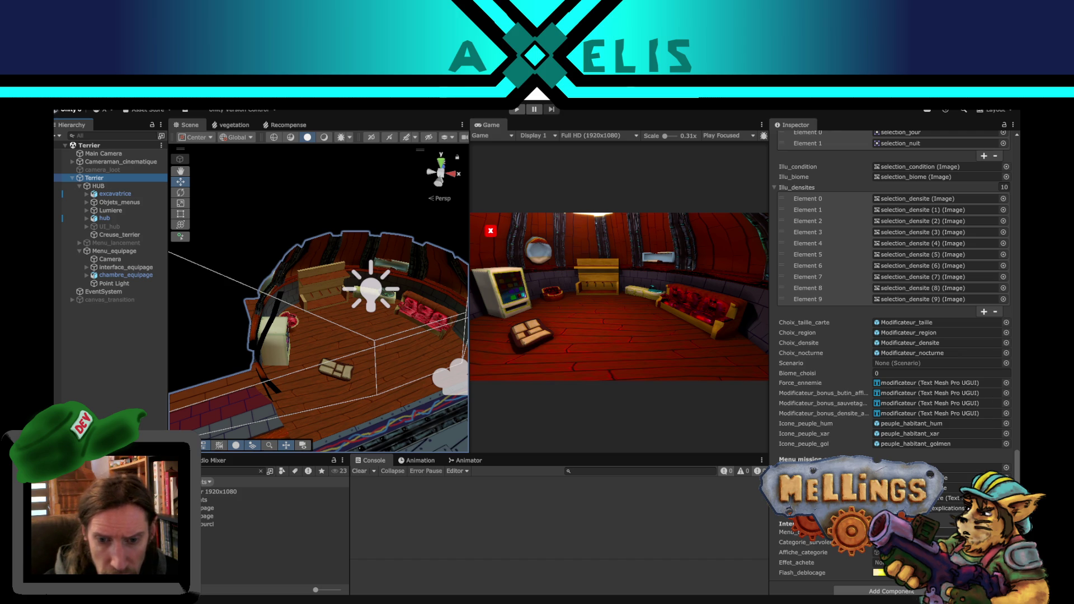
pyautogui.scroll(8, 894, 358)
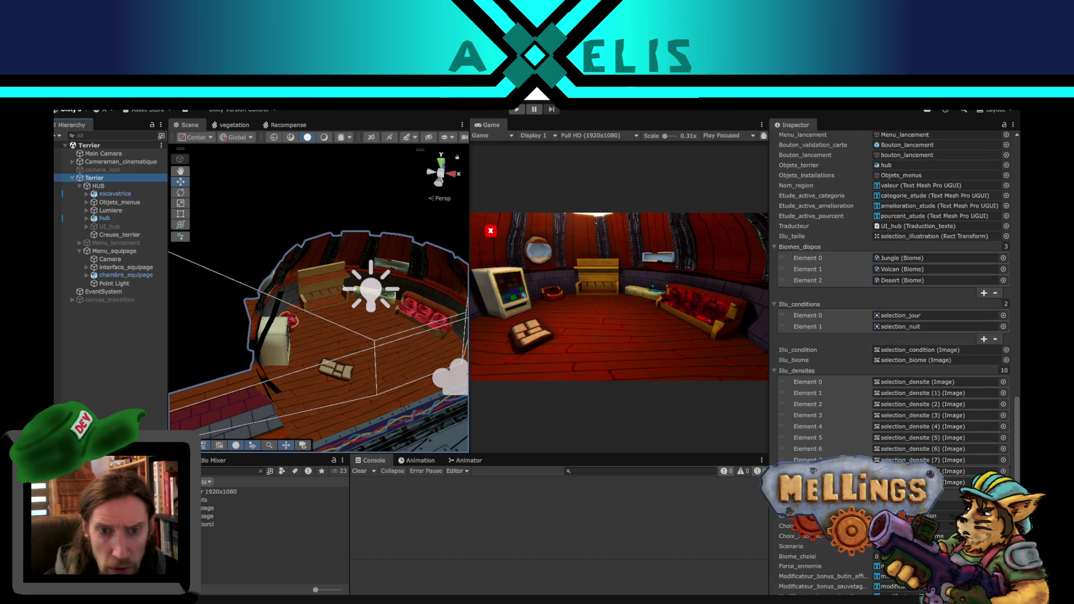
pyautogui.scroll(10, 831, 362)
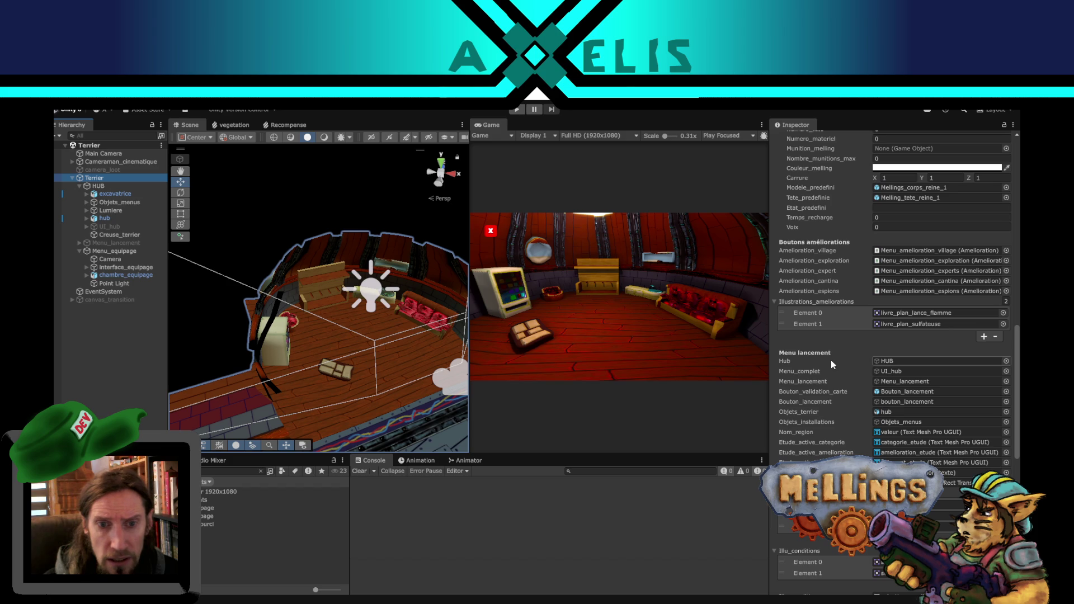
pyautogui.scroll(9, 833, 344)
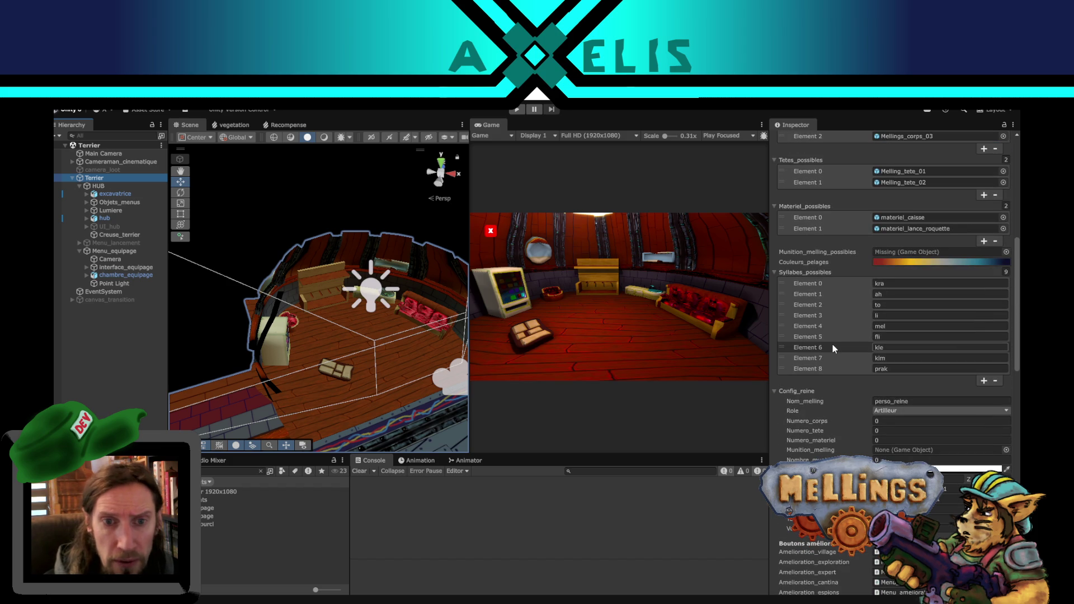
pyautogui.scroll(10, 833, 345)
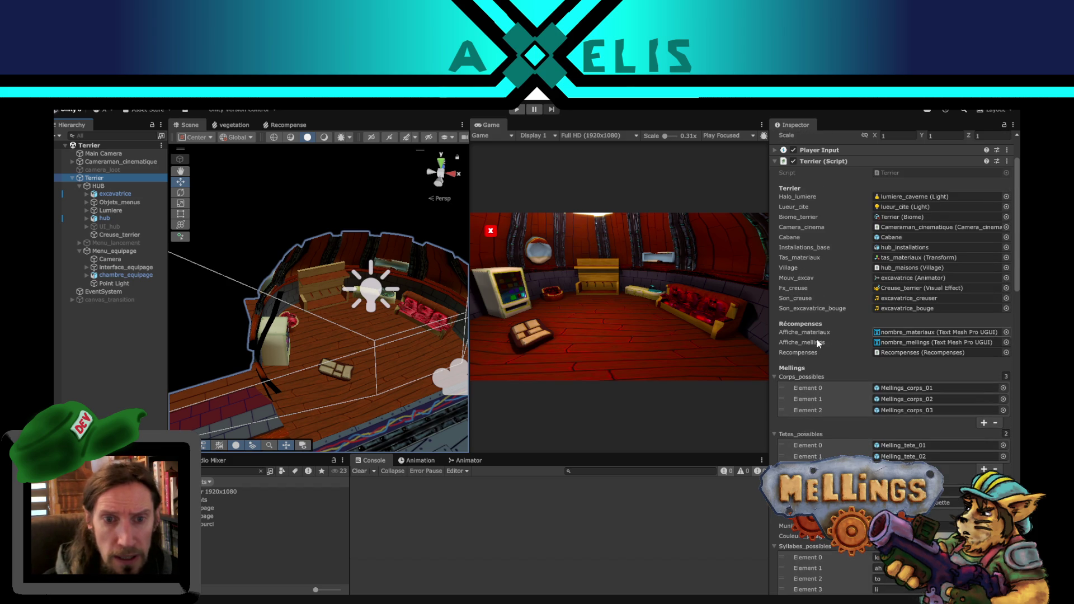
pyautogui.scroll(3, 833, 354)
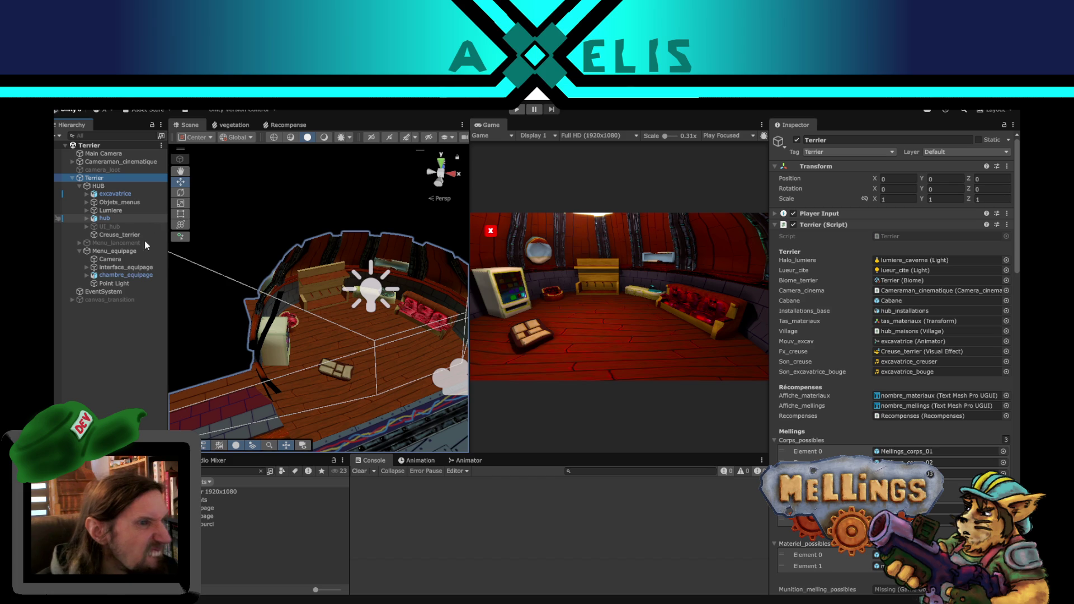
# Expand UI_hub and deactivate the Menu_equipage object.
pyautogui.click(113, 228)
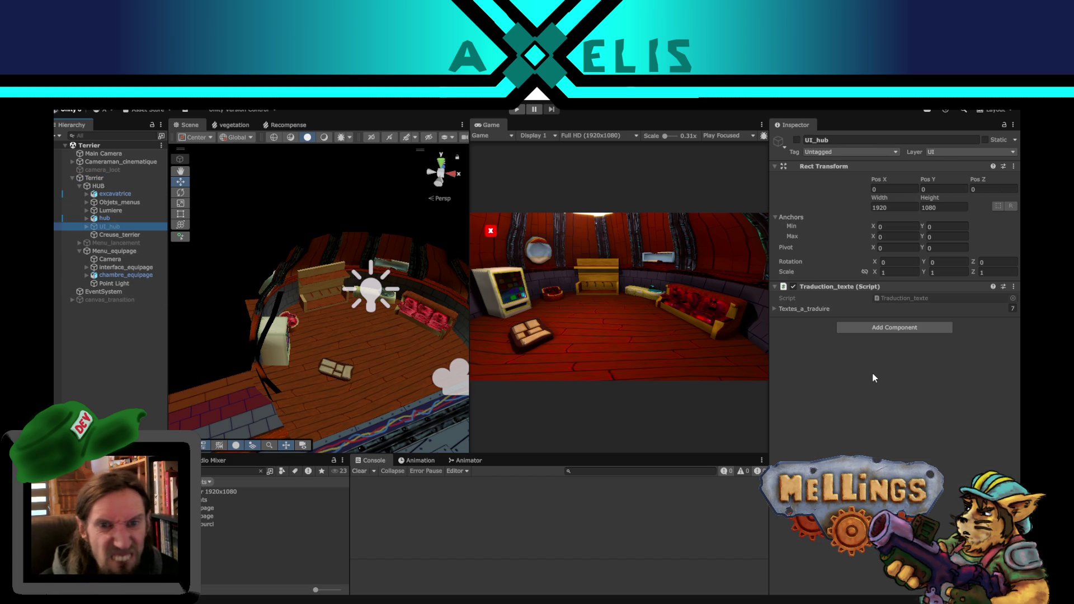
pyautogui.click(86, 227)
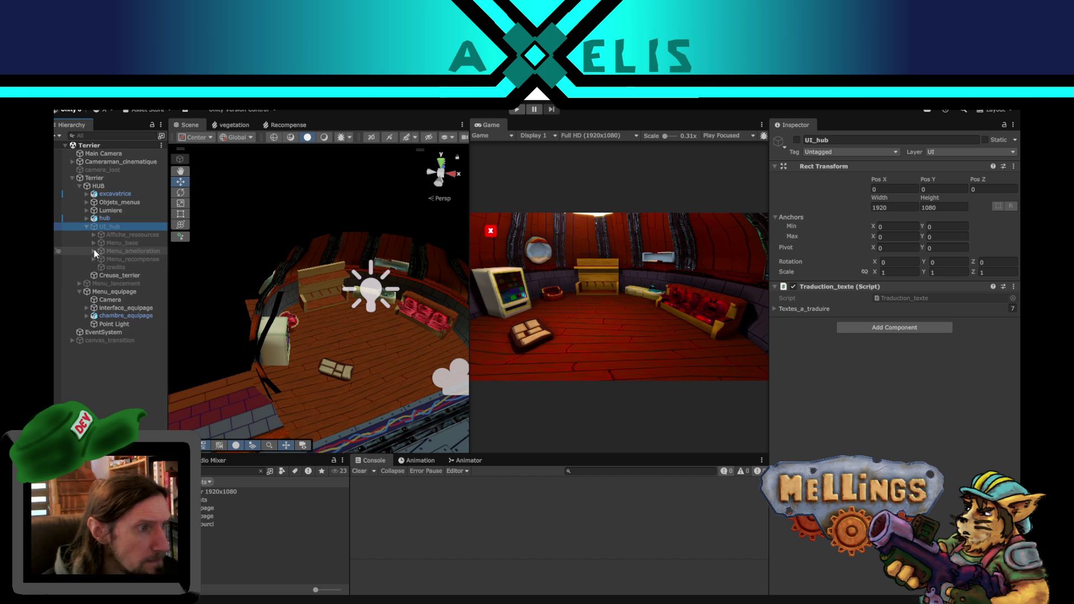
pyautogui.scroll(-3, 323, 268)
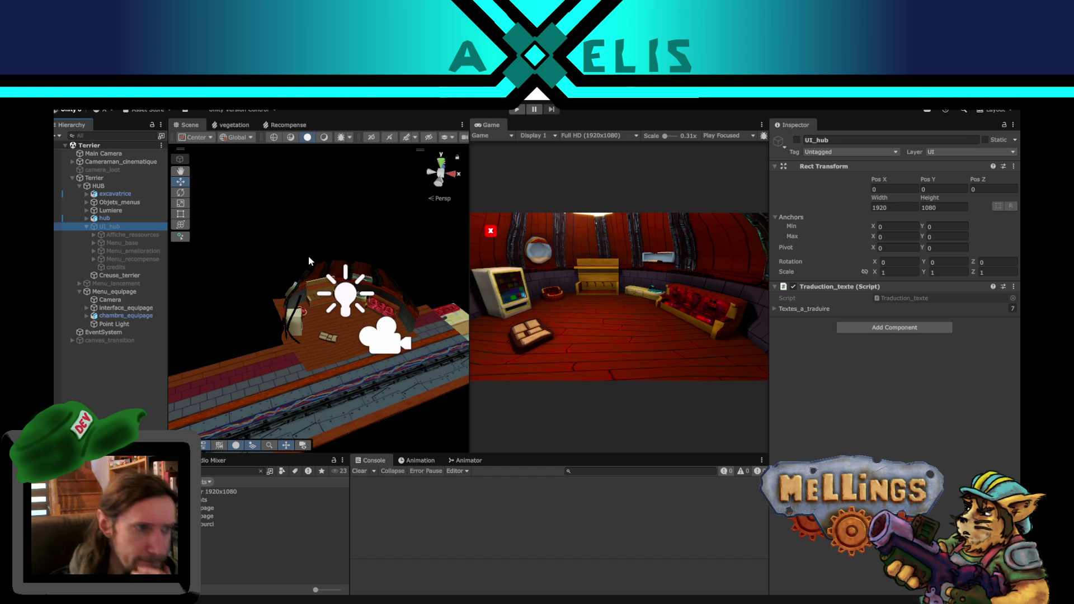
pyautogui.doubleClick(129, 291)
pyautogui.hotkey('alt', 'shift', 'a')
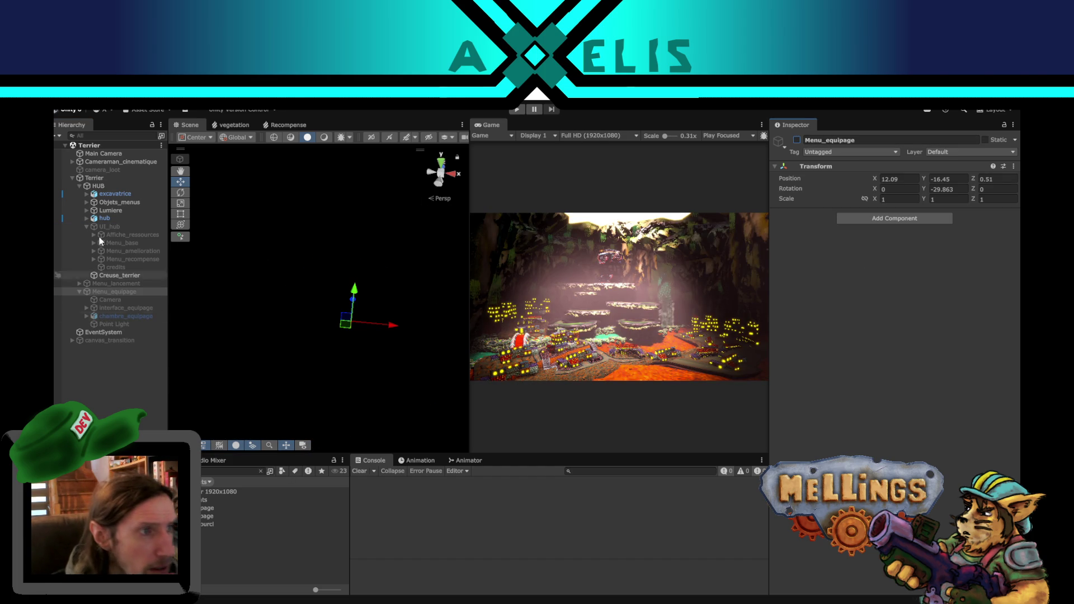
# Deactivate the HUB object and open the Intro Demo scene.
pyautogui.click(99, 186)
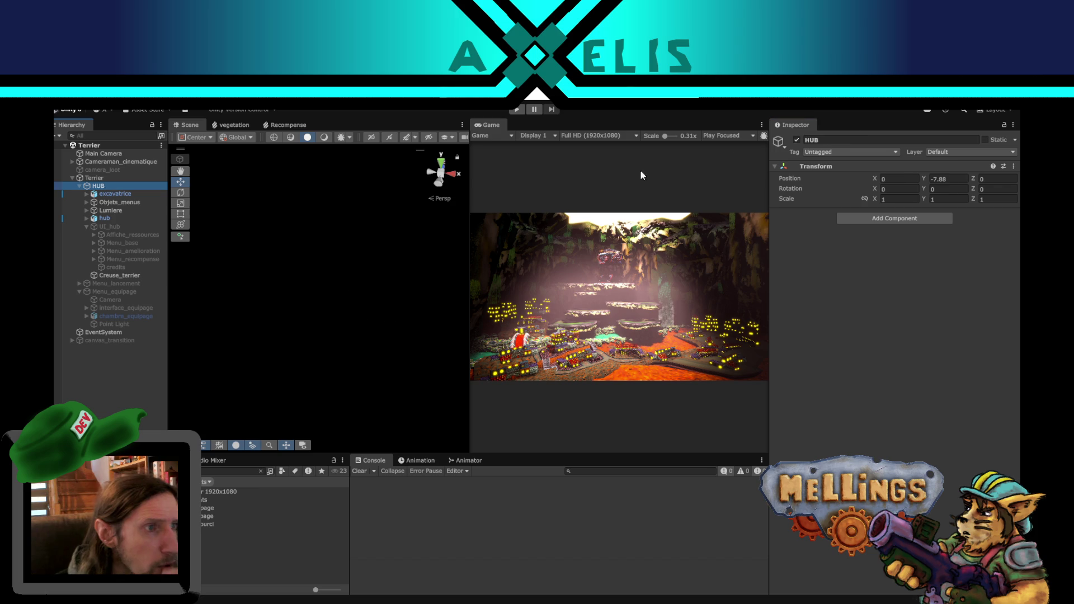
pyautogui.click(797, 141)
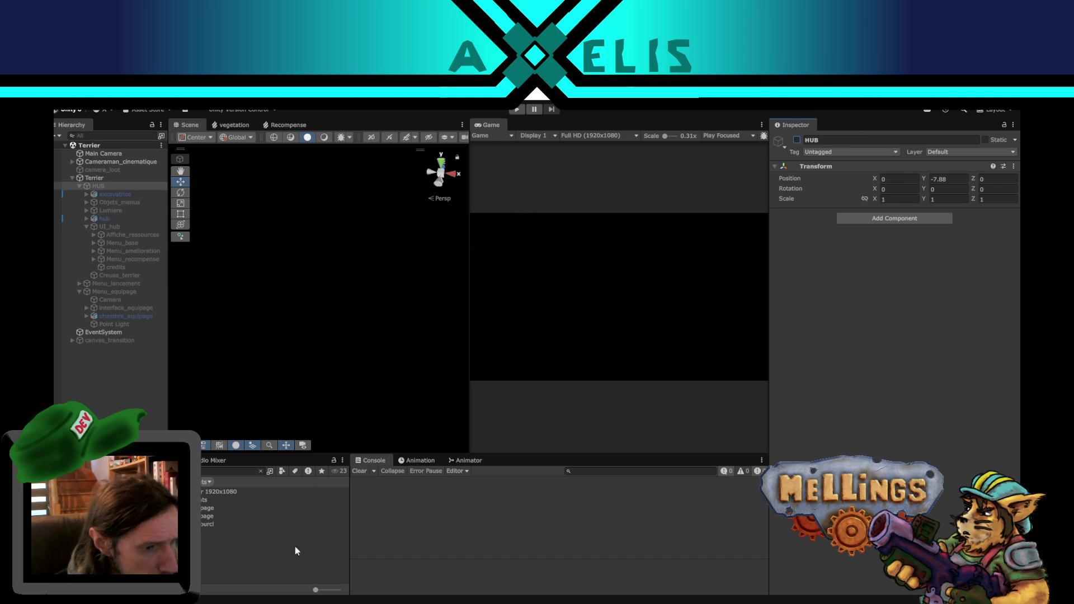
pyautogui.moveTo(296, 602)
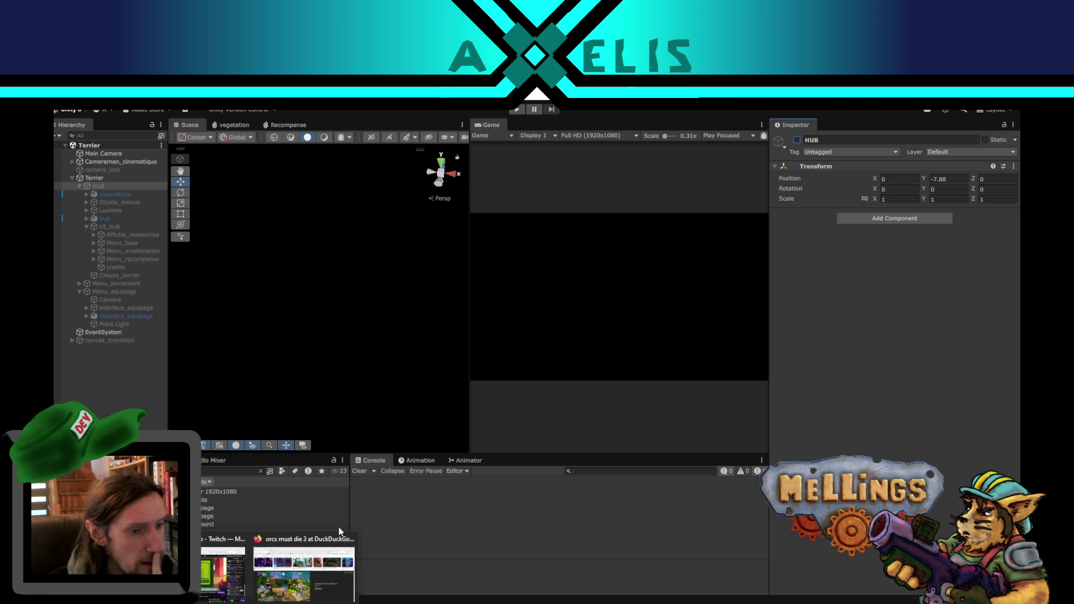
pyautogui.click(132, 394)
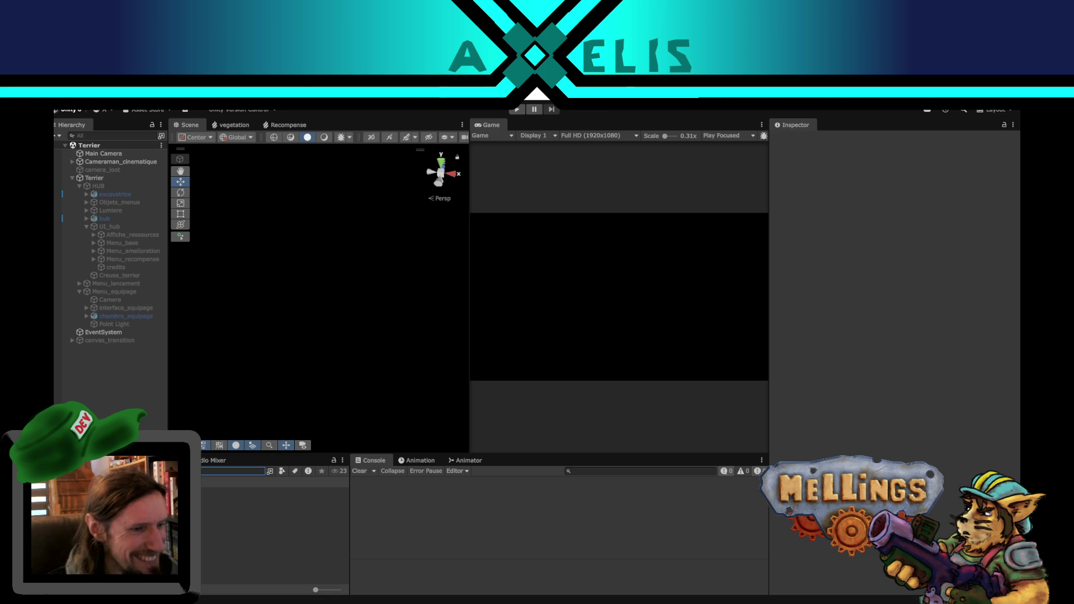
pyautogui.doubleClick(235, 532)
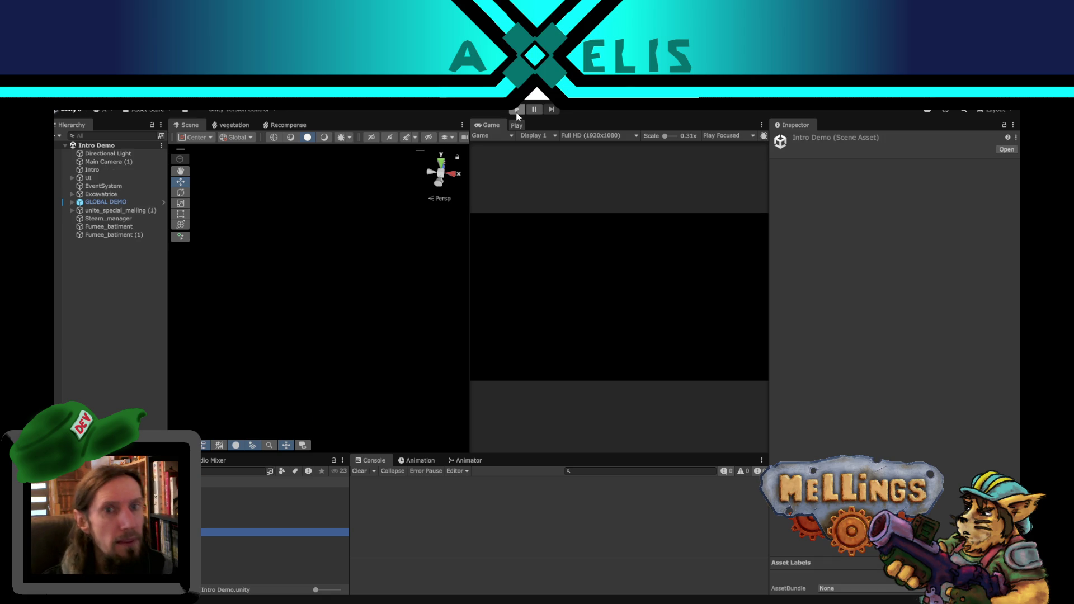
# Play-test from the title screen into the Terrier burrow and open the book's Village page.
pyautogui.click(517, 113)
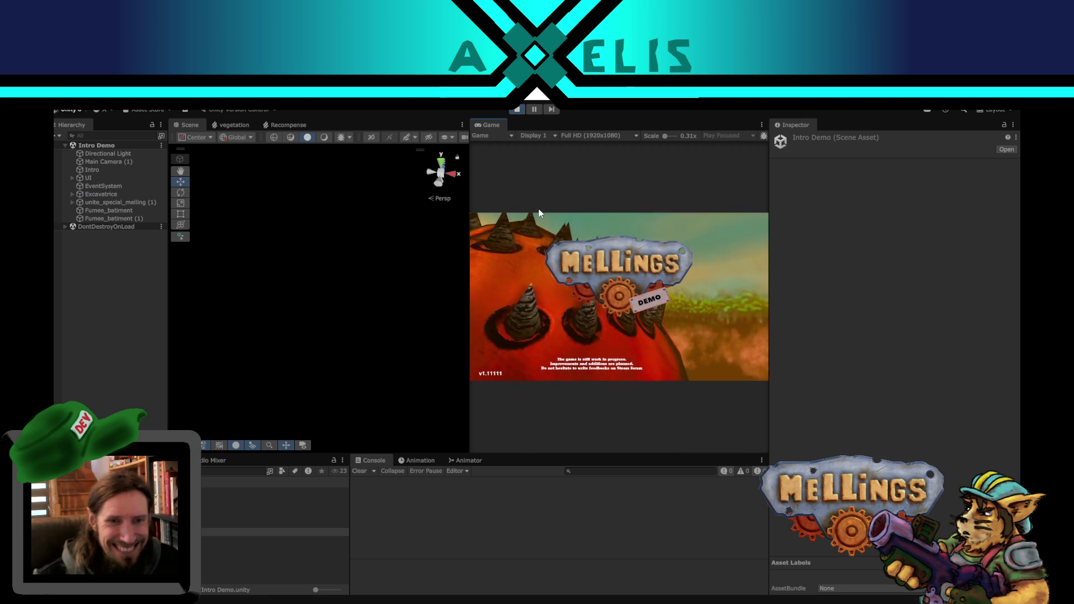
pyautogui.click(688, 331)
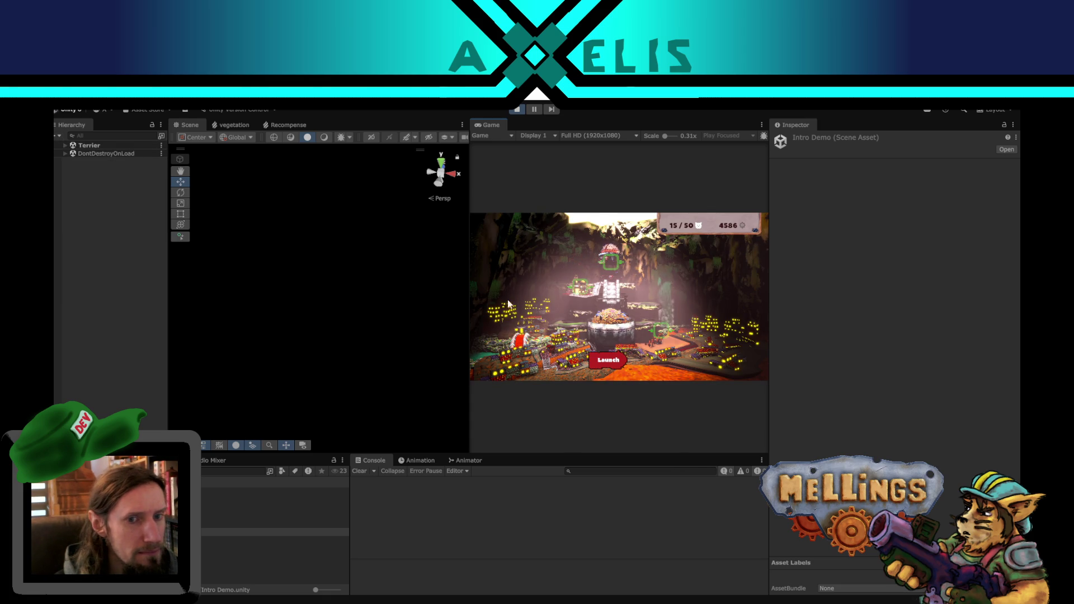
pyautogui.click(608, 360)
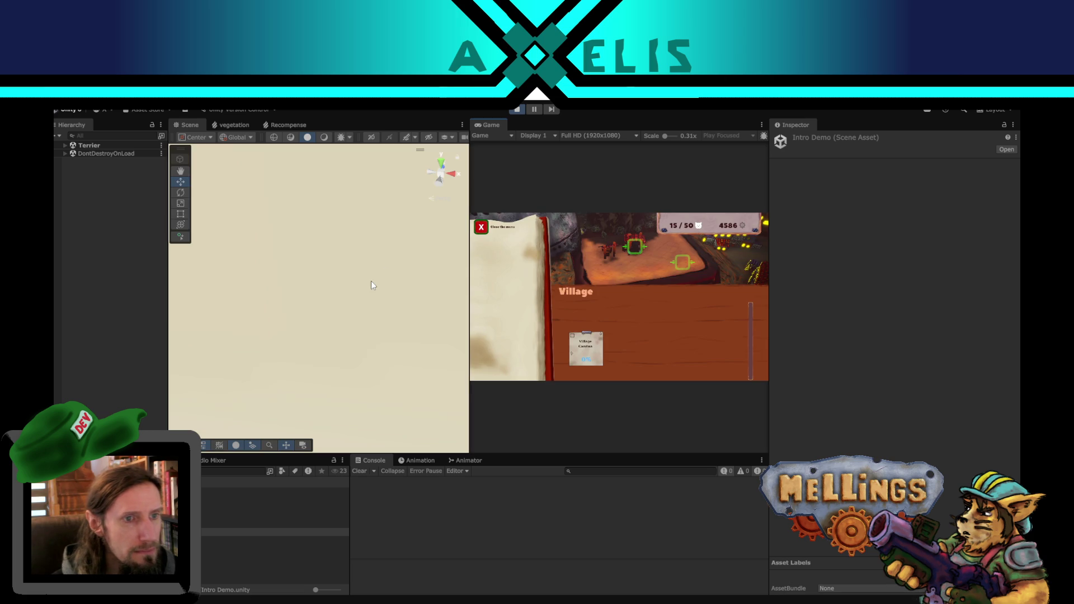
# Select the equipment category object on the book panel and ping its On Click target.
pyautogui.click(344, 268)
pyautogui.press('f')
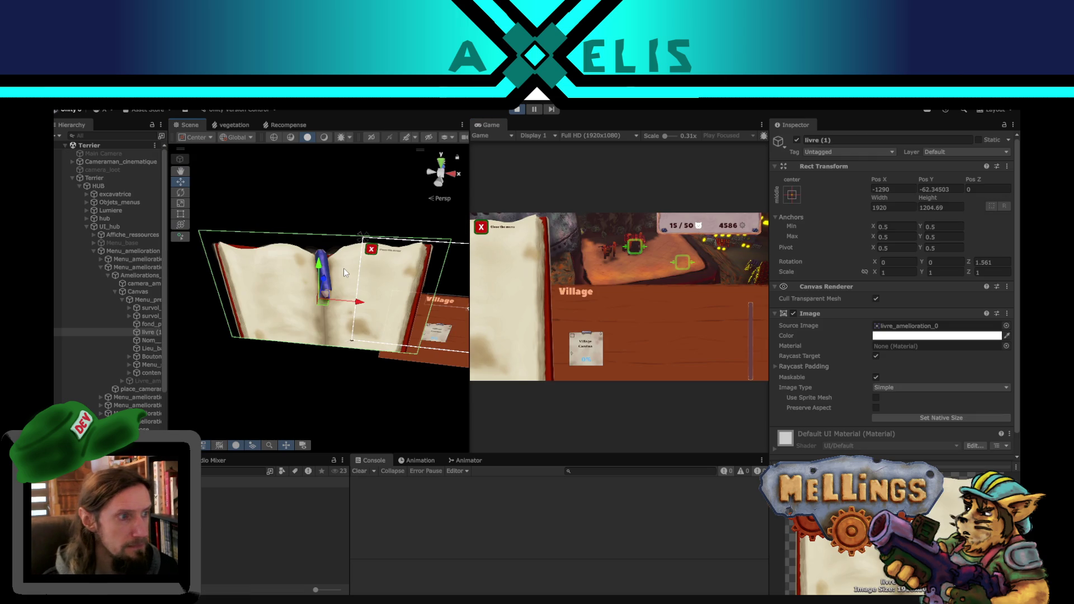
pyautogui.moveTo(355, 353); pyautogui.dragTo(323, 262, button='middle')
pyautogui.click(324, 261)
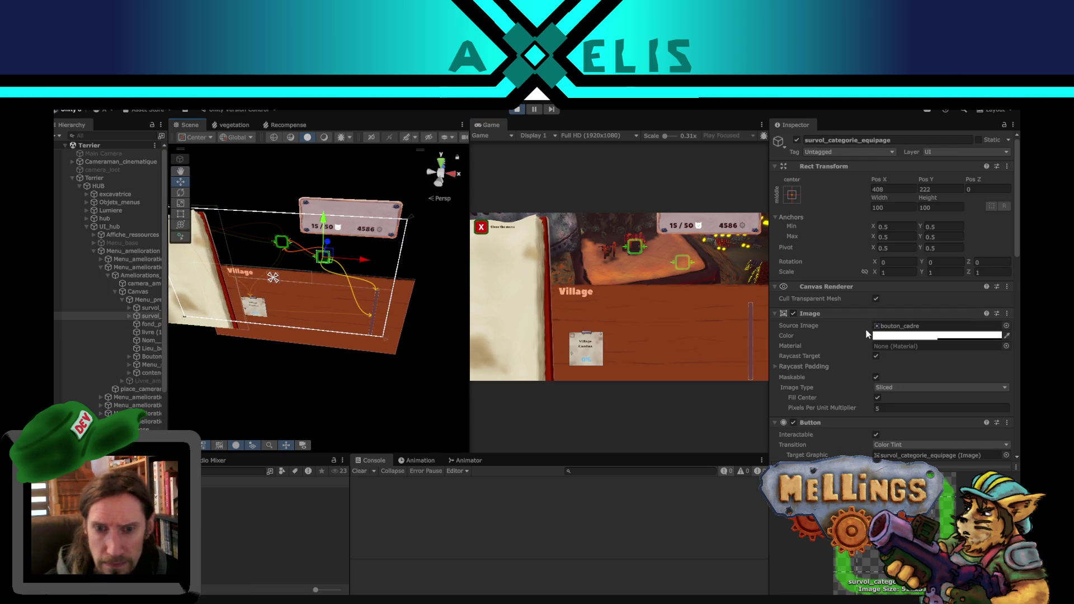
pyautogui.scroll(-10, 869, 330)
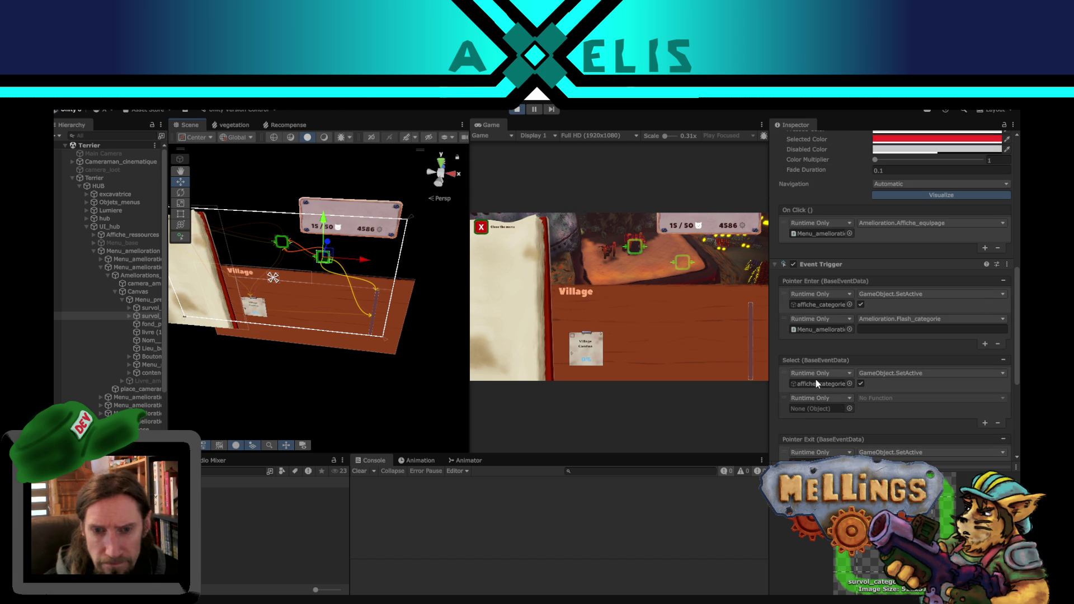
pyautogui.scroll(3, 822, 349)
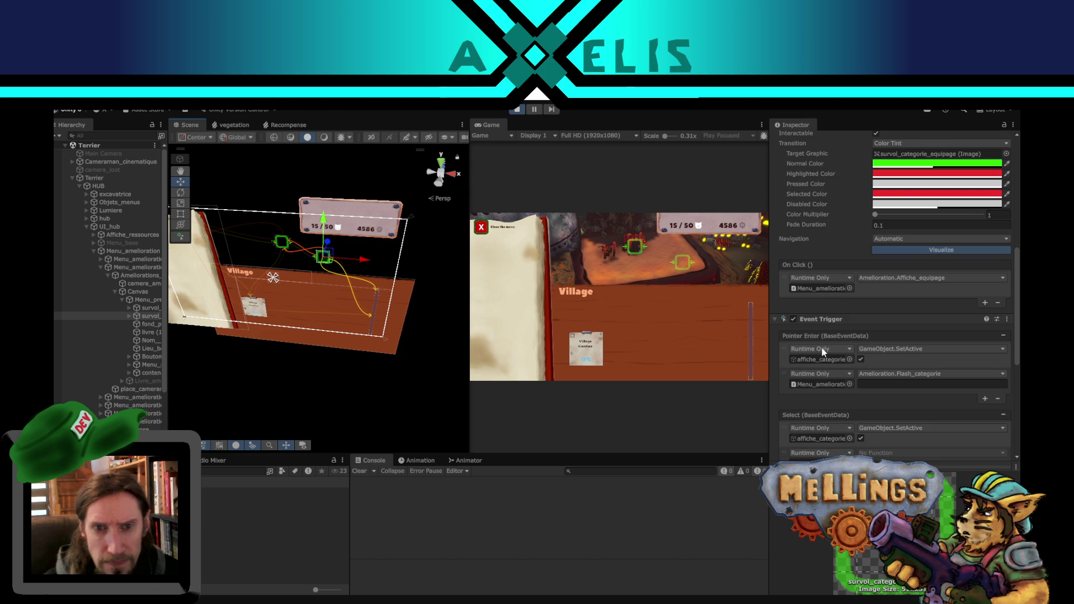
pyautogui.click(822, 288)
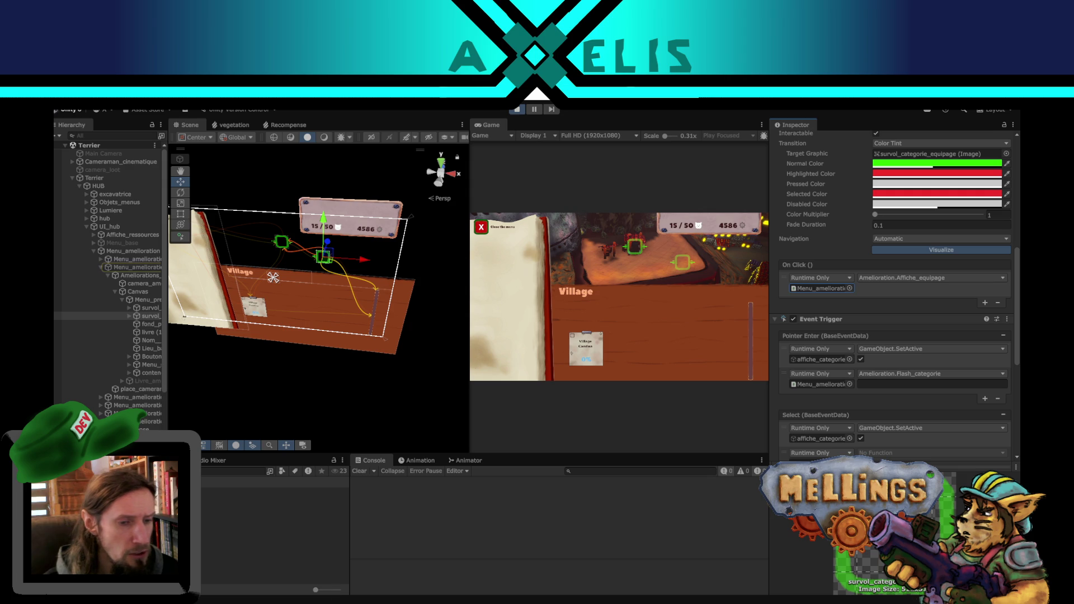
pyautogui.hotkey('alt', 'Tab')
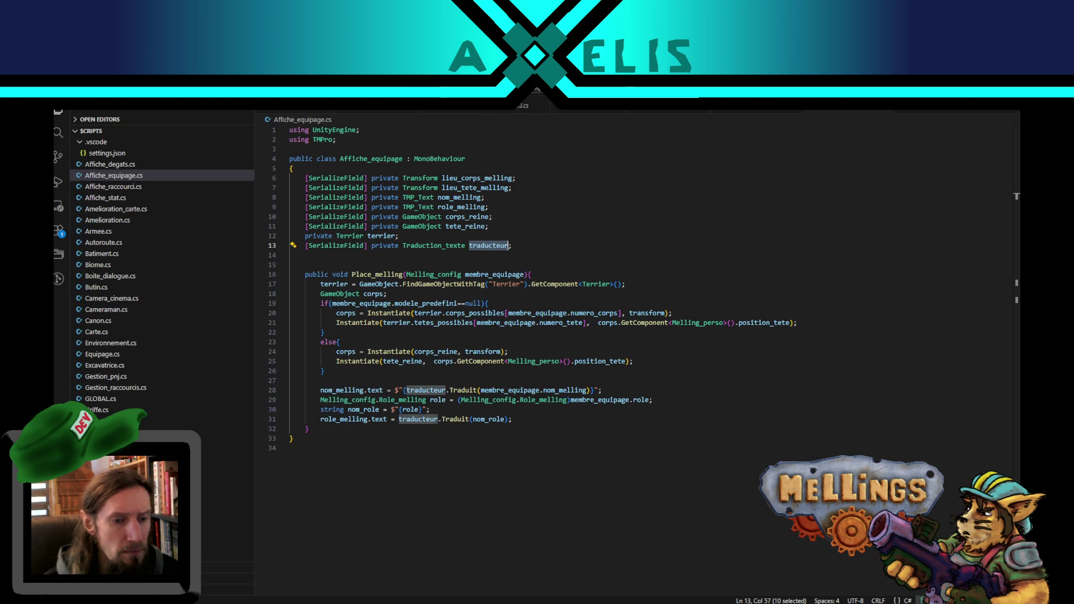
pyautogui.hotkey('alt', 'Tab')
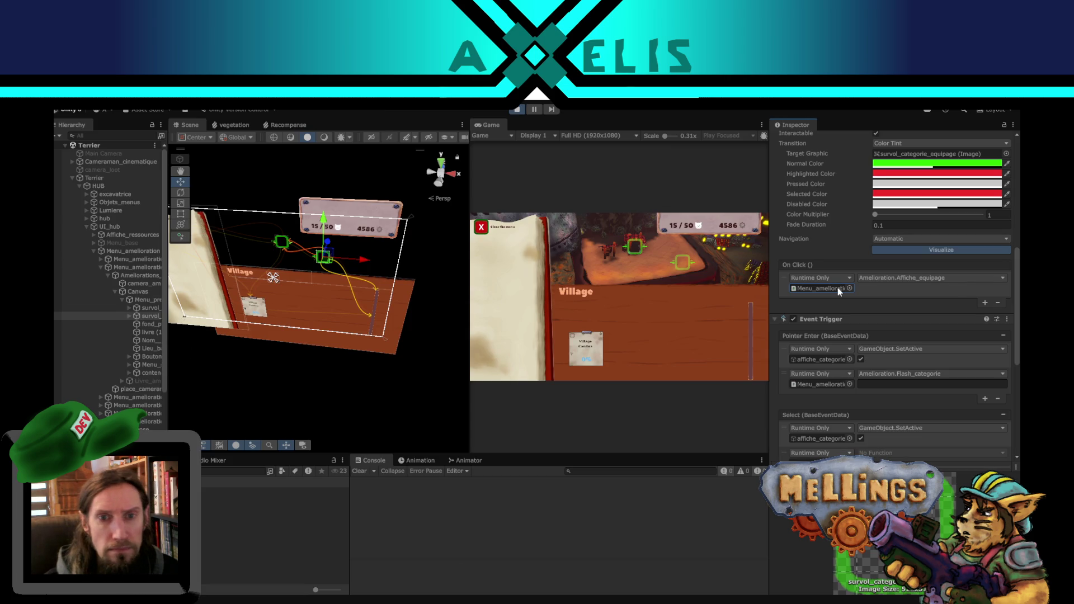
# Inspect the upgrades menu, Menu_equipage and affiche_equipage prefab alongside Affiche_equipage.cs.
pyautogui.click(837, 288)
pyautogui.click(126, 268)
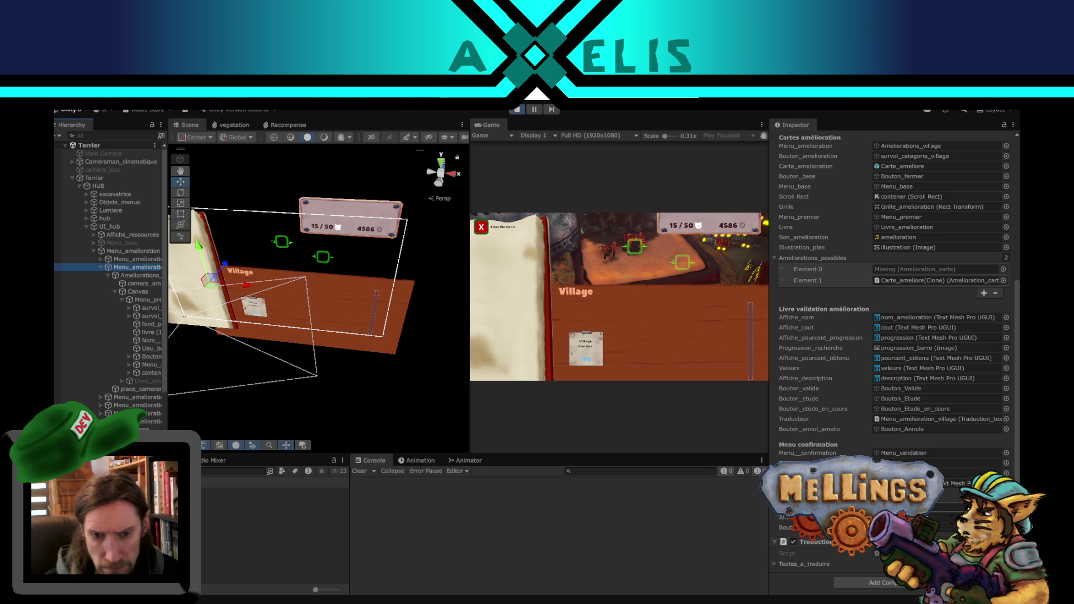
pyautogui.click(936, 512)
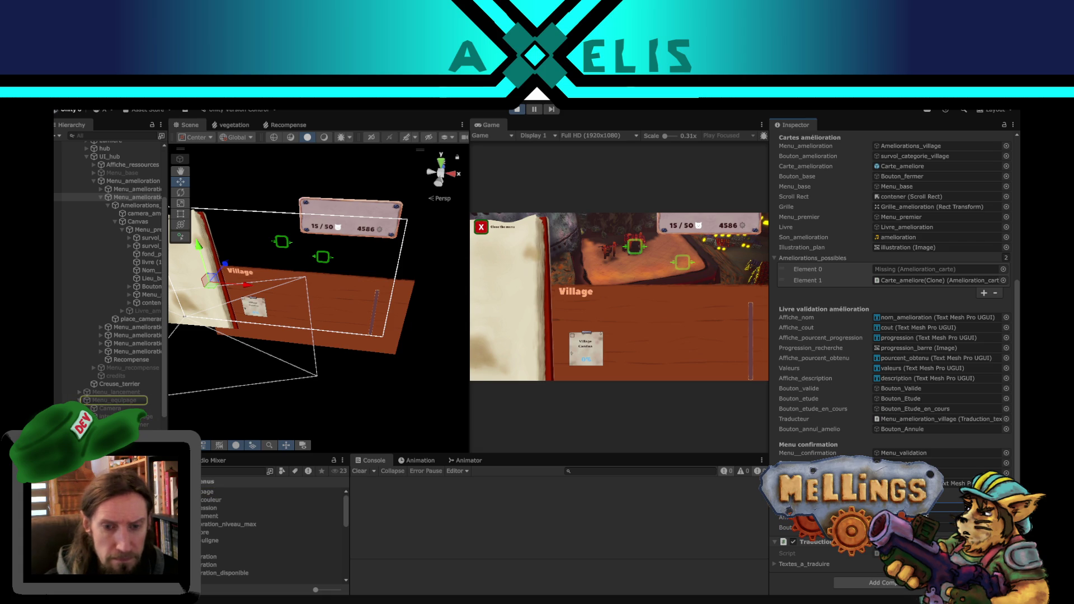
pyautogui.hotkey('alt', 'Tab')
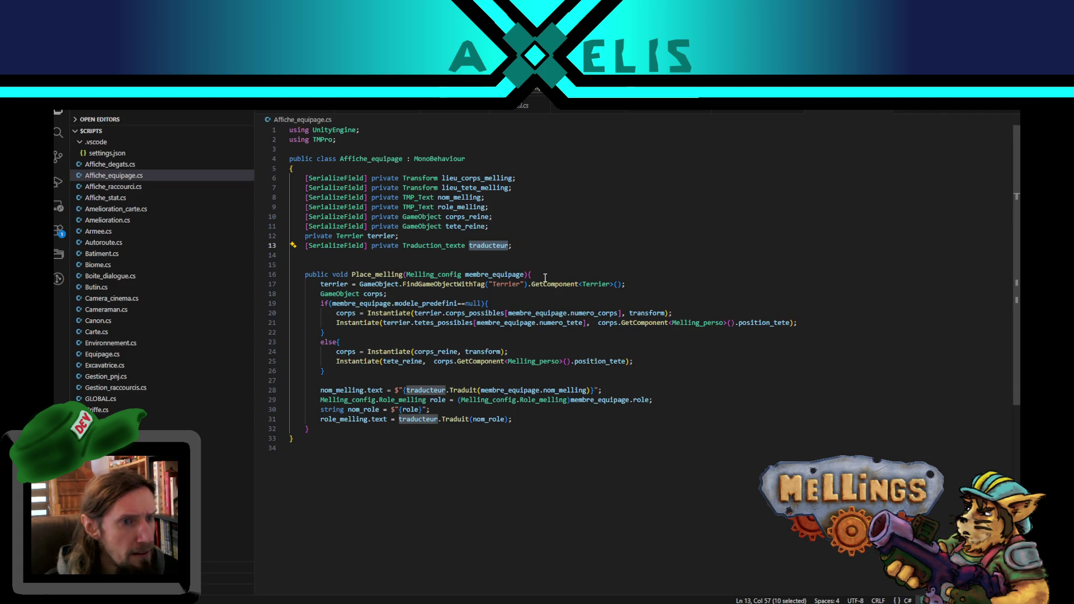
pyautogui.moveTo(503, 601)
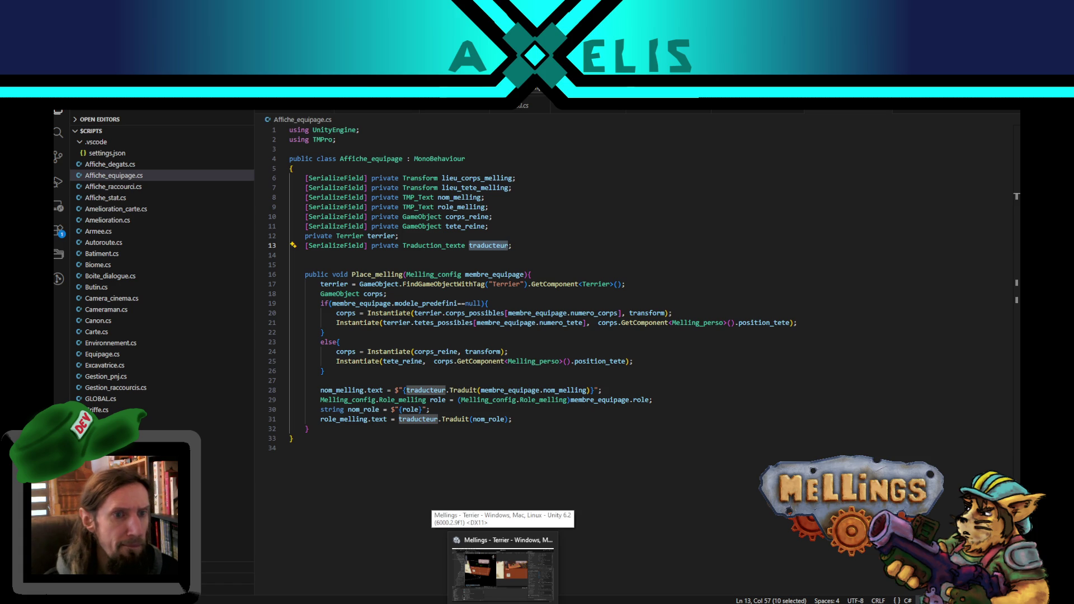
pyautogui.click(466, 599)
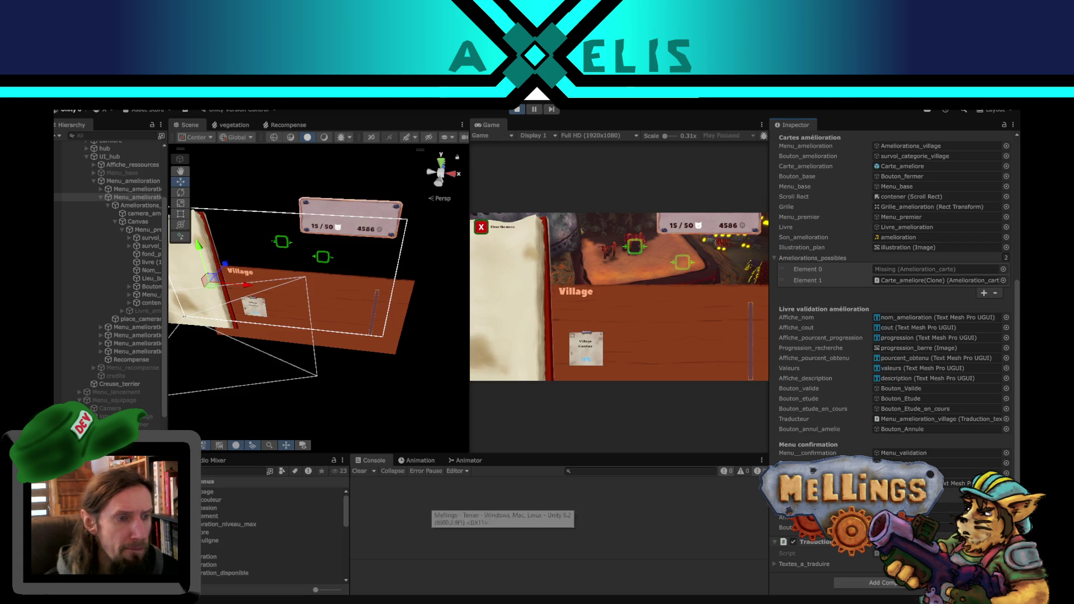
pyautogui.click(213, 491)
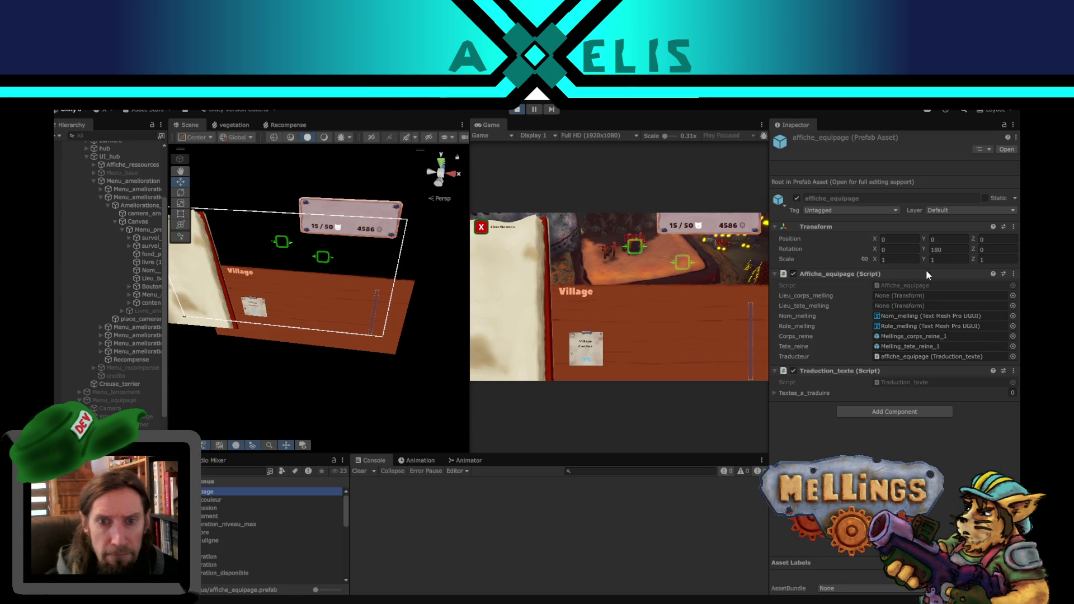
pyautogui.hotkey('alt', 'Tab')
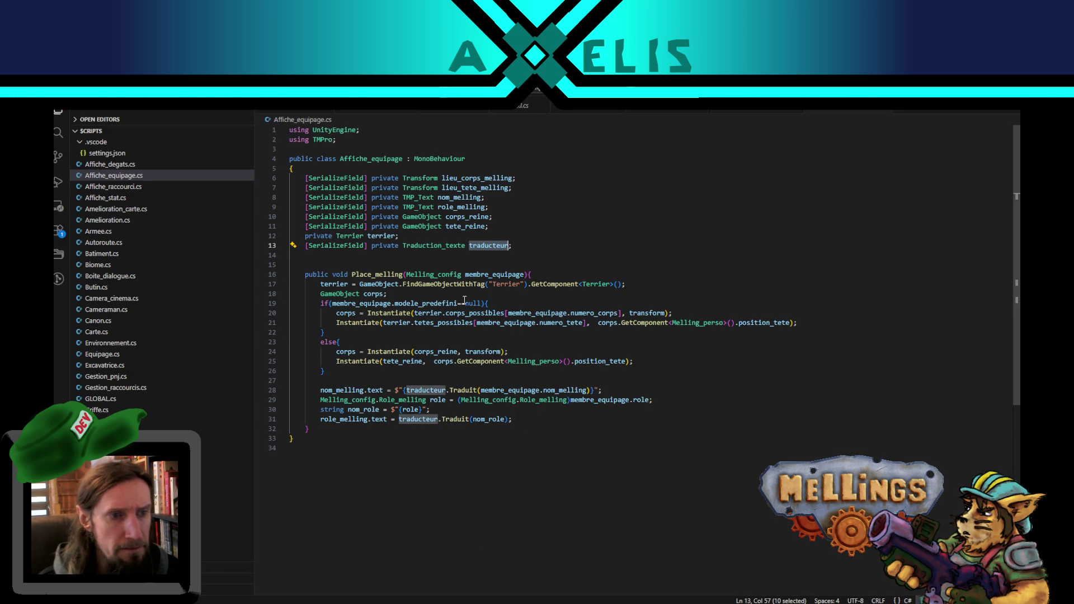
pyautogui.doubleClick(427, 313)
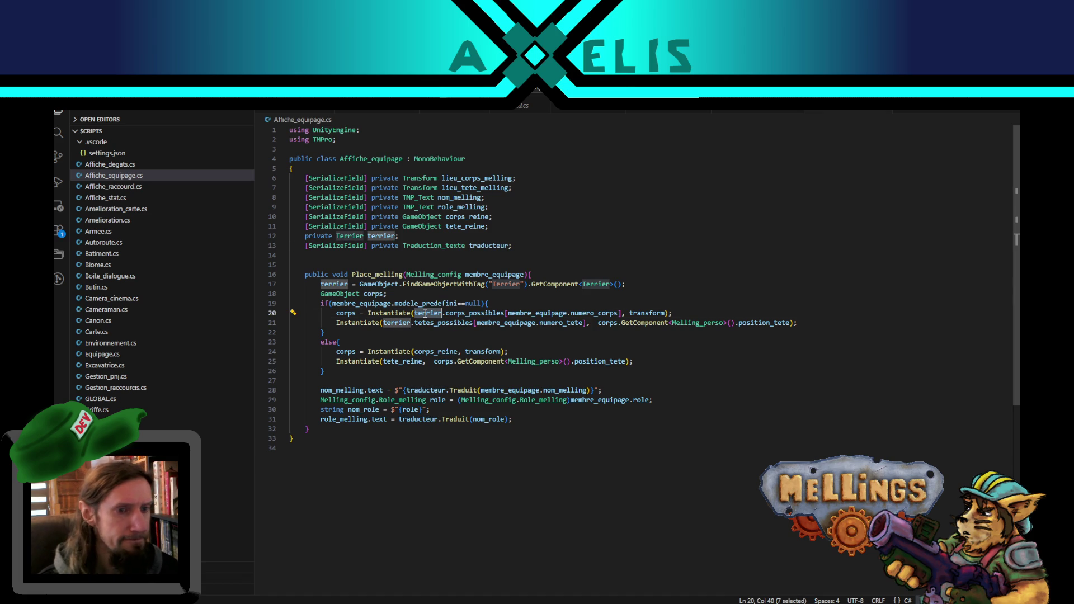
pyautogui.doubleClick(485, 178)
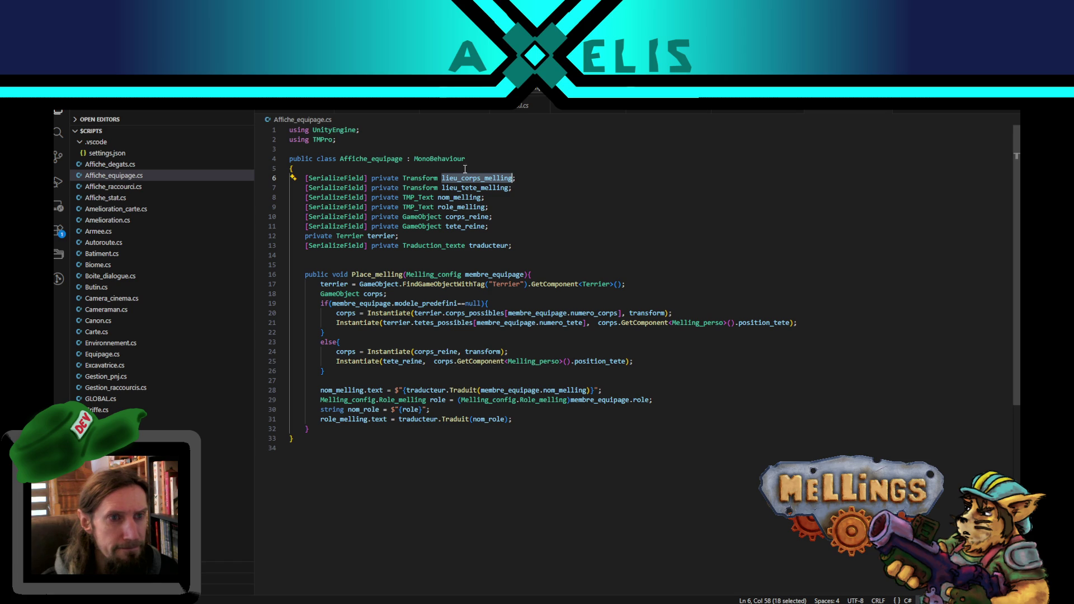
pyautogui.doubleClick(479, 188)
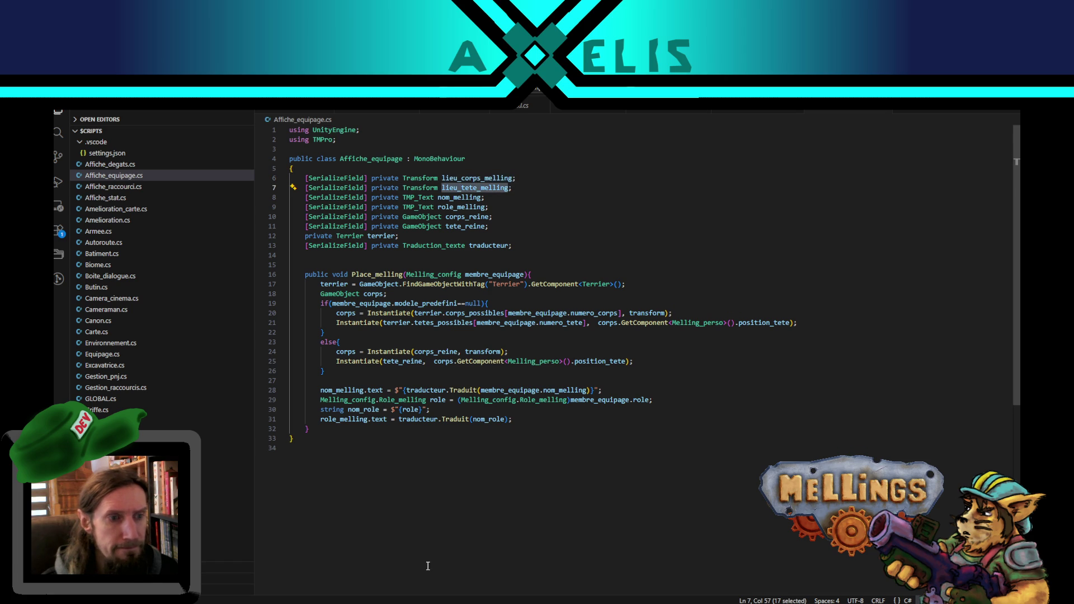
pyautogui.moveTo(503, 602)
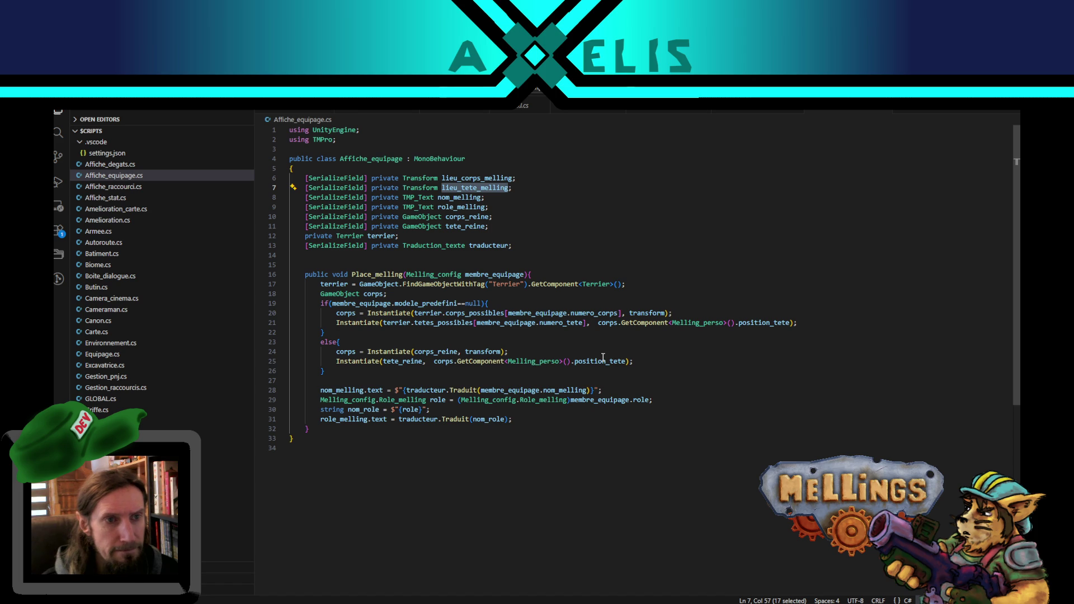
pyautogui.doubleClick(479, 178)
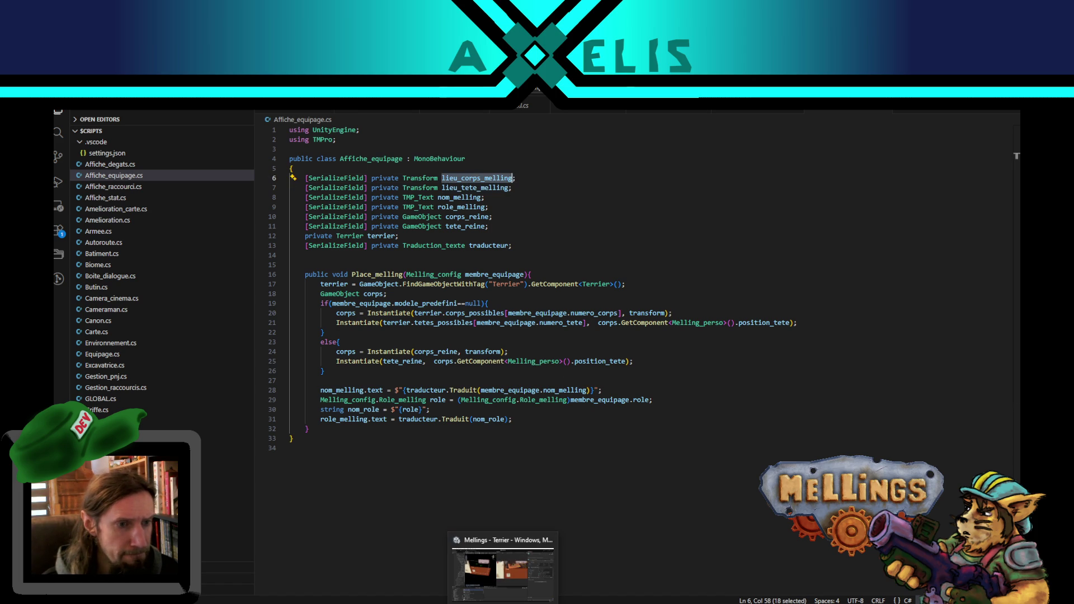
pyautogui.click(503, 571)
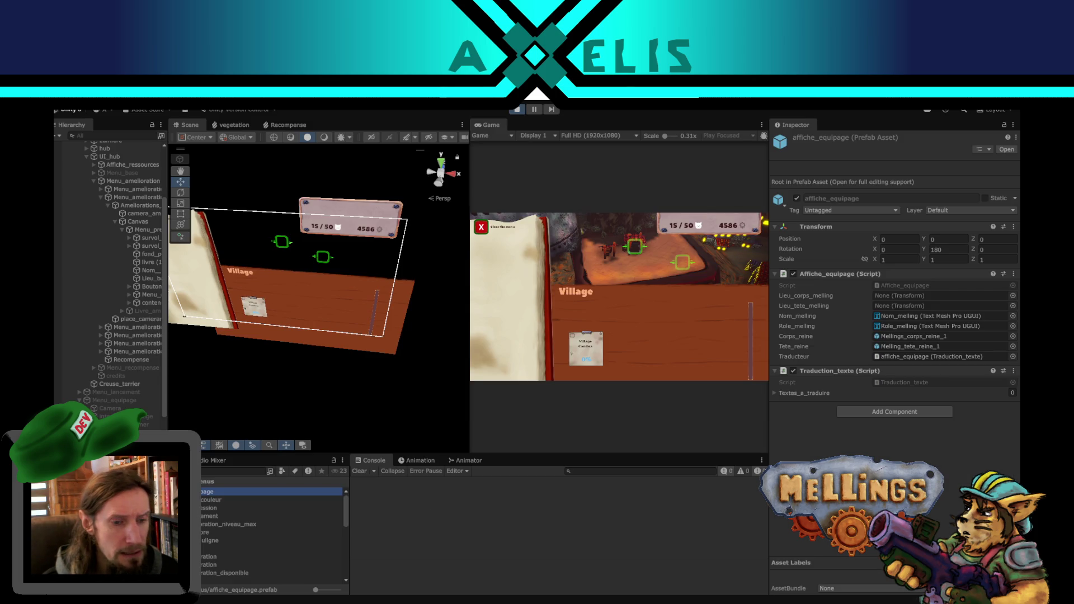
pyautogui.moveTo(428, 602)
pyautogui.click(425, 568)
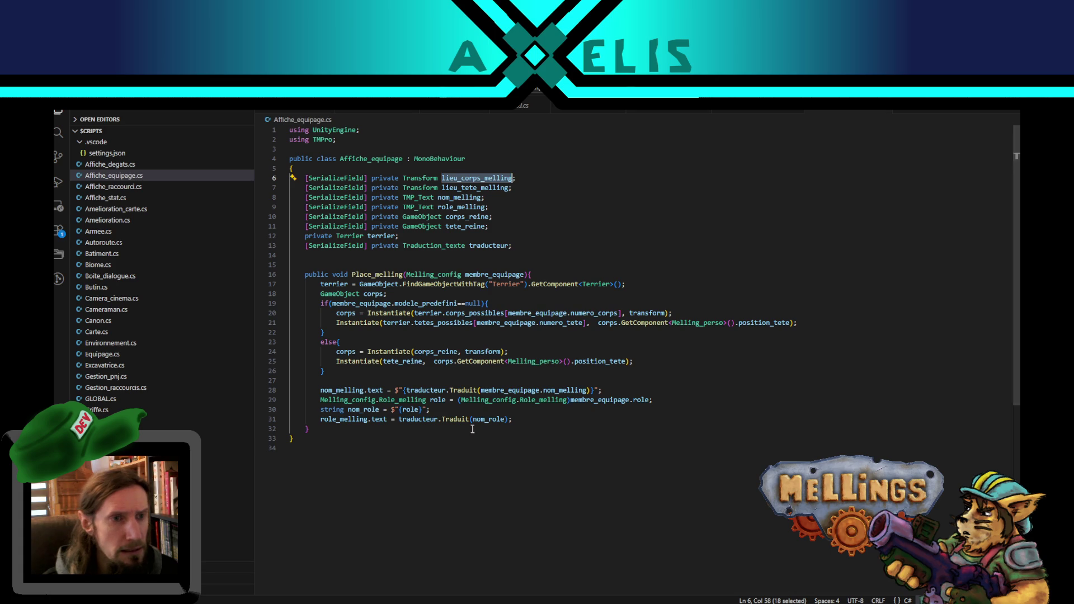
pyautogui.doubleClick(372, 274)
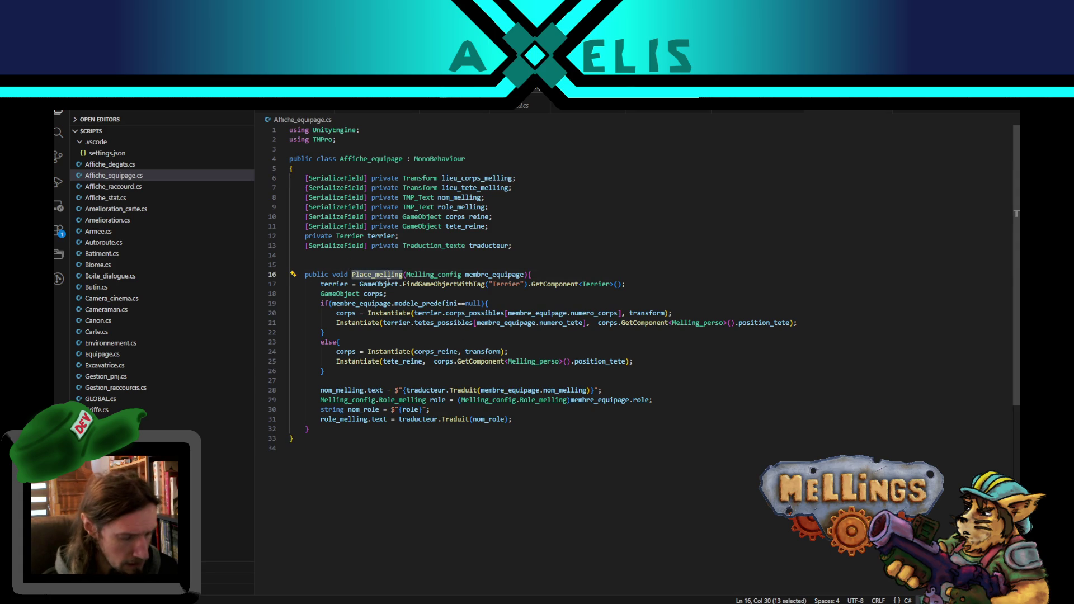
# Search for Place_melling and open its call at line 416 of Amelioration.cs.
pyautogui.hotkey('ctrl', 'f')
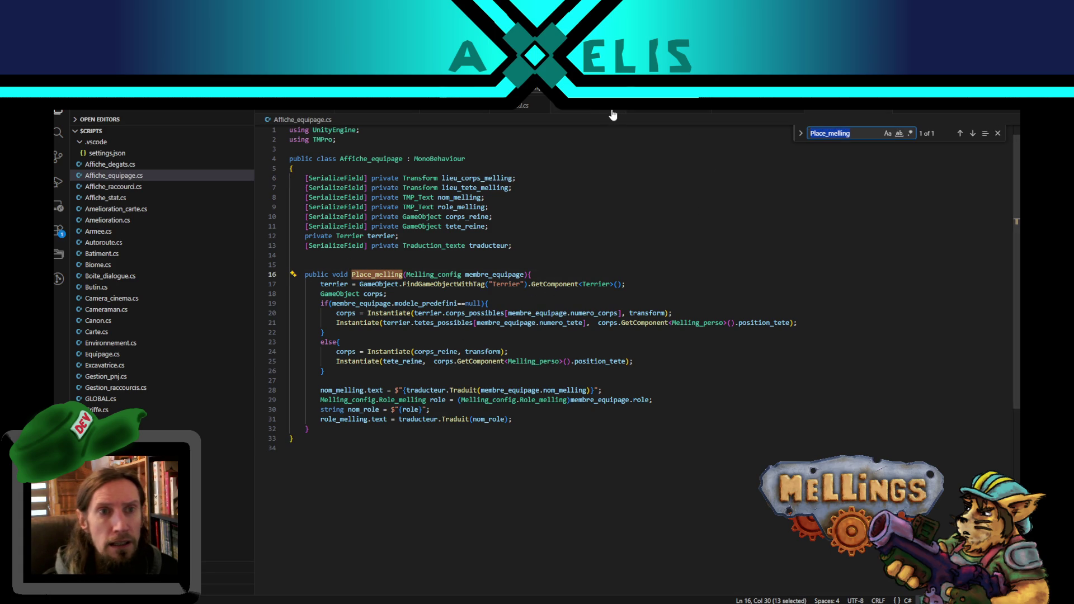
pyautogui.click(612, 110)
pyautogui.click(973, 133)
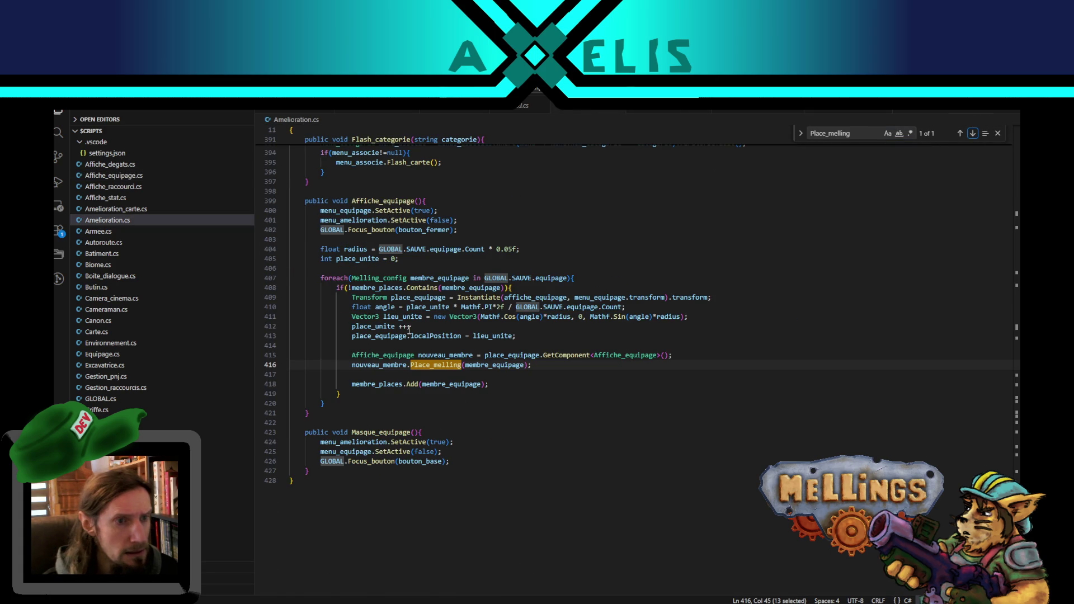
# Highlight Affiche_equipage, membre_equipage, nouveau_membre and place_equipage, then stop the game in Unity.
pyautogui.doubleClick(381, 200)
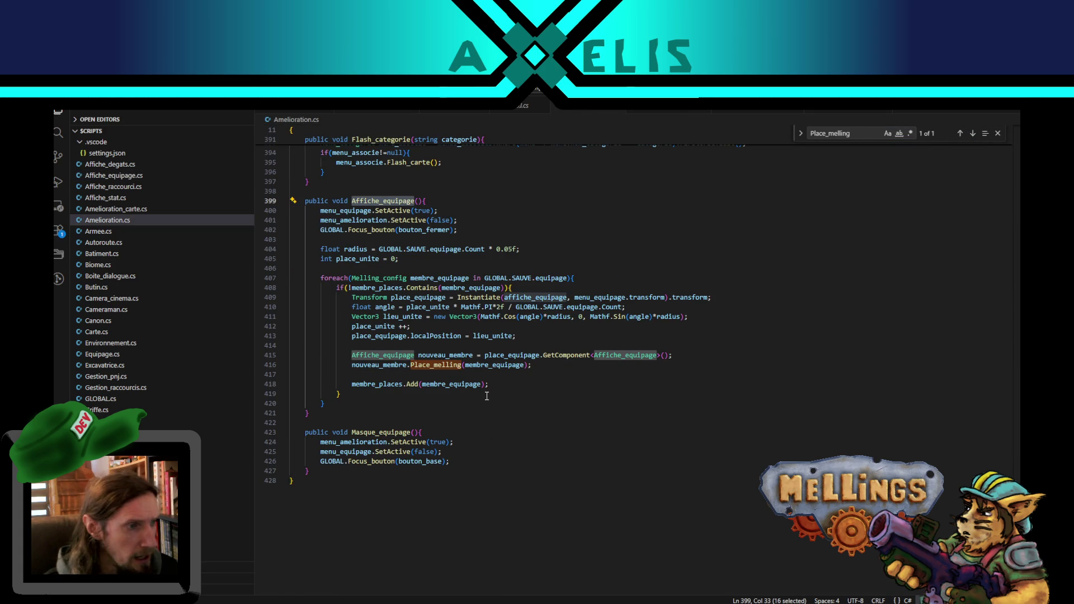
pyautogui.doubleClick(495, 364)
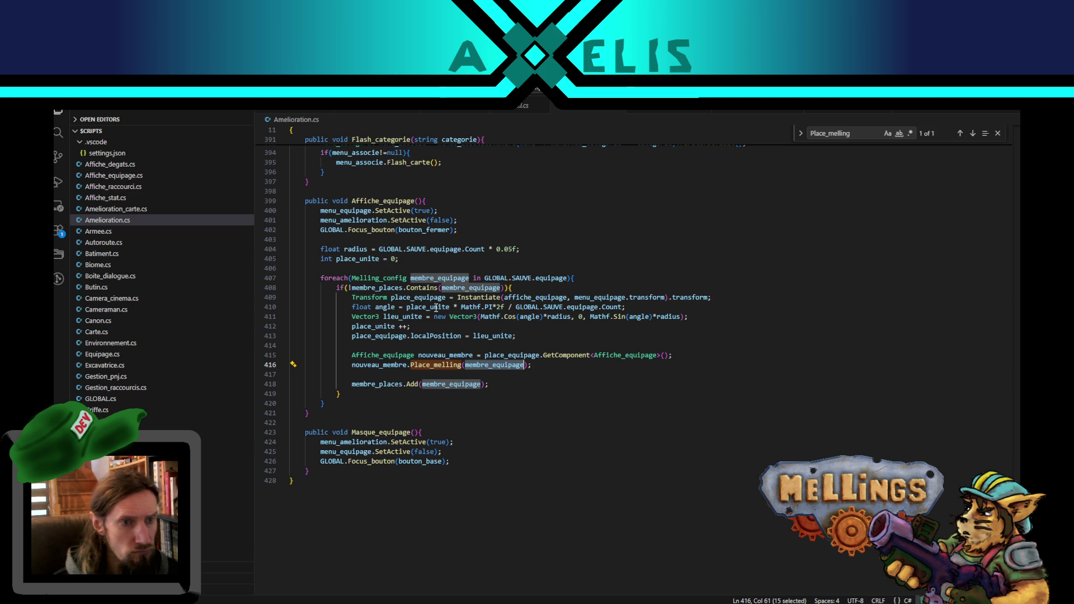
pyautogui.doubleClick(393, 365)
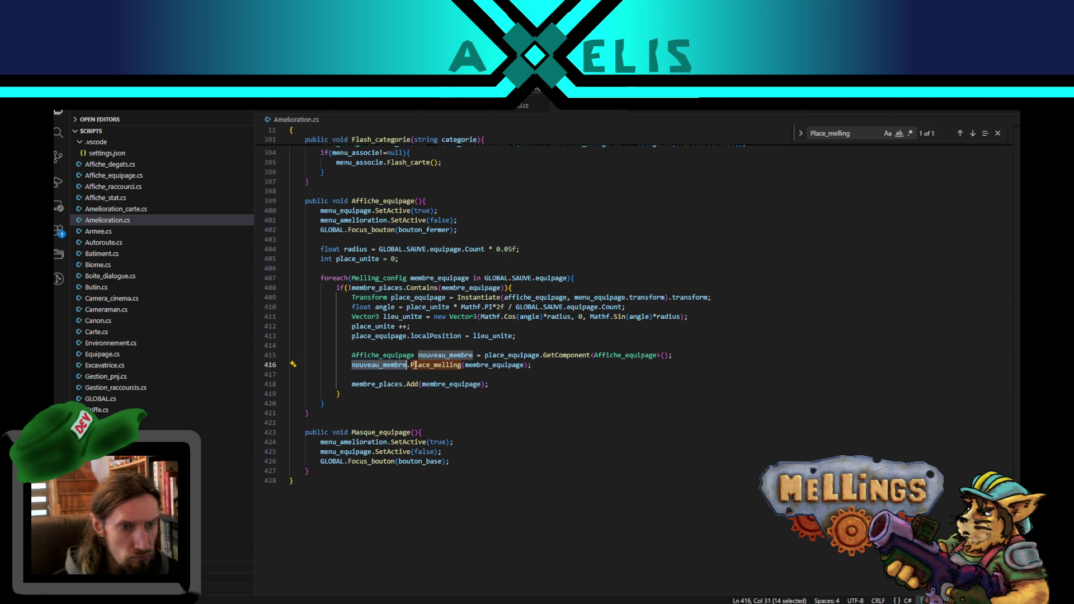
pyautogui.doubleClick(511, 355)
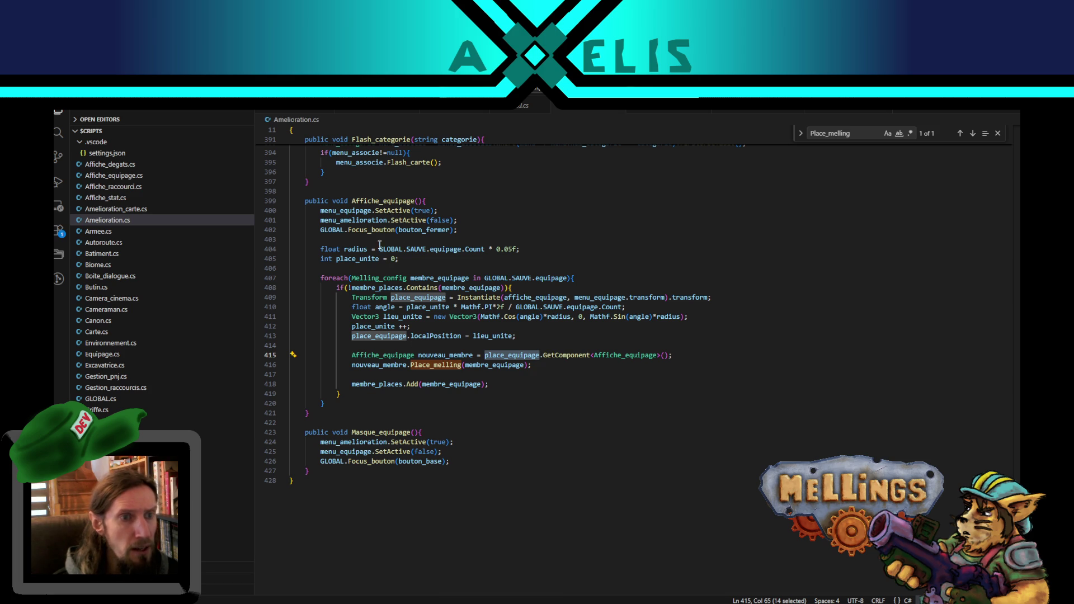
pyautogui.hotkey('alt', 'Tab')
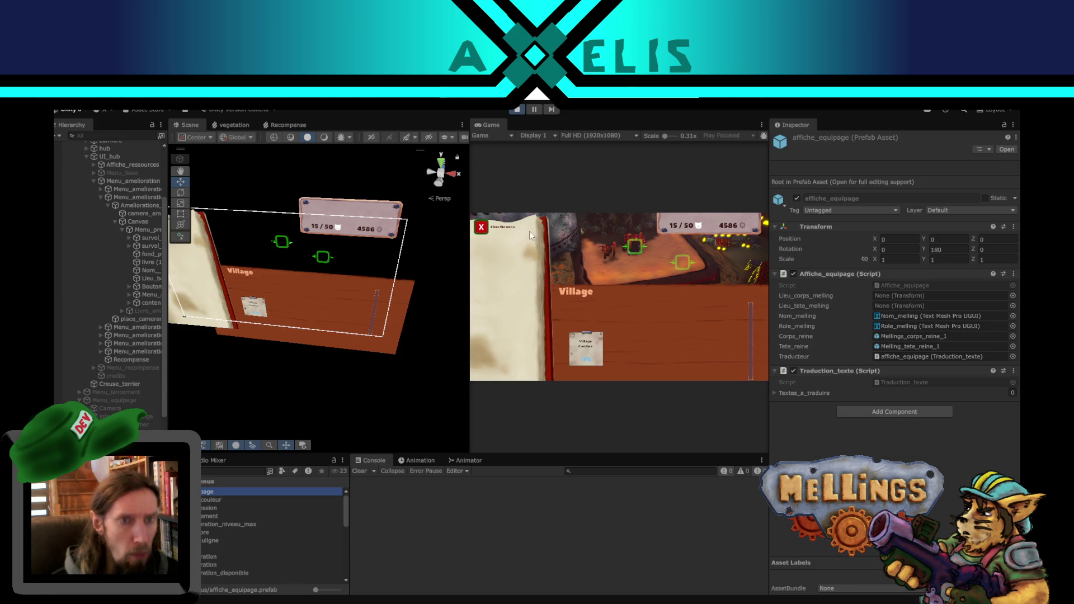
pyautogui.click(517, 109)
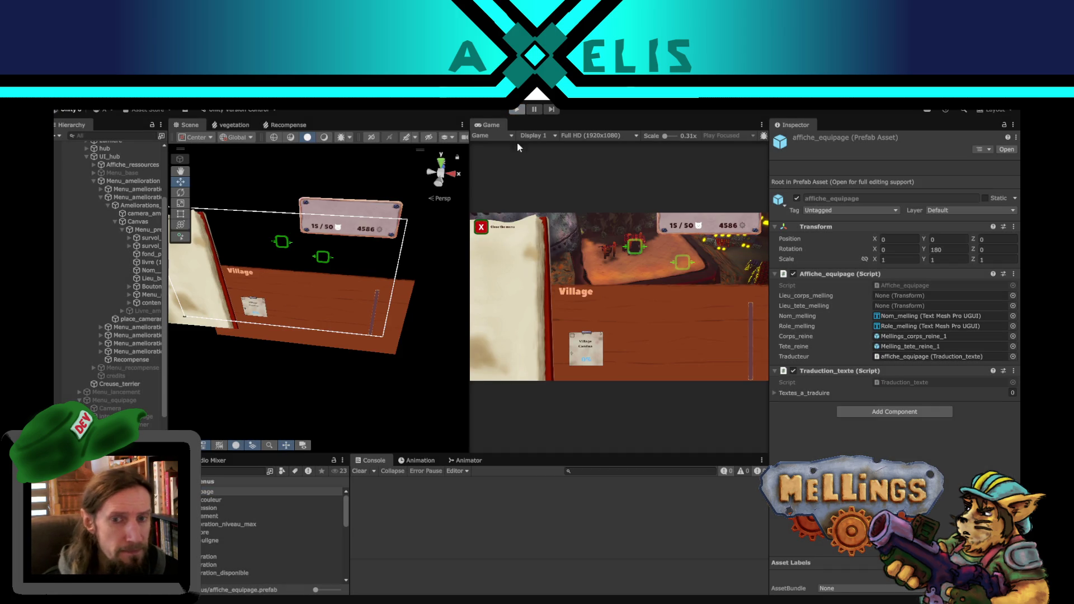